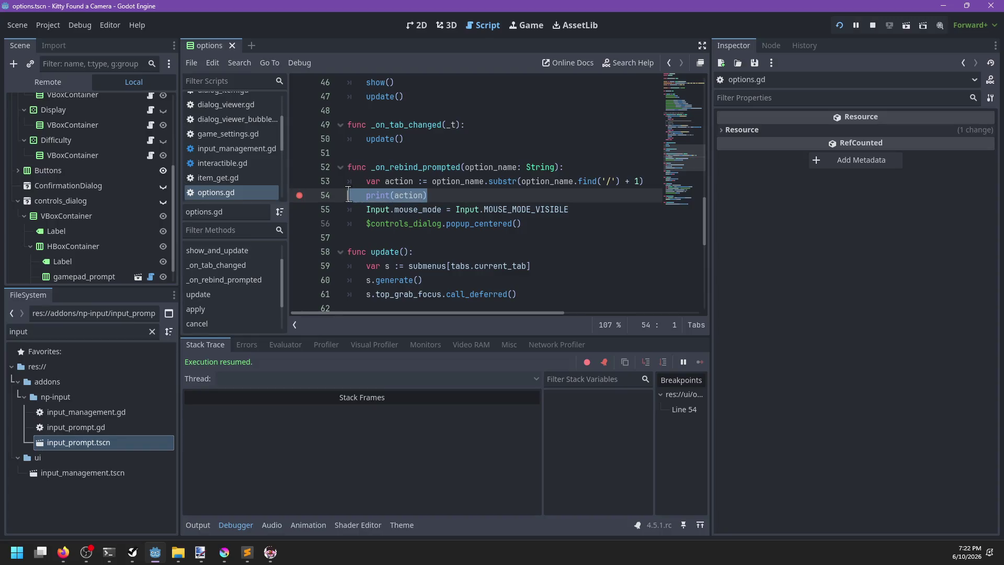
Step: Delete the print(action) debug line from options.gd's rebind handler, then select the controls_dialog node
key(BackSpace)
key(alt+Down)
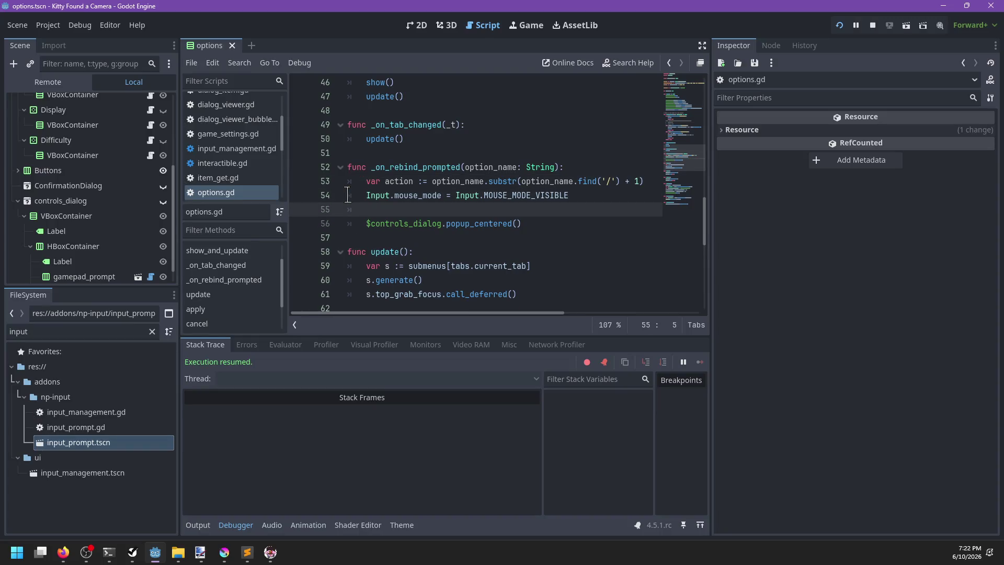
text(Inpu)
key(BackSpace)
key(BackSpace)
key(BackSpace)
scroll(52, 224, down, 1)
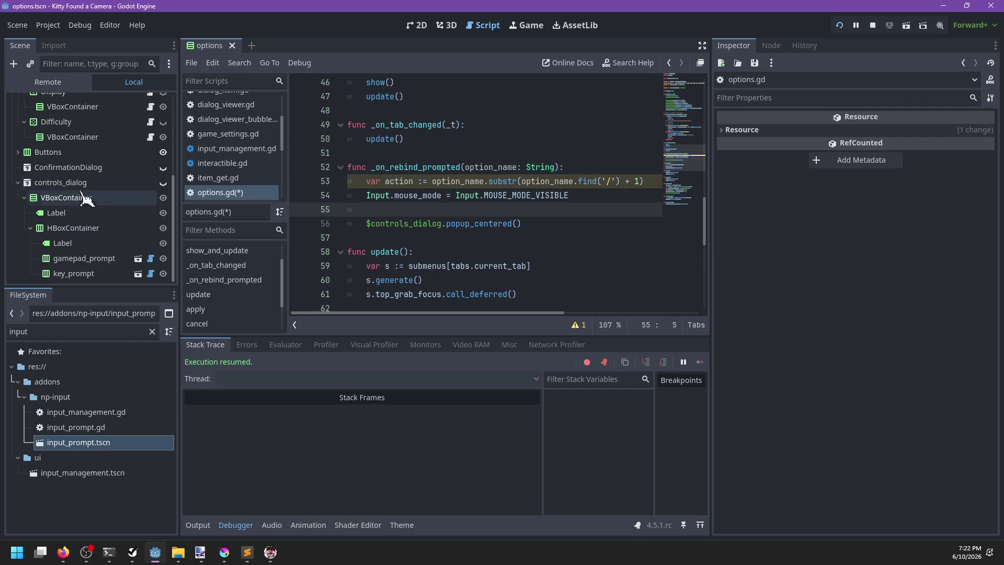
click(99, 182)
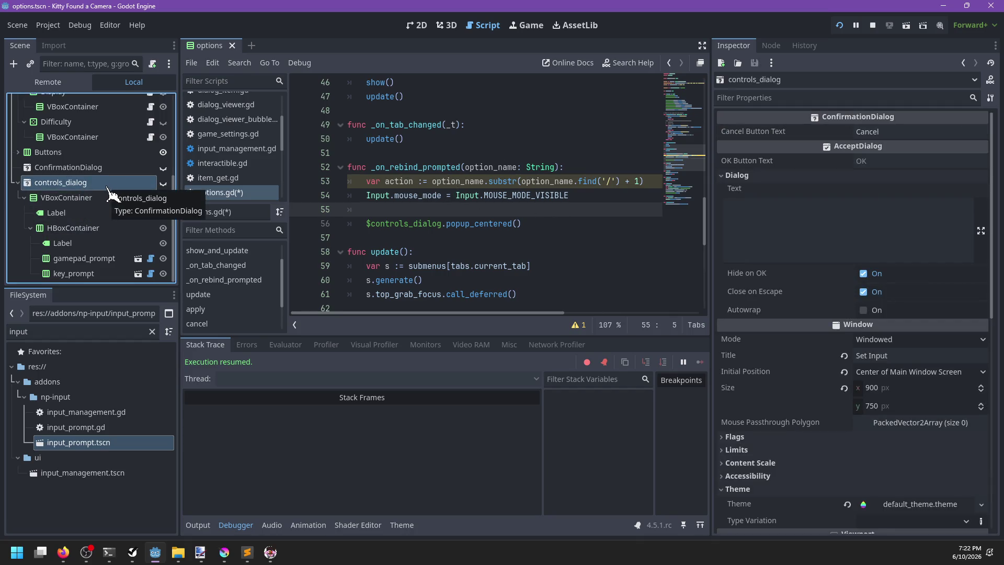
Step: Attach a new ConfirmationDialog script saved as res://ui/controls_dialog.gd to controls_dialog
click(153, 64)
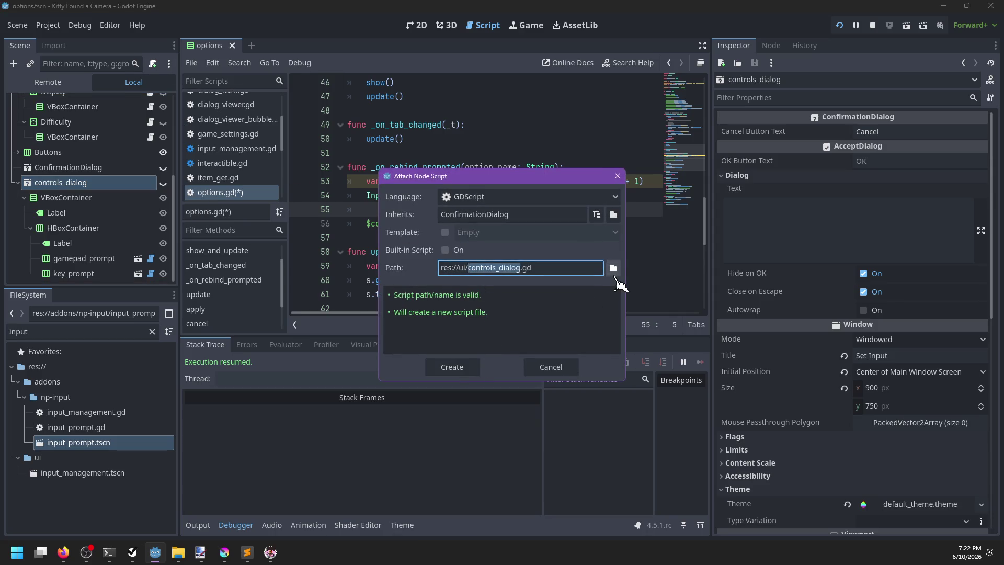
click(613, 268)
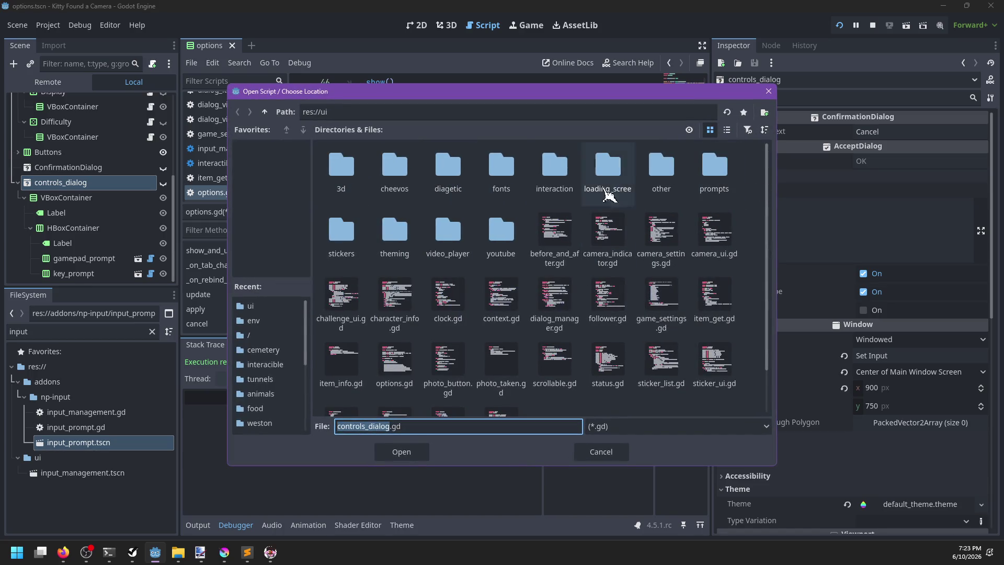
double_click(715, 175)
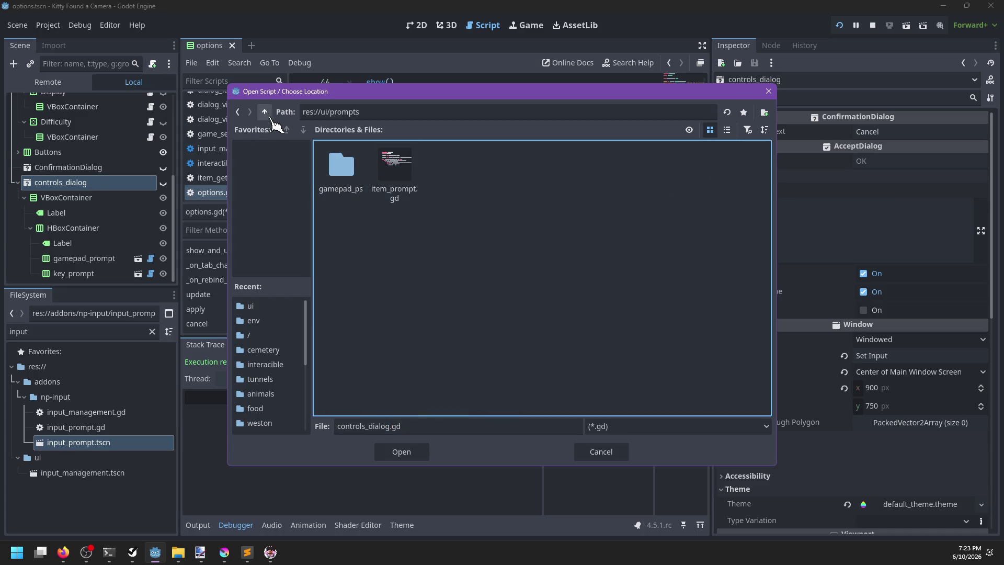
click(264, 111)
click(418, 455)
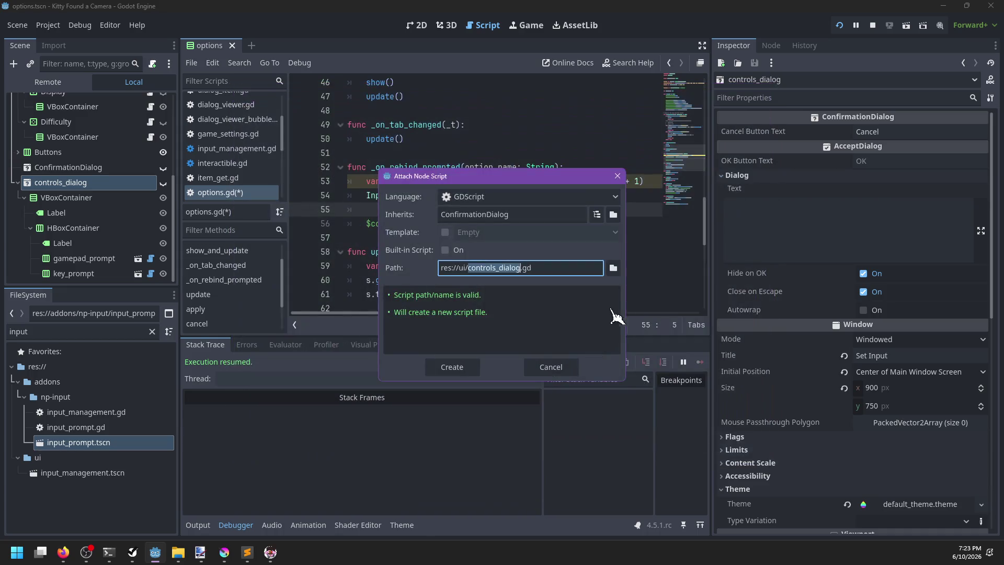
click(452, 366)
Step: Start a set_action(action: String) function that sets a label's text to tr(action)
click(405, 180)
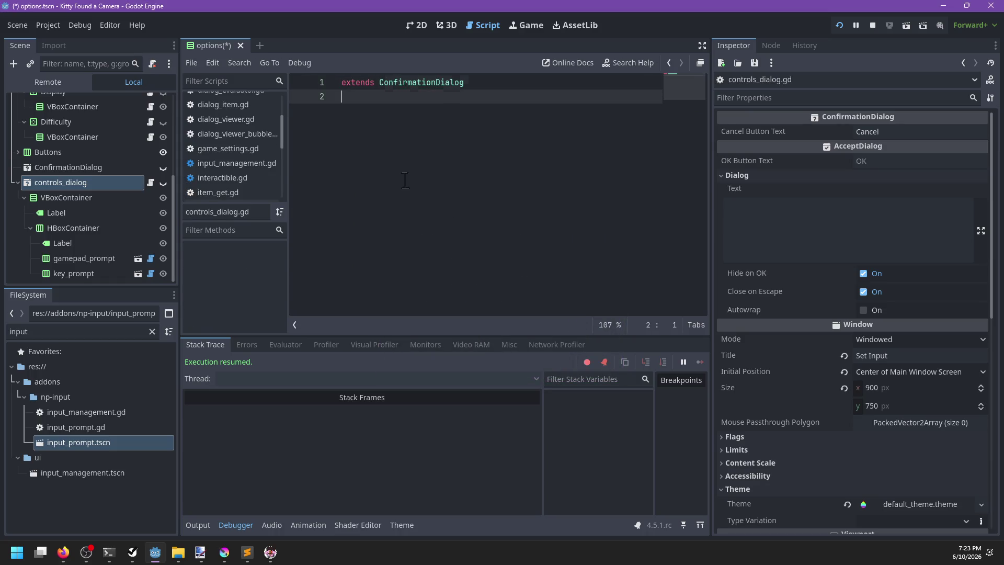
key(Return)
text(func set_action(action: S)
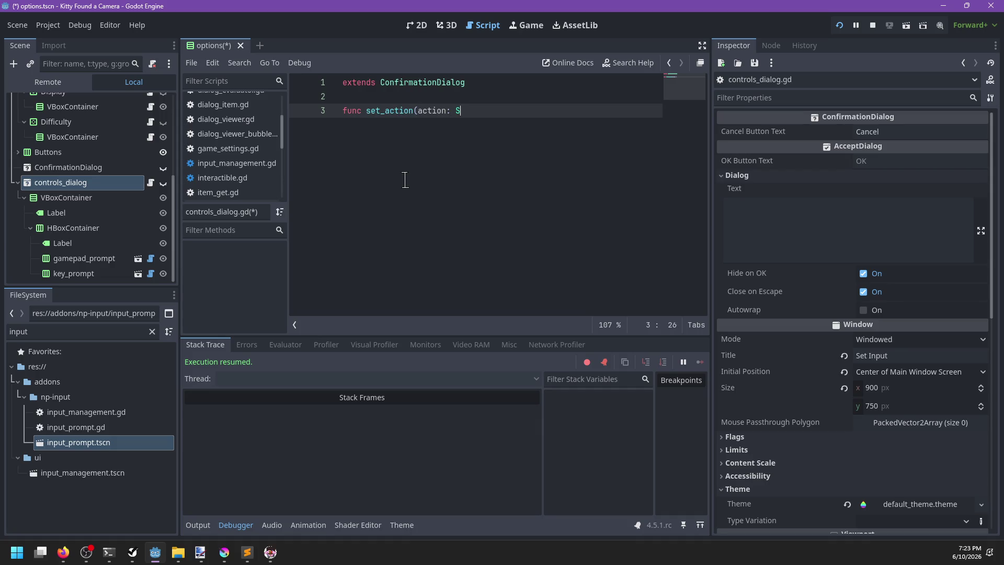
text():)
key(Return)
text($)
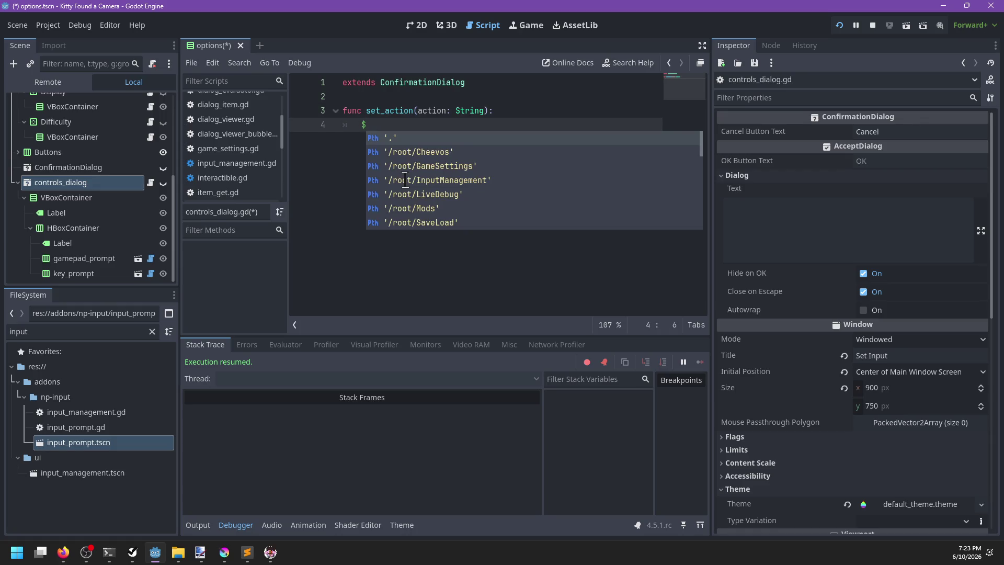
text(VB)
key(Return)
text(.text)
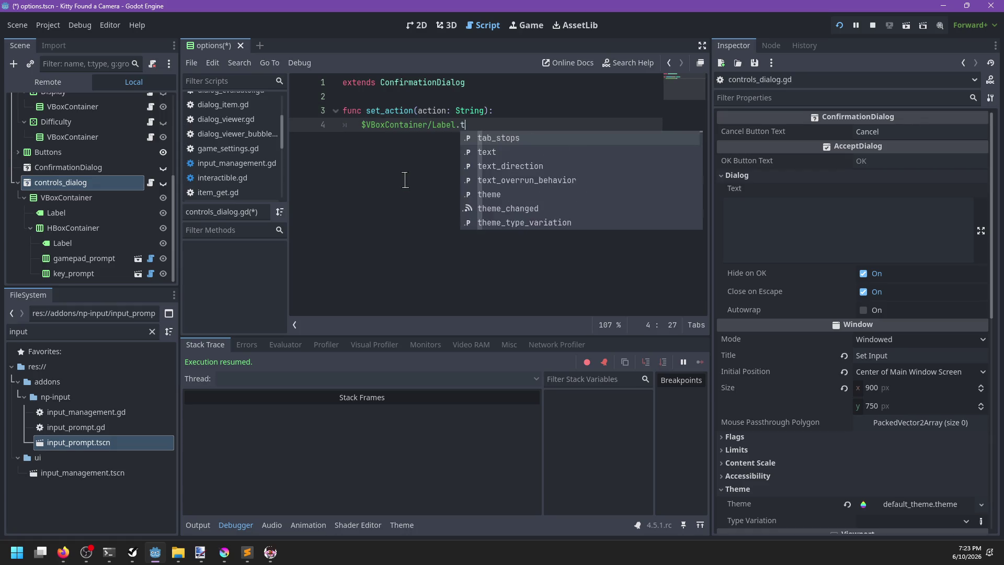
text( = tr(action))
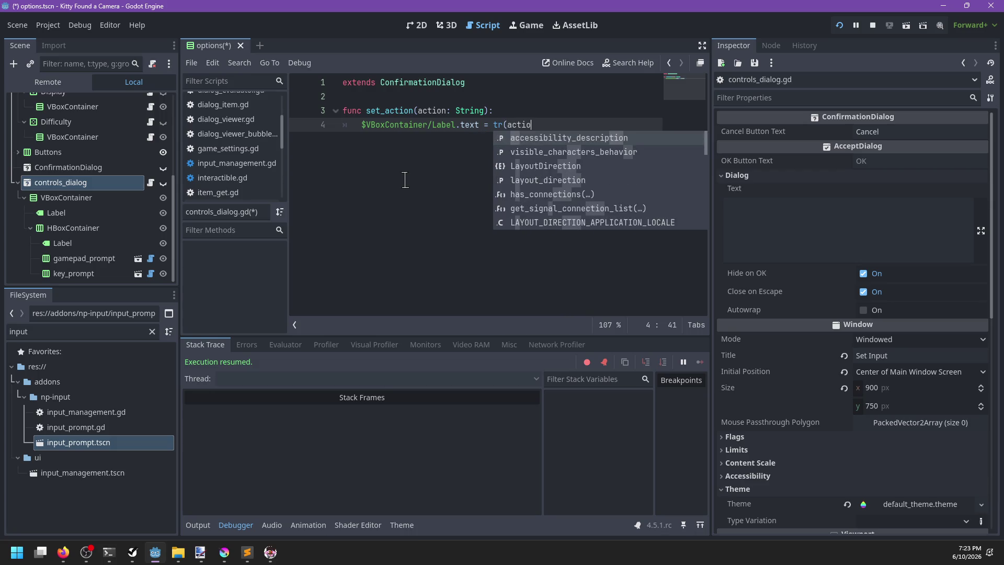
Step: Point the label assignment at $HBoxContainer/Label and delete the outer label line
key(Return)
text($)
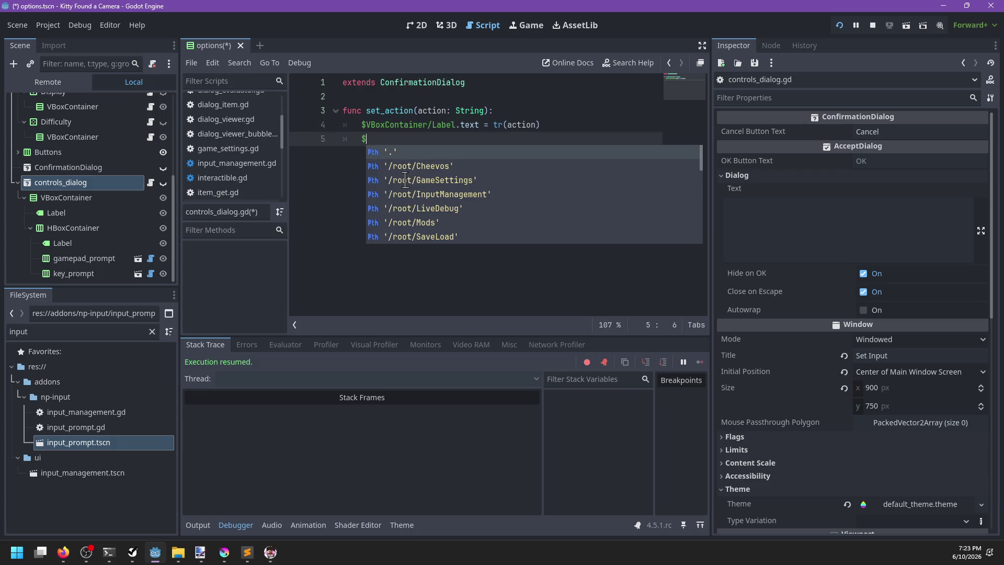
text(HBox)
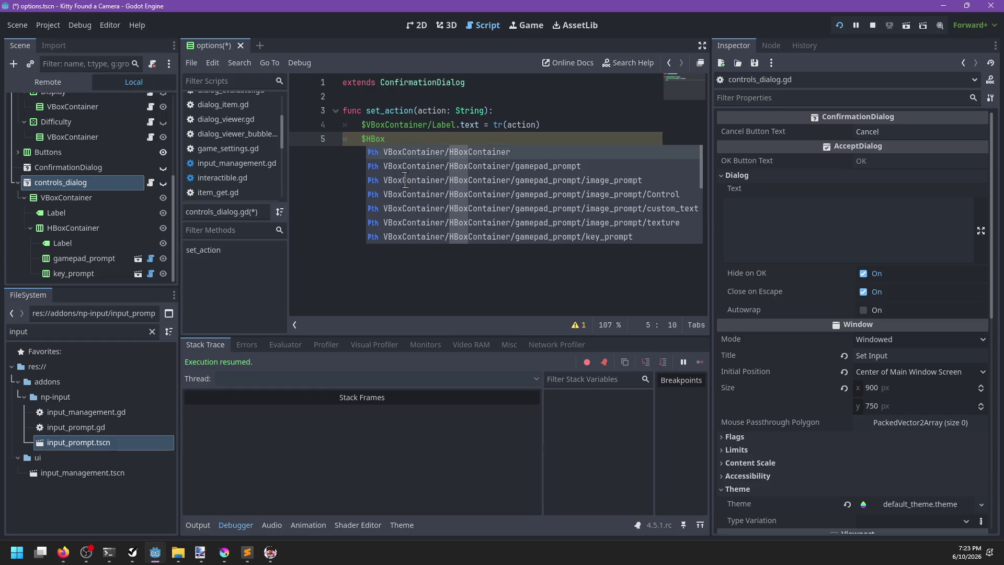
key(Return)
text(/L)
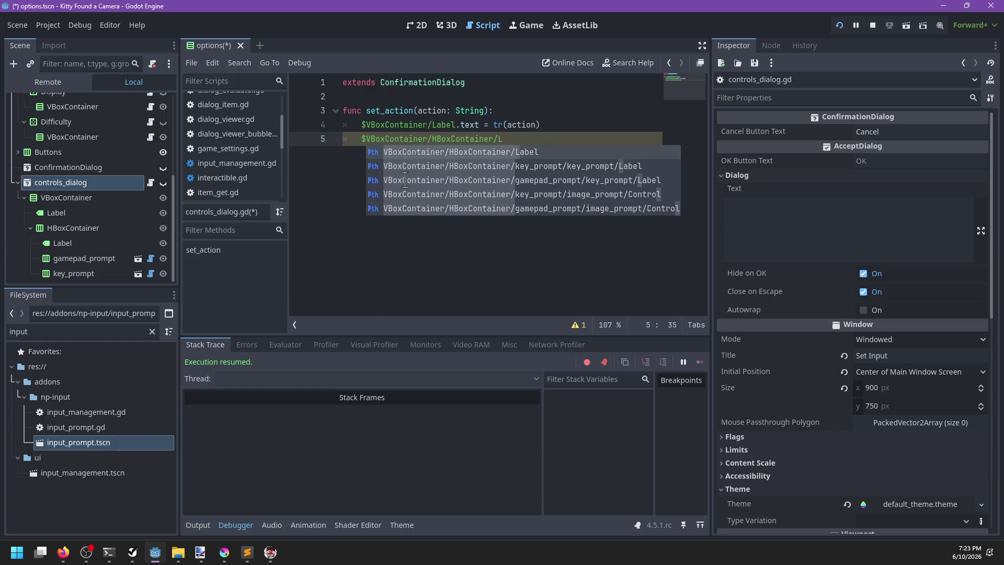
key(Return)
text(.text = tr)
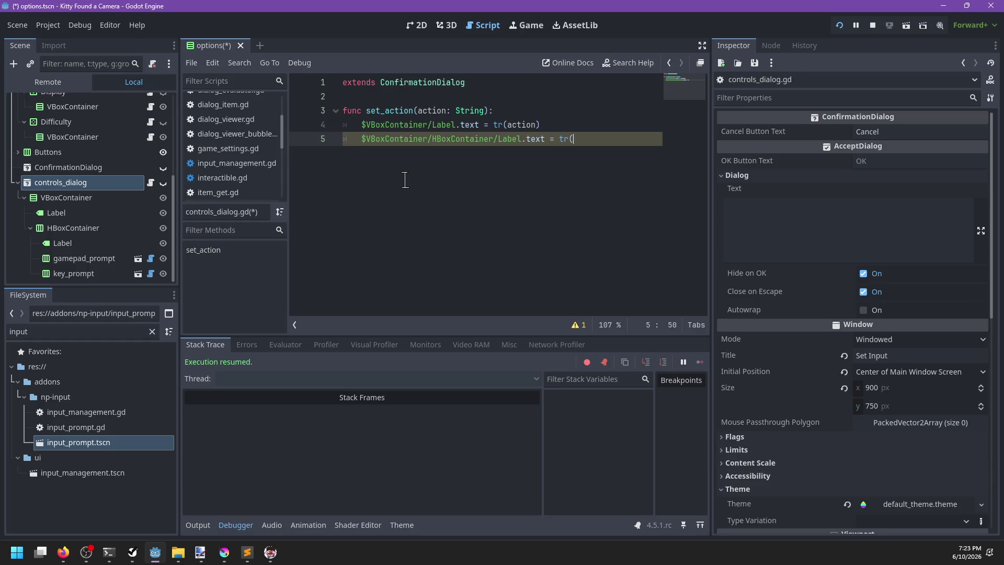
text((a)
text(n))
key(Up)
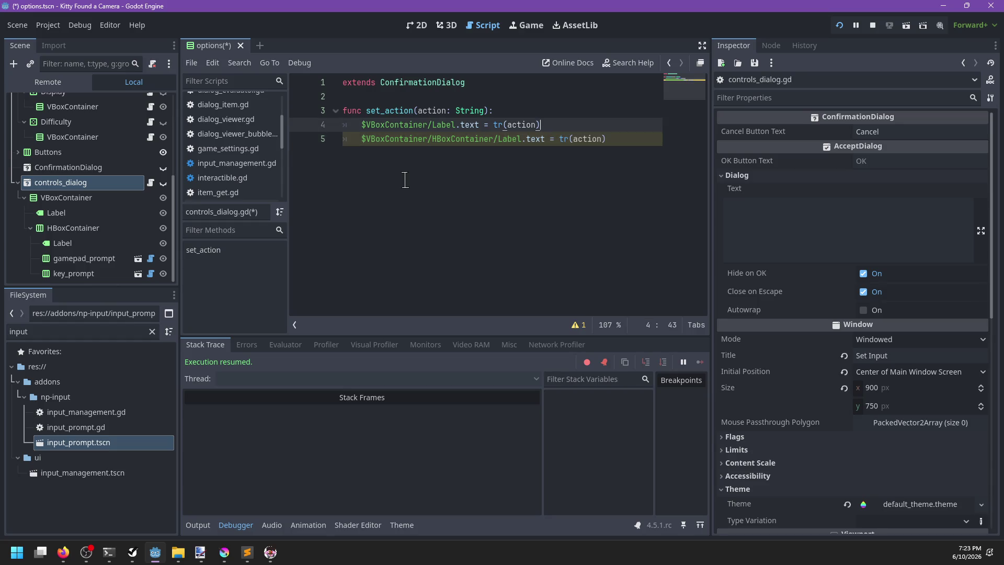
key(ctrl+shift+k)
key(End)
key(Return)
Step: Set gamepad_prompt.action and key_prompt.action to action, then save
text($)
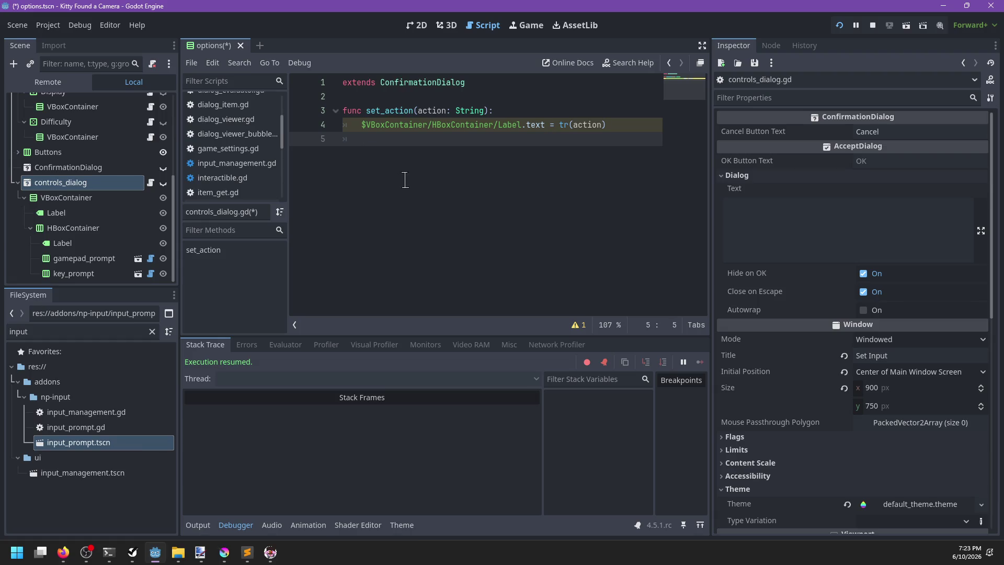
text(gamepad)
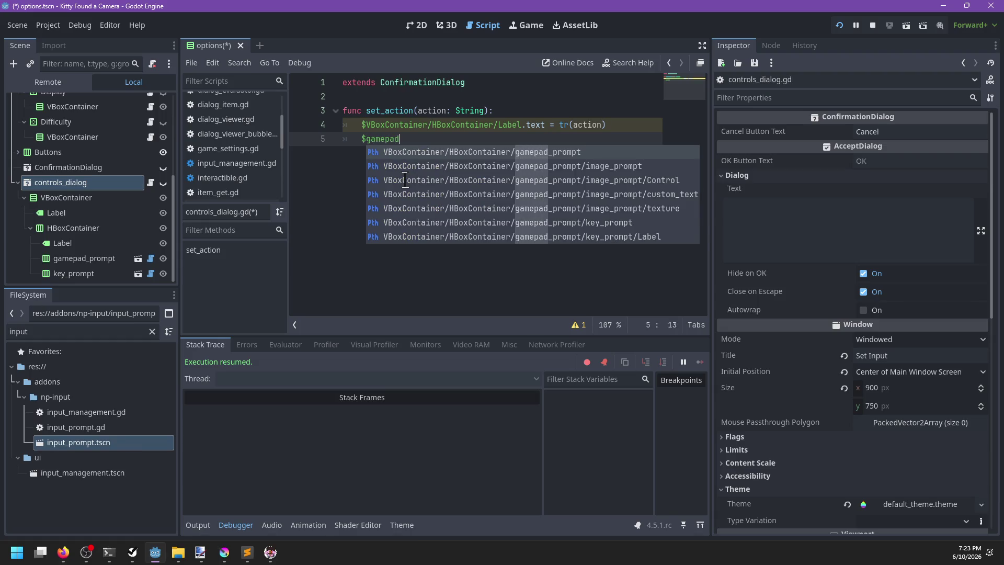
key(Return)
text(.ac)
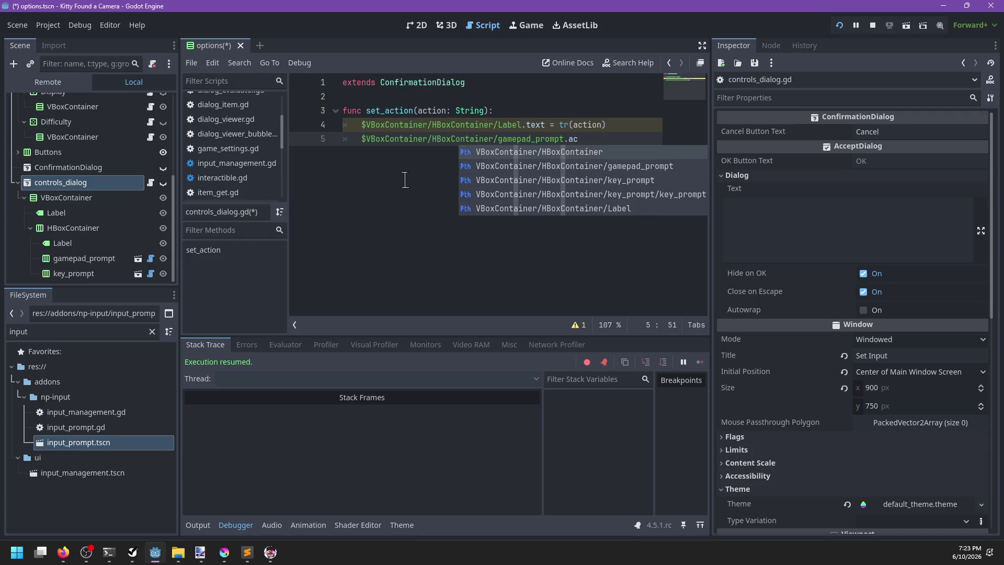
text(tion =-)
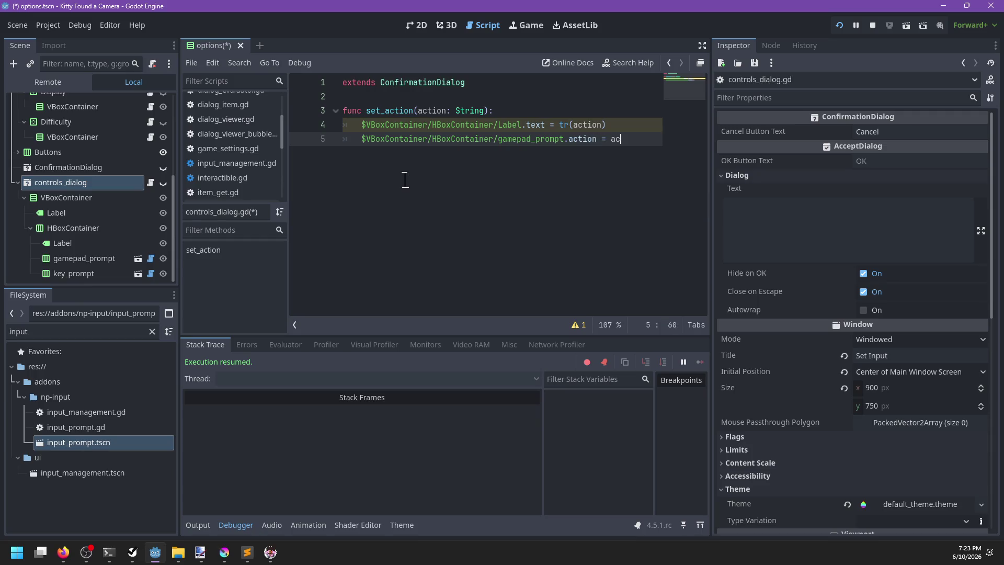
key(Return)
text($key)
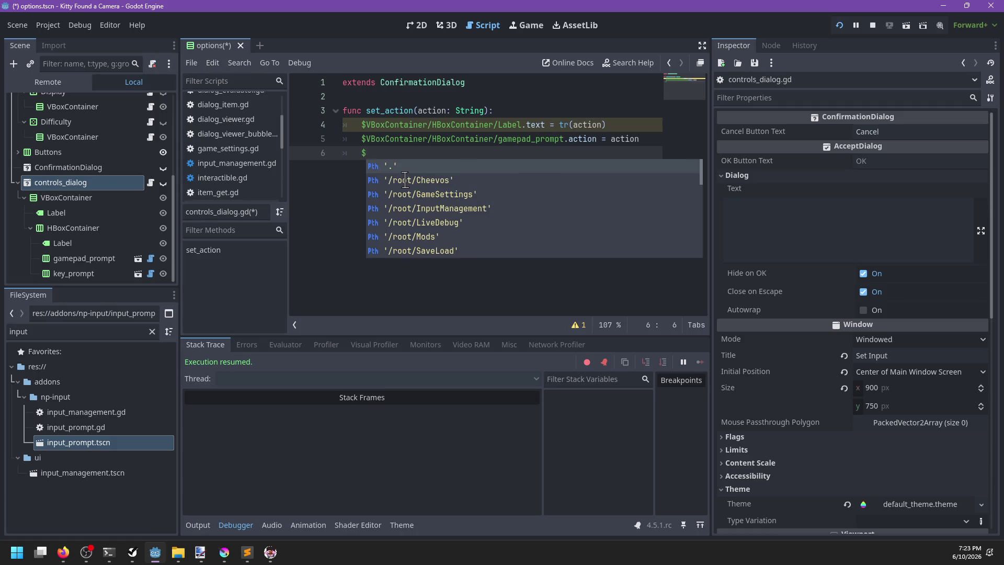
key(Return)
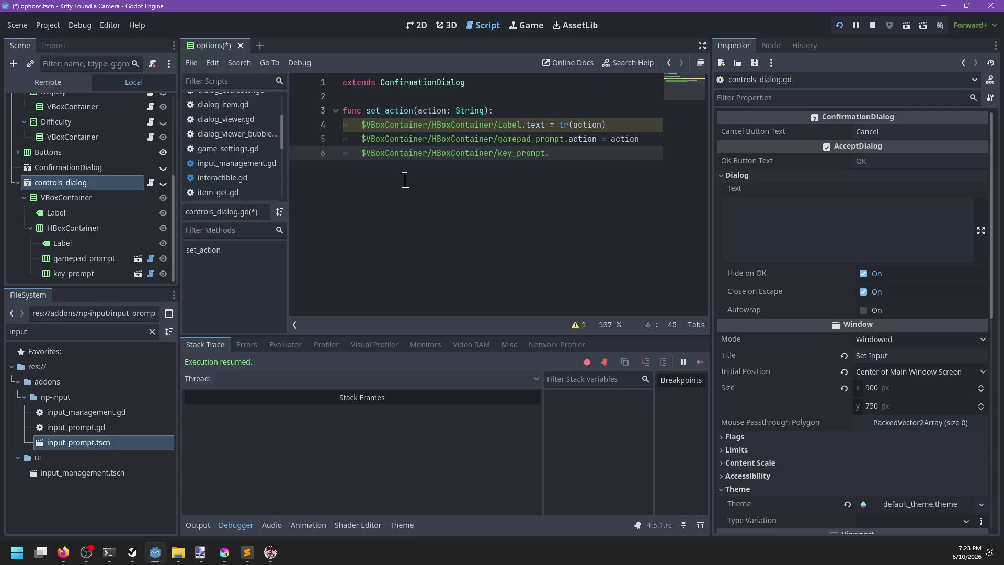
text(action = action)
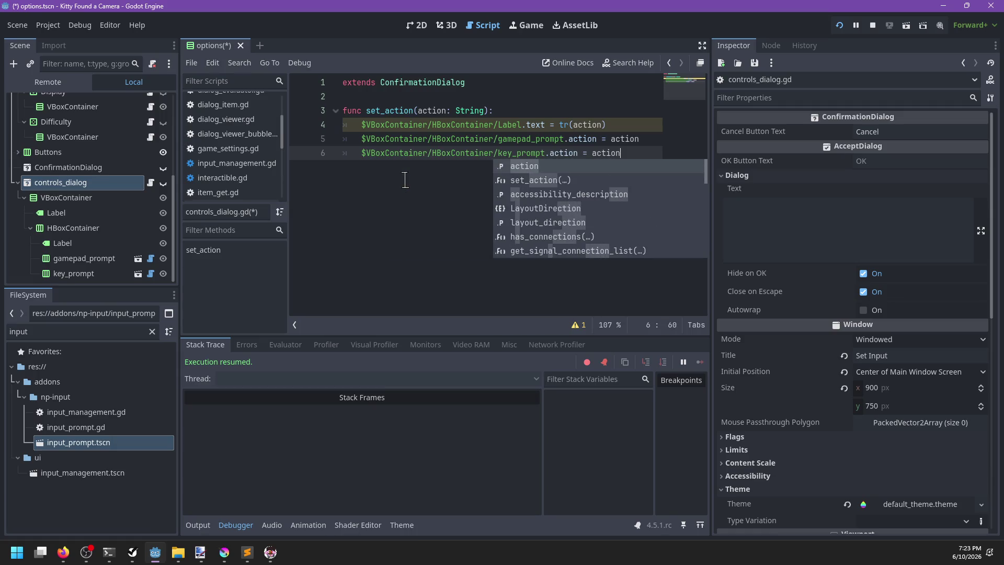
key(Escape)
key(ctrl+s)
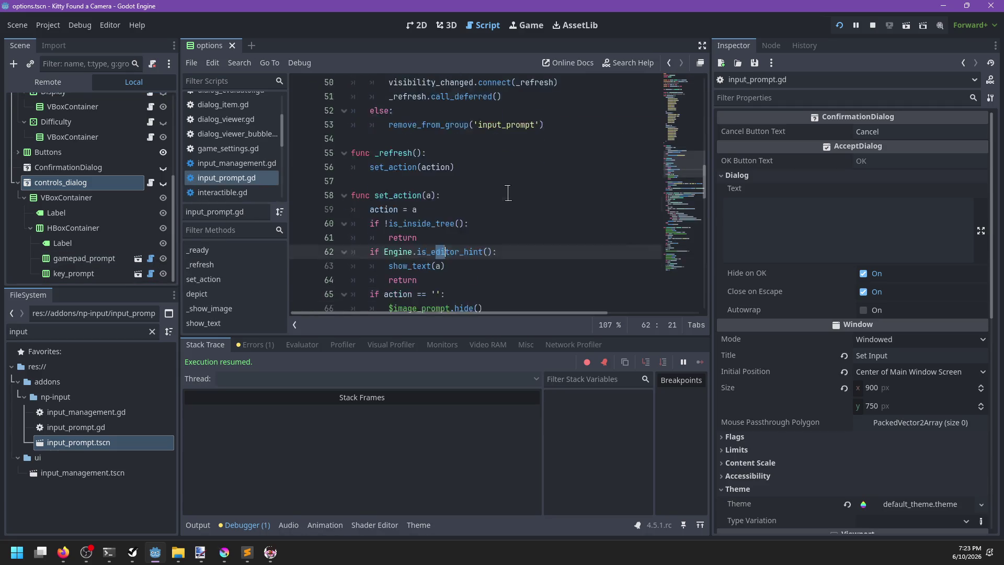
scroll(455, 155, down, 1)
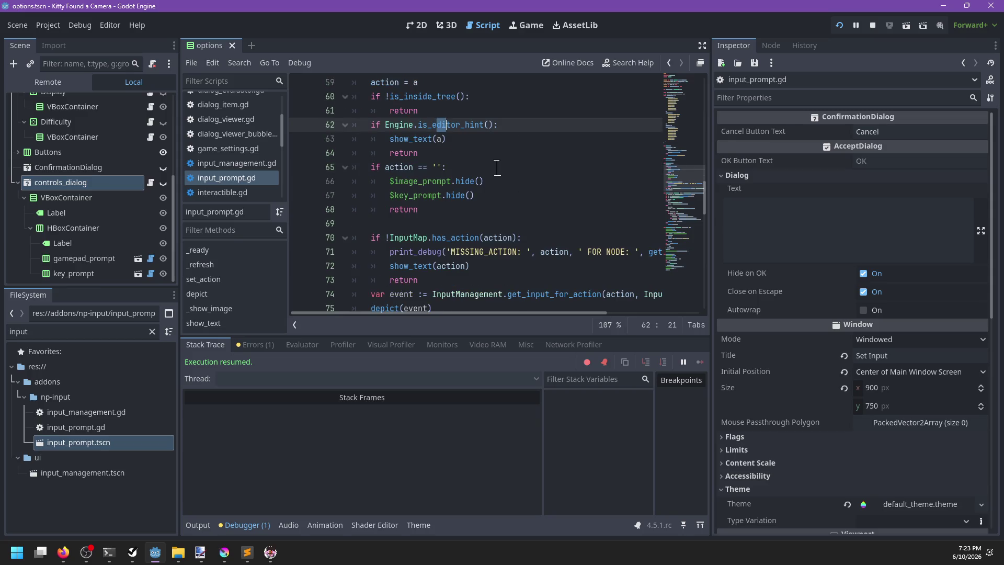
scroll(434, 182, down, 1)
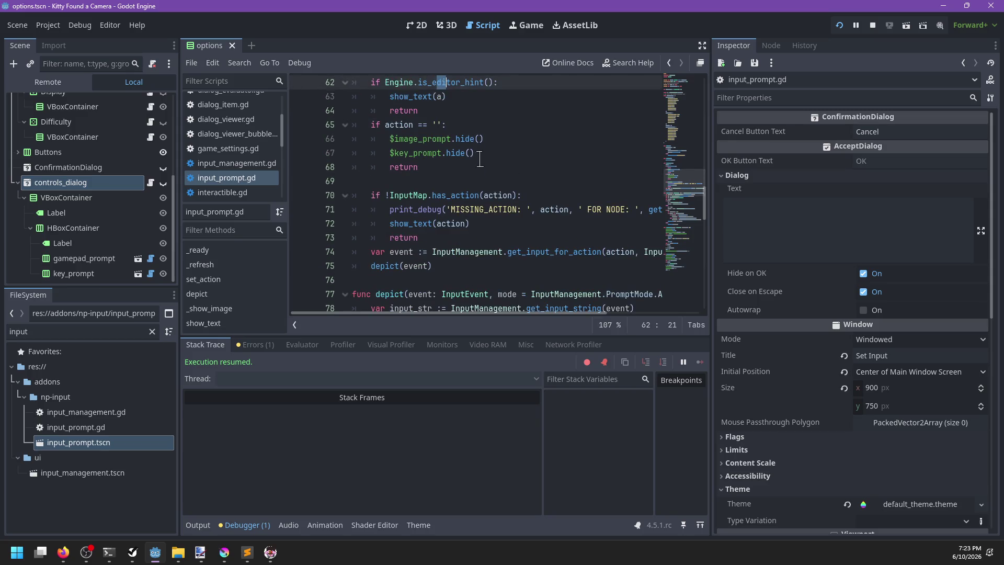
scroll(482, 156, up, 2)
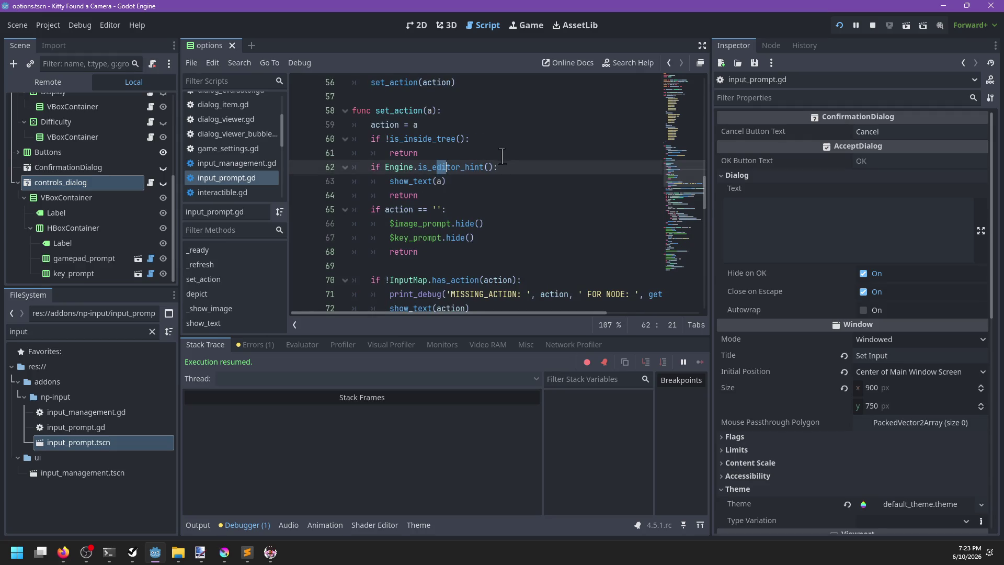
ctrl+click(416, 180)
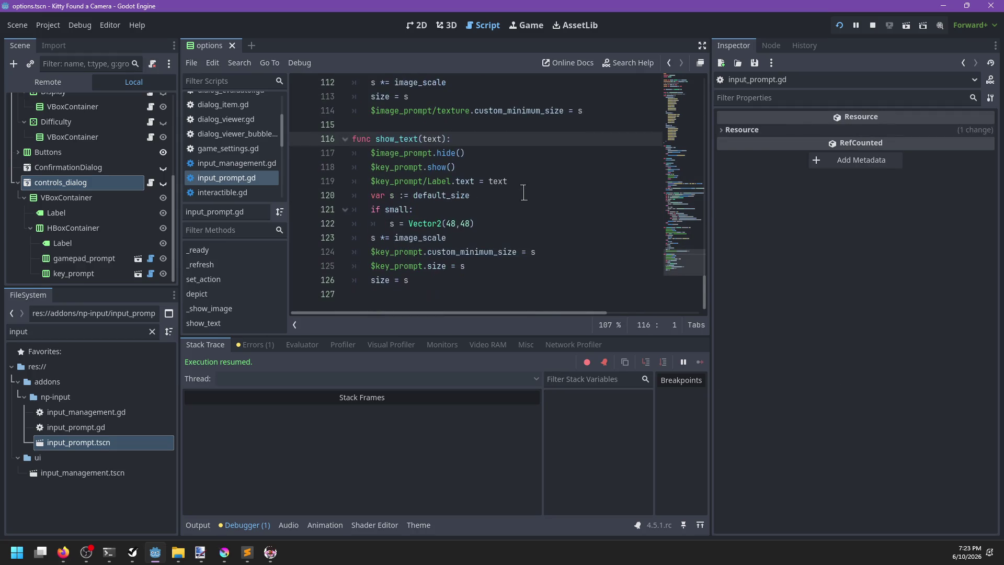
scroll(526, 189, up, 9)
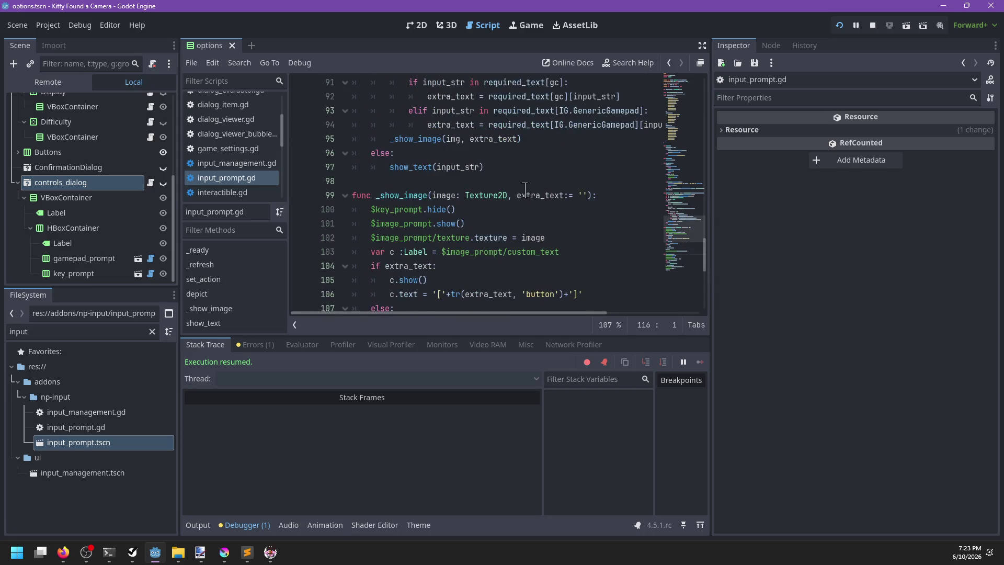
scroll(526, 190, up, 12)
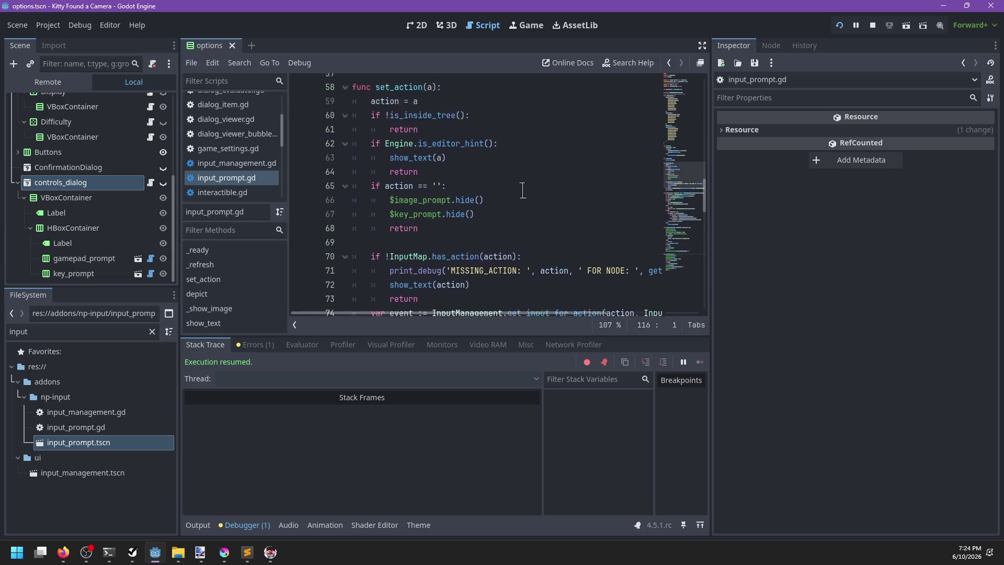
scroll(418, 216, down, 2)
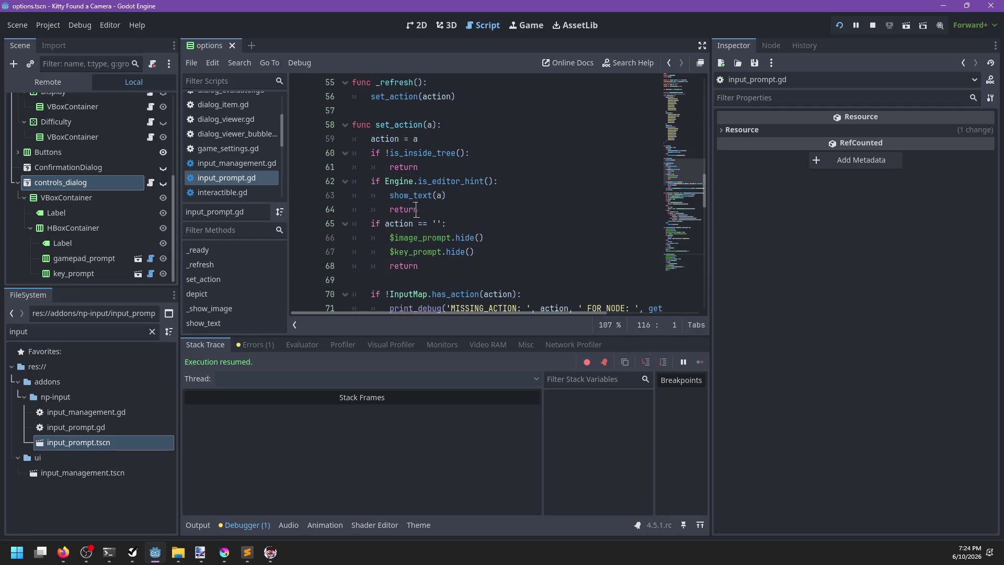
click(151, 183)
Step: Change line 5 so gamepad_prompt calls set_action(action)
click(598, 138)
key(shift+End)
key(Delete)
key(ctrl+Left)
text(set_)
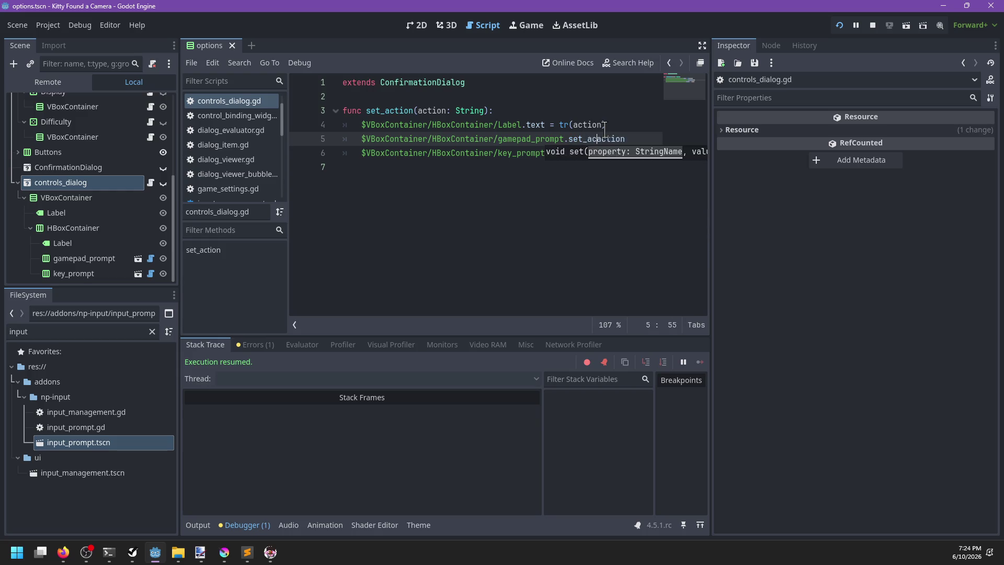
click(604, 132)
key(End)
text((action))
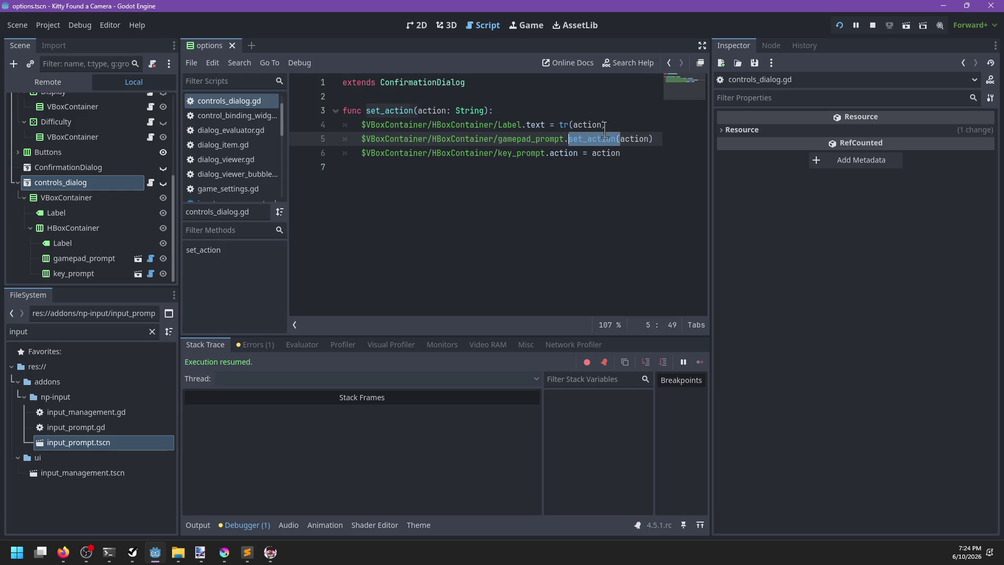
Step: Make the key_prompt line call set_action(action) as well, and save controls_dialog.gd
key(Down)
key(Delete)
key(Delete)
key(Delete)
key(BackSpace)
key(BackSpace)
key(BackSpace)
text(set_action(action)
key(ctrl+s)
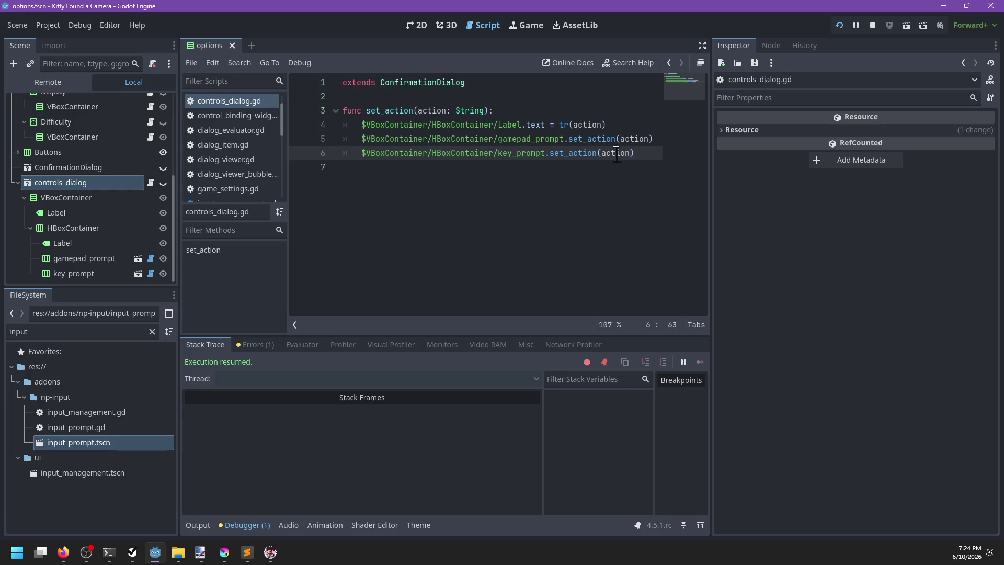
scroll(152, 183, up, 5)
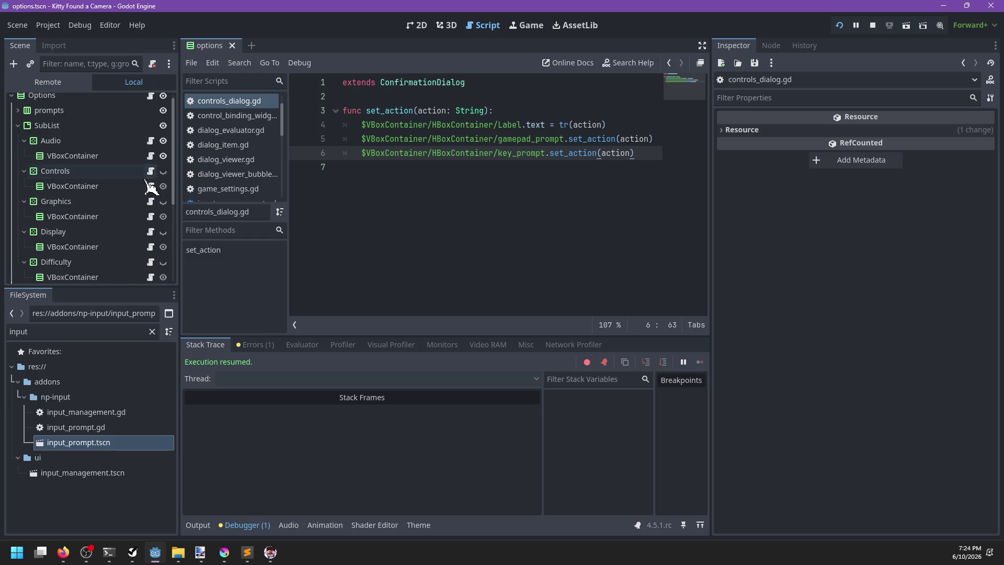
Step: Add $controls_dialog.set_action(action) to options.gd, move the var action line below it, save, and run
click(150, 102)
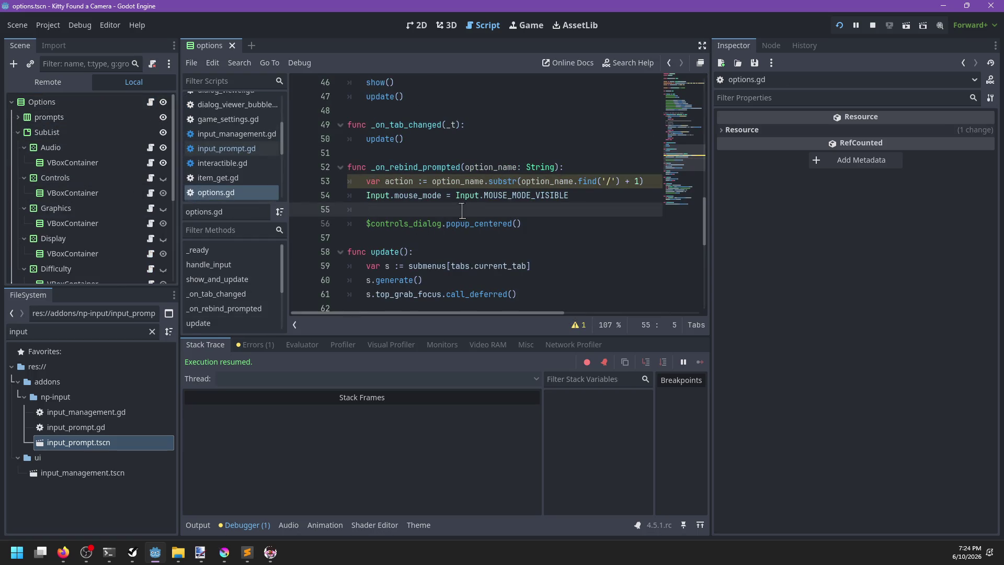
text($controls_dialog.s)
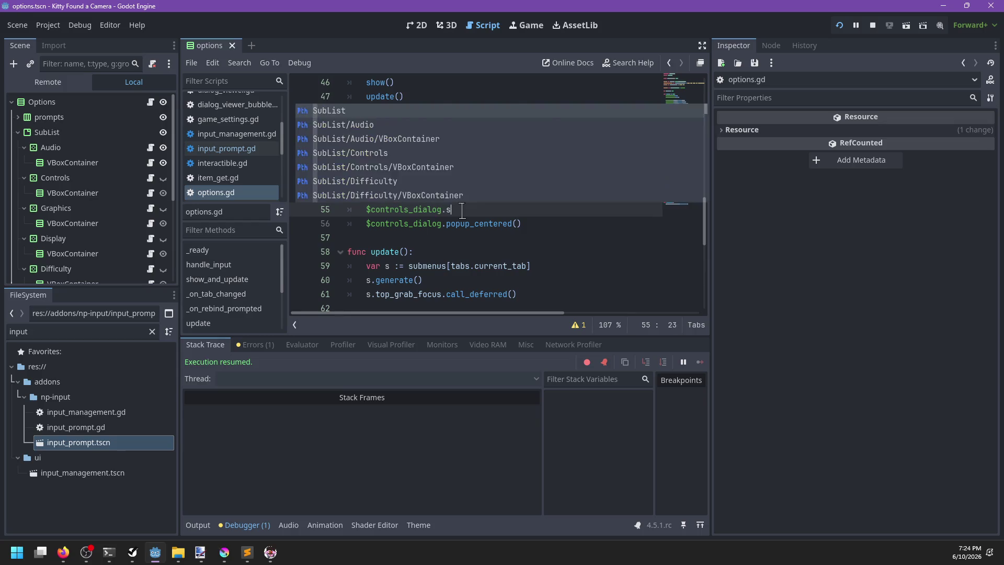
text(et_action(action)
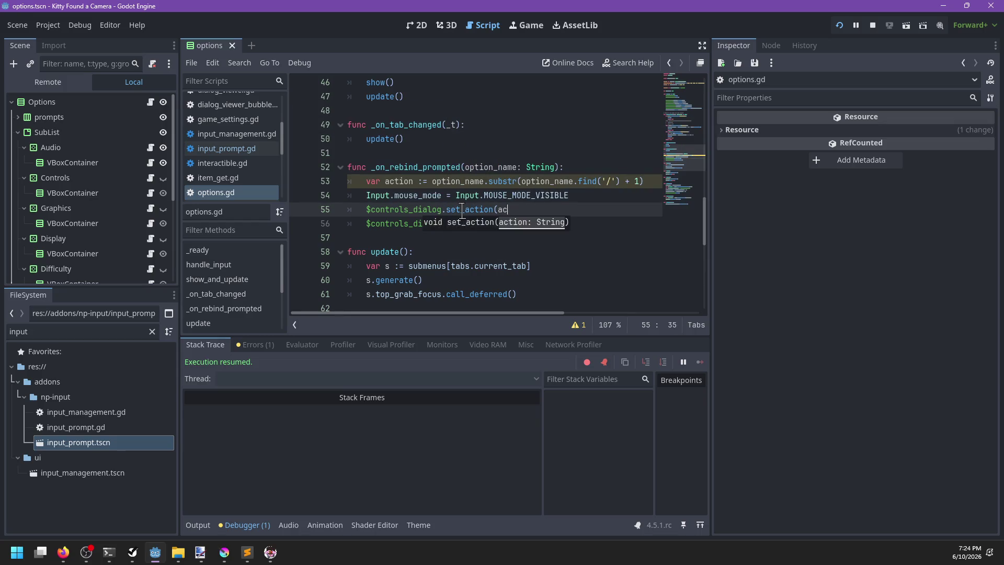
text())
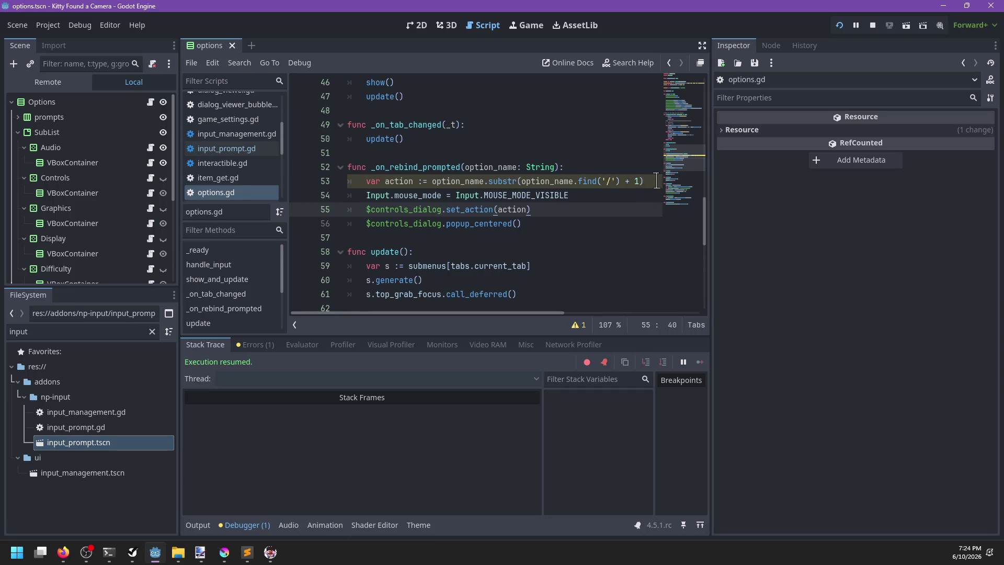
click(657, 181)
key(alt+Down)
key(ctrl+s)
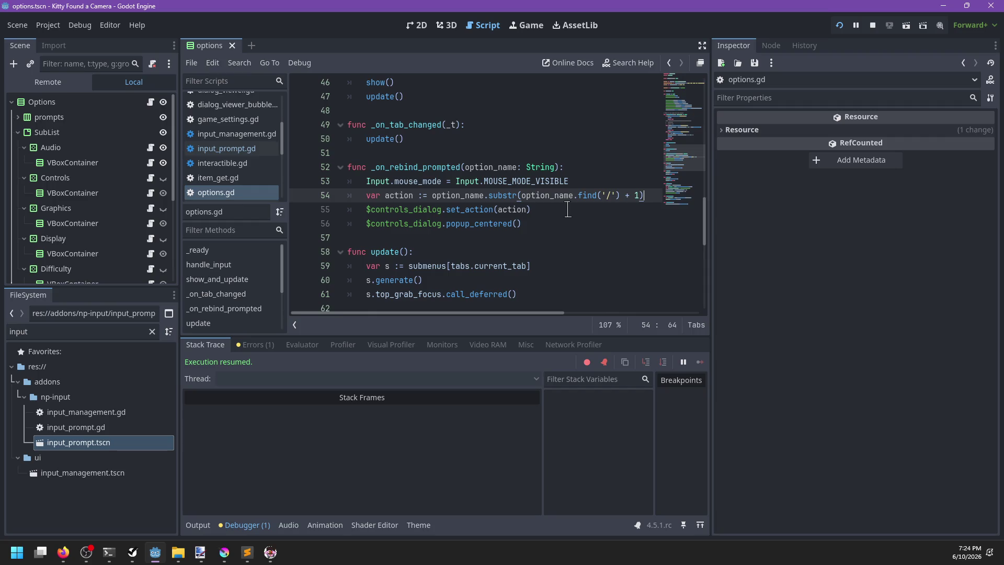
key(alt+Tab)
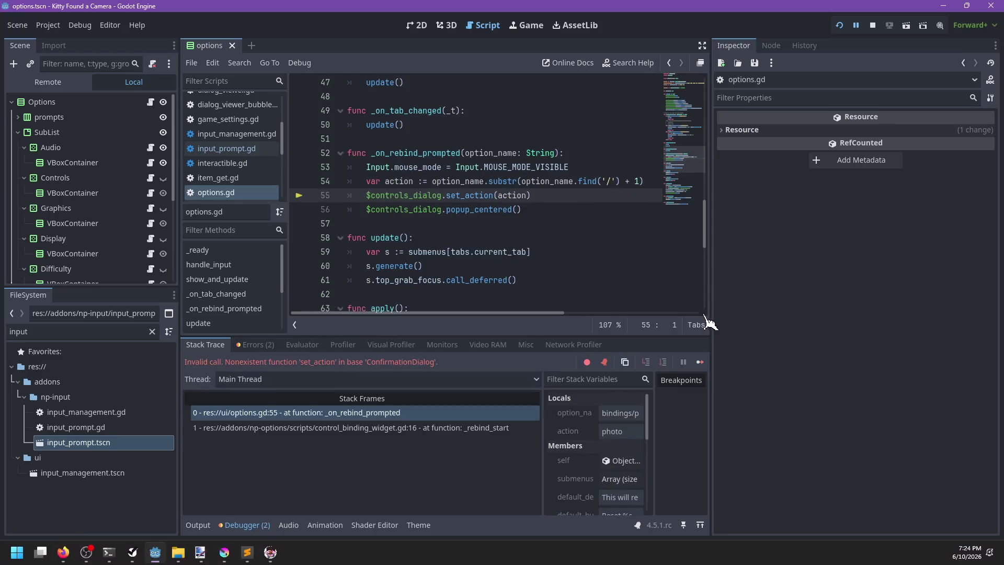
Step: Try rebinding photo, hit the nonexistent set_action error, and relaunch the game with F5
click(711, 314)
key(alt+Tab)
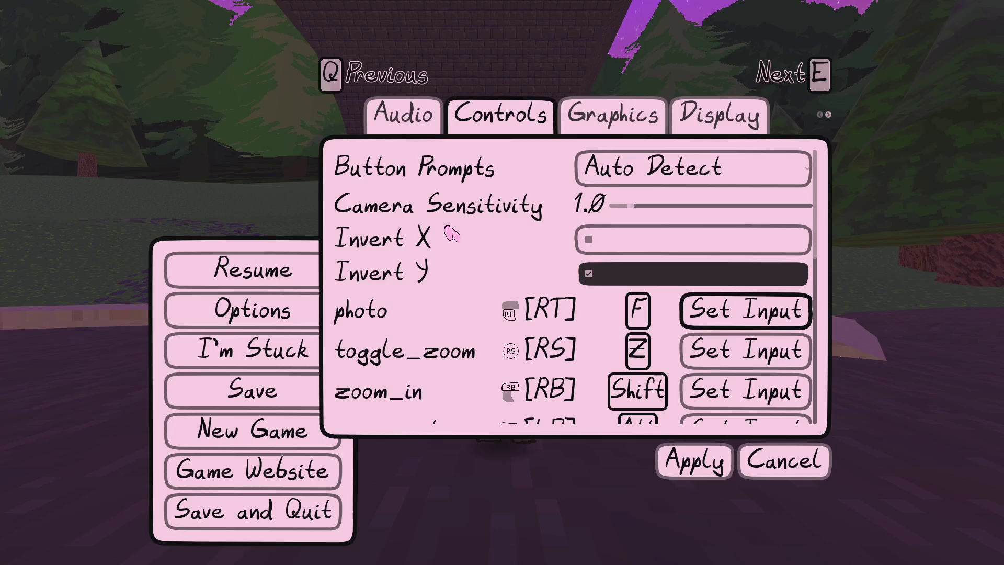
key(alt+Tab)
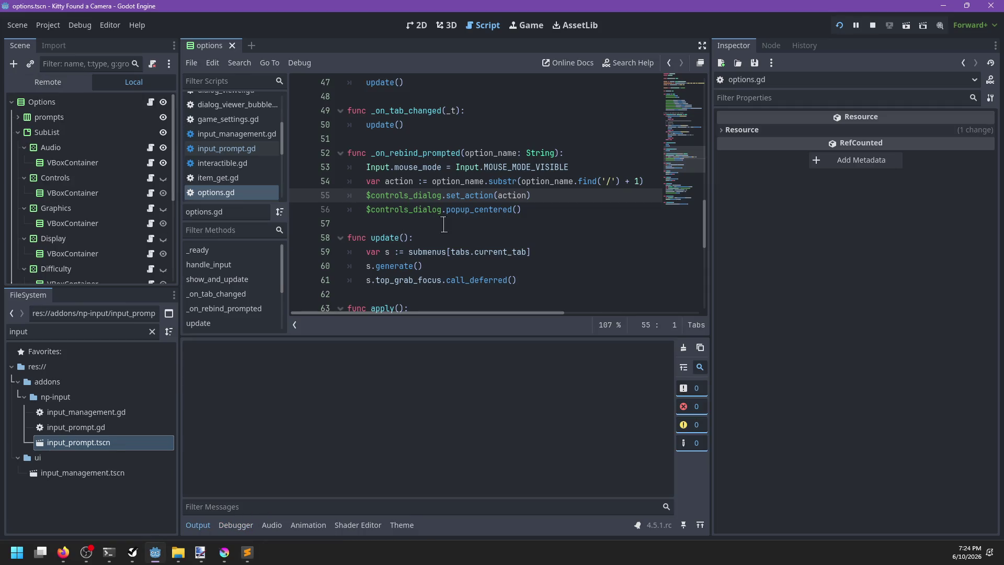
key(F5)
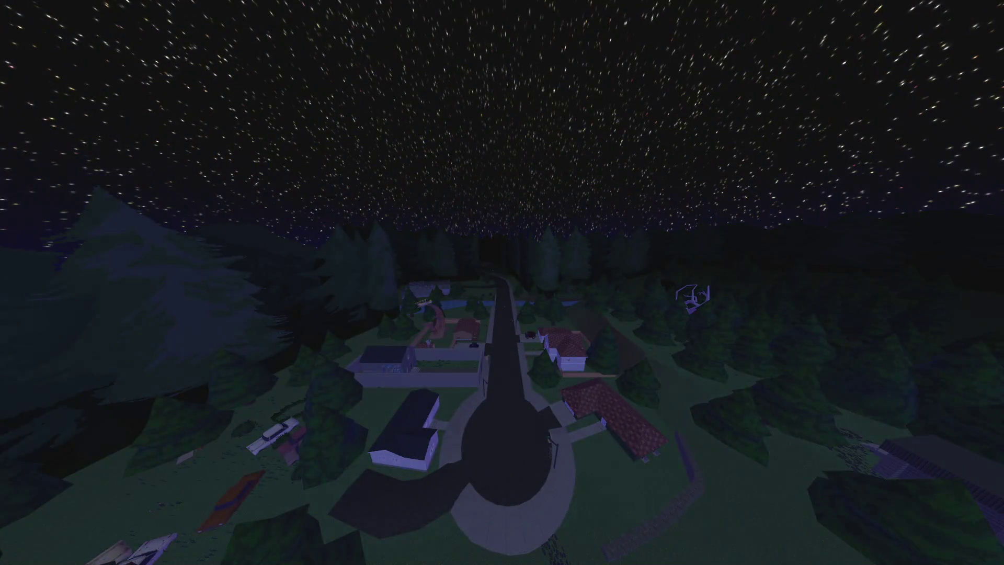
Step: Go through the pause menu to Options > Controls, open photo's Set Input dialog, then stop with F8
key(Escape)
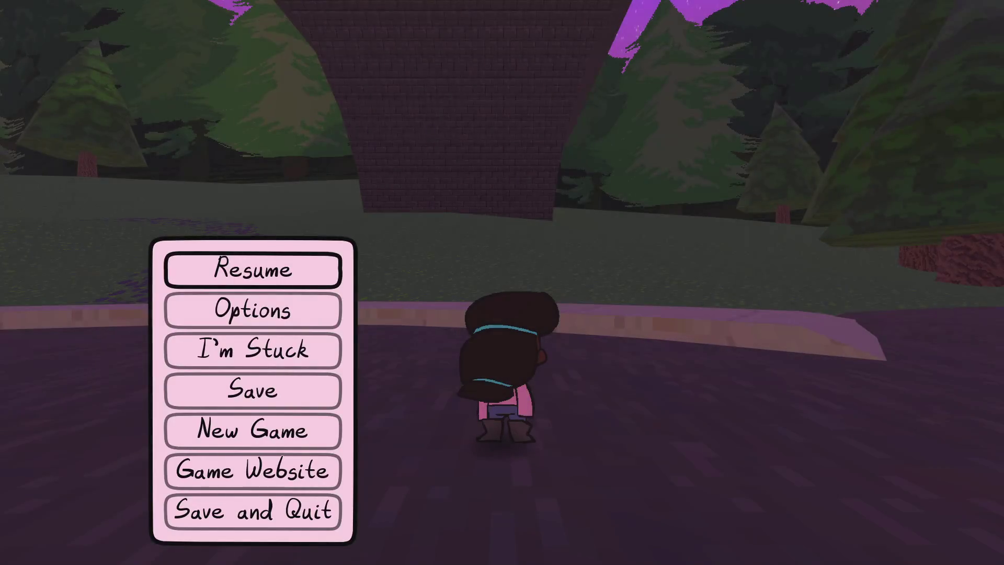
key(Down)
key(Return)
key(e)
key(e)
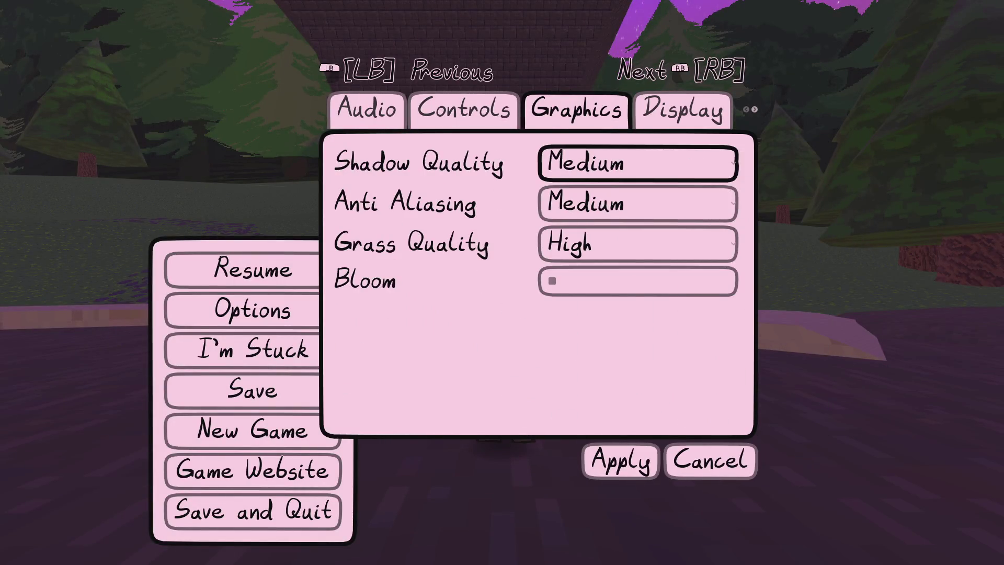
key(q)
key(Down)
key(Down)
key(Down)
key(Return)
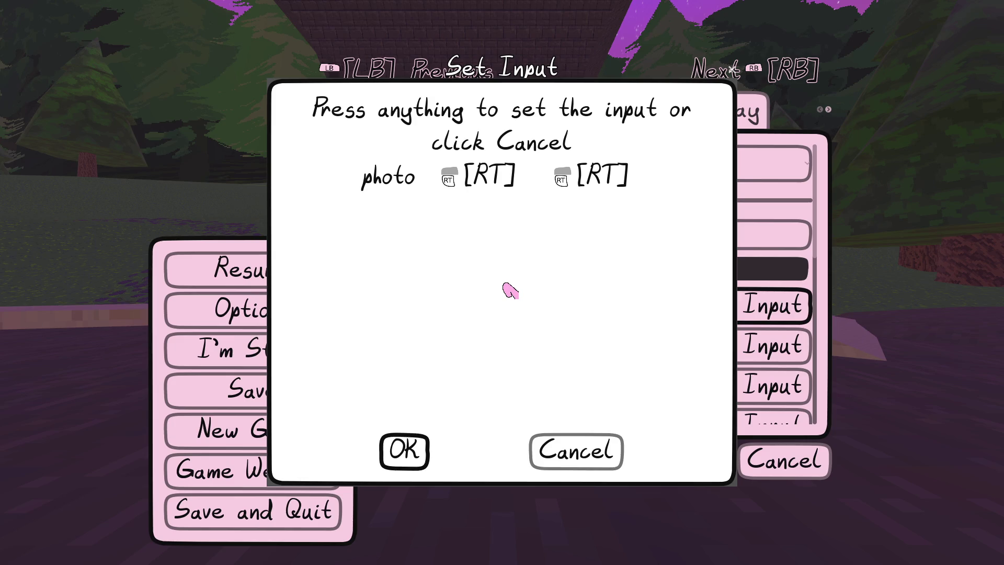
key(F8)
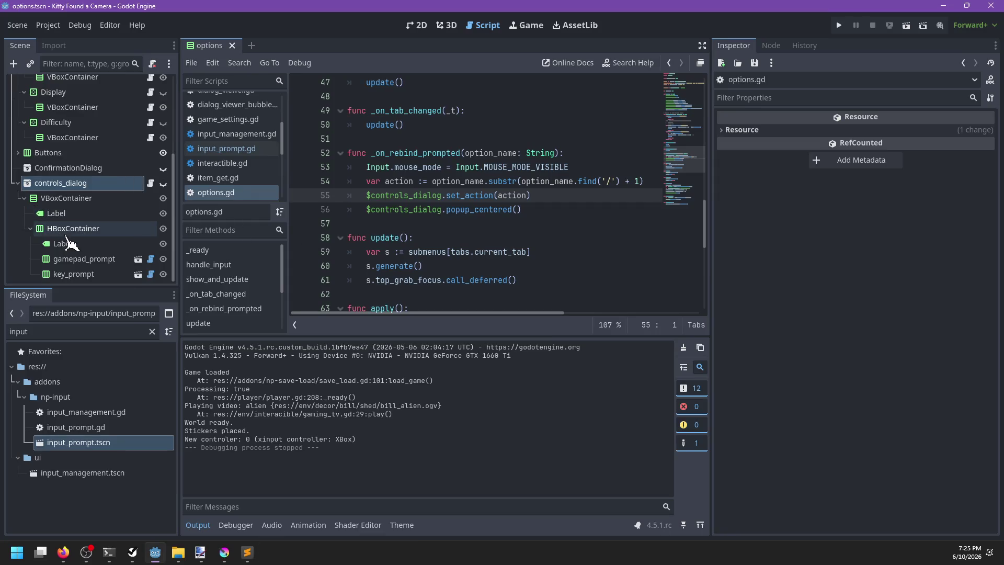
Step: Open key_prompt's input_prompt.gd and read its gamepad button map and _ready function
click(68, 259)
click(78, 276)
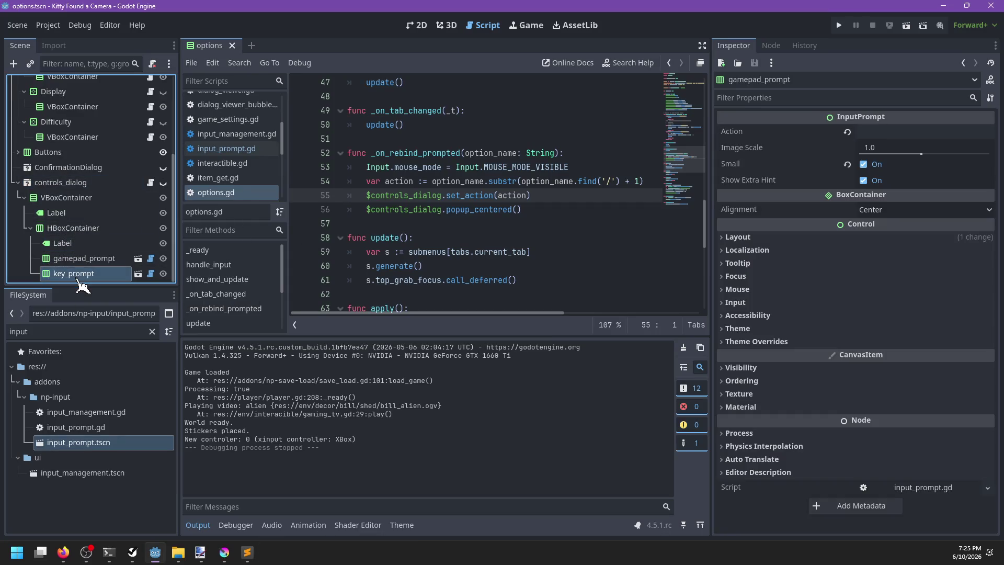
click(151, 273)
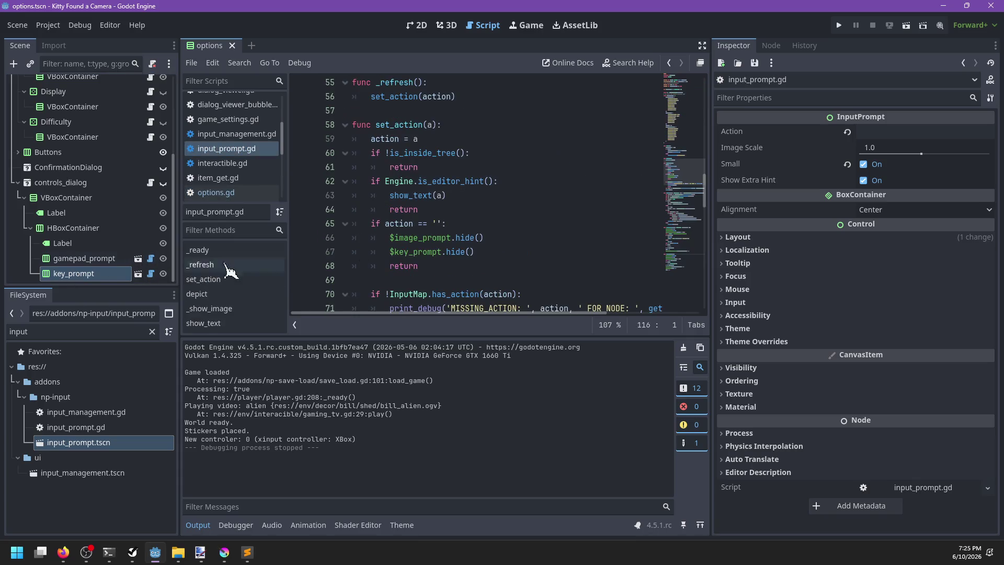
scroll(513, 235, up, 15)
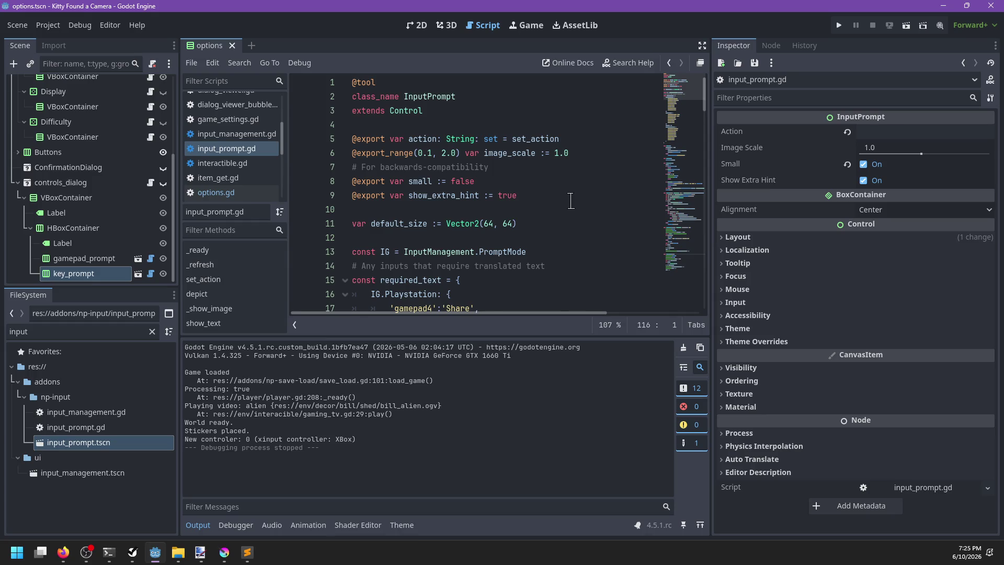
scroll(571, 201, down, 13)
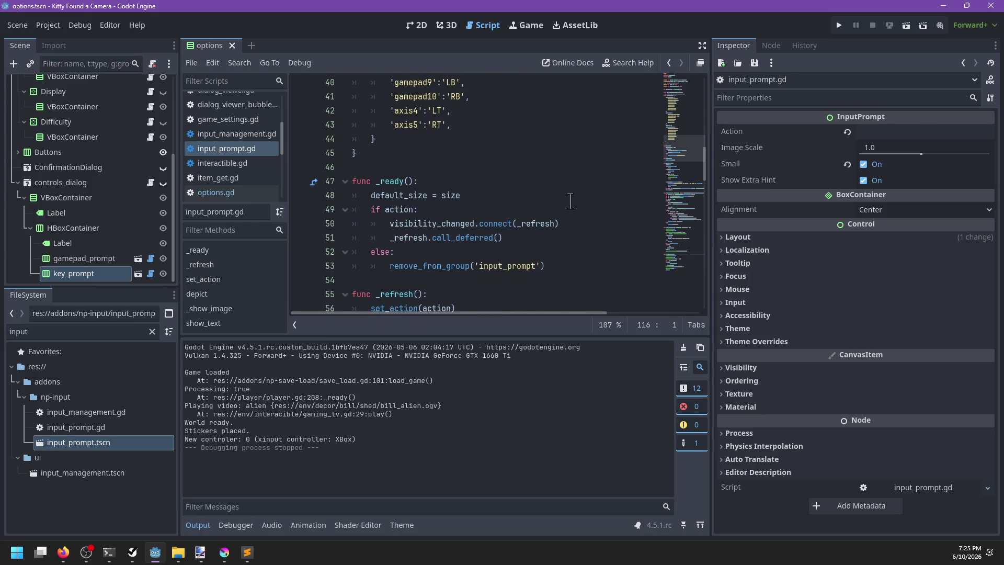
scroll(570, 201, up, 11)
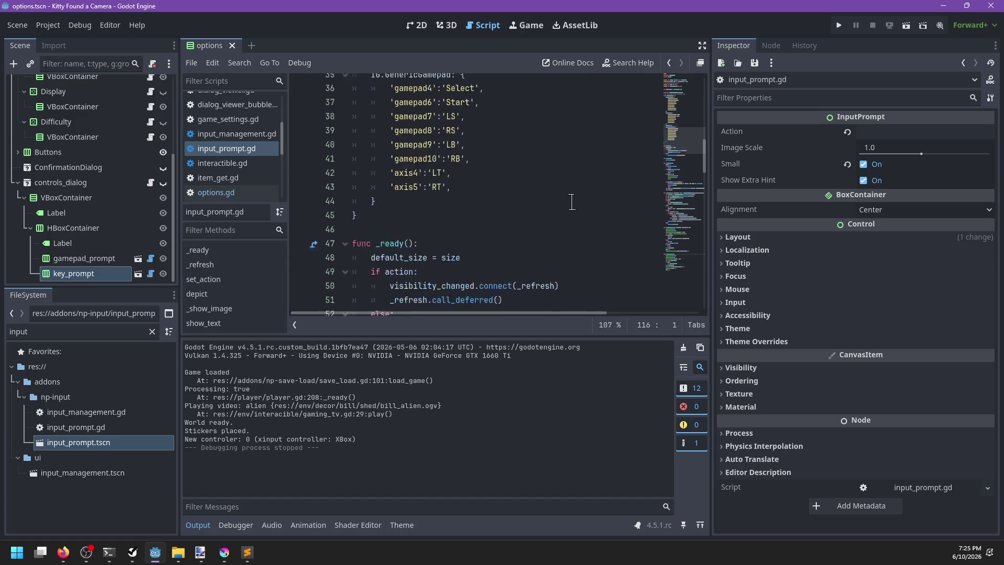
scroll(571, 202, down, 9)
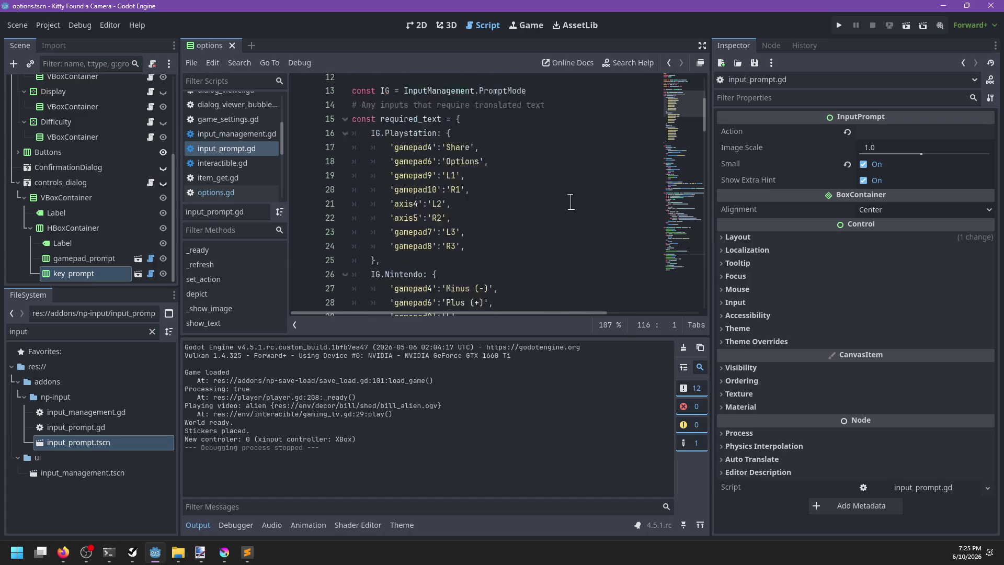
scroll(256, 178, up, 4)
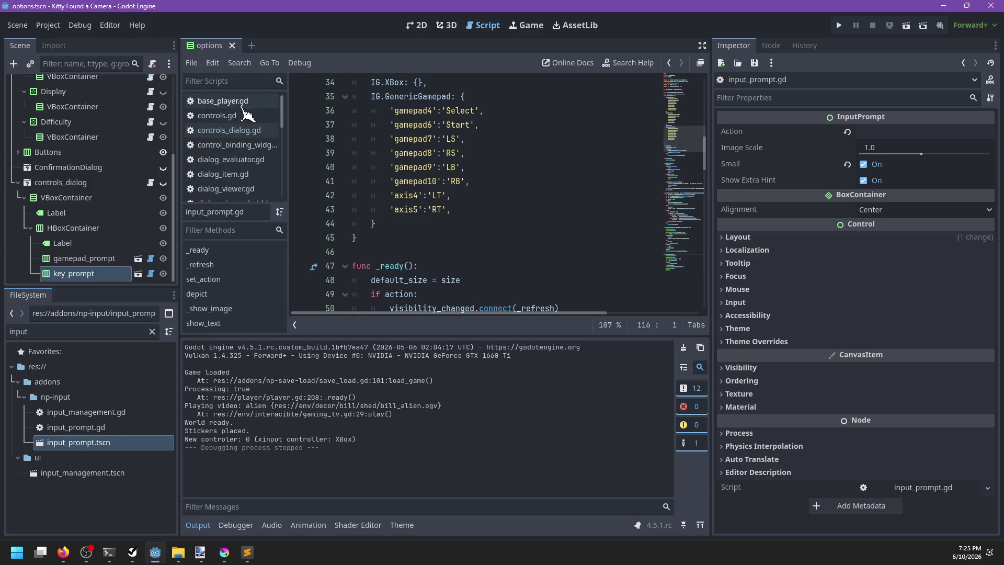
scroll(251, 131, down, 4)
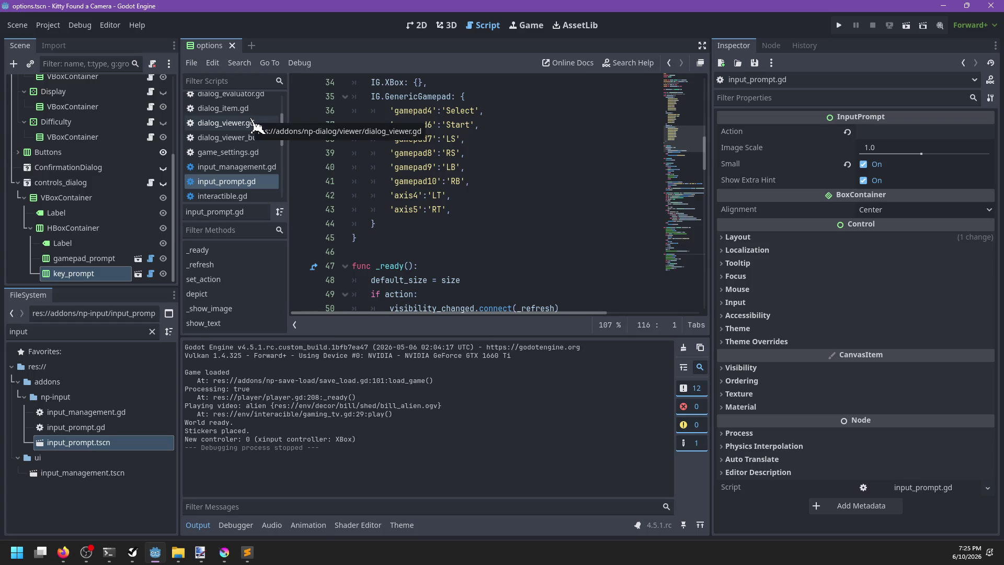
double_click(99, 330)
Step: Filter for 'widget', open control_binding_widget.gd, and select line 23's ', InputManagement.PromptMode.Keyboard' argument
text(widget)
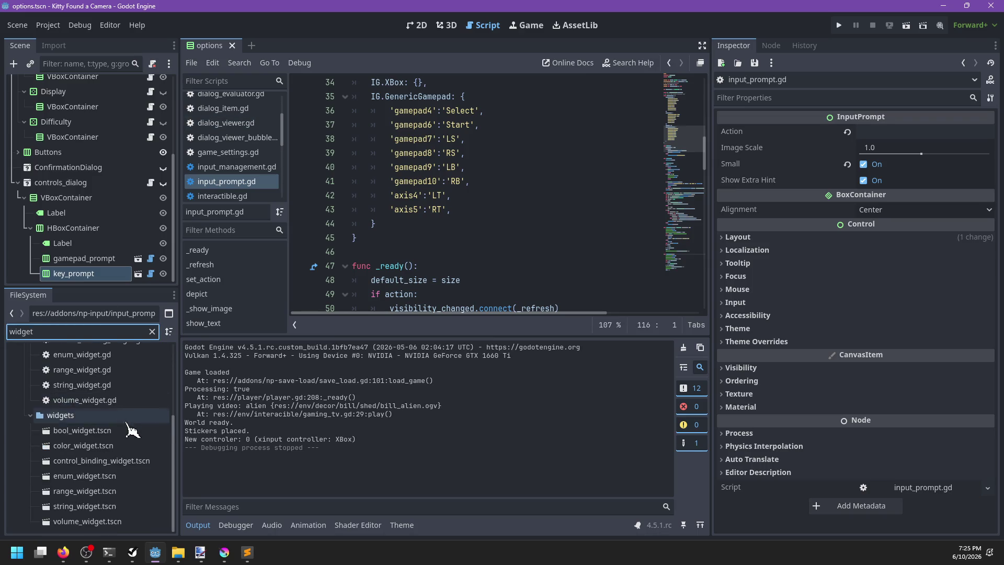
scroll(125, 418, down, 3)
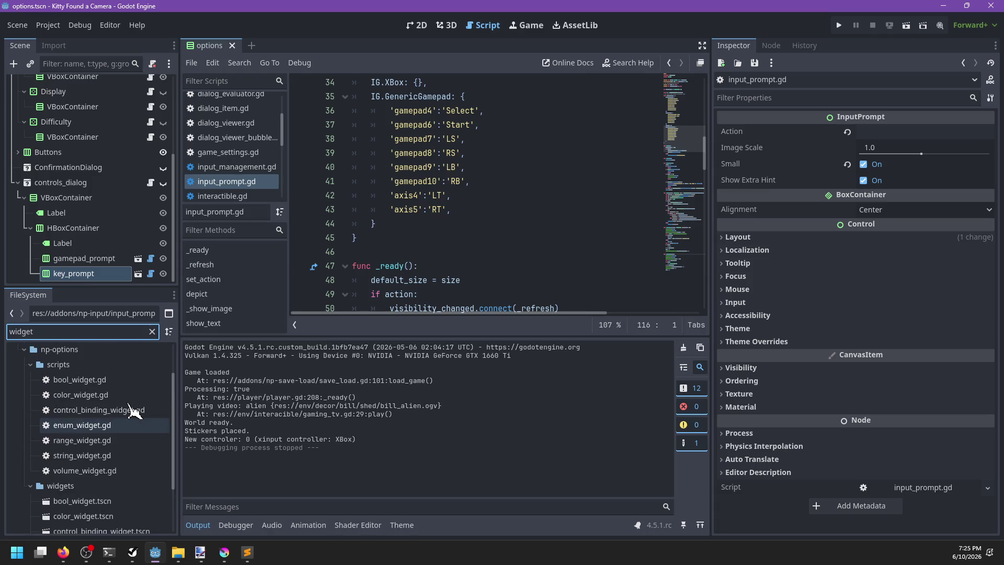
double_click(121, 413)
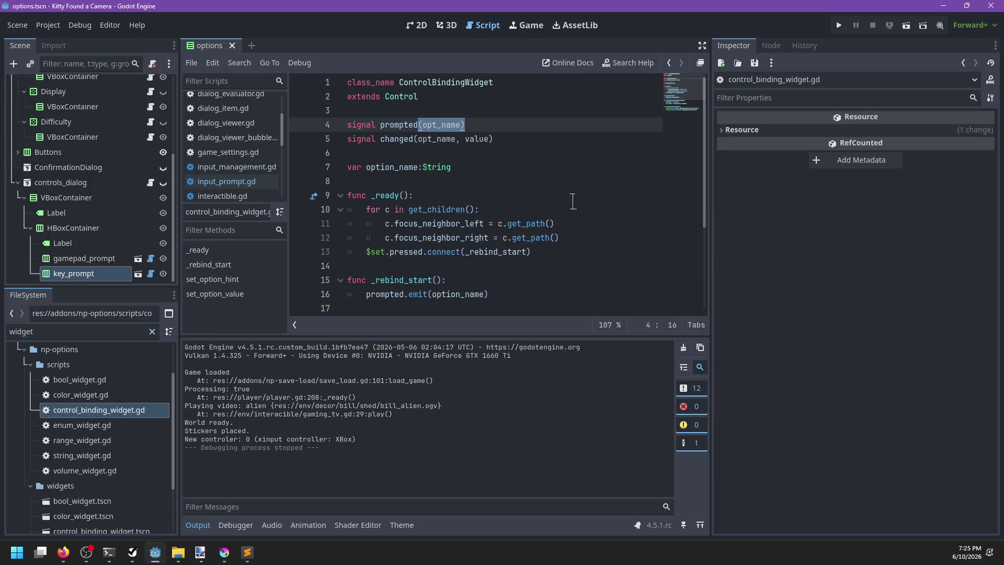
scroll(575, 203, down, 3)
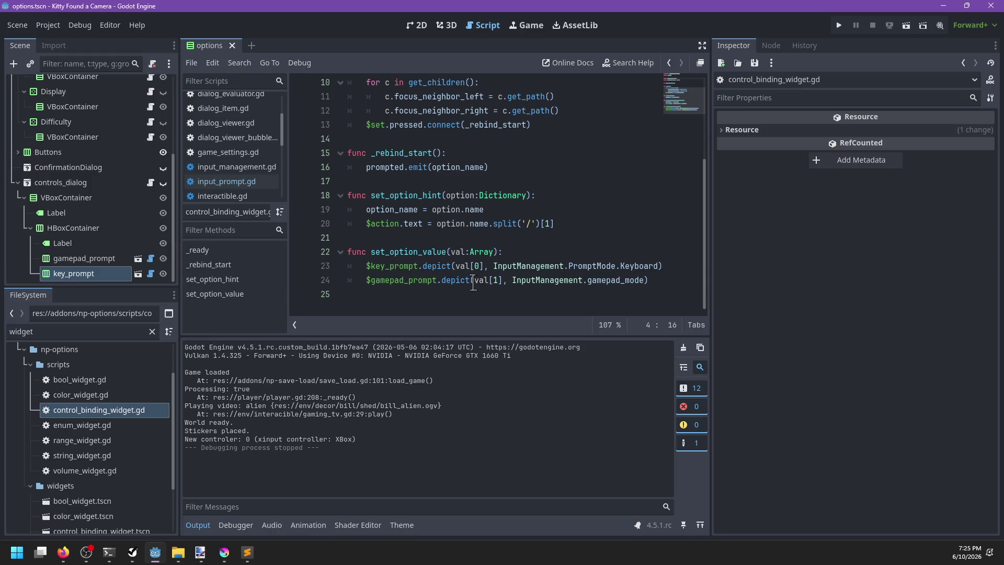
mouse_move(491, 276)
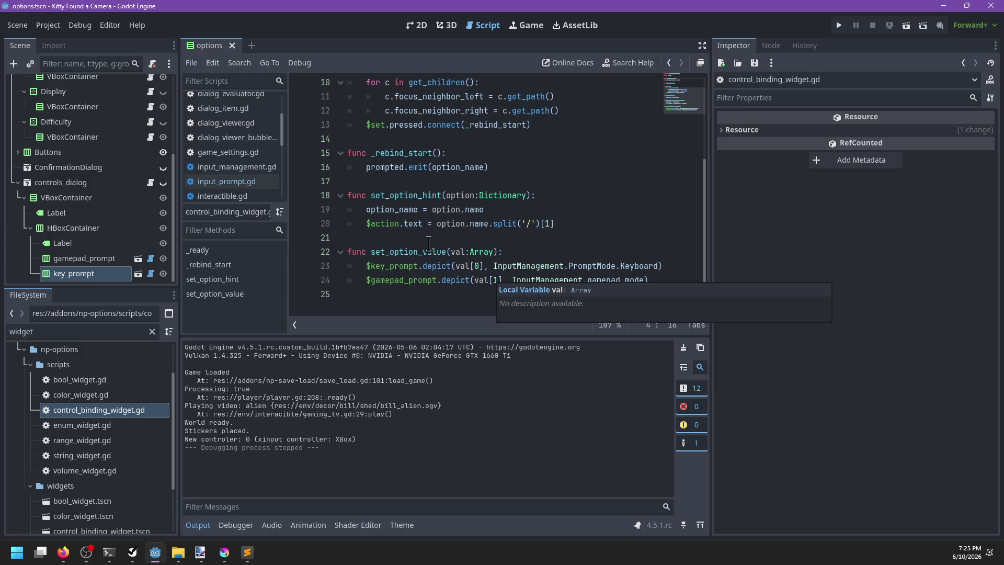
double_click(429, 246)
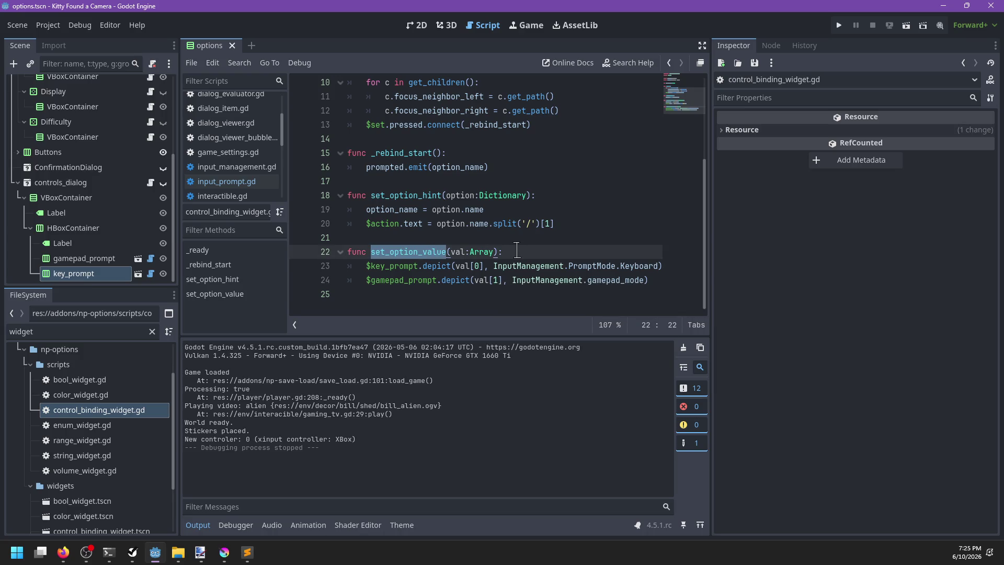
scroll(516, 250, up, 3)
scroll(516, 250, down, 3)
drag(485, 265, 659, 266)
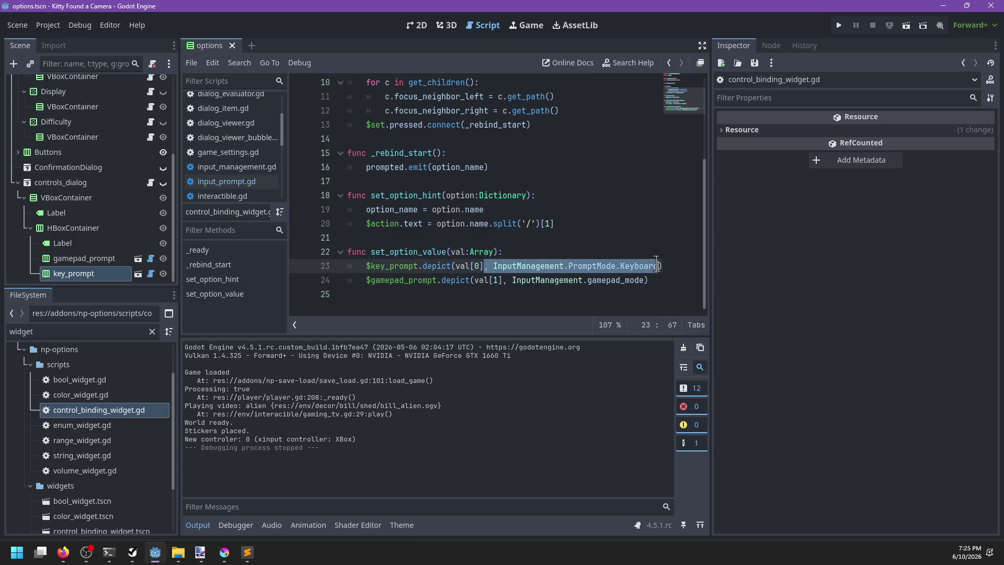
click(151, 182)
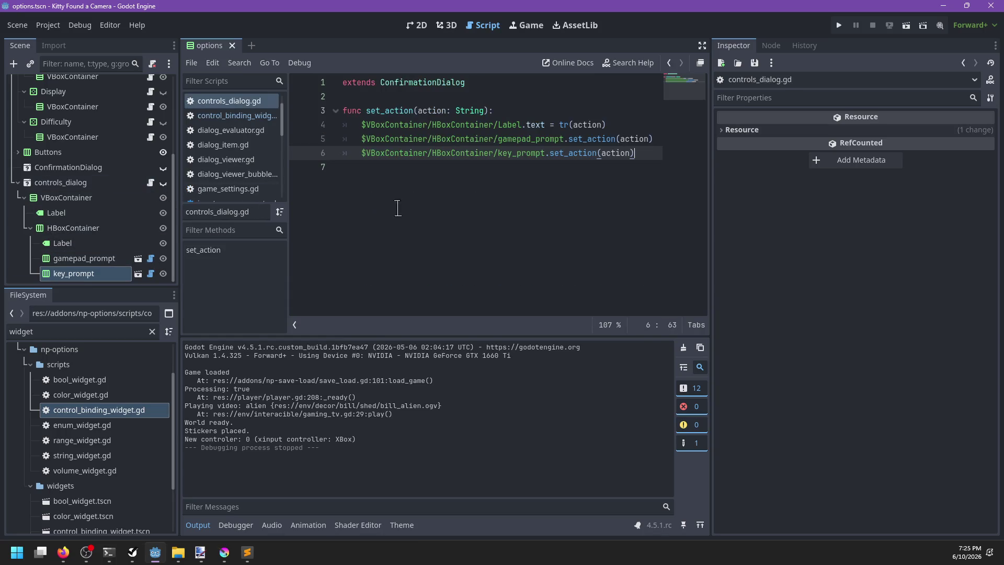
Step: Change line 5 to depict(action, InputManagement.gamepad_mode)
double_click(601, 139)
text(de[o)
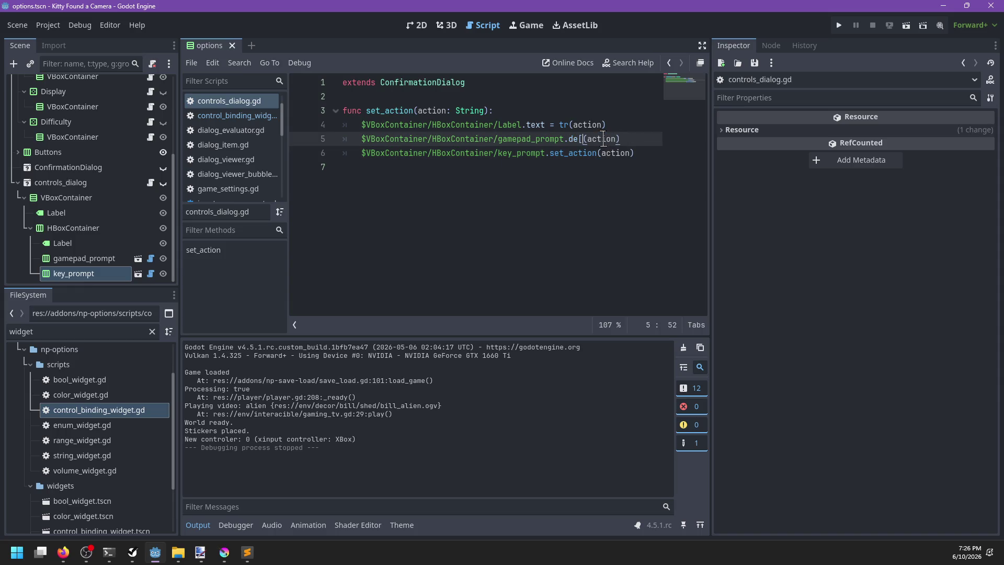
key(BackSpace)
key(BackSpace)
key(Return)
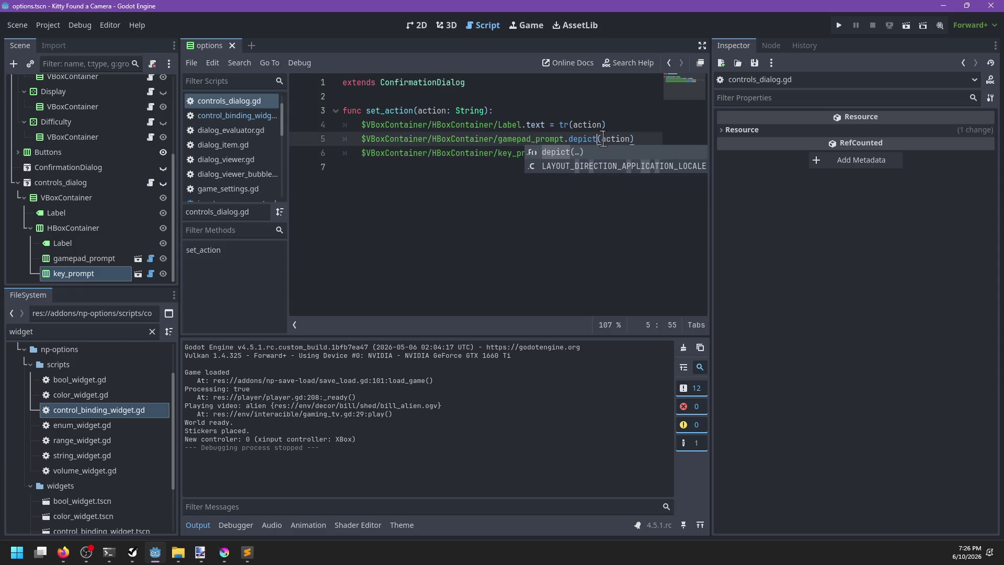
text(, , InputManagement.PromptMode.Keyboard)
key(ctrl+BackSpace)
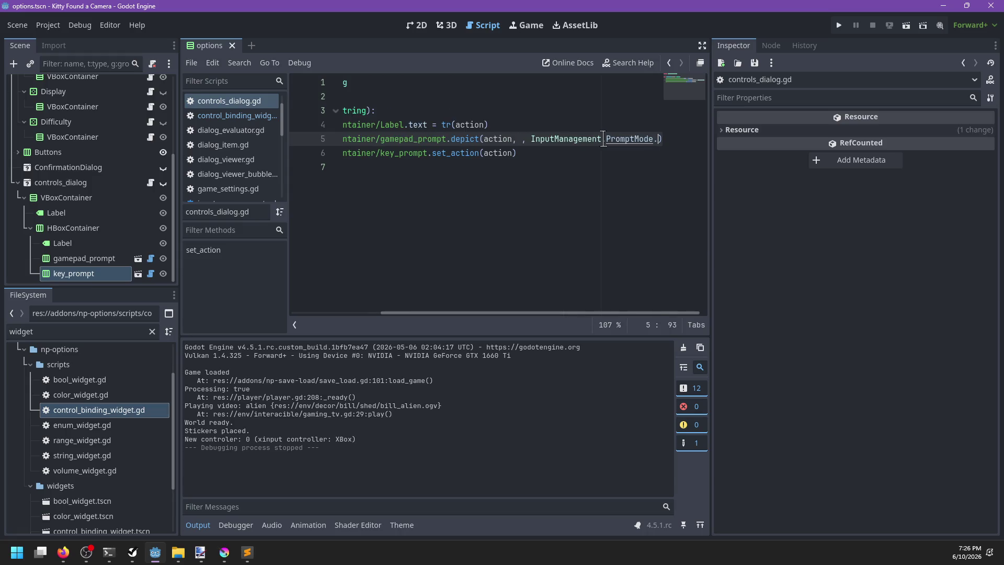
text(Gam)
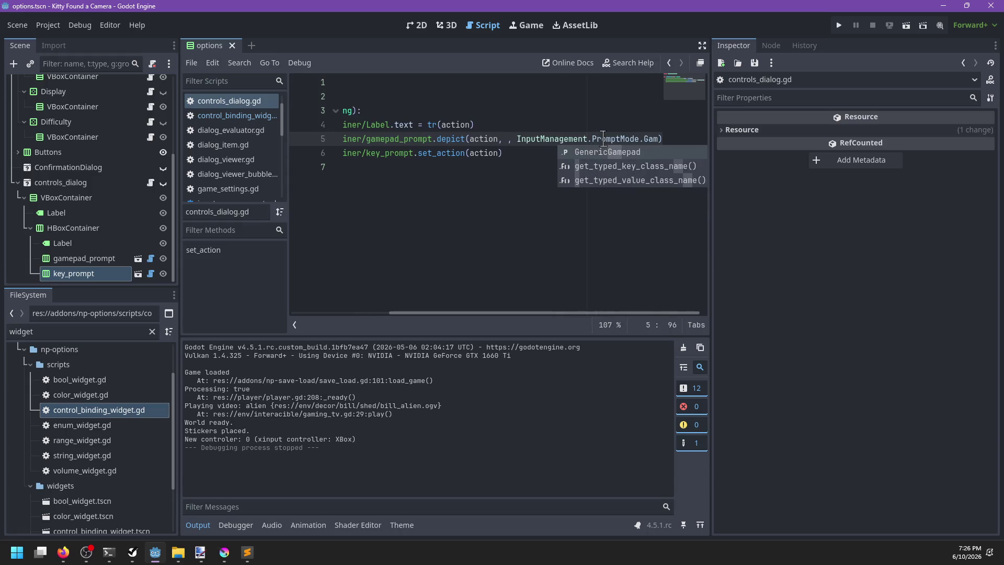
key(ctrl+BackSpace)
key(ctrl+BackSpace)
key(ctrl+BackSpace)
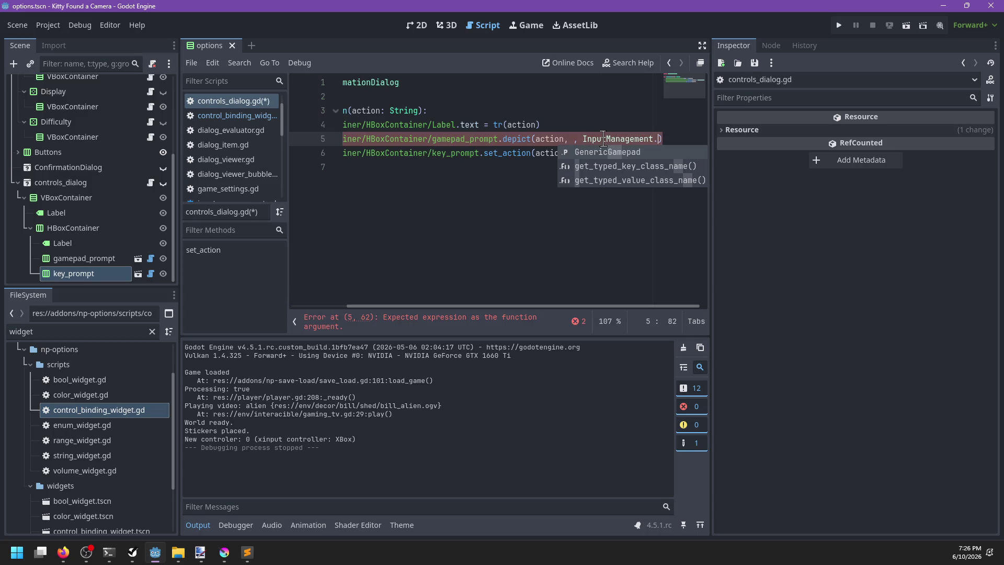
text(gamepad_mode)
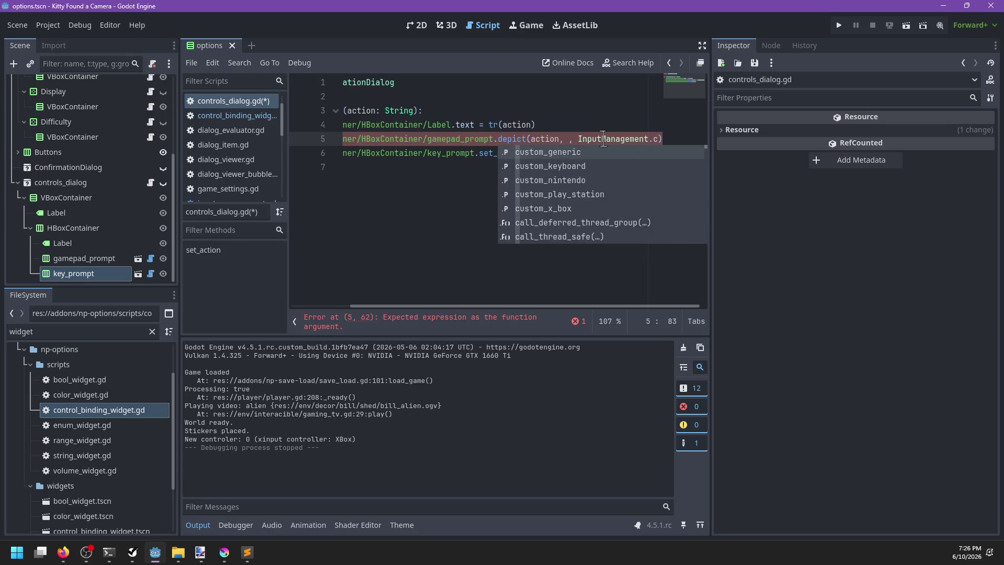
key(ctrl+Left)
key(ctrl+Left)
key(ctrl+Left)
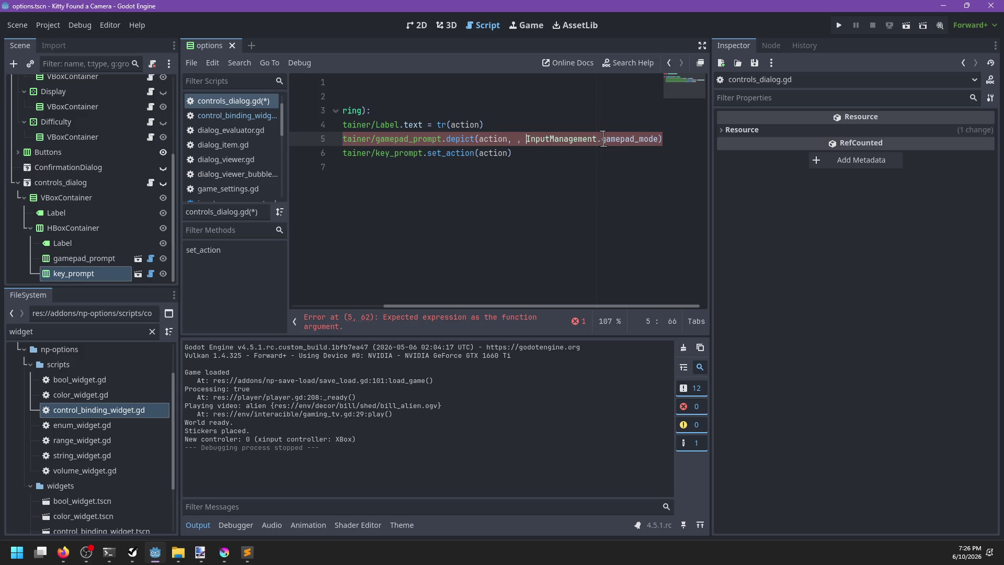
key(BackSpace)
key(BackSpace)
key(BackSpace)
Step: Add InputManagement.PromptMode.Keyboard to line 6's call and save the script
key(Down)
text(,InputManage)
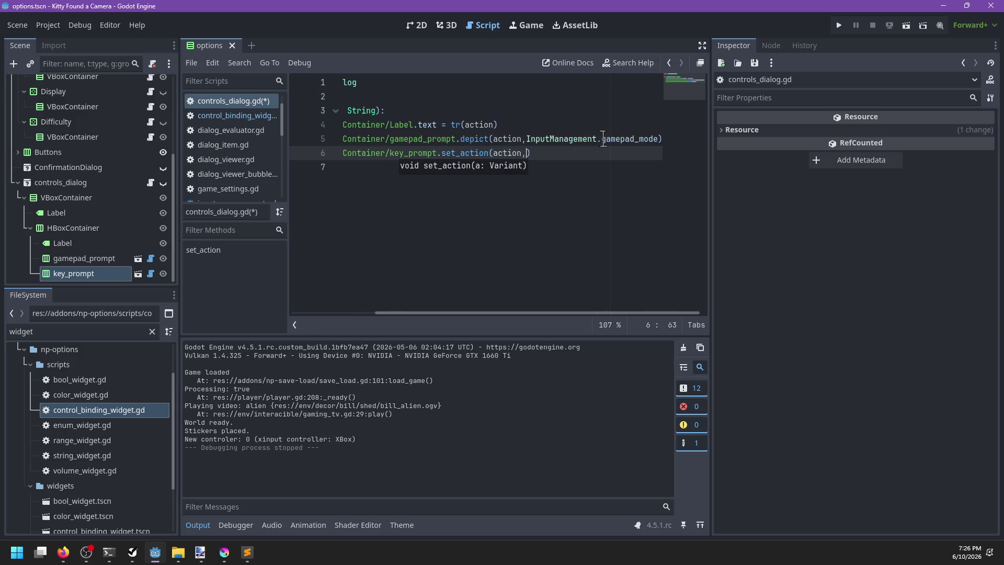
text(ment.)
text(Mode)
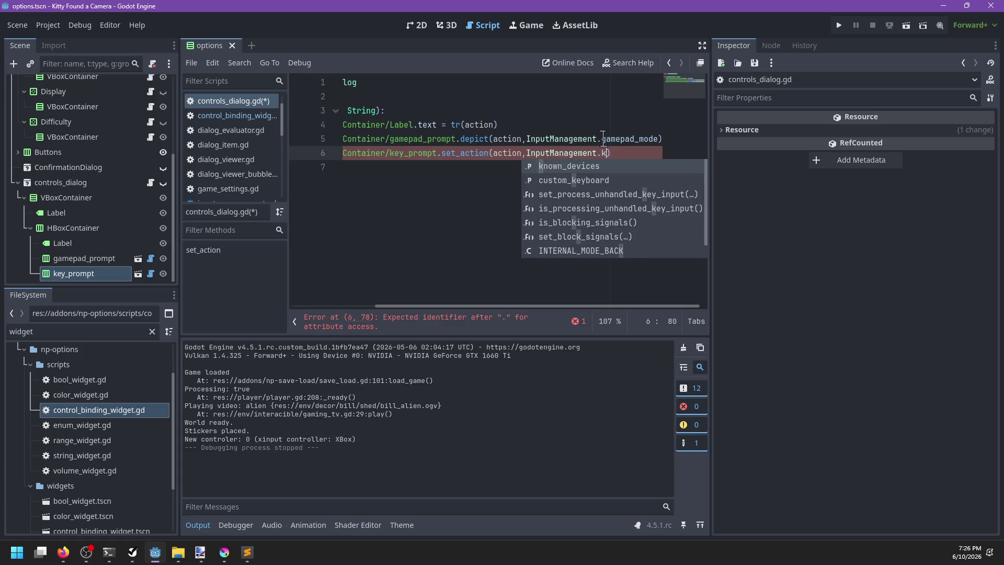
key(Return)
text(.K)
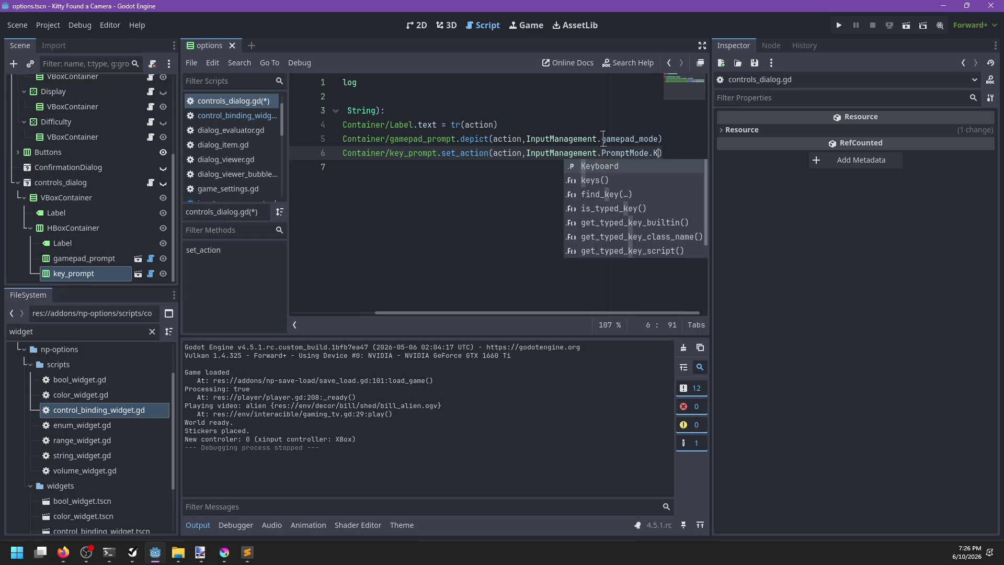
key(Return)
key(ctrl+s)
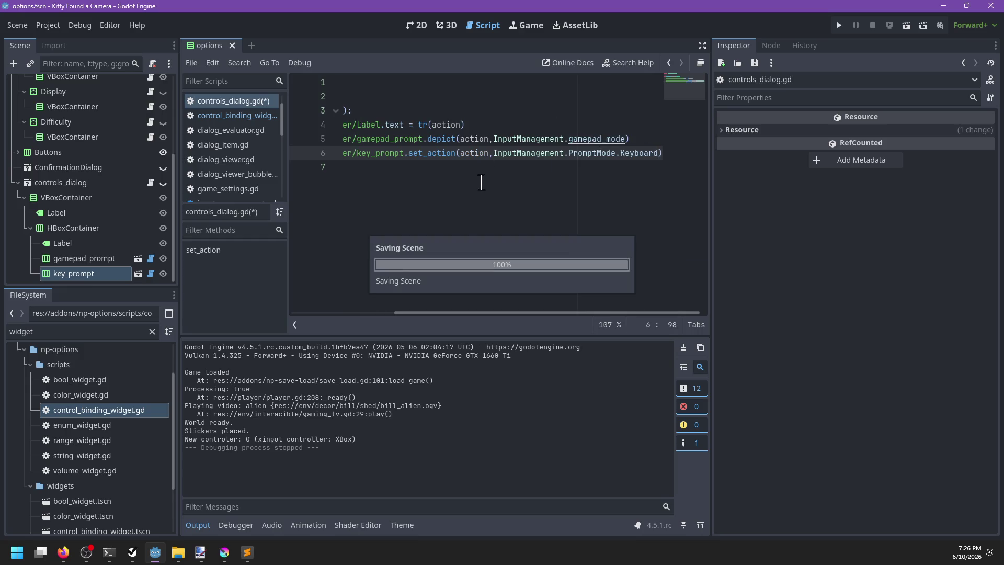
Step: Revisit control_binding_widget.gd, save the scripts and scene, and relaunch the game with F5
click(494, 154)
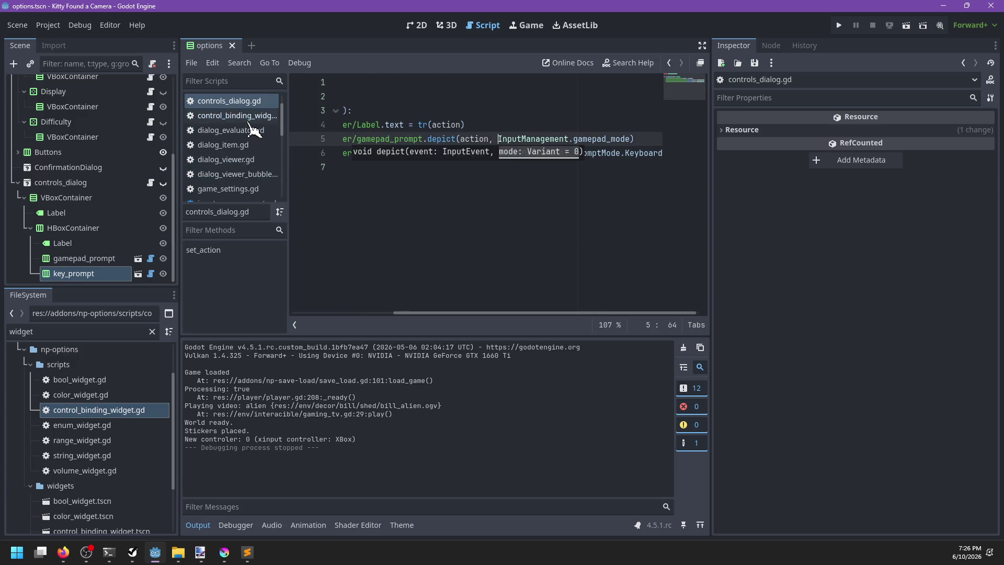
click(235, 116)
double_click(627, 266)
click(625, 280)
key(ctrl+s)
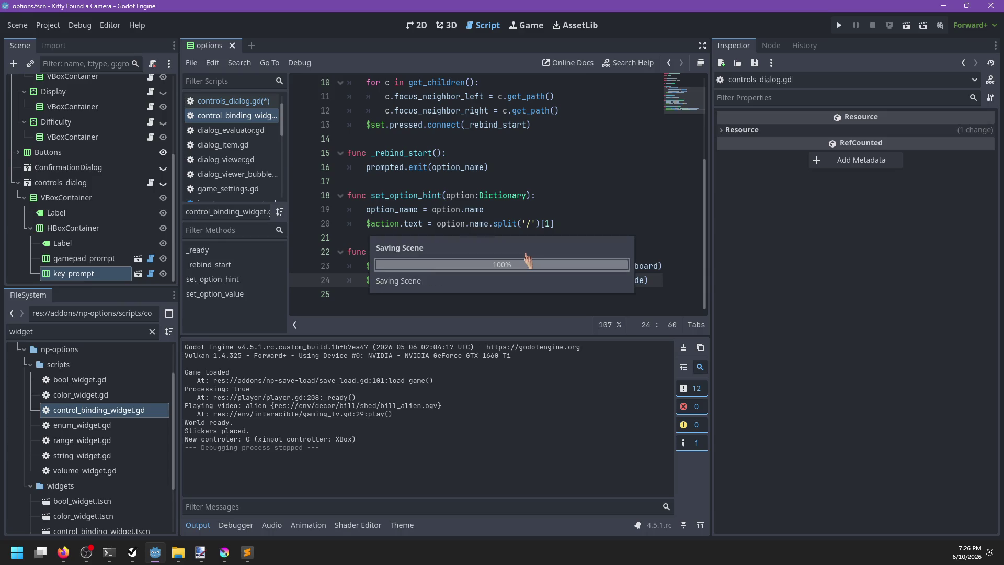
key(F5)
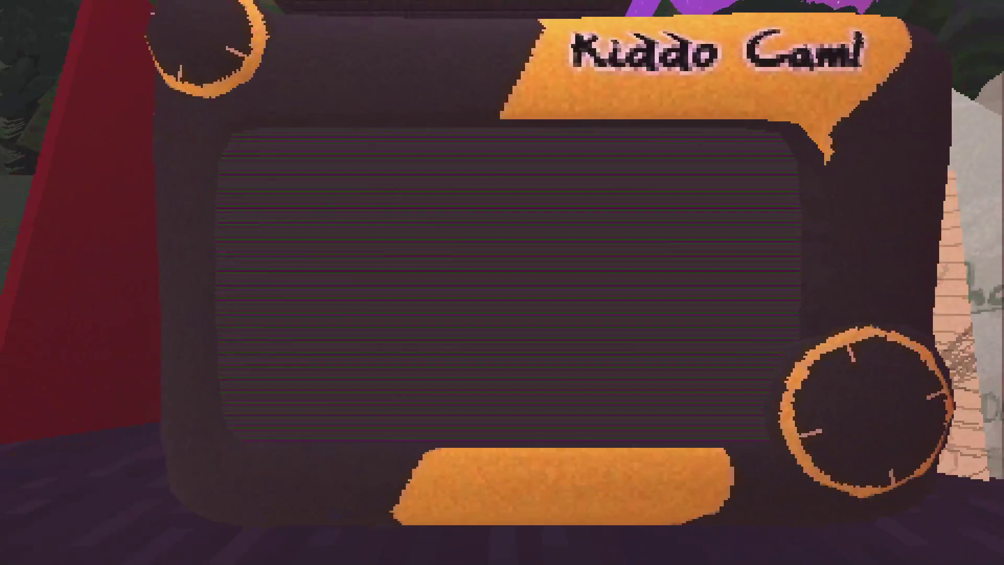
Step: In the running game, go to Pause > Options > Controls and rebind photo, hitting the depict String-to-Object error
key(Escape)
key(Down)
key(Down)
key(Up)
key(Return)
key(e)
key(e)
key(q)
key(Down)
key(Down)
key(Down)
key(Down)
key(Return)
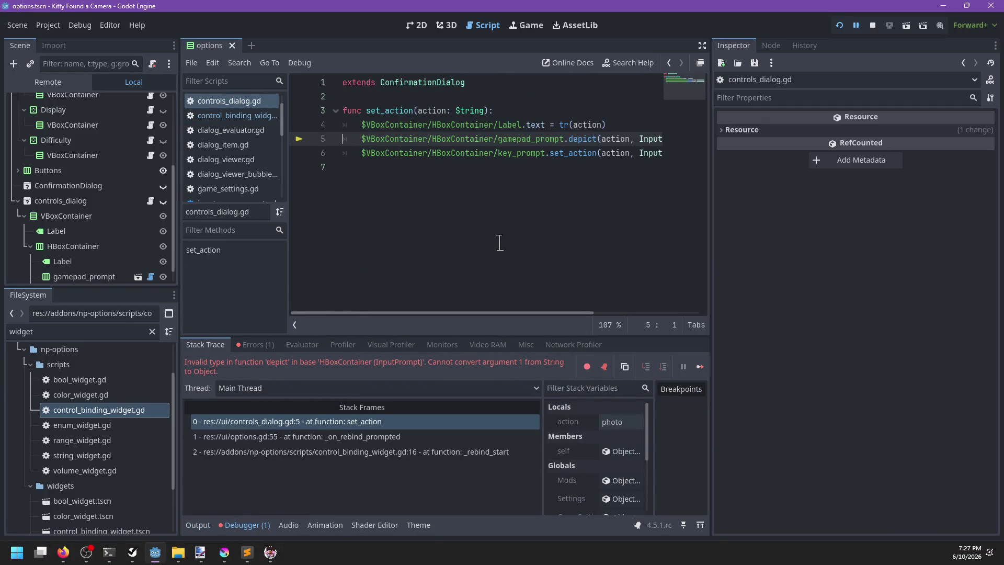
Step: Change the set_action call on line 6 and depict on line 5 to depict_action, and save
scroll(444, 220, right, 3)
scroll(443, 219, right, 2)
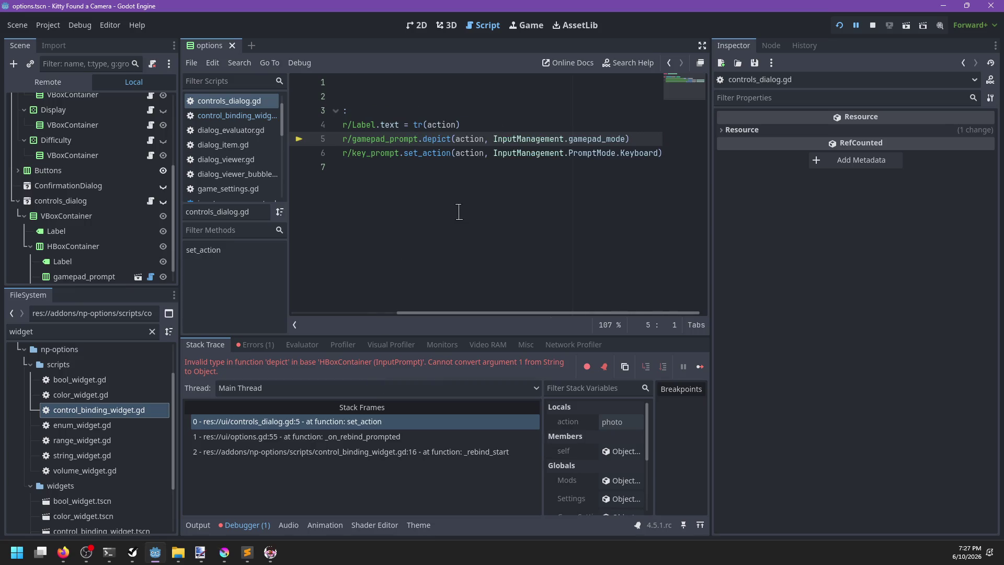
double_click(429, 153)
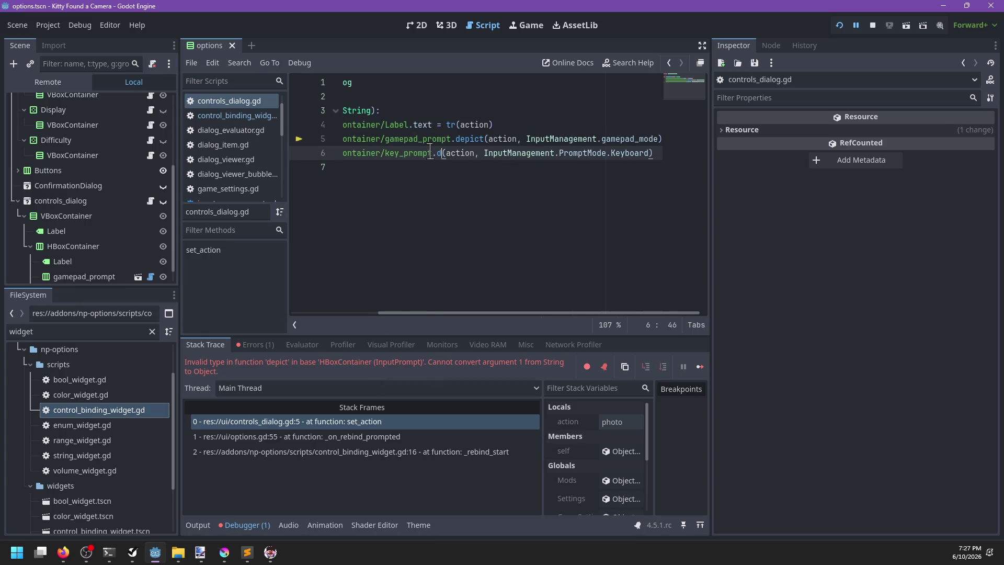
text(depict_a)
key(Return)
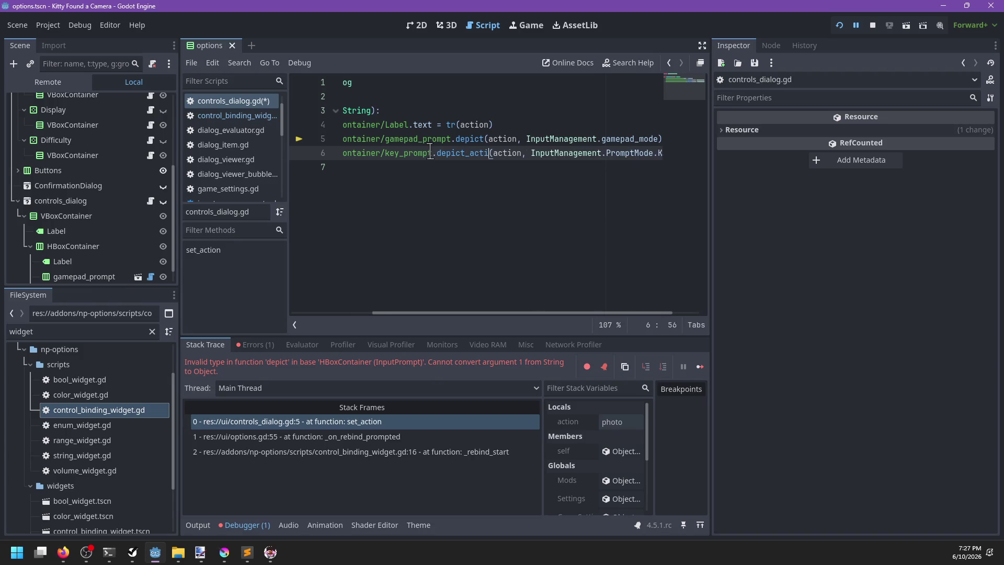
key(Up)
key(Up)
key(Down)
key(Left)
text(_action)
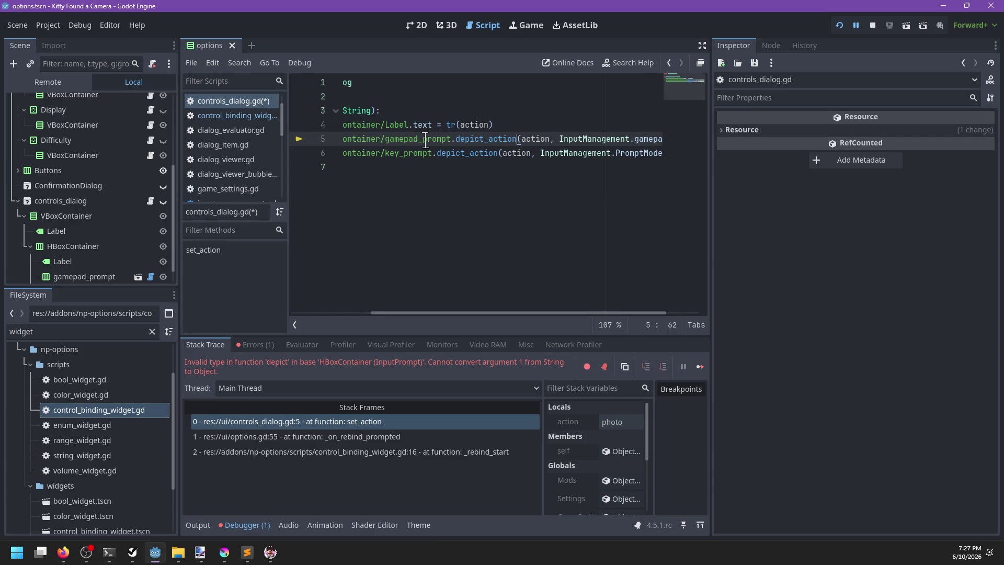
scroll(542, 154, right, 3)
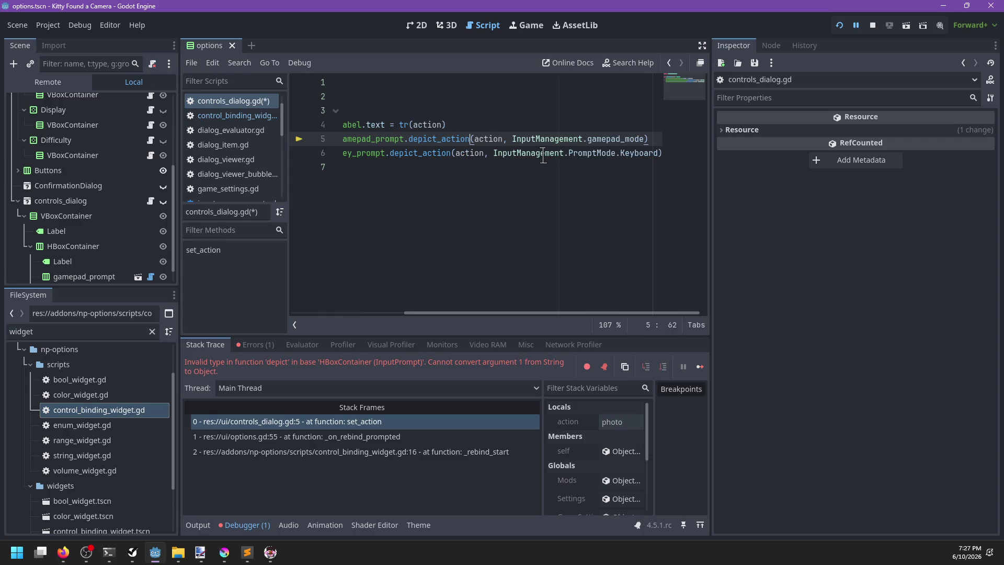
scroll(542, 157, left, 3)
key(ctrl+s)
Step: Stop the running game session
scroll(533, 152, right, 3)
scroll(533, 152, left, 3)
click(872, 27)
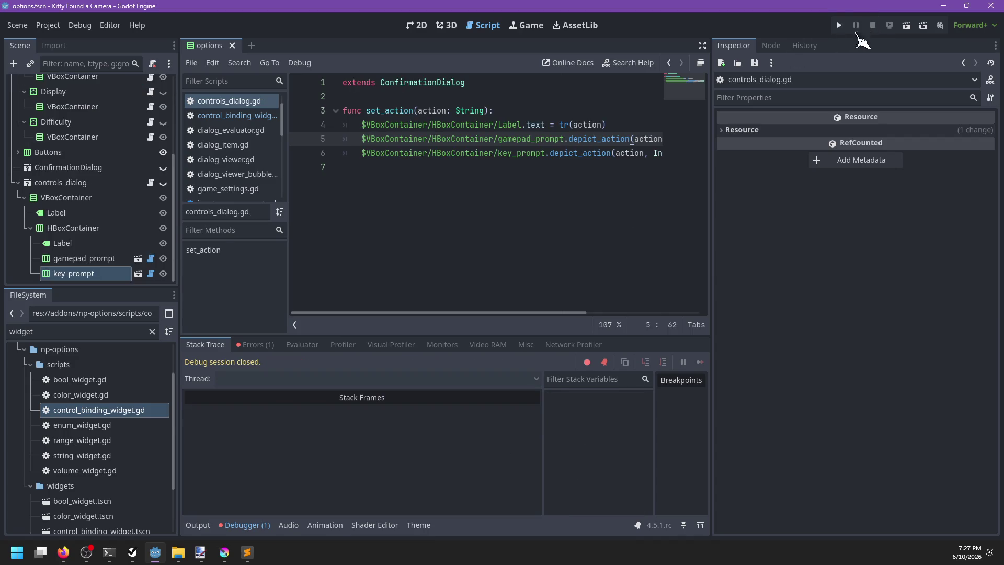
scroll(264, 149, down, 3)
scroll(263, 154, down, 5)
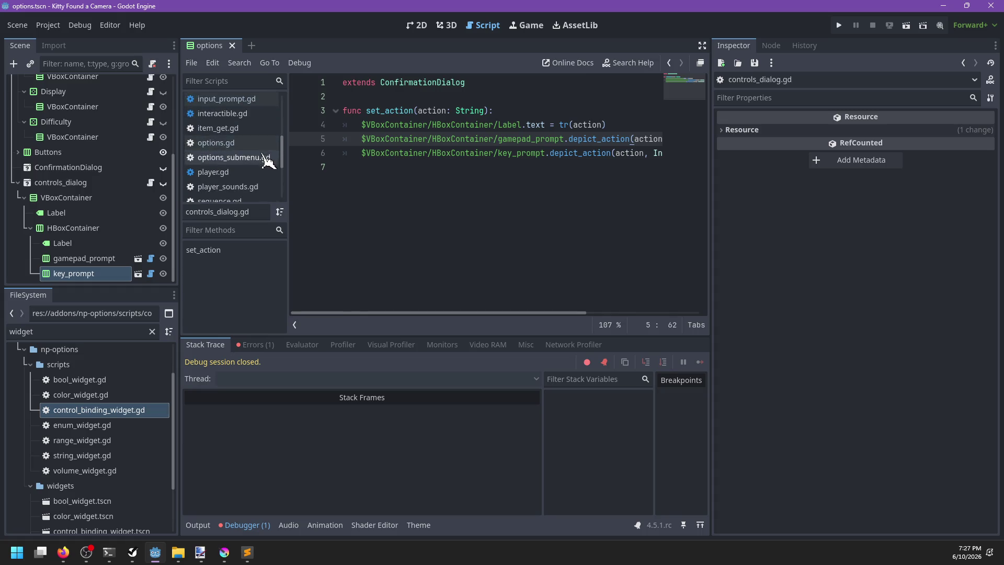
scroll(259, 169, up, 5)
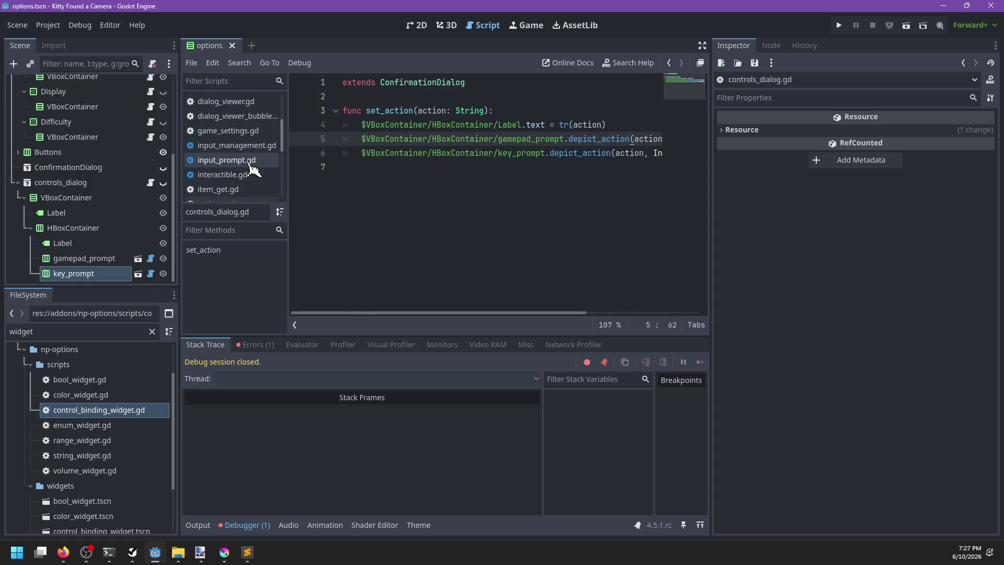
scroll(253, 168, up, 3)
scroll(250, 171, down, 3)
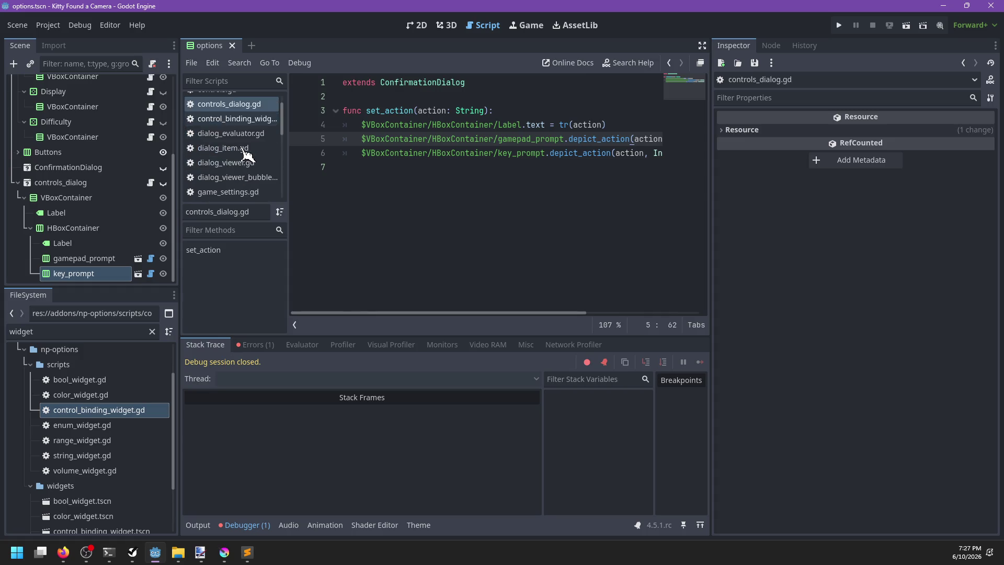
Step: In input_prompt.gd, find 'func dep' and insert blank lines above depict
click(250, 168)
scroll(485, 198, down, 5)
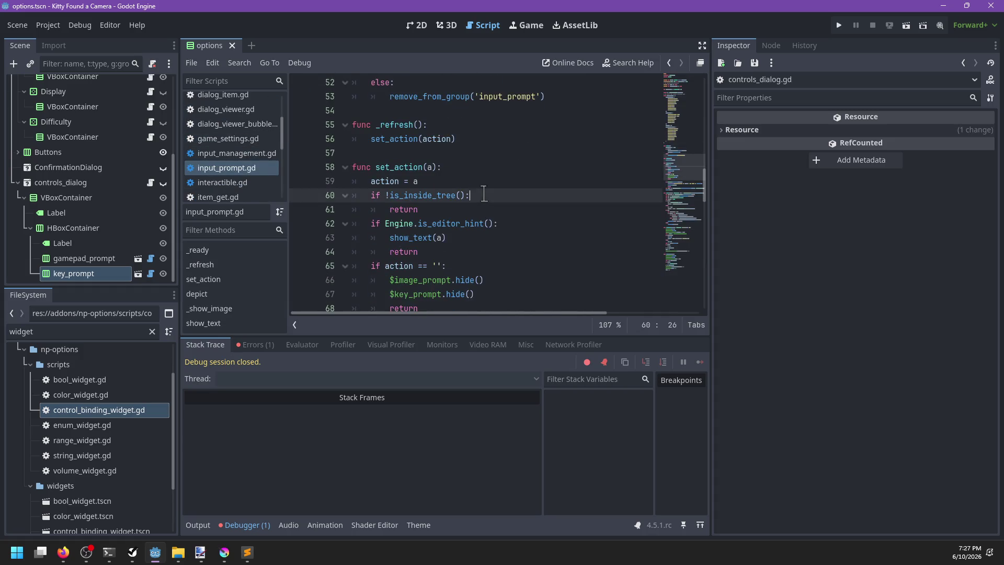
key(ctrl+f)
text(func dep)
key(Escape)
key(Home)
key(Return)
key(Return)
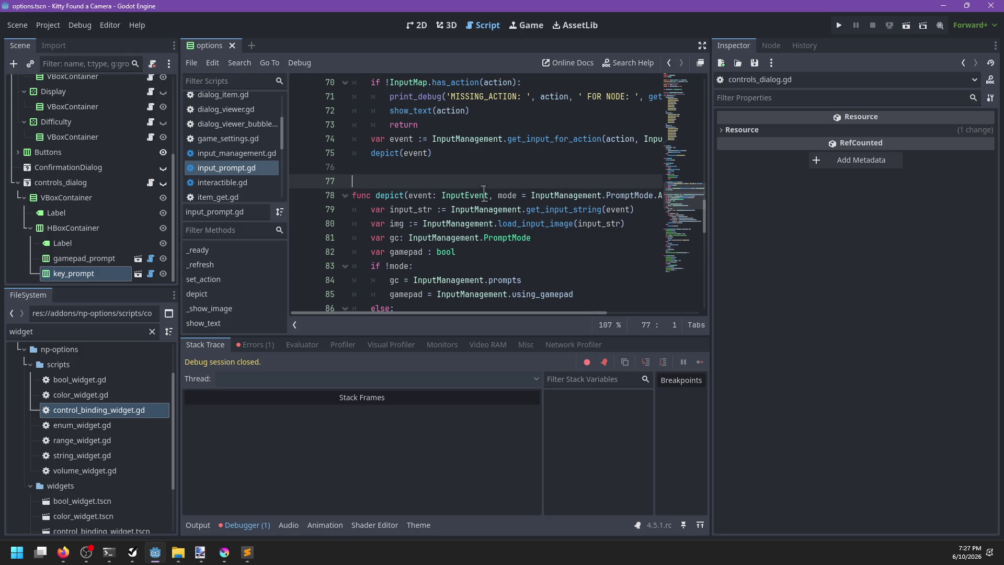
Step: Write func depict_action(action: String, mode: InputManagement.PromptMode): with a pass body above depict
key(Up)
key(Up)
text(func )
text(action(action: String, mode: )
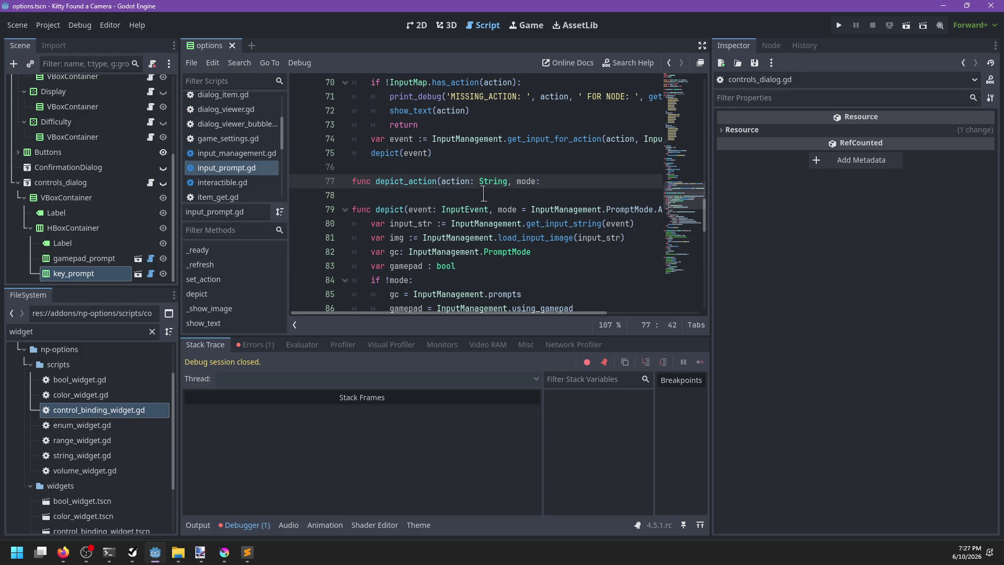
text(putAMan)
text(nagement.)
text(mptMode):)
key(Return)
text(ss)
scroll(453, 200, down, 3)
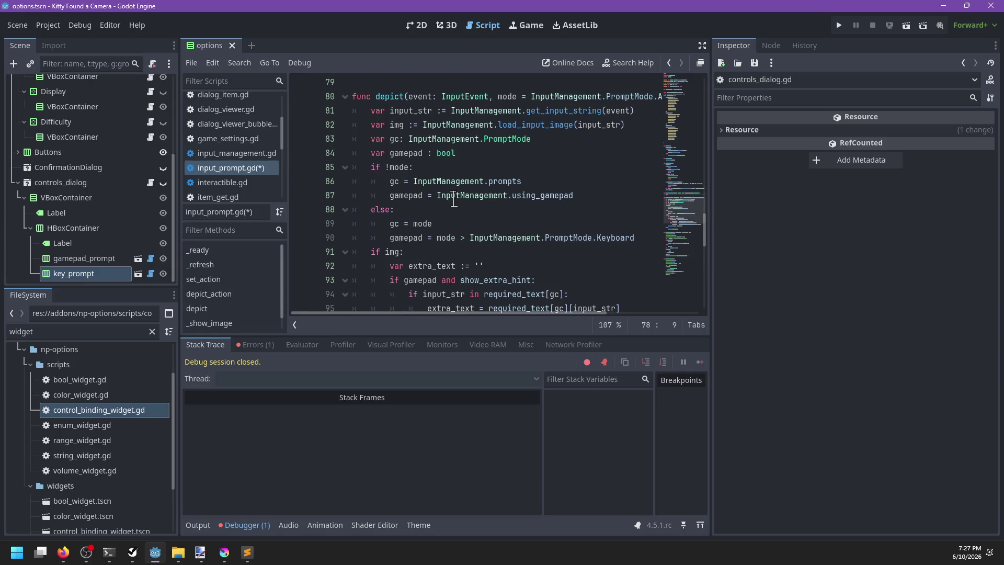
scroll(454, 200, up, 4)
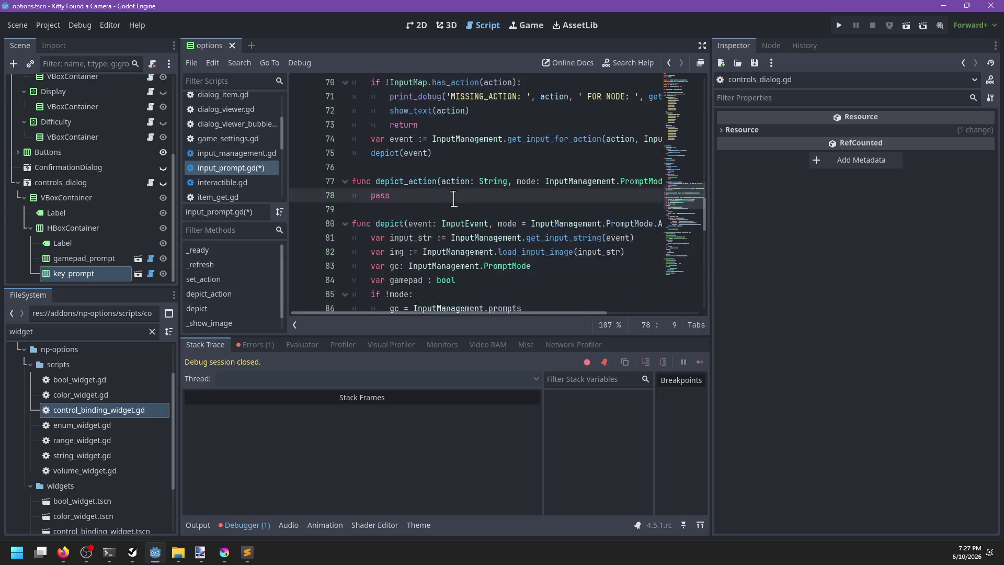
scroll(454, 199, up, 2)
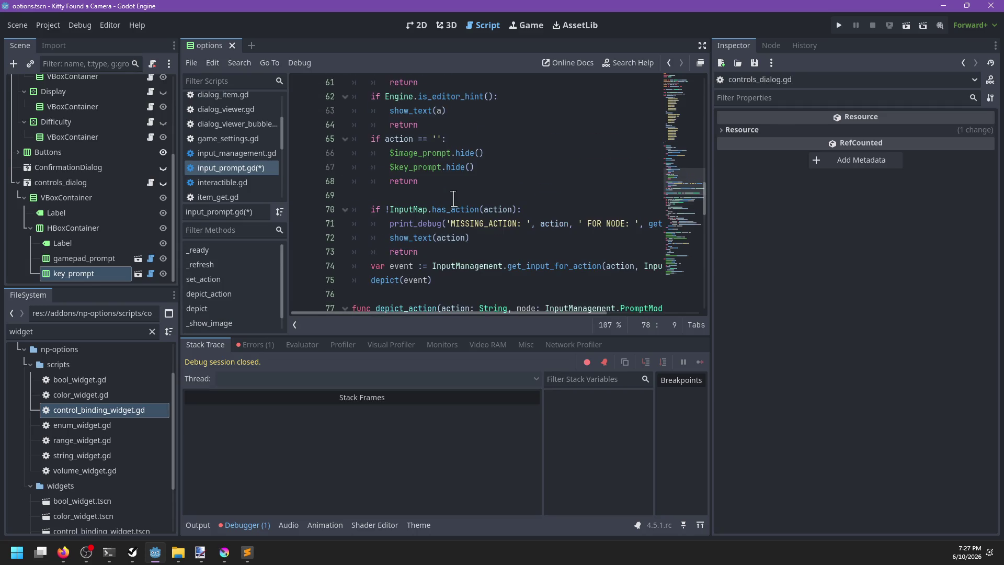
scroll(453, 199, up, 2)
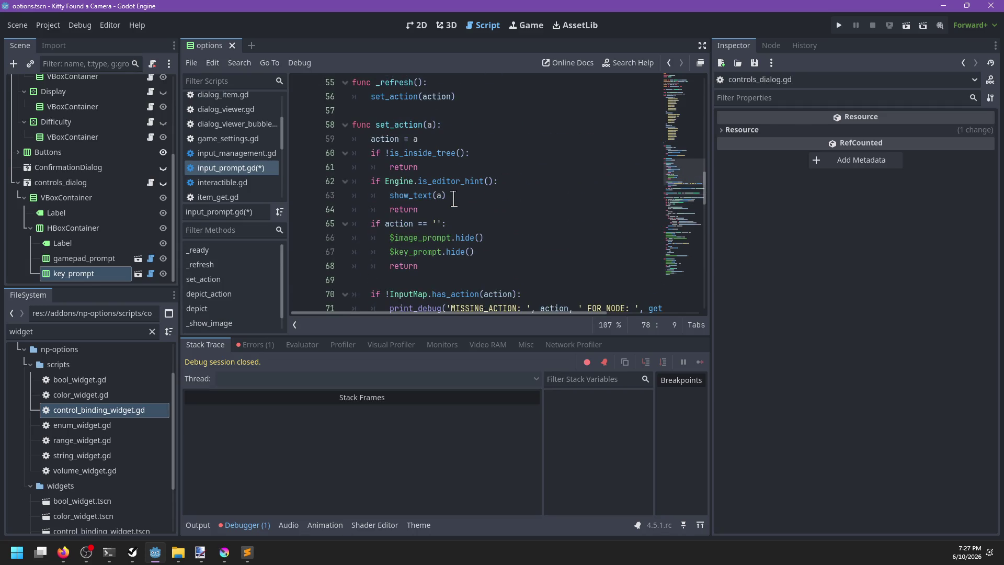
scroll(454, 200, up, 1)
scroll(414, 179, down, 3)
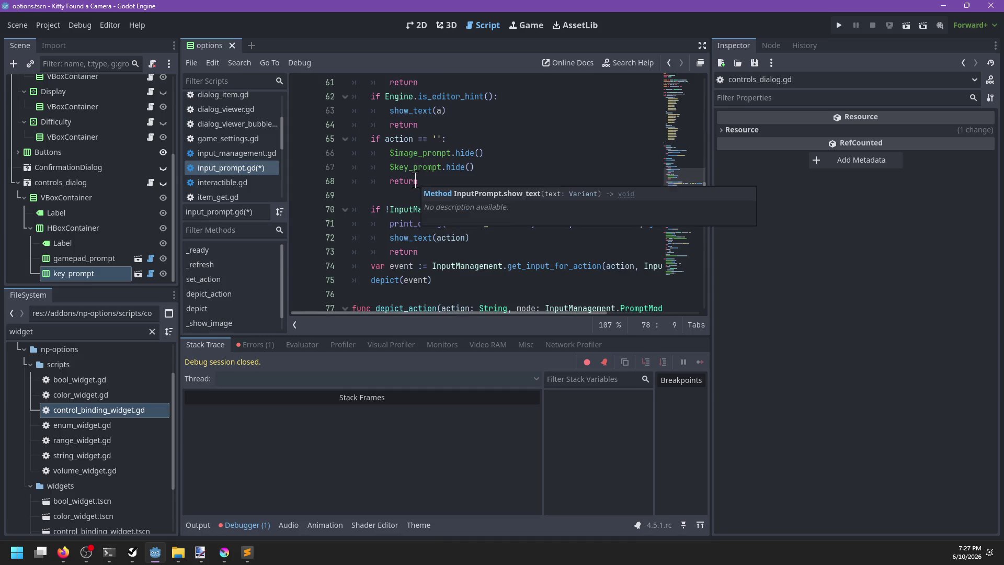
scroll(435, 275, right, 3)
scroll(438, 277, left, 3)
scroll(438, 277, down, 3)
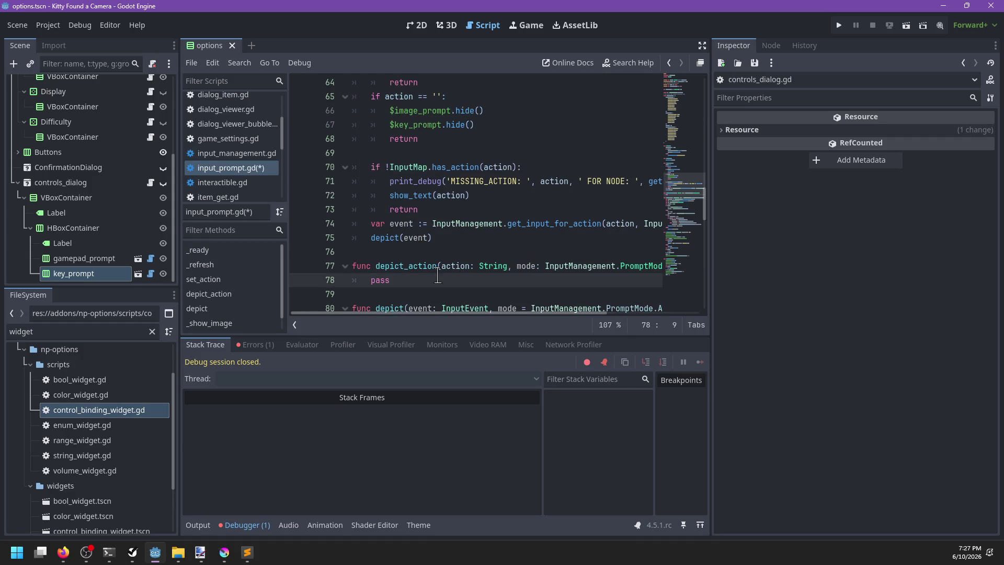
Step: Replace pass with var event := InputManagement.get_input_for_action(action, mode
key(BackSpace)
key(BackSpace)
key(BackSpace)
text(var v)
text(vent )
text(InputManagement.)
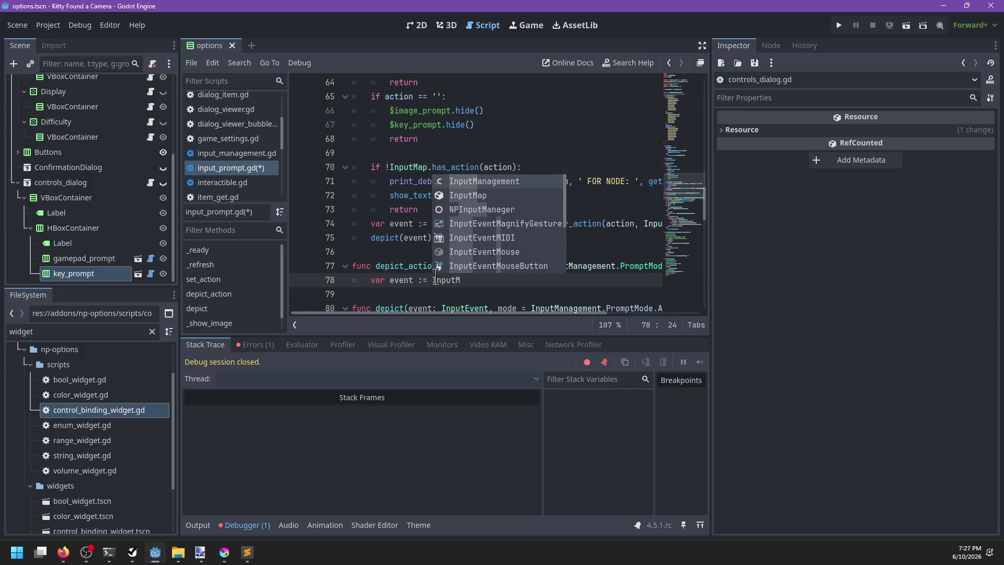
text(get_input)
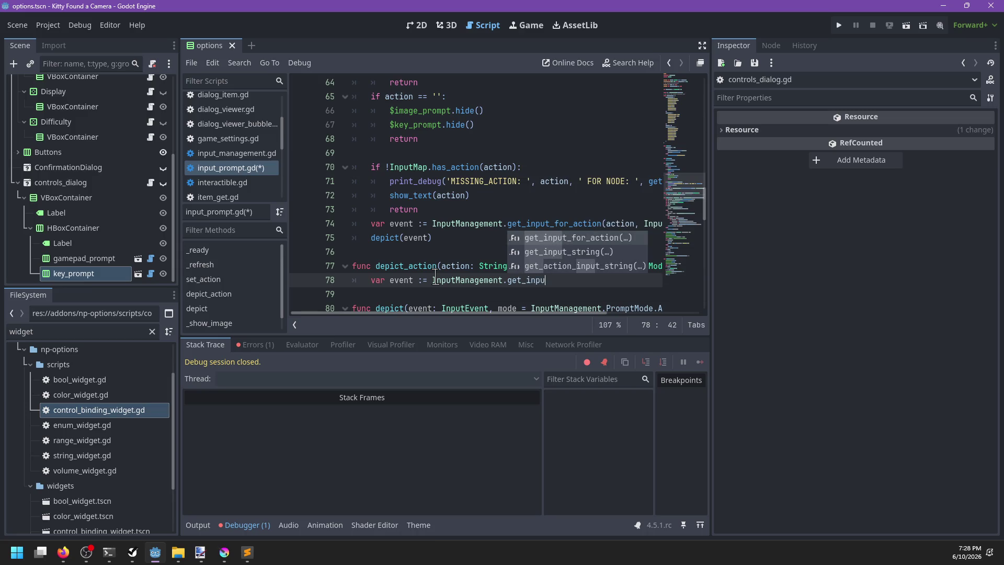
key(Return)
text(, mode)
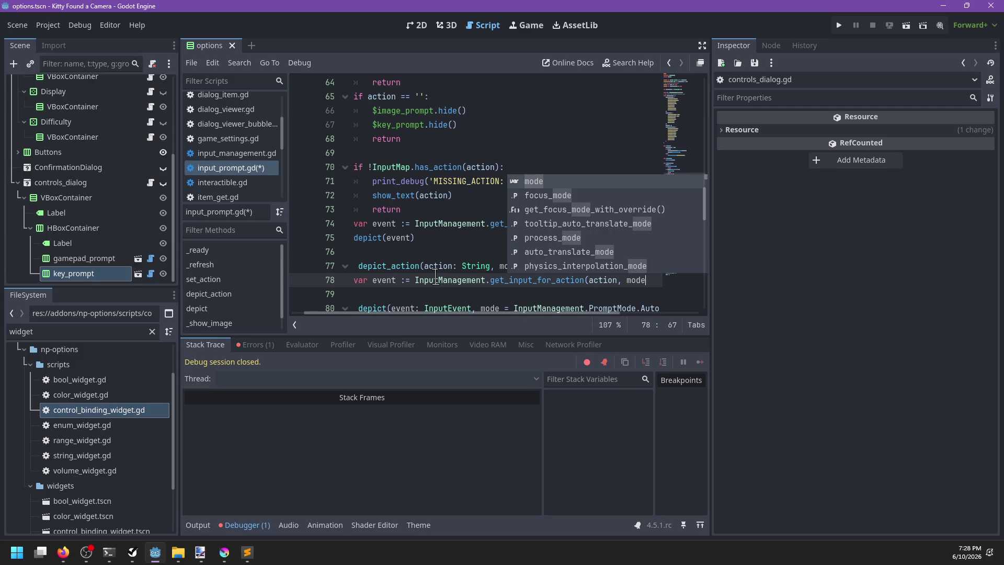
text(.)
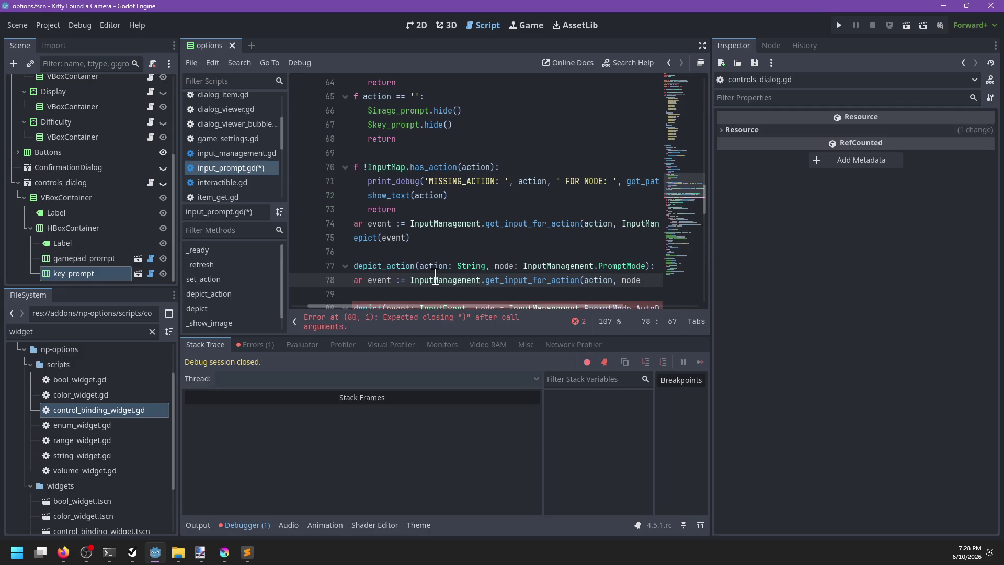
key(BackSpace)
Step: Compare mode != InputManagement.PromptMode, then begin a var gamepad := mode != line above
scroll(435, 278, right, 3)
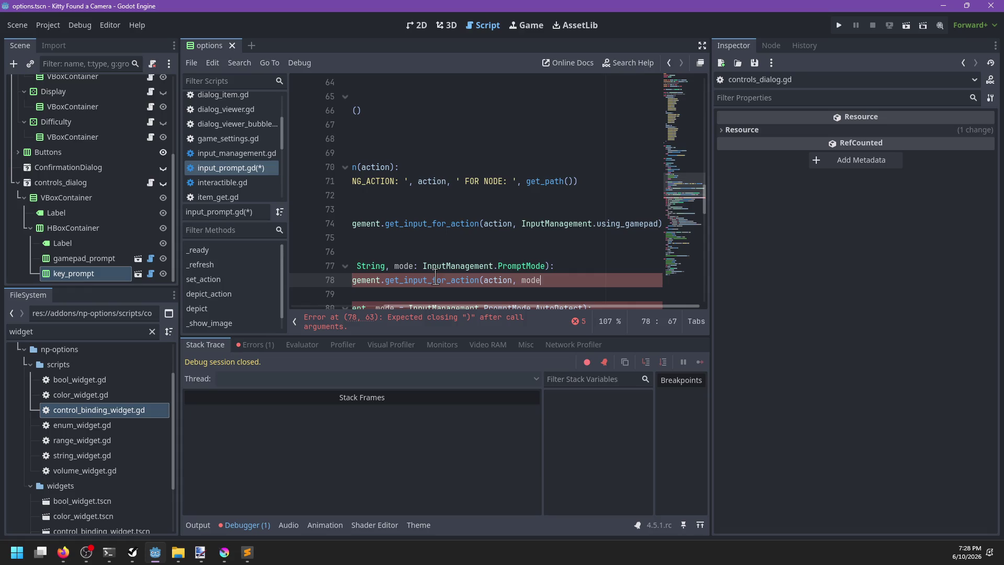
scroll(436, 277, left, 3)
text(!= In)
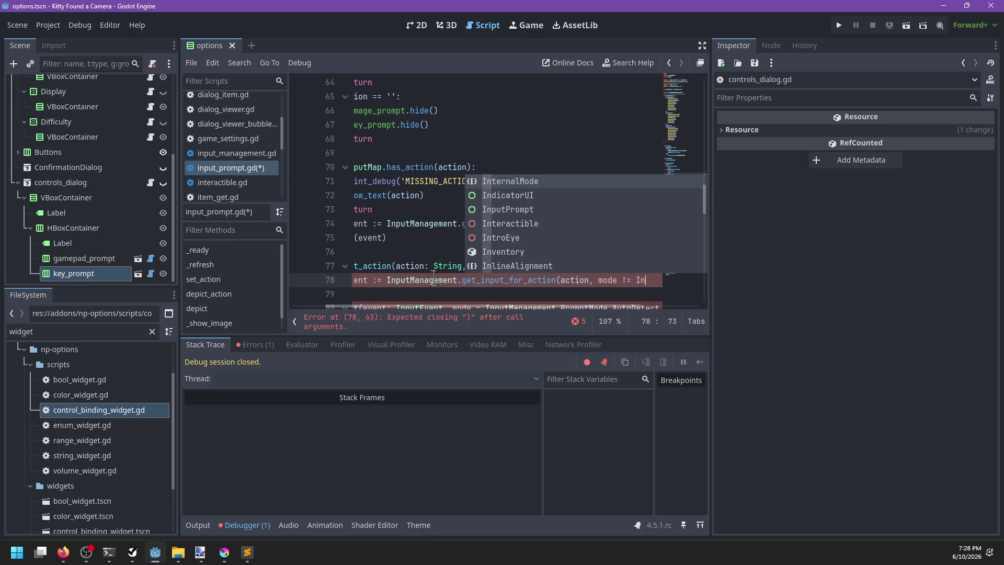
text(putMa)
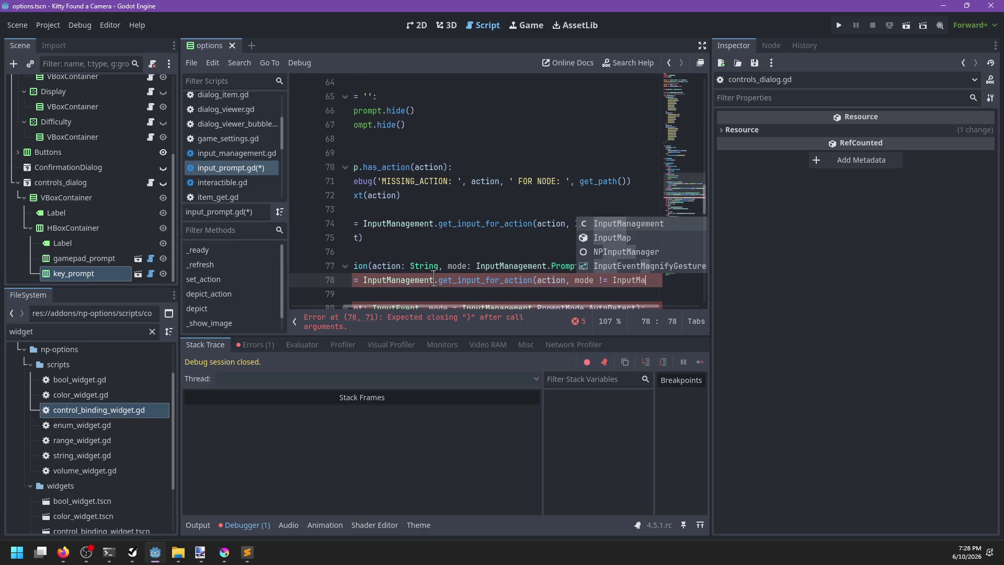
key(Return)
text(.P)
key(Return)
text(.)
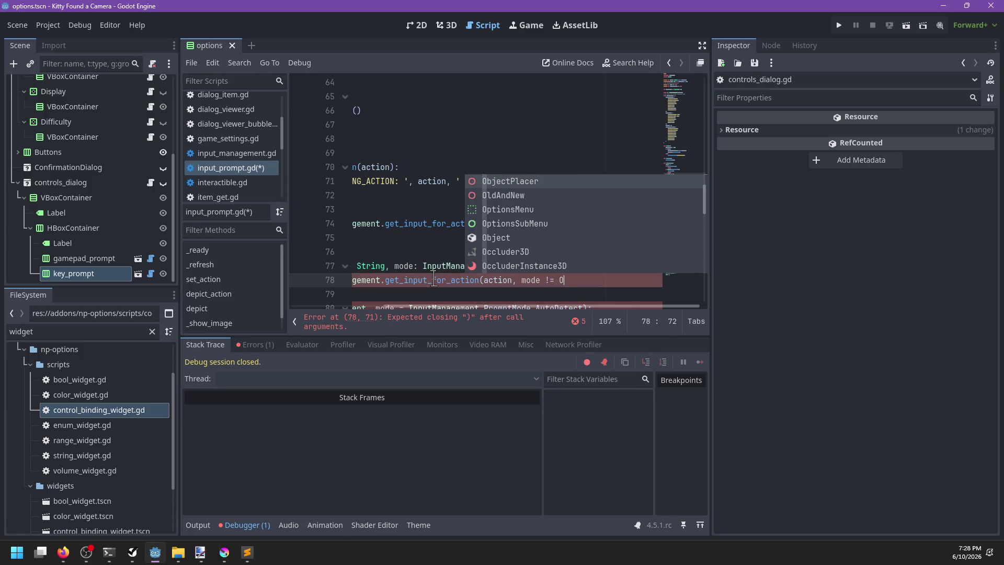
text(IG.)
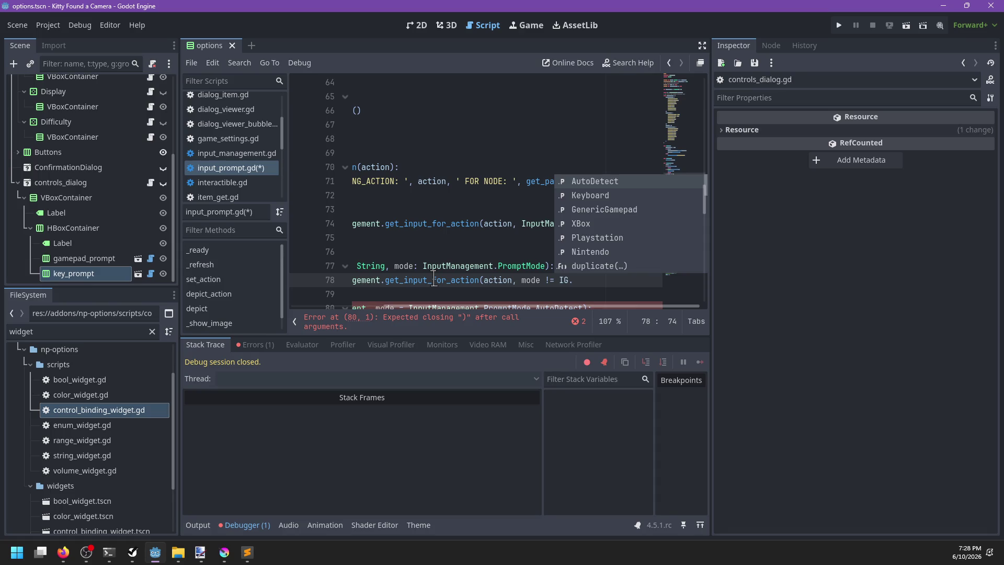
key(Down)
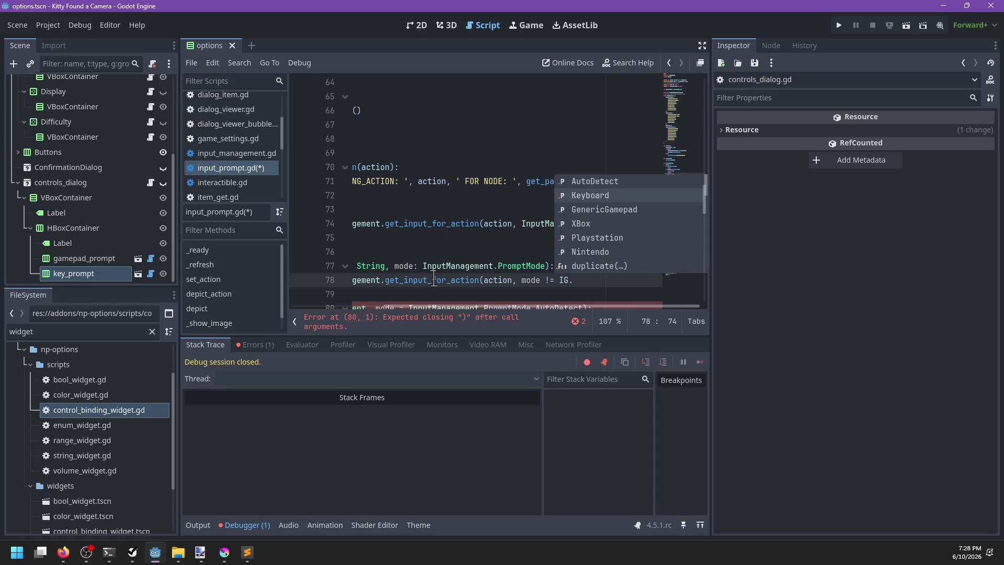
key(Escape)
key(ctrl+shift+Return)
text(var )
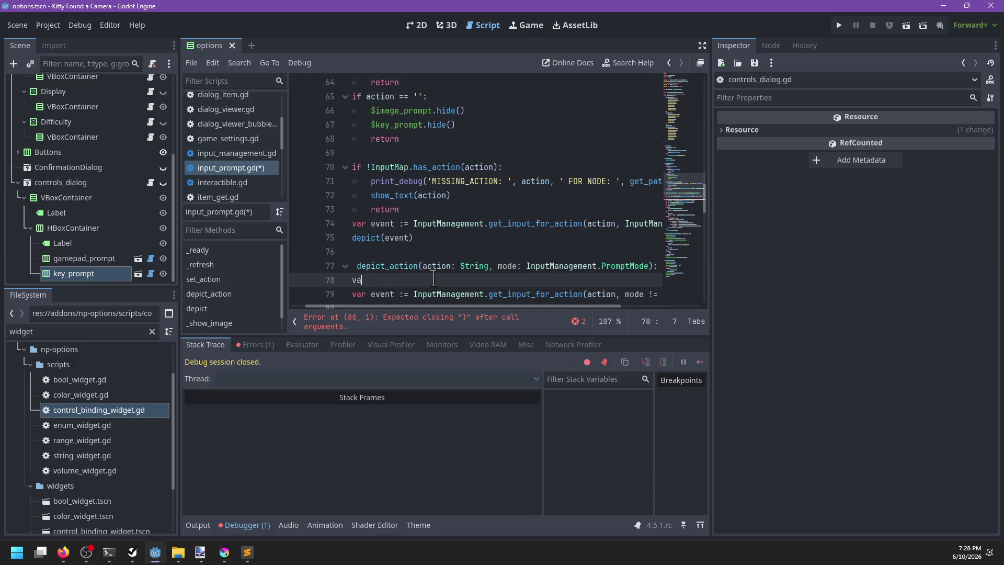
text(gamepad := )
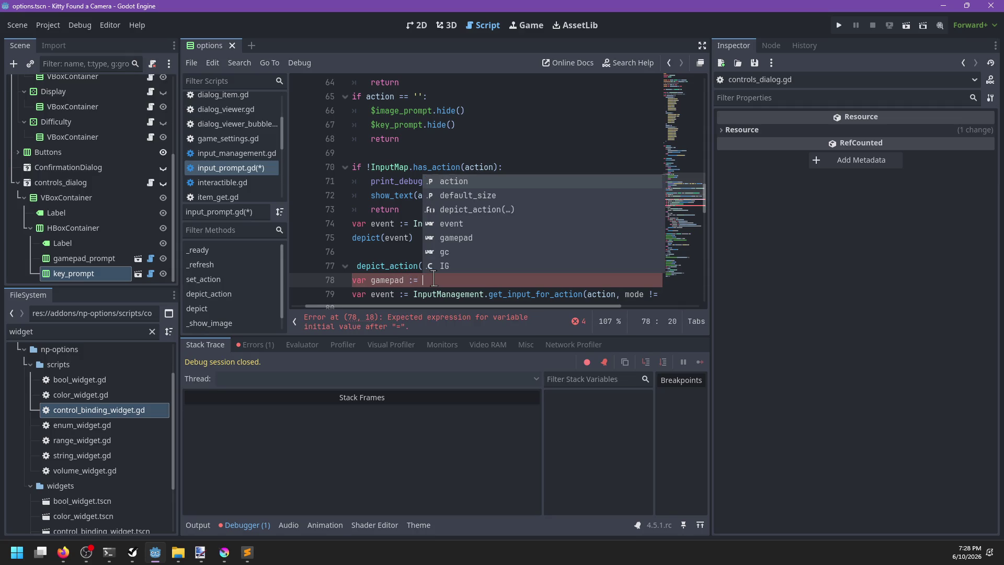
text(mode )
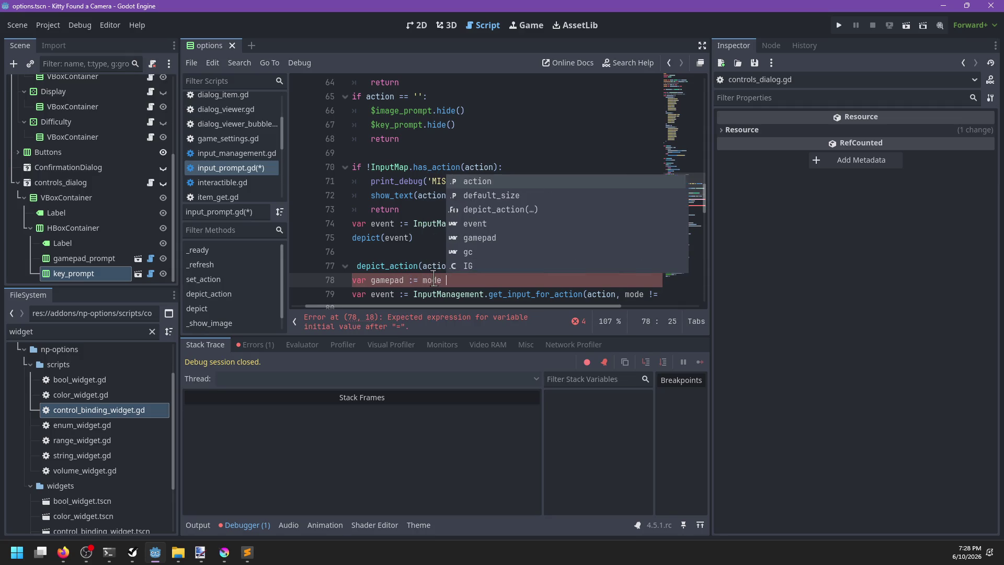
text(!)
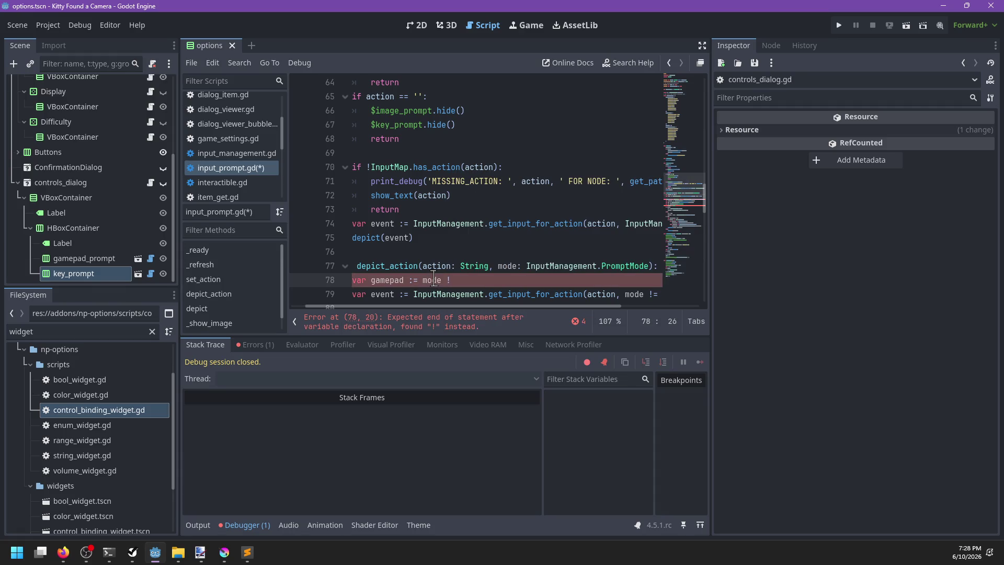
text(= InputMana)
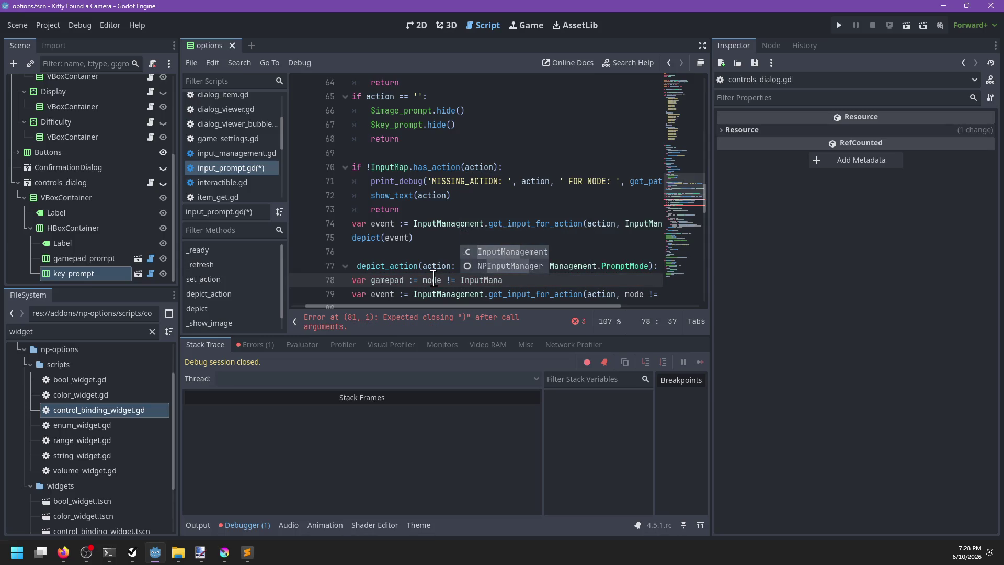
Step: Pass gamepad as the event lookup's second argument instead of the mode comparison
key(BackSpace)
key(BackSpace)
key(BackSpace)
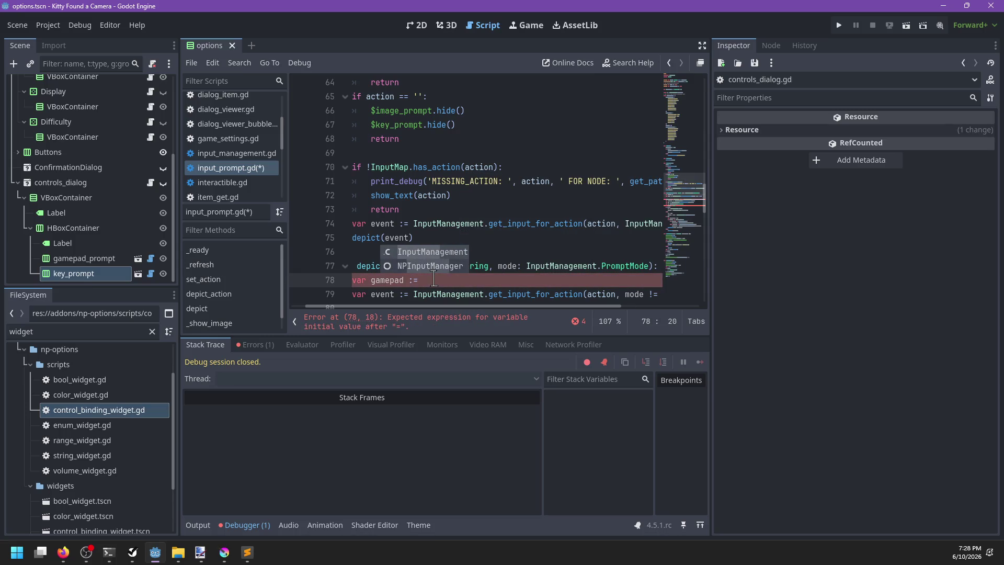
key(Escape)
key(Down)
key(End)
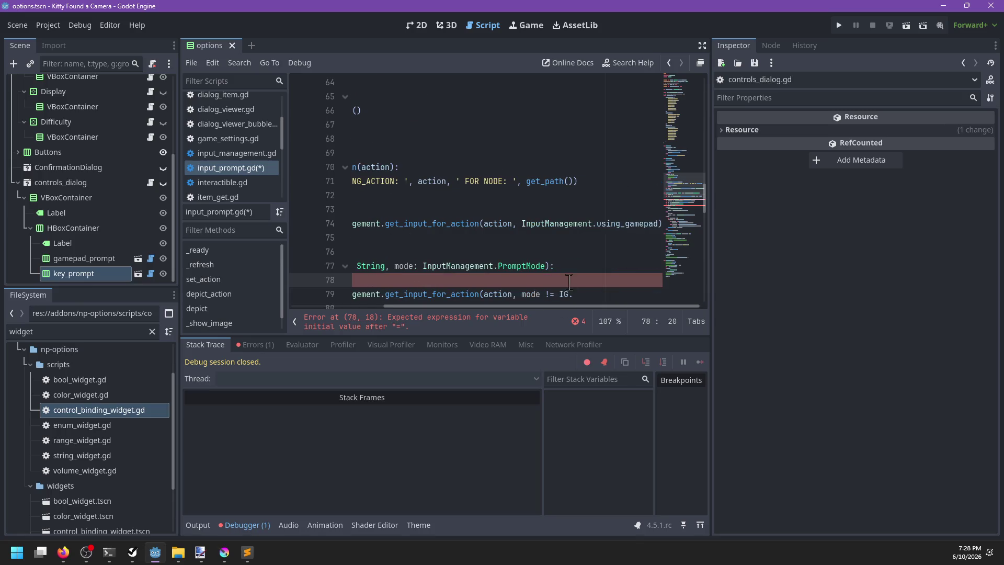
key(BackSpace)
key(BackSpace)
key(BackSpace)
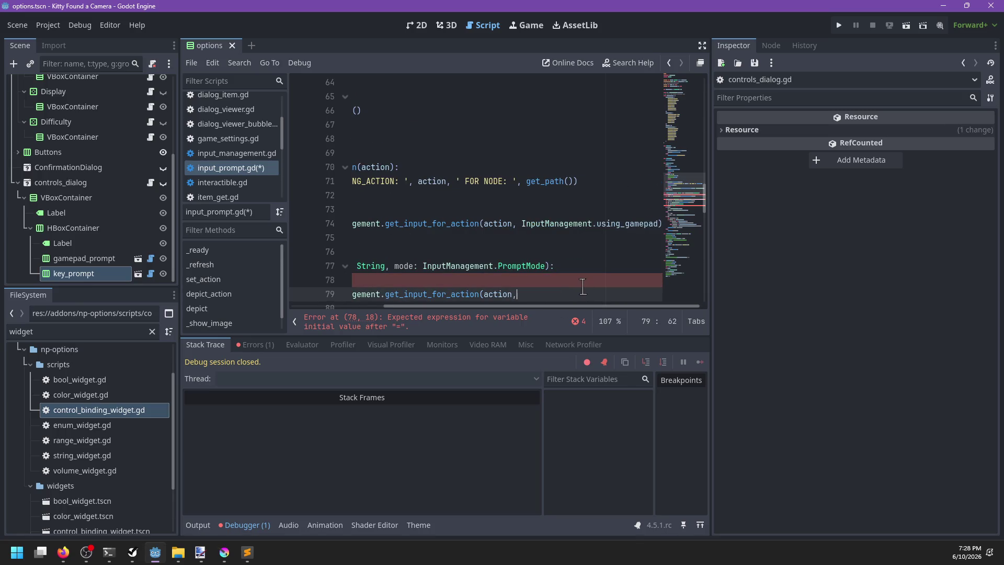
key(Left)
text(gamepad)
Step: On the var gamepad line, type InputManagement.get_input_for_action without accepting the suggestion
scroll(560, 271, left, 3)
scroll(546, 262, down, 1)
scroll(542, 256, right, 2)
scroll(573, 201, left, 3)
scroll(469, 234, up, 1)
scroll(468, 234, up, 5)
scroll(469, 234, down, 5)
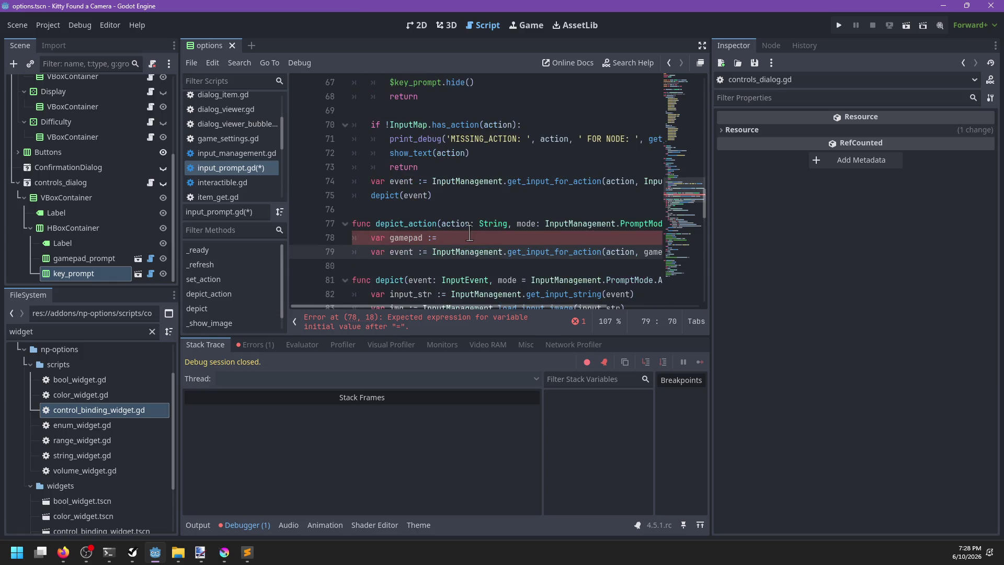
scroll(469, 234, down, 1)
click(467, 197)
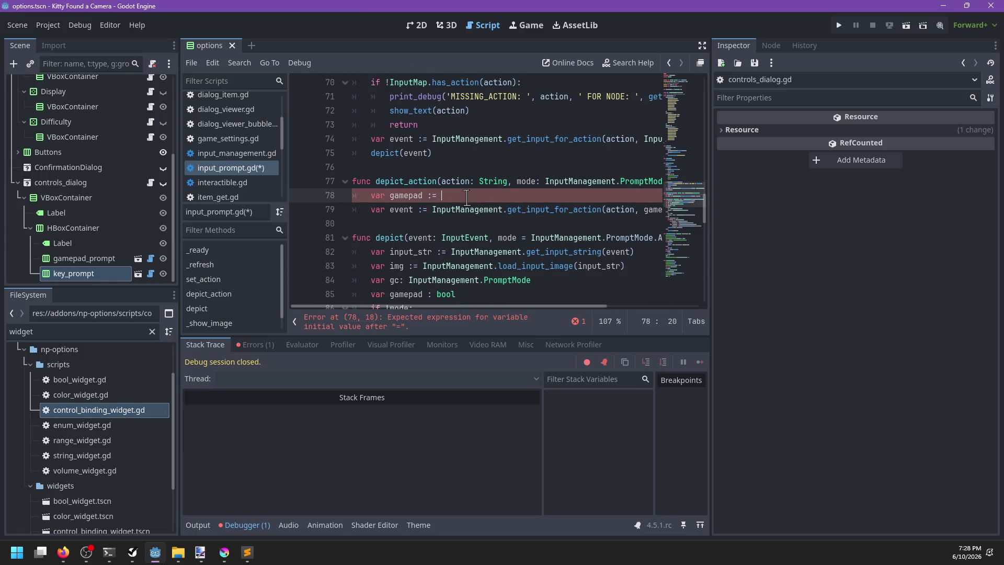
scroll(467, 197, down, 1)
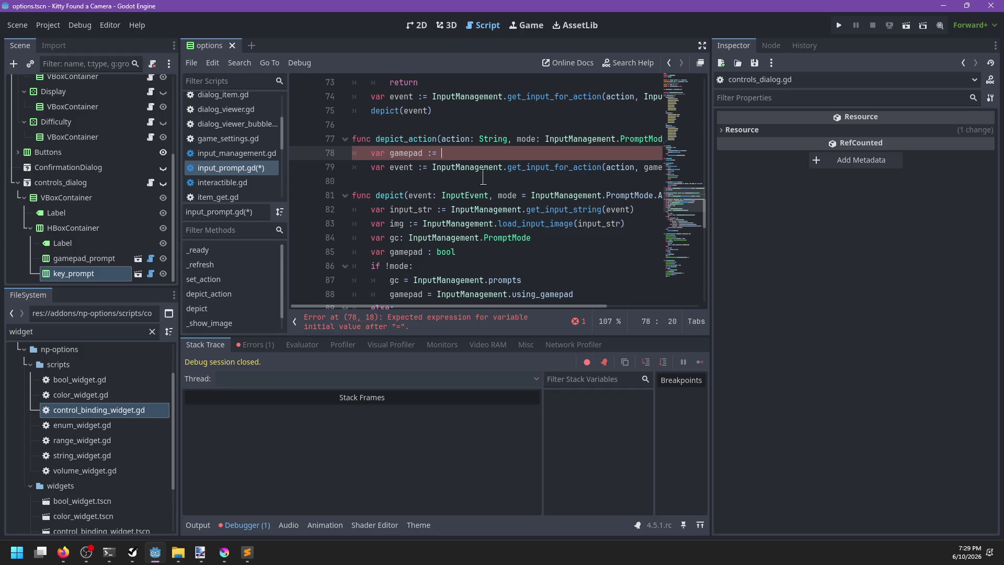
scroll(481, 176, right, 2)
scroll(481, 176, right, 2)
scroll(544, 137, left, 5)
key(ctrl)
text(putManagement.get_input_)
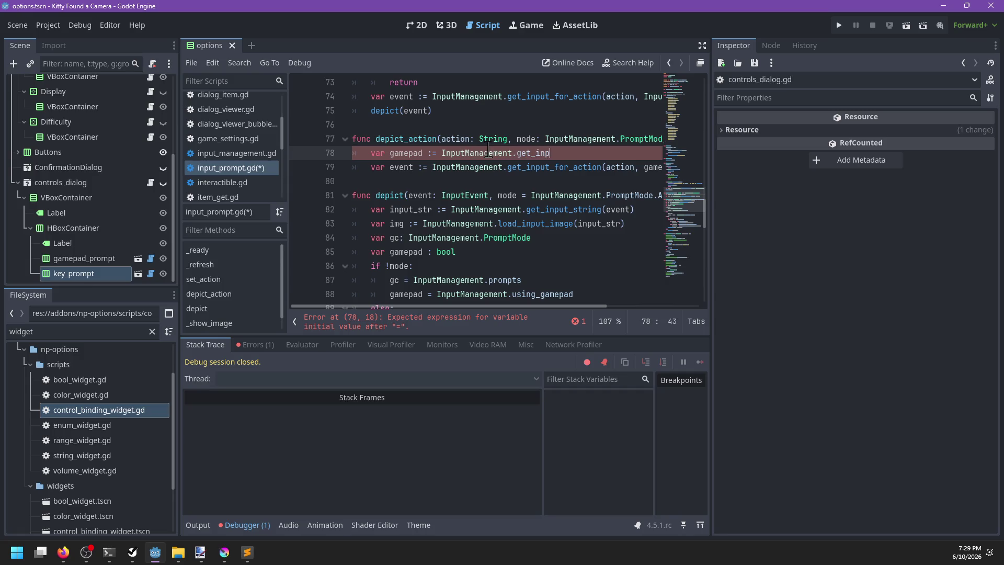
text(for)
text(tion)
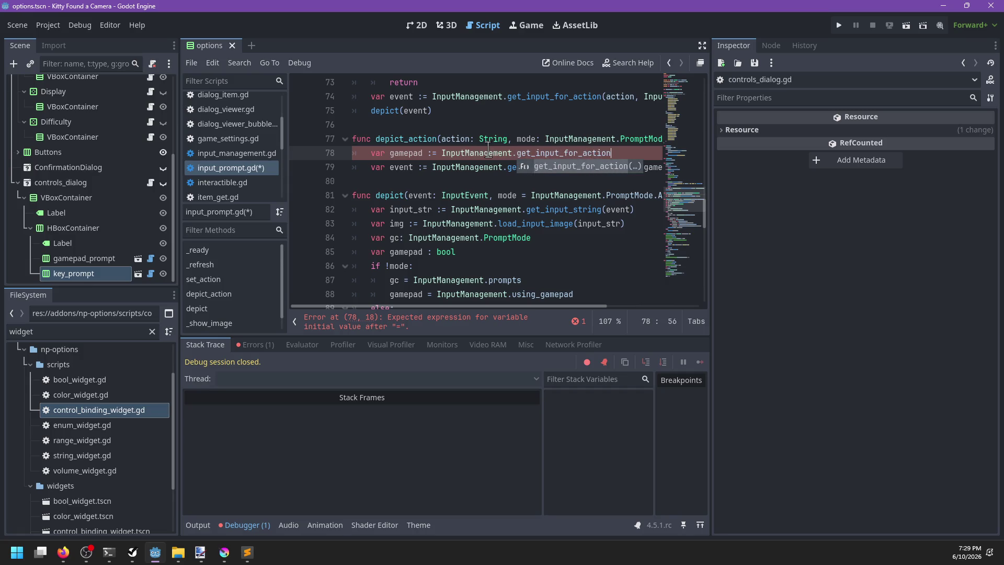
key(Escape)
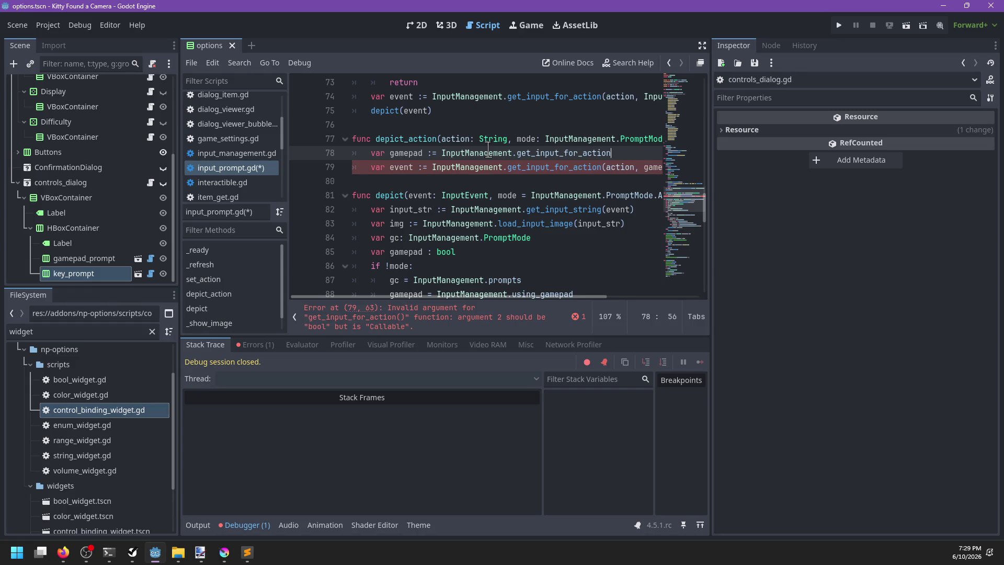
scroll(488, 150, right, 2)
Step: Add static func get_input_for_action_and_mode(action: String, mode: PromptMode) above get_input_for_action
ctrl+click(491, 167)
click(454, 181)
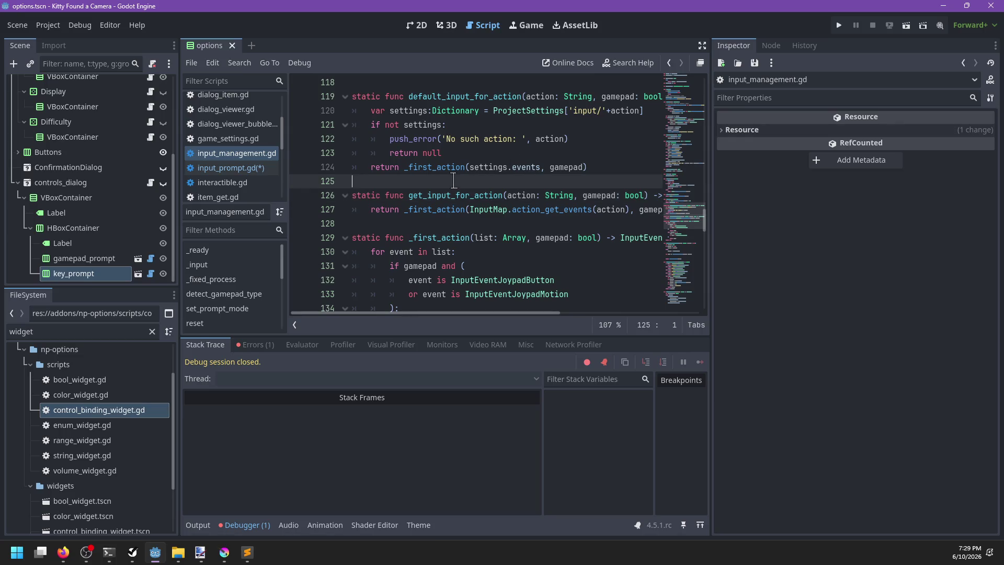
key(Return)
key(Return)
key(Up)
text(ic func )
text(t_input_for_actio)
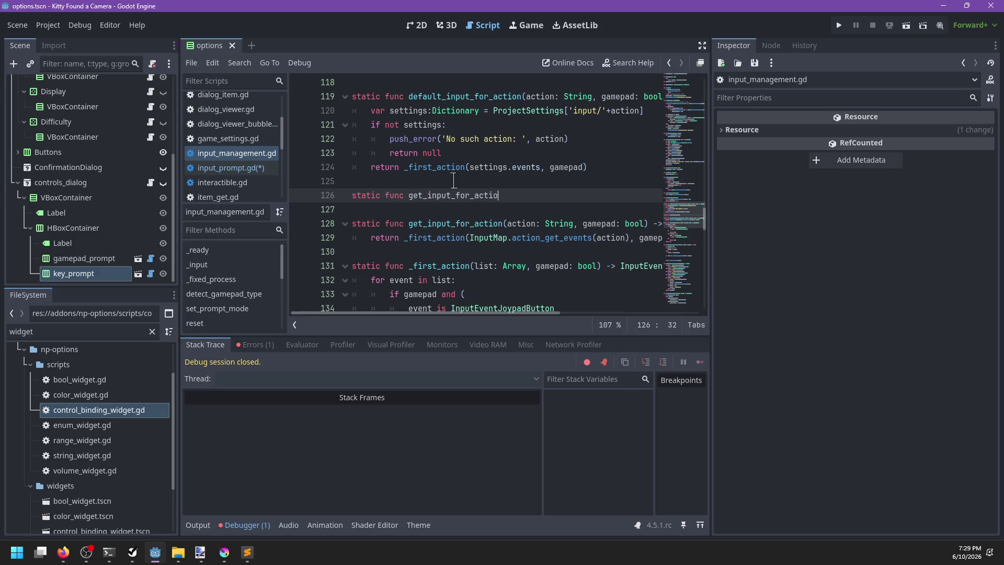
text(de()
text(tringMode)
key(BackSpace)
key(BackSpace)
key(BackSpace)
text(mode: Promp)
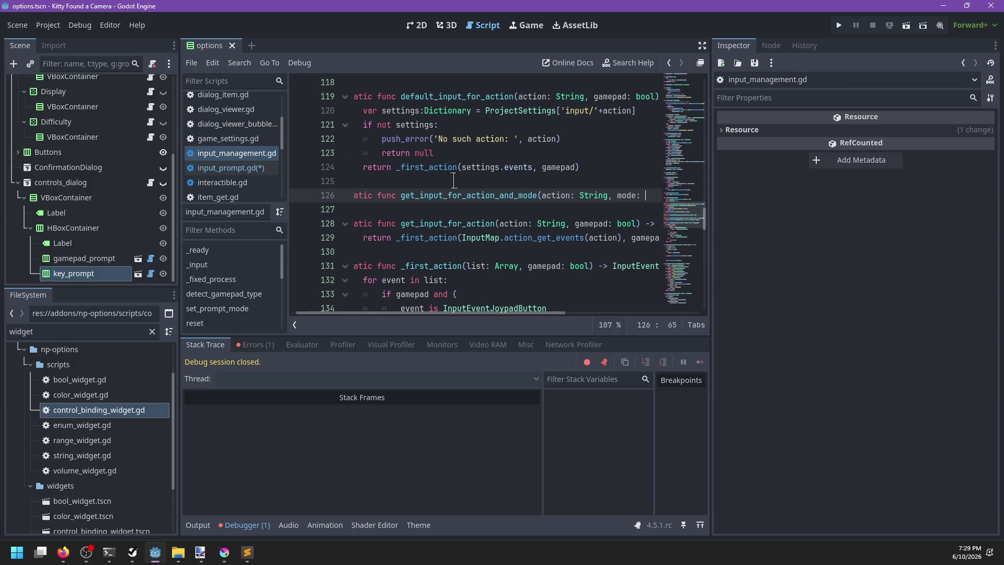
text(tMode):)
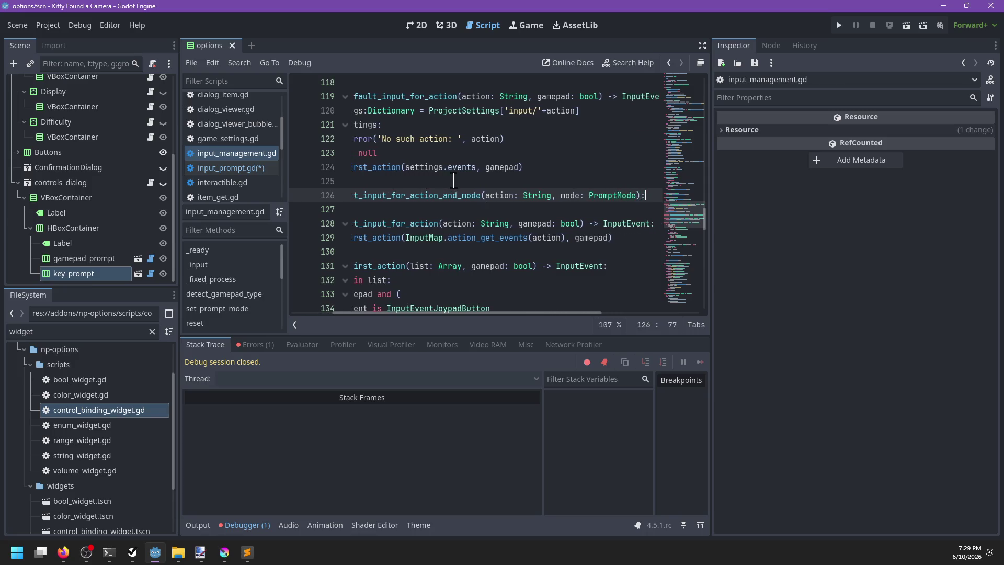
key(Return)
Step: Declare var g := false and open a match mode block with a PromptMode.AutoDetect branch
text(var g :)
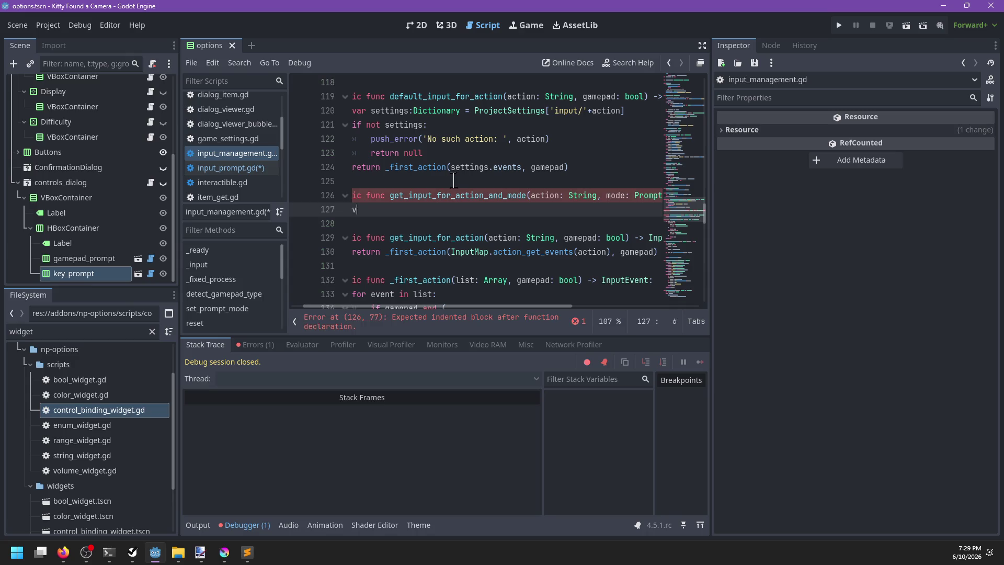
text(= false)
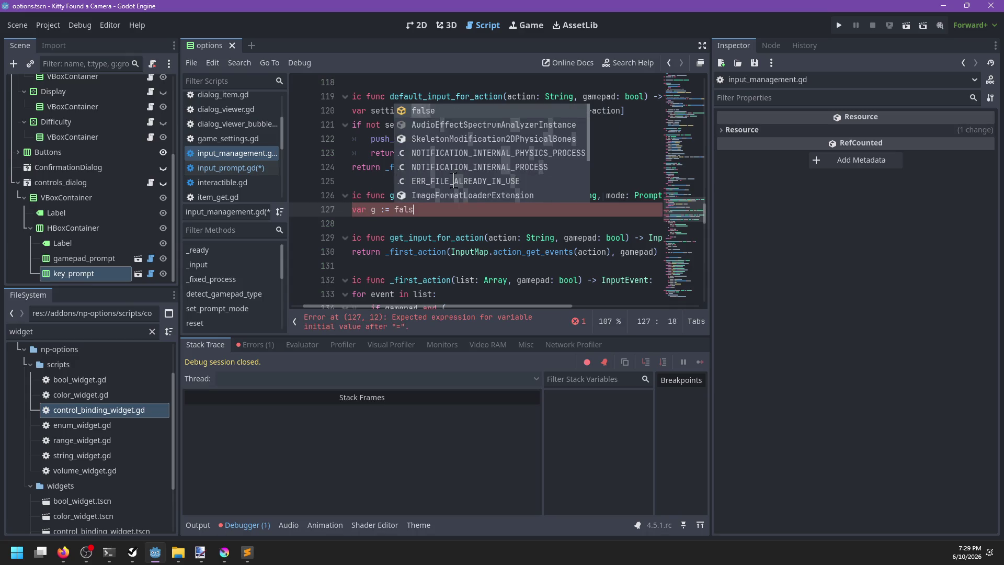
key(Return)
text(o)
key(Return)
text(:)
key(Return)
text(Pr)
key(Return)
text(.)
key(Return)
text(:)
key(Return)
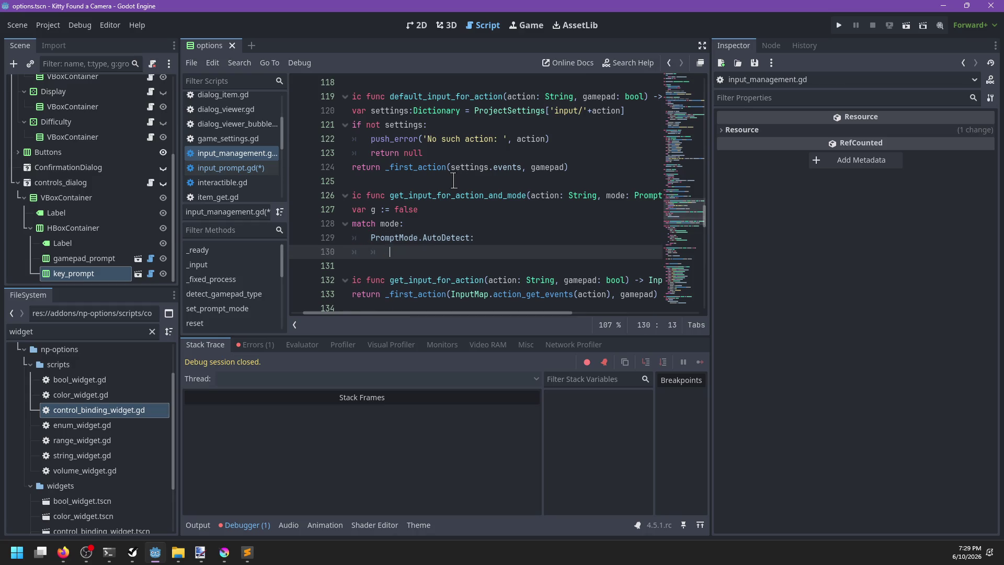
Step: Set g = true as that branch's body
text(using_g)
key(ctrl+shift+Left)
key(ctrl+shift+Left)
key(ctrl+shift+Left)
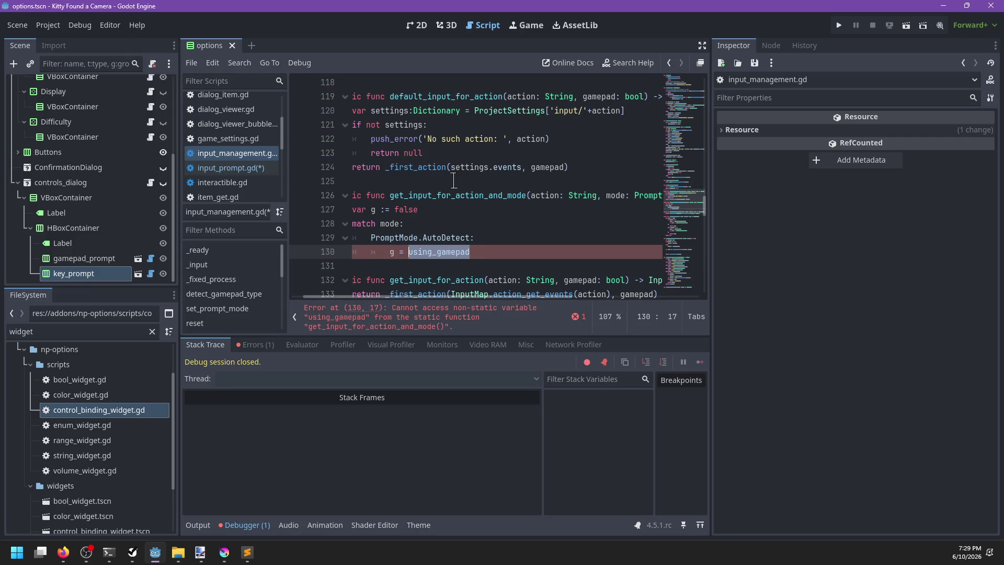
key(BackSpace)
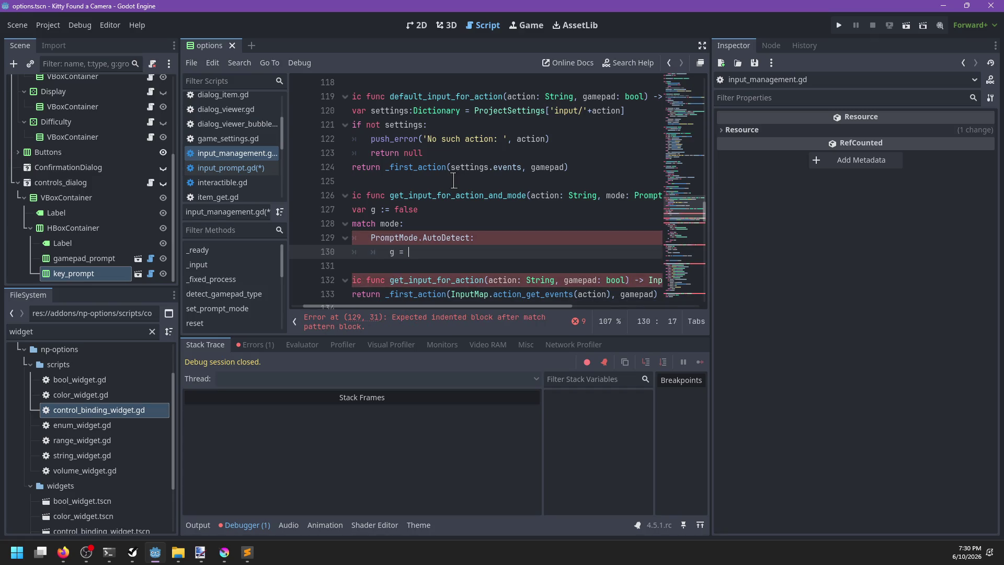
text(true)
key(Return)
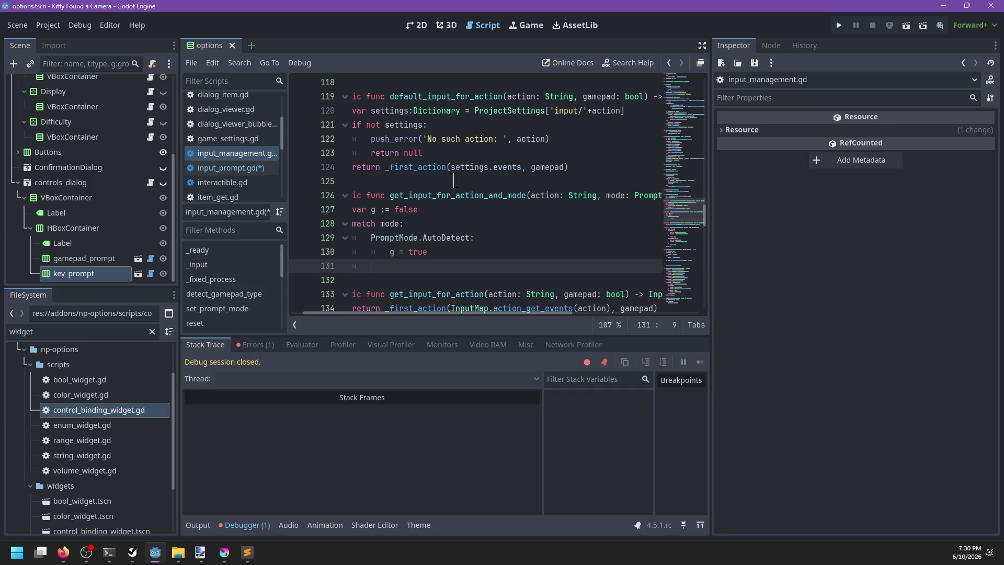
text(Prom)
key(Return)
key(ctrl+z)
key(ctrl+z)
Step: Change the branch pattern to PromptMode.Keyboard, assigning g = false
key(Up)
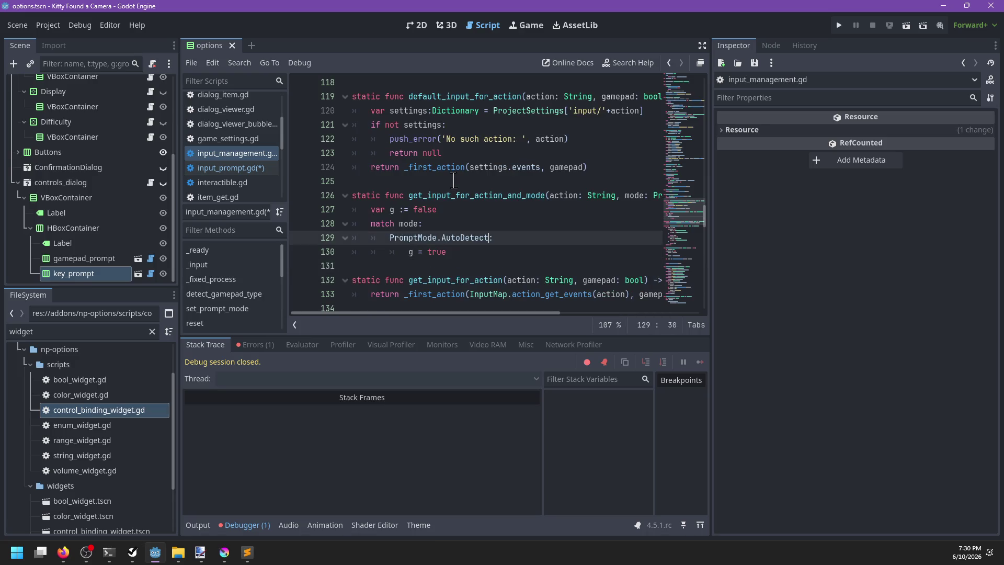
text(P)
key(Return)
text(.)
text(G)
key(BackSpace)
key(BackSpace)
key(BackSpace)
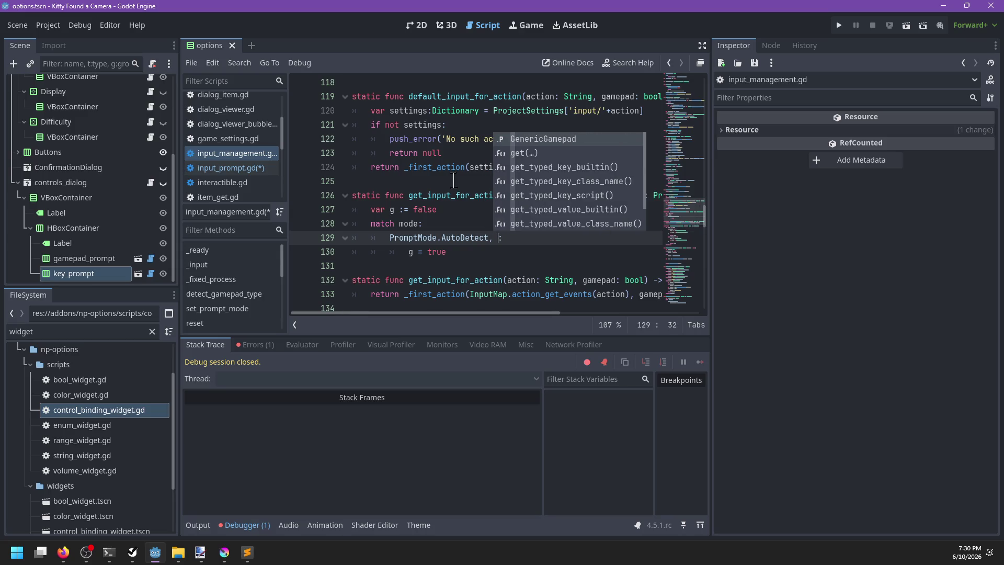
key(BackSpace)
key(BackSpace)
key(BackSpace)
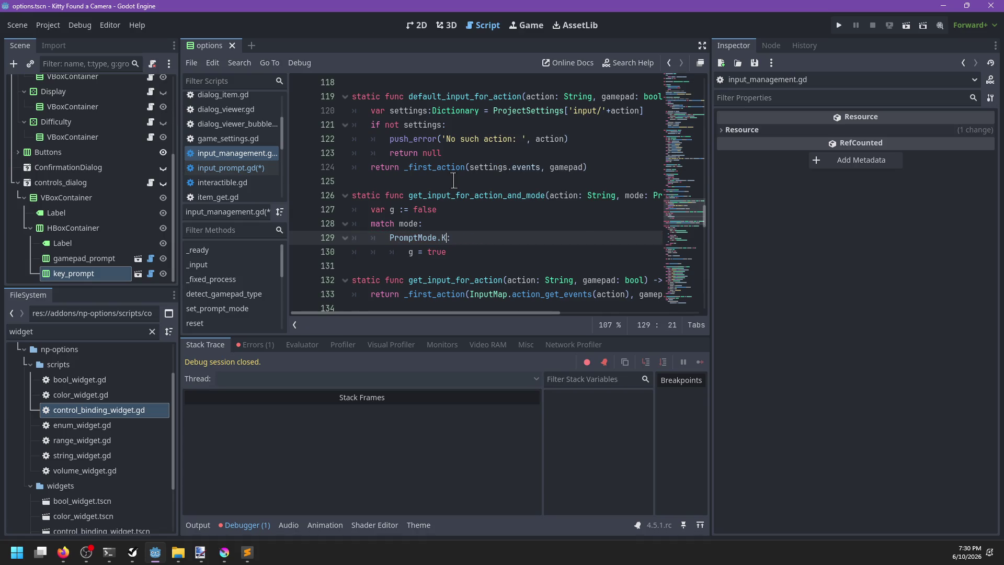
key(Return)
key(Down)
key(BackSpace)
key(BackSpace)
key(BackSpace)
text(false)
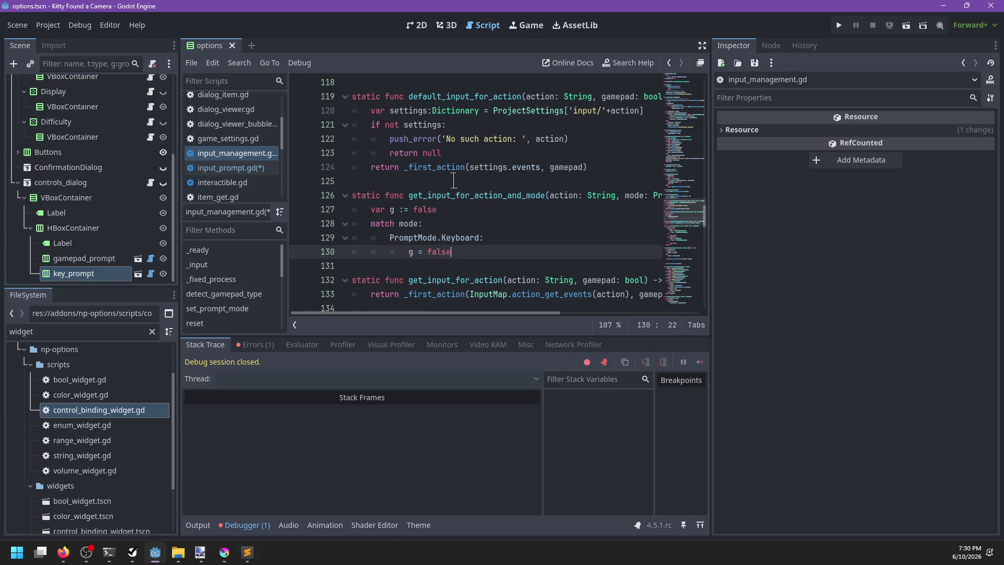
Step: Add a default _ branch that sets g = true
key(Return)
text(:)
key(Return)
text(true)
key(Return)
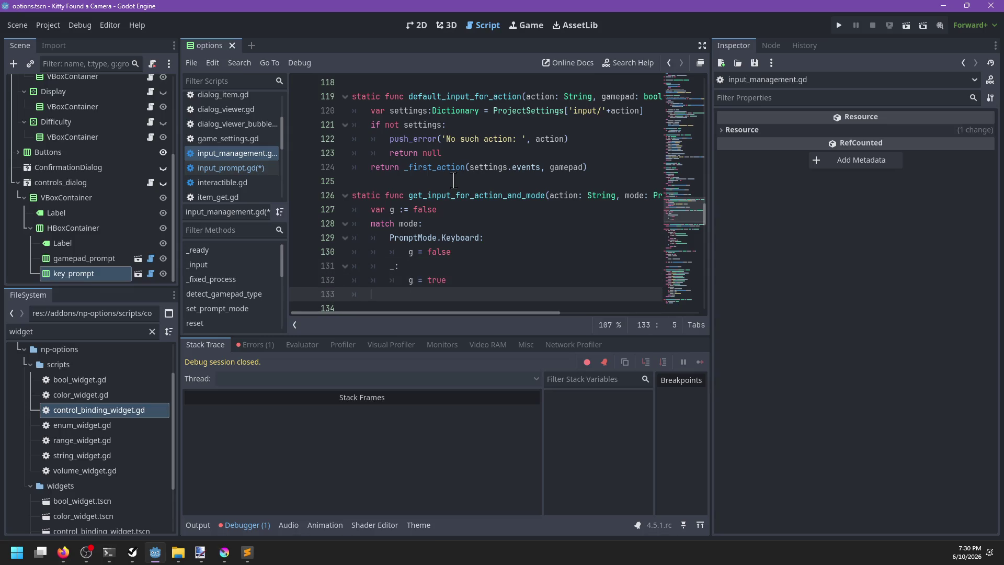
Step: Return get_input_for_action(action, g) and save input_management.gd
scroll(454, 180, down, 2)
text(r_)
key(Return)
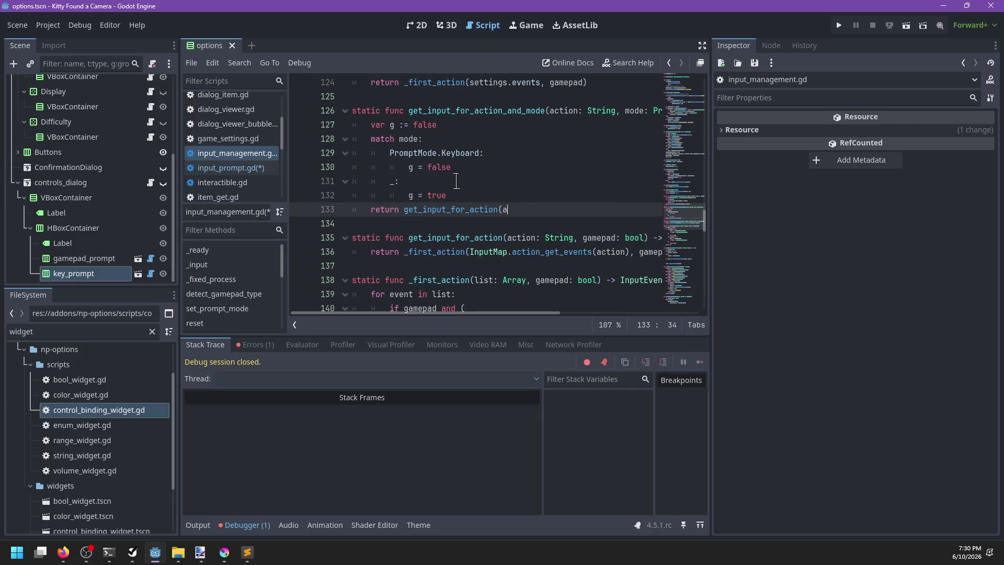
text(n, g))
double_click(462, 114)
key(ctrl+c)
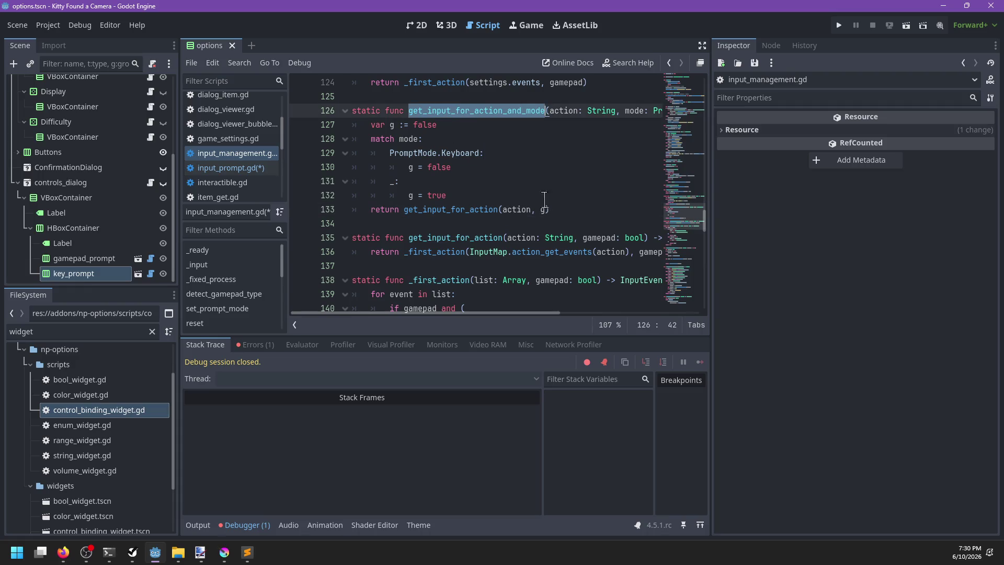
key(ctrl+s)
click(254, 169)
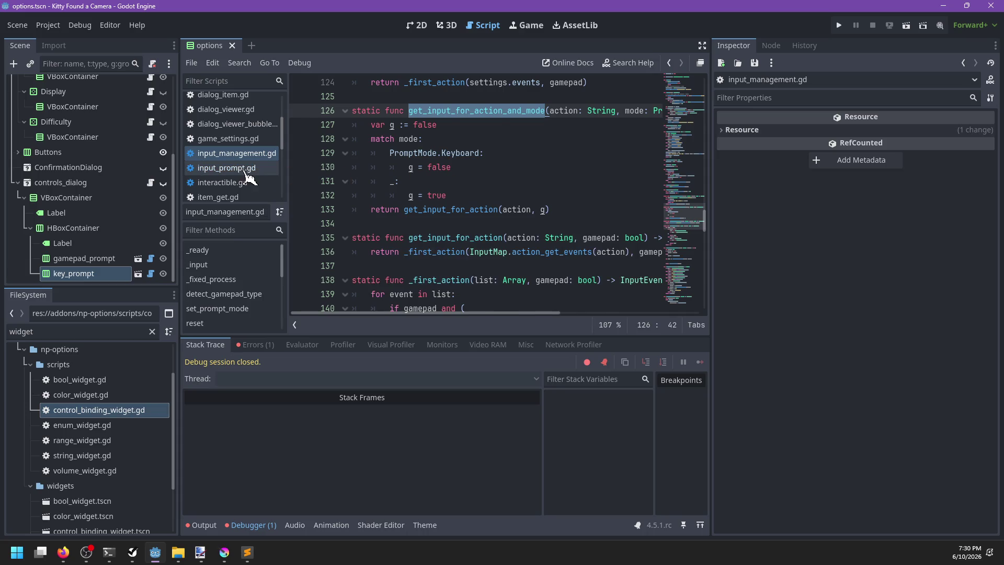
Step: Make line 79 call get_input_for_action_and_mode, passing mode instead of the gamepad argument
double_click(584, 166)
key(ctrl+v)
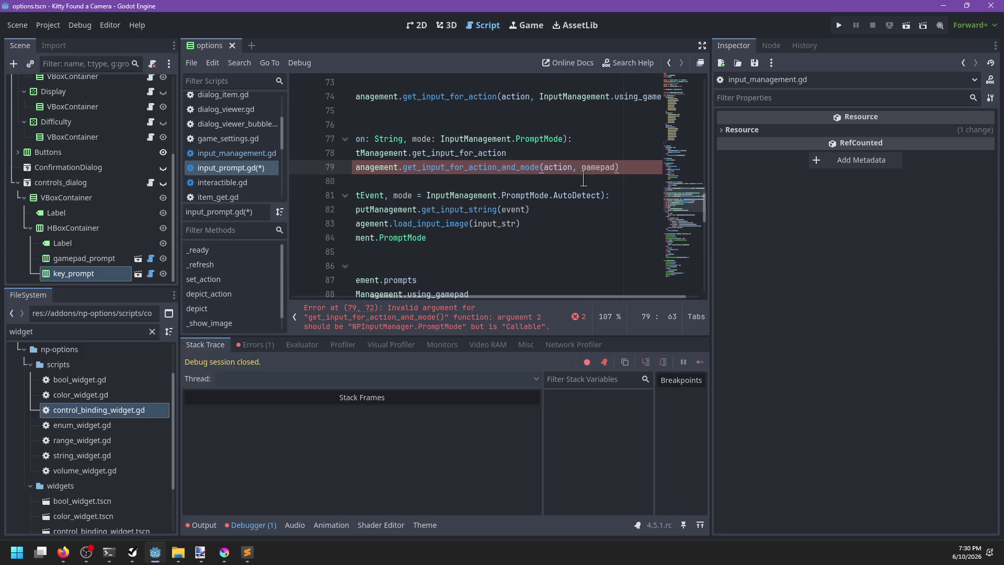
double_click(602, 168)
text(mode)
scroll(547, 171, left, 3)
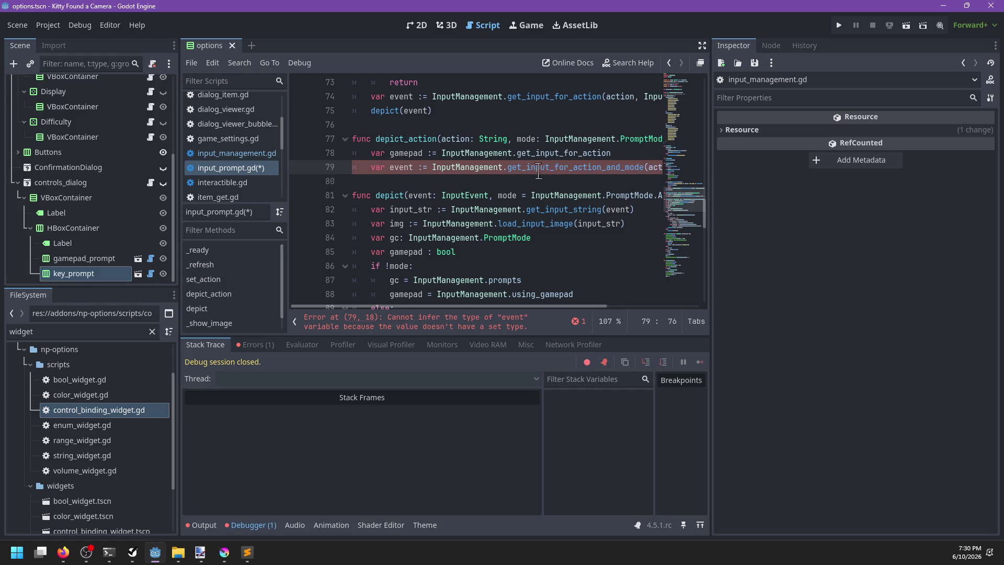
Step: Give get_input_for_action_and_mode on line 126 an InputEvent return type and save
ctrl+click(436, 170)
scroll(555, 242, right, 3)
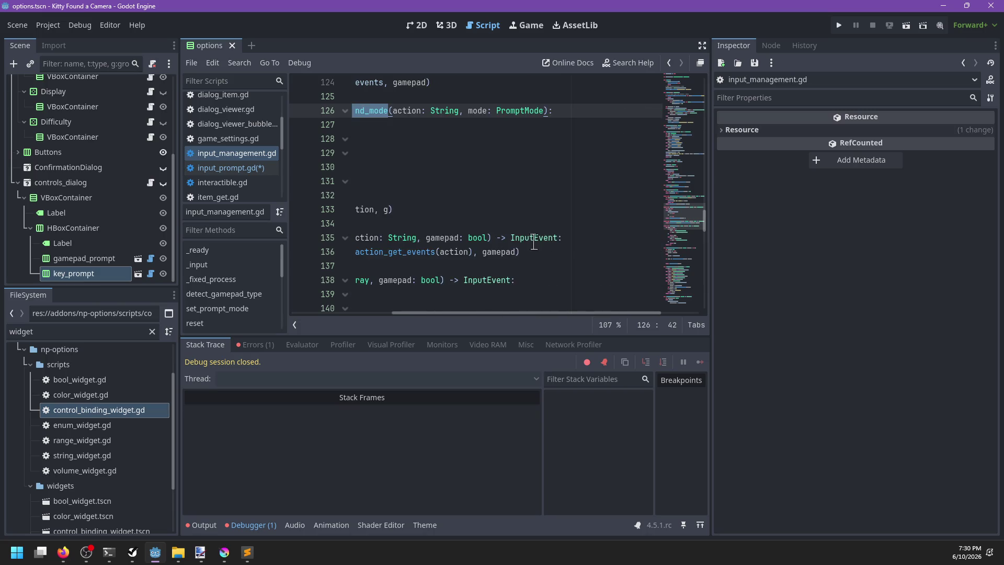
drag(492, 237, 559, 237)
click(548, 110)
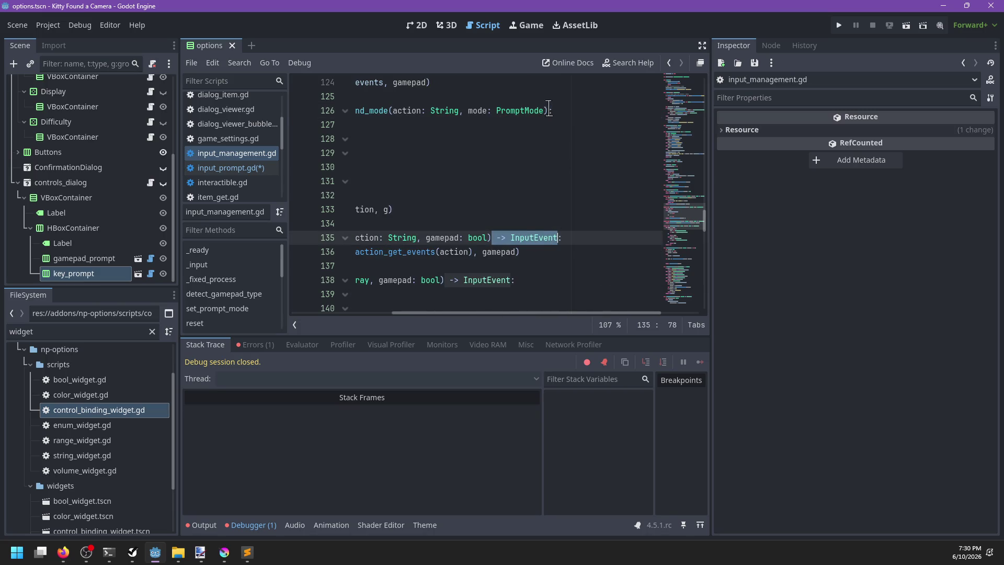
text(-> InputEvent)
key(ctrl+s)
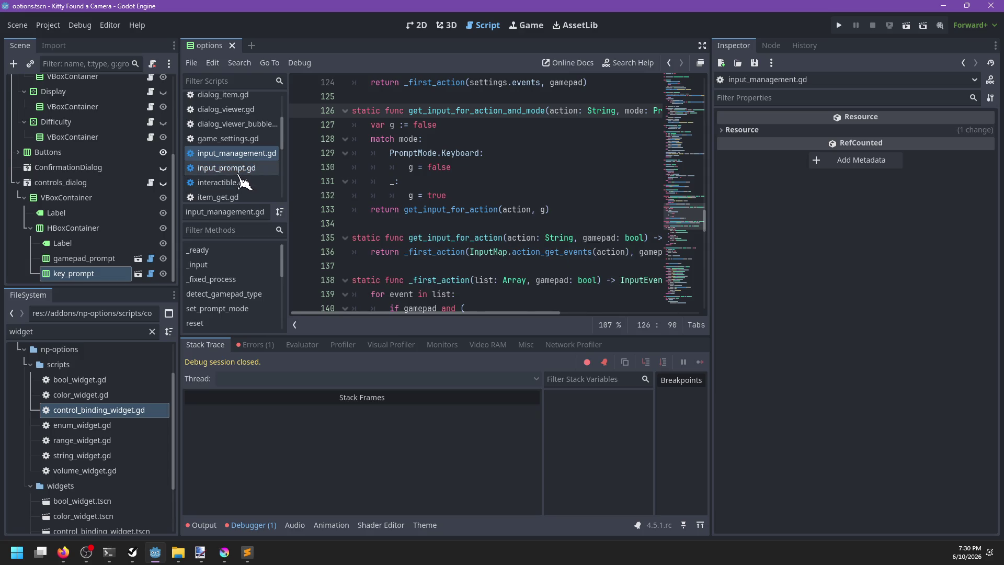
Step: In input_prompt.gd, begin a depict(eve call on a new line after 79, then run the game
key(alt+Left)
click(448, 168)
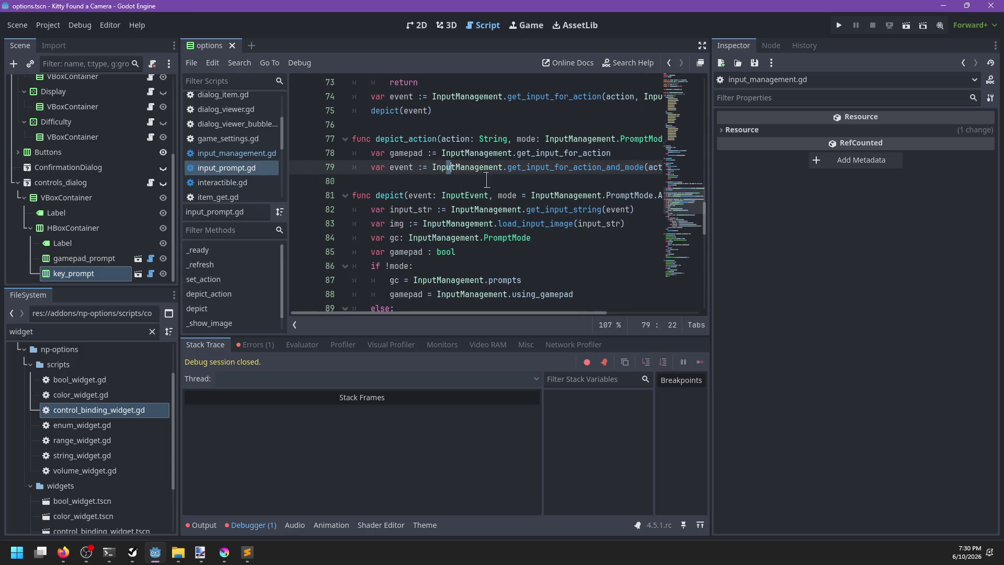
key(End)
key(Return)
key(BackSpace)
text(depict(eve)
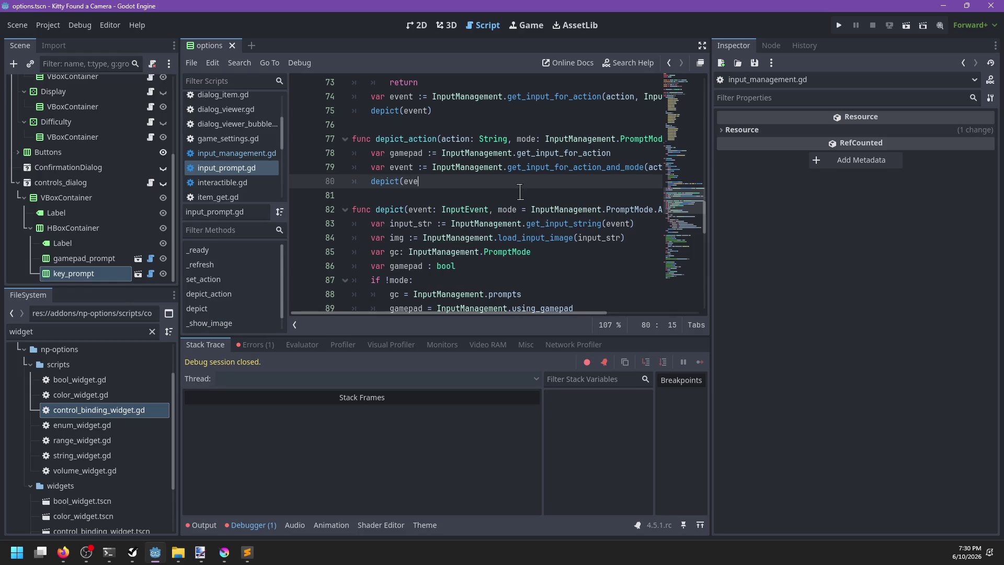
key(F5)
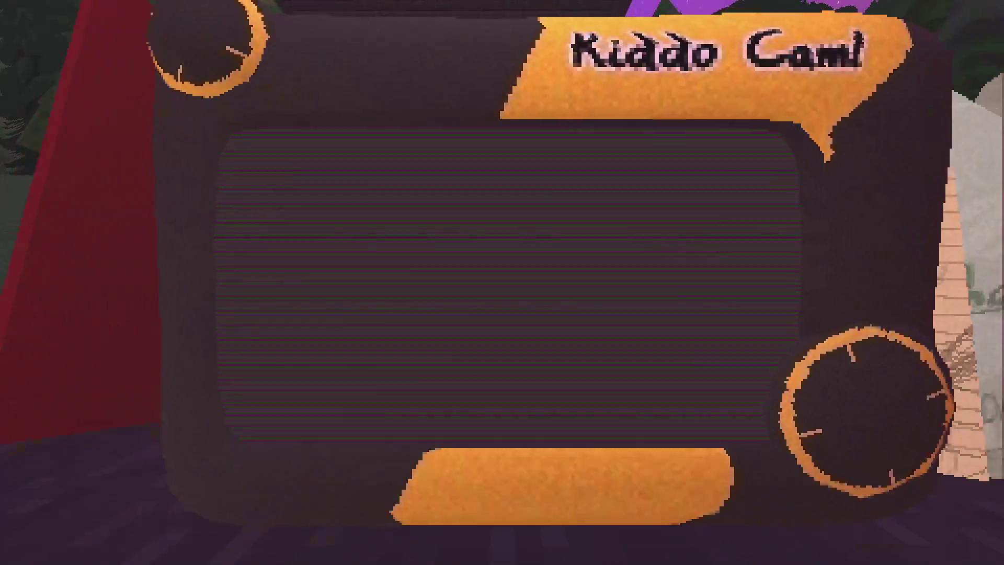
Step: In the running game, go to pause menu > Options > Controls, open photo's Set Input prompt, then return to the editor
key(Escape)
key(Down)
key(Return)
key(e)
key(e)
key(e)
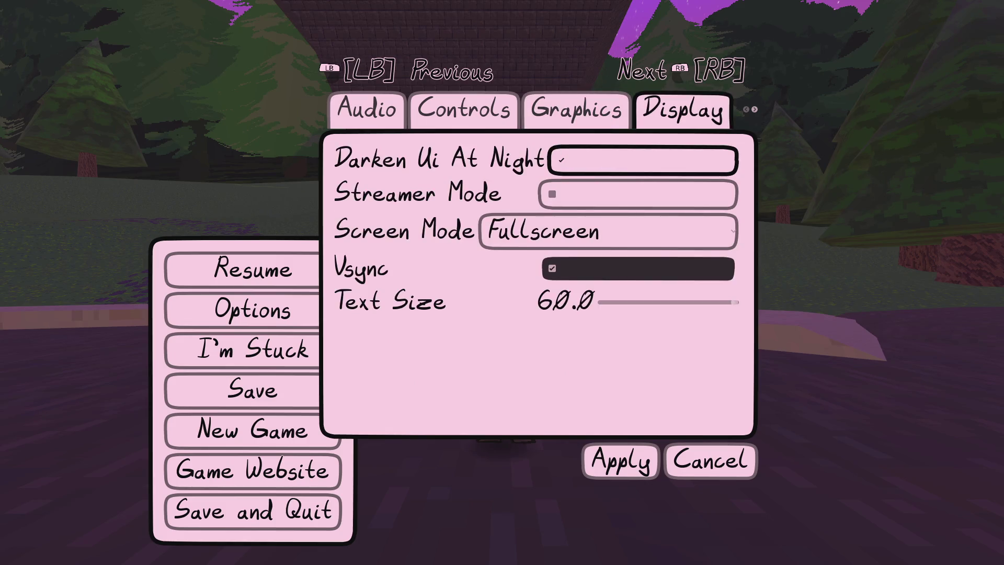
key(q)
key(q)
key(Down)
key(Down)
key(Down)
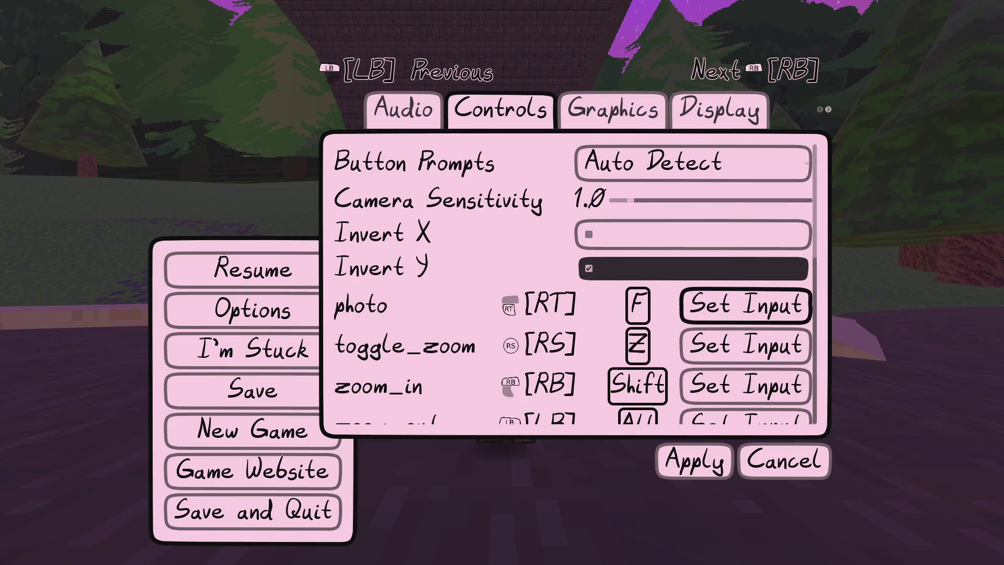
key(Return)
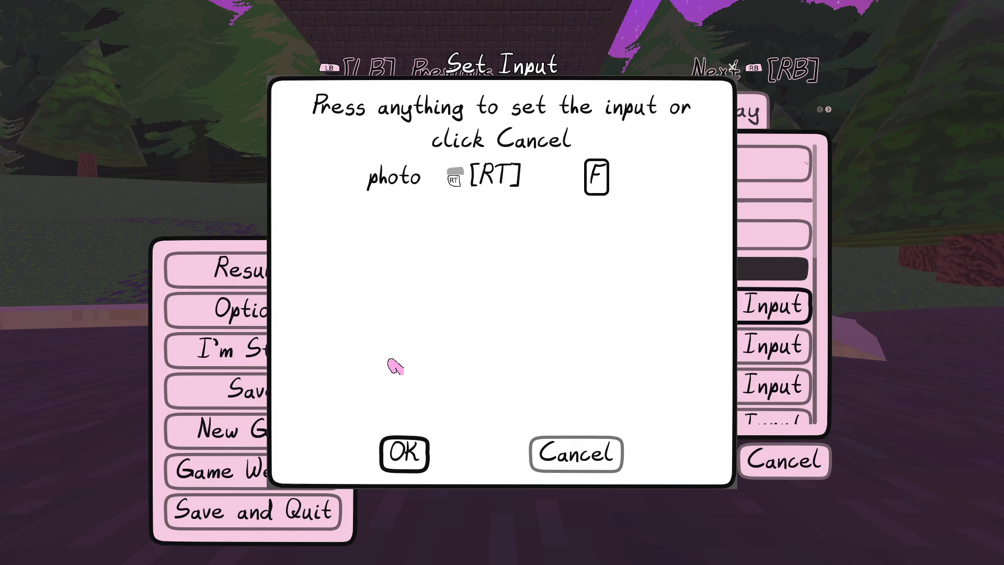
key(alt+Tab)
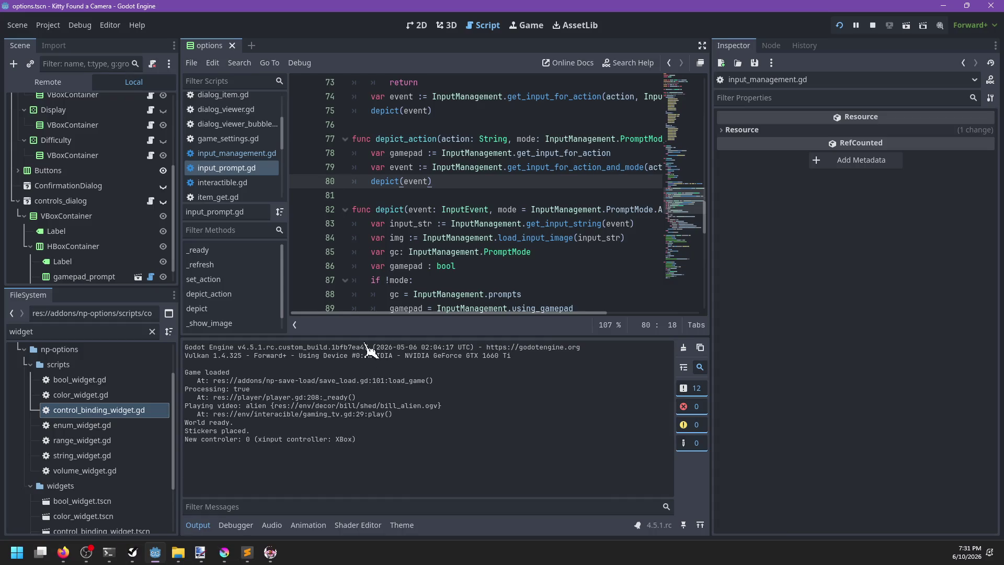
Step: Open controls_dialog.gd and rename set_action to popop_action
scroll(172, 209, down, 1)
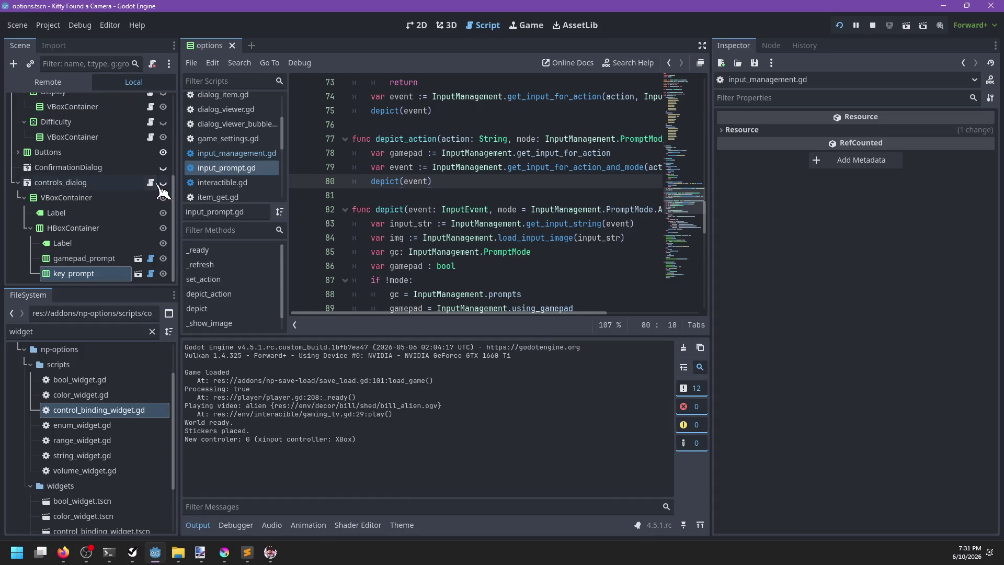
click(150, 182)
click(470, 206)
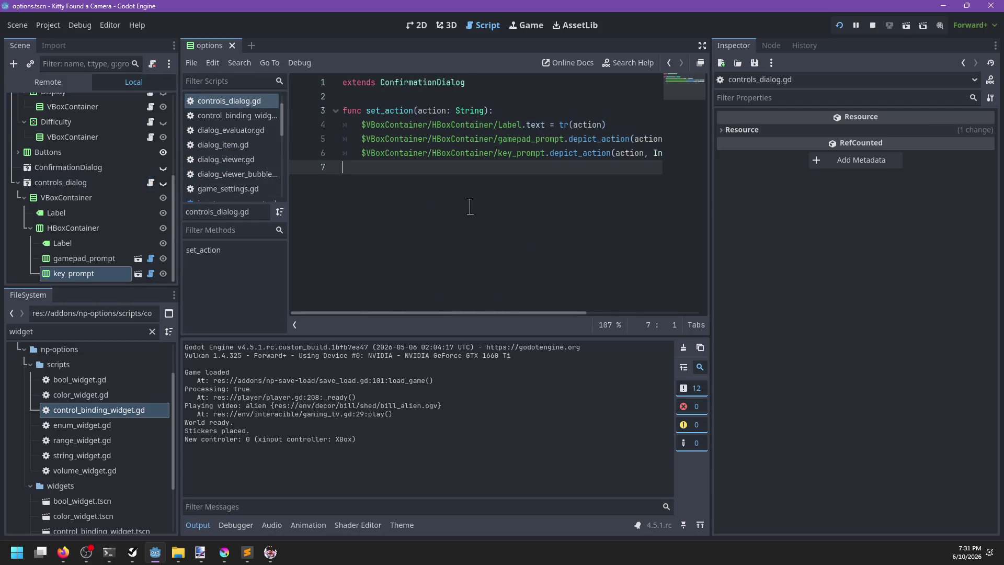
click(384, 110)
key(BackSpace)
key(BackSpace)
key(BackSpace)
text(pop)
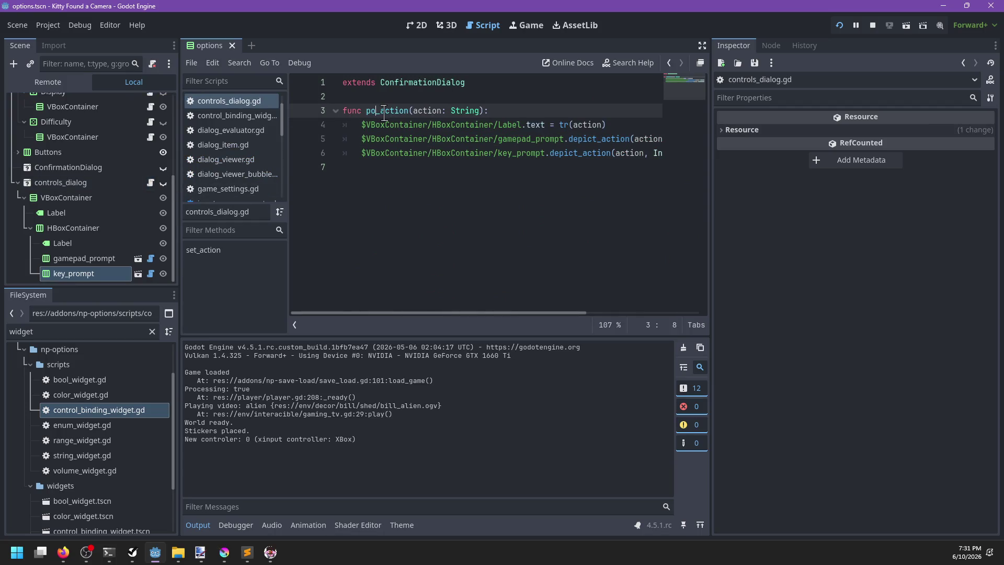
text(op)
Step: End popop_action with a popop_centered() call
click(416, 161)
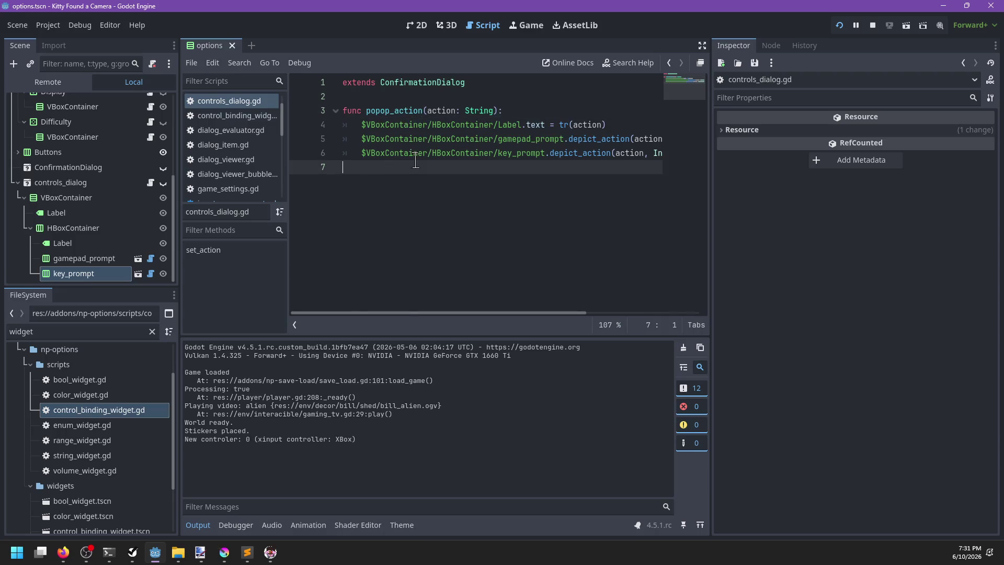
key(BackSpace)
key(BackSpace)
text(oo)
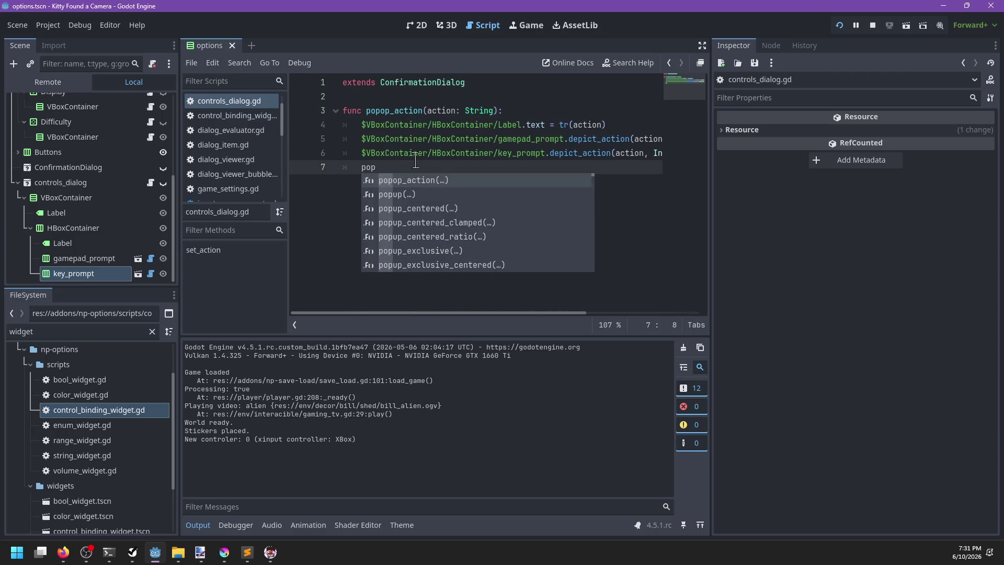
key(BackSpace)
text(pop_centered)
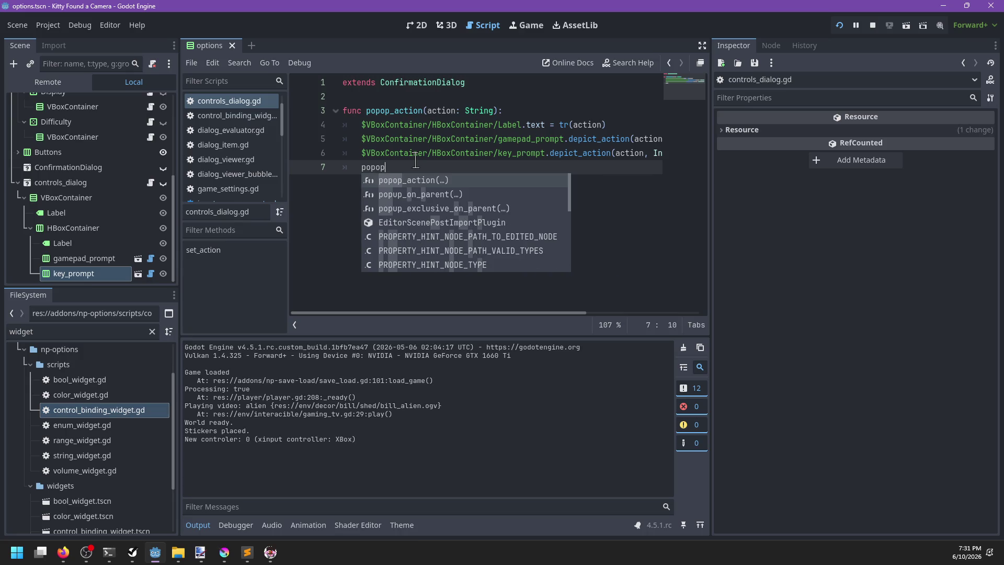
text(())
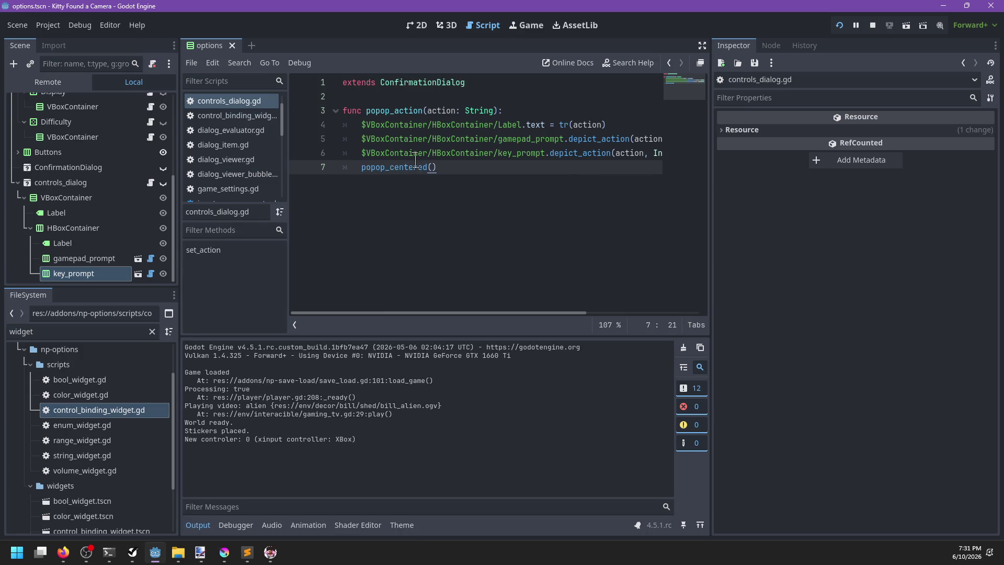
key(Return)
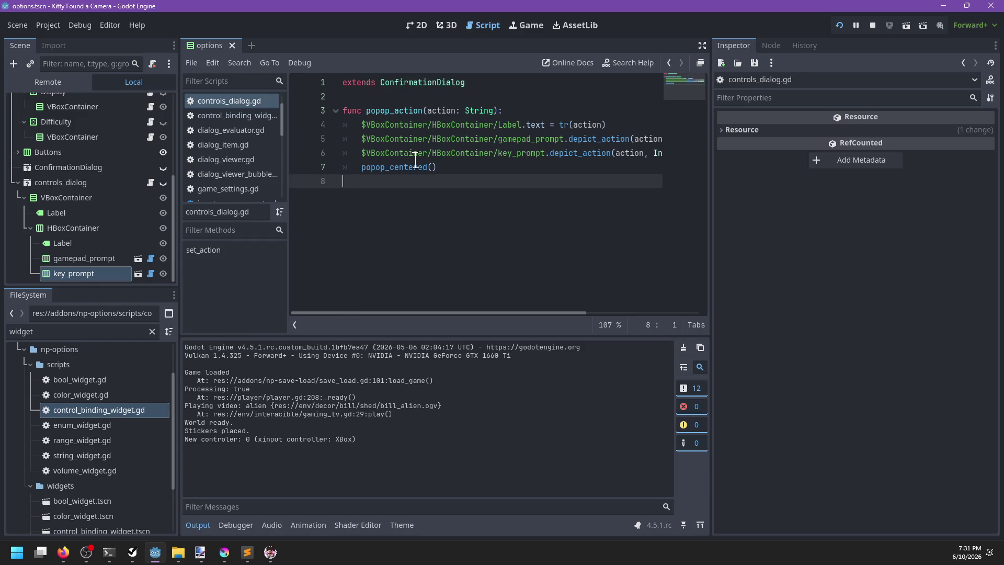
Step: Insert get_ok_button().disabled = above the popop_centered() call
key(Up)
key(ctrl+shift+Return)
text(_ok)
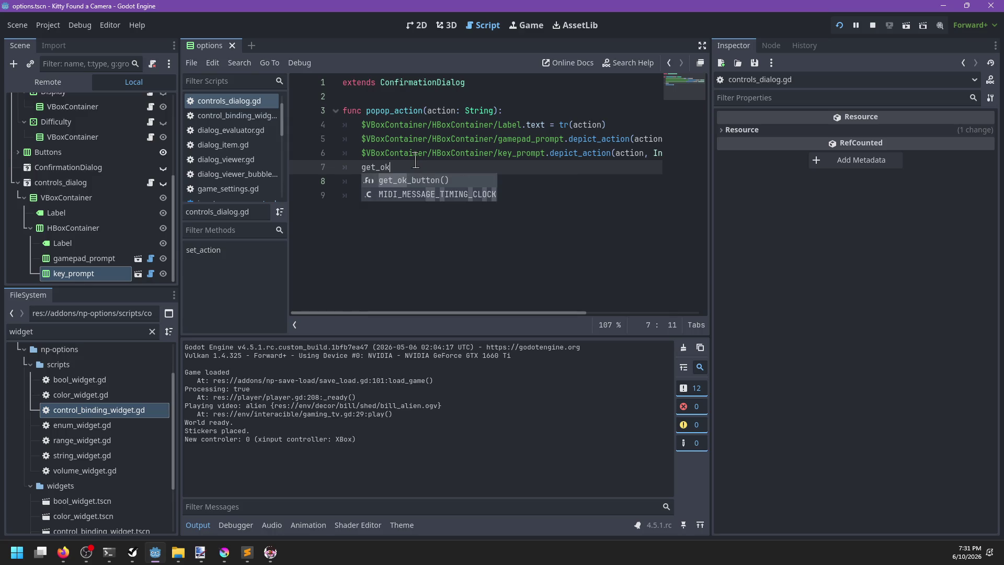
key(Return)
text(.disabled =)
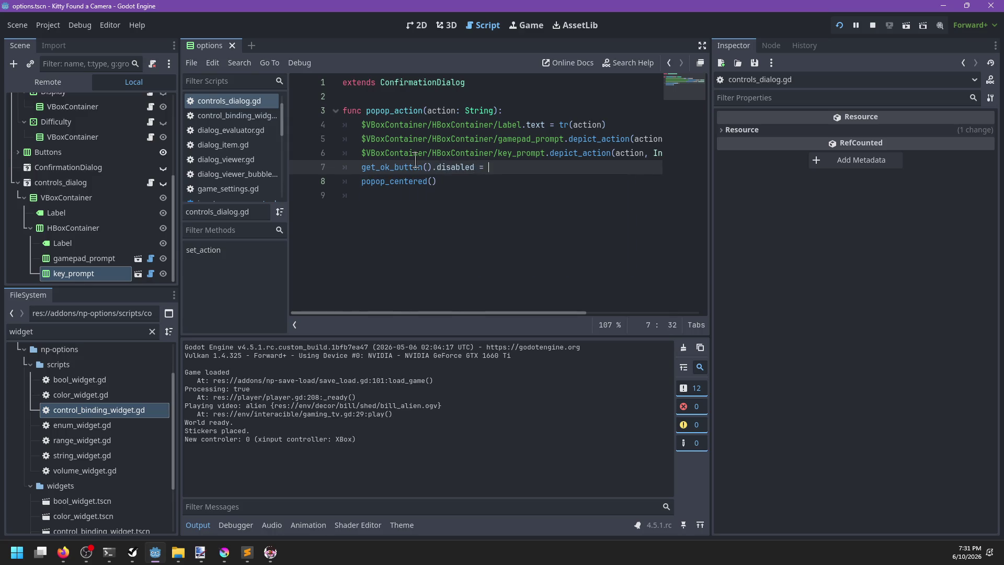
Step: Stop the running game and add blank lines below the extends line
click(872, 25)
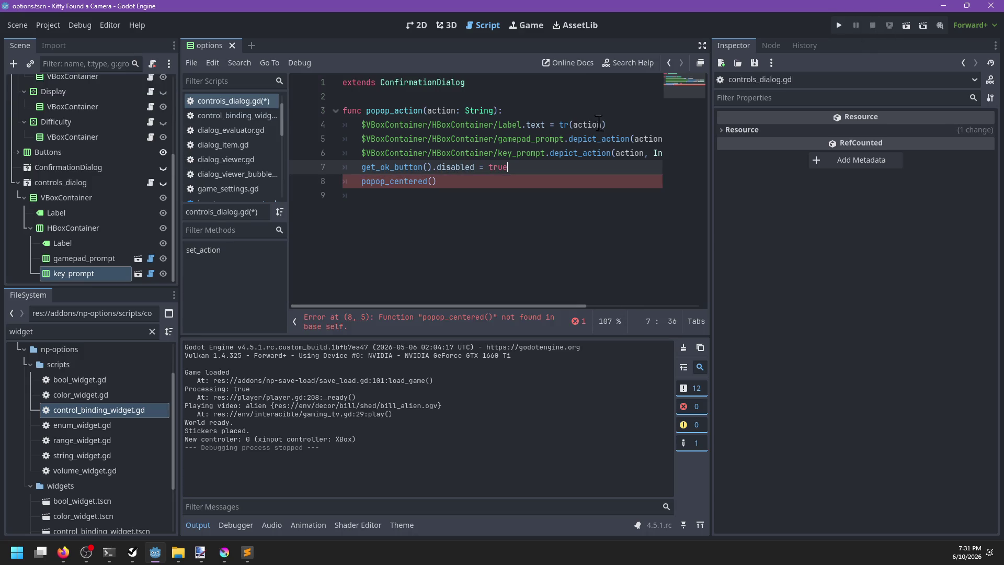
click(575, 113)
click(628, 124)
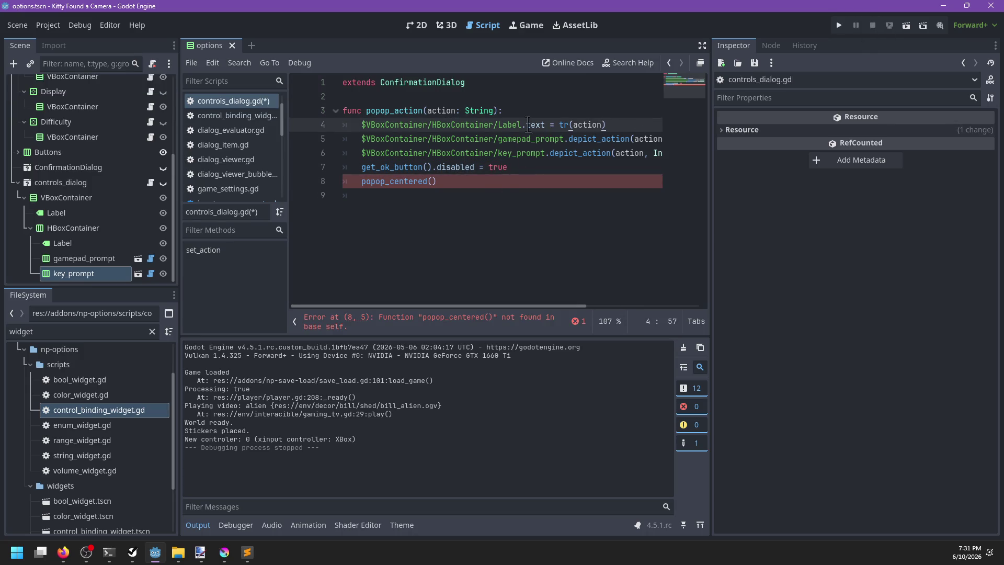
click(536, 110)
click(513, 88)
key(Return)
key(Return)
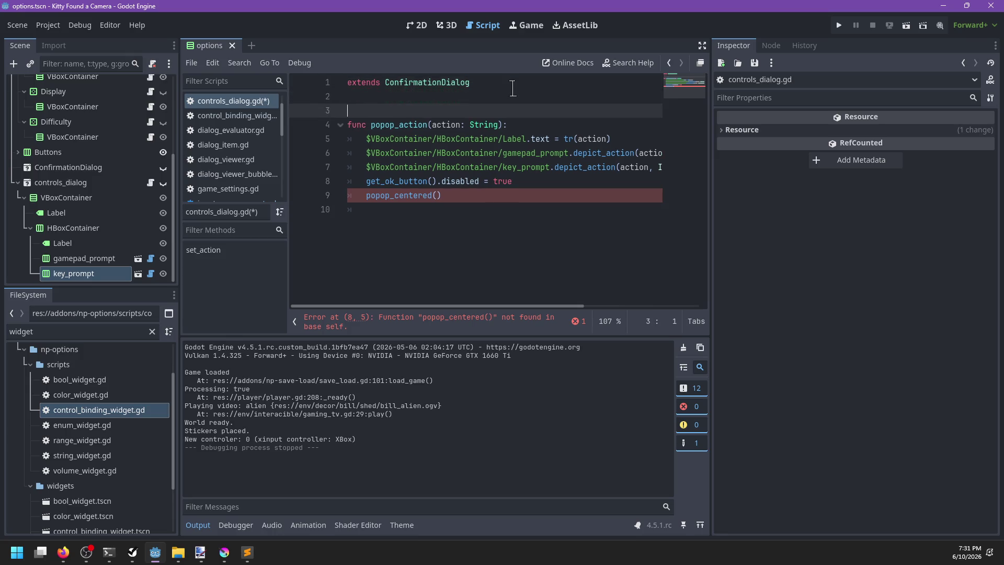
text(@onready var main_label := )
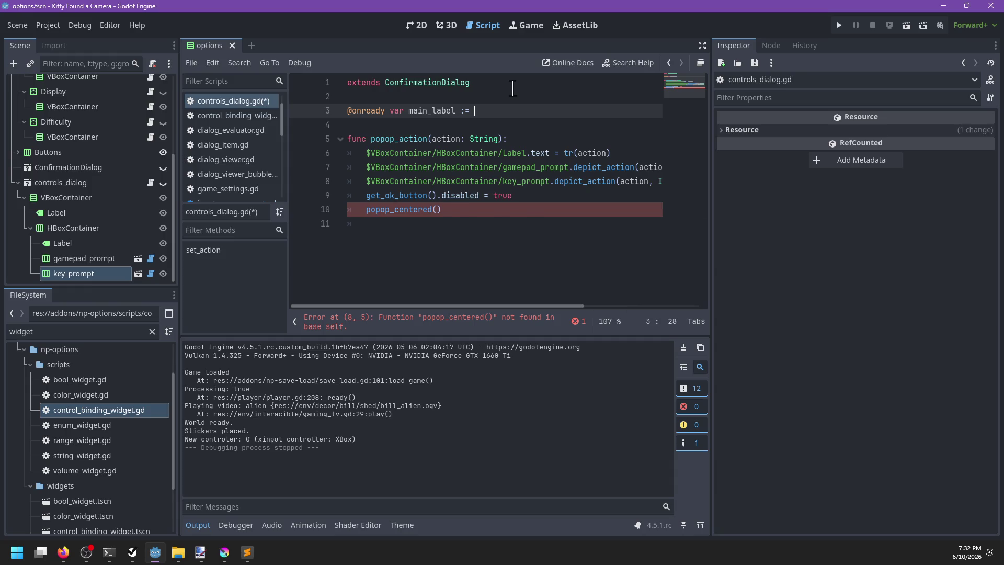
text($)
text(VBoxContainer.)
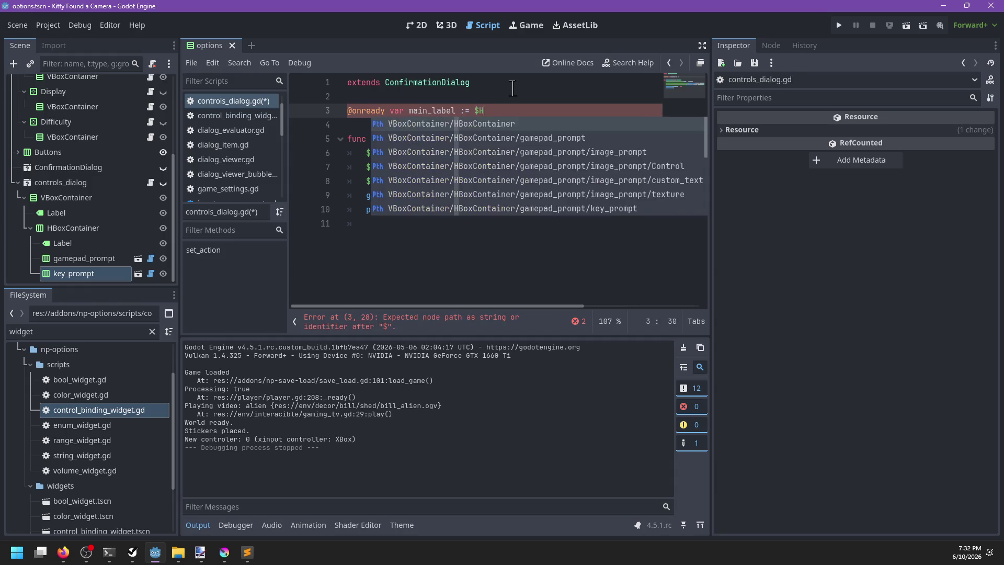
text(VBoxContainer/Label)
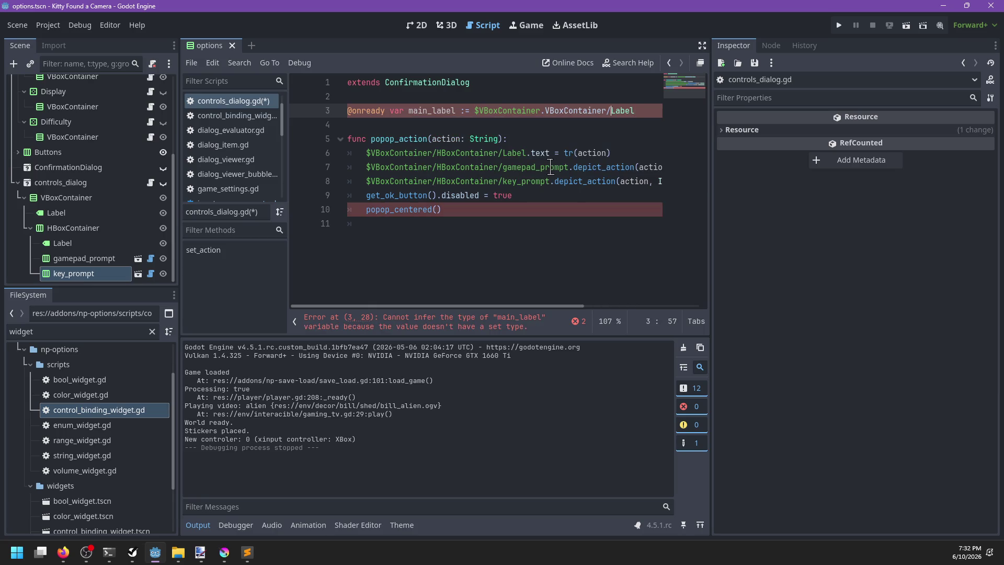
key(BackSpace)
key(BackSpace)
key(BackSpace)
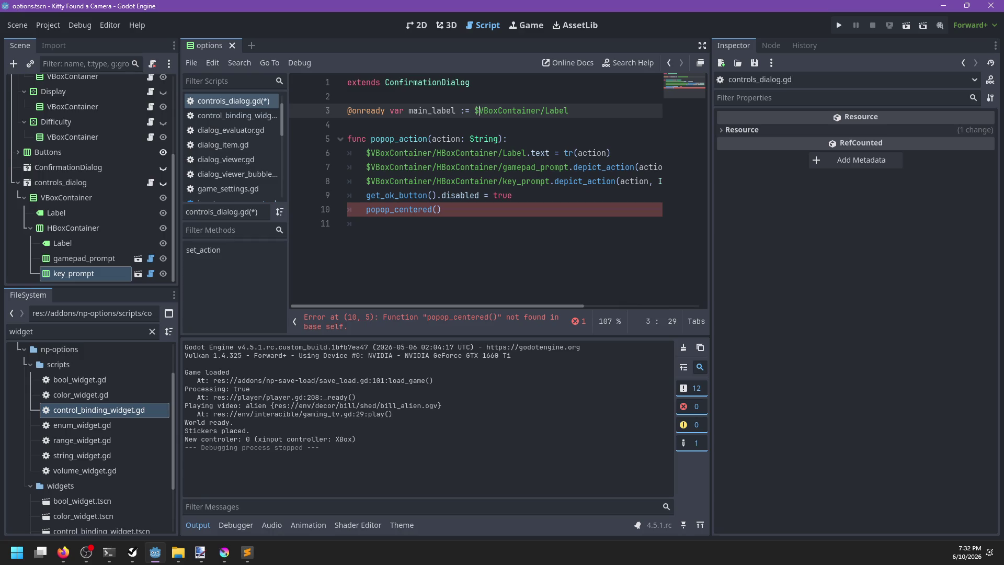
key(alt+Tab)
key(alt+Tab)
Step: Make popop_action first set main_label's text to a 'Press any button to set input…' prompt, then open options.gd
click(606, 137)
key(Return)
text(main_)
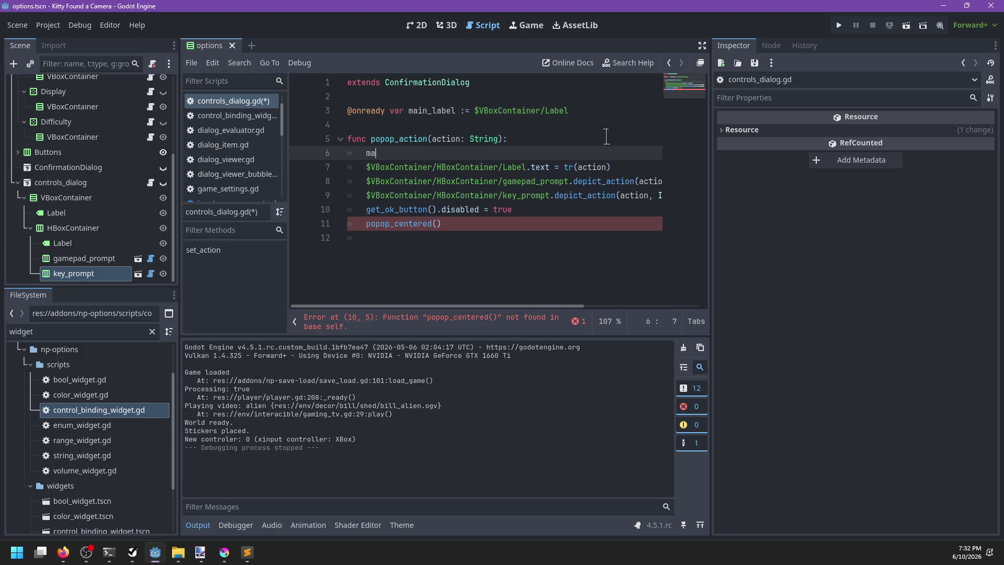
text(text = '')
text(button to se)
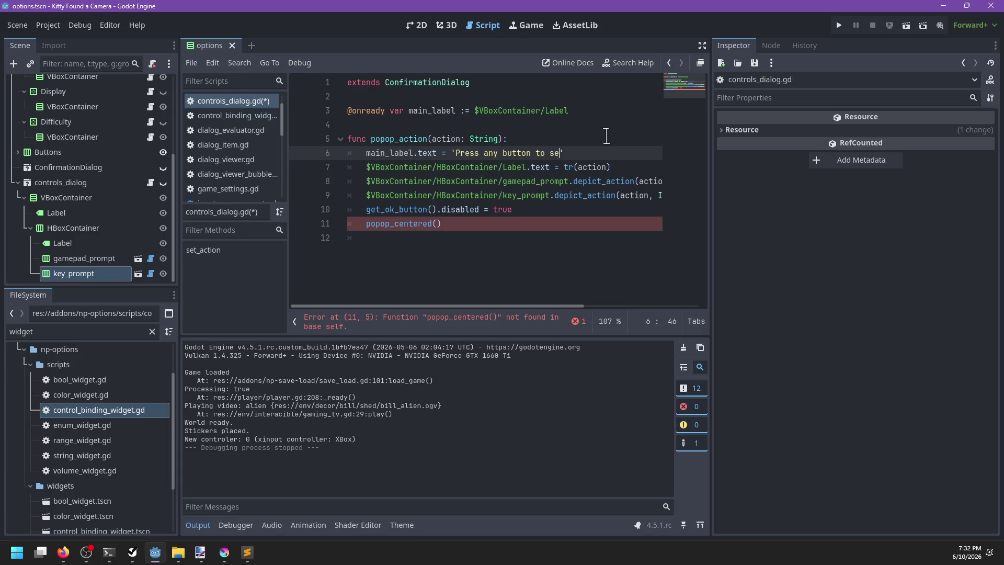
text(input)
text(lick Ca)
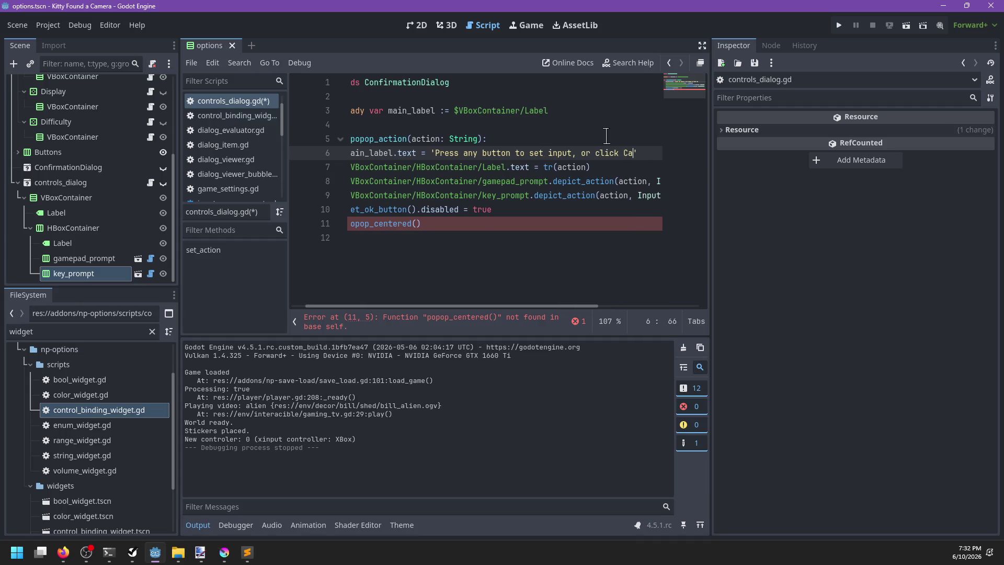
scroll(403, 201, left, 1)
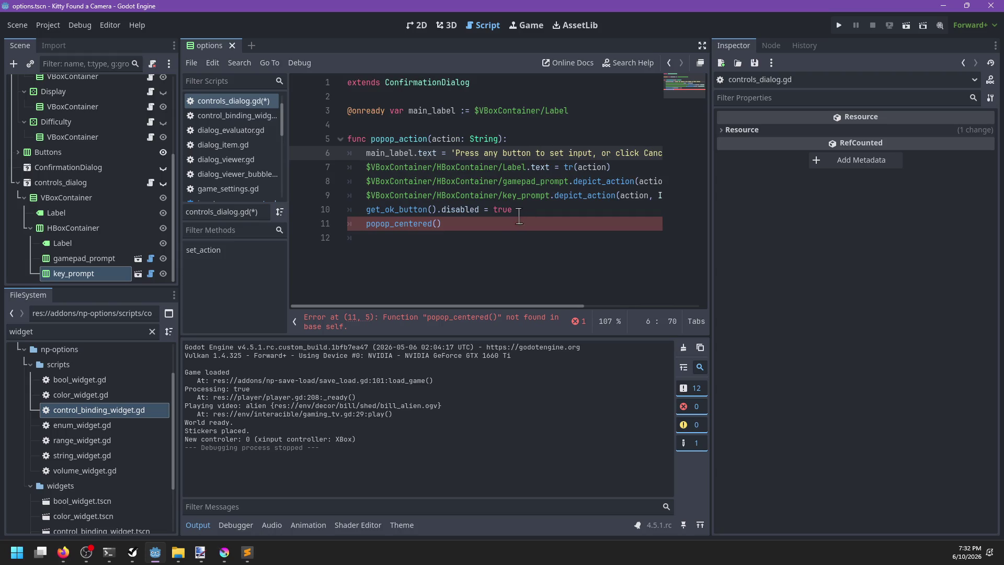
click(510, 223)
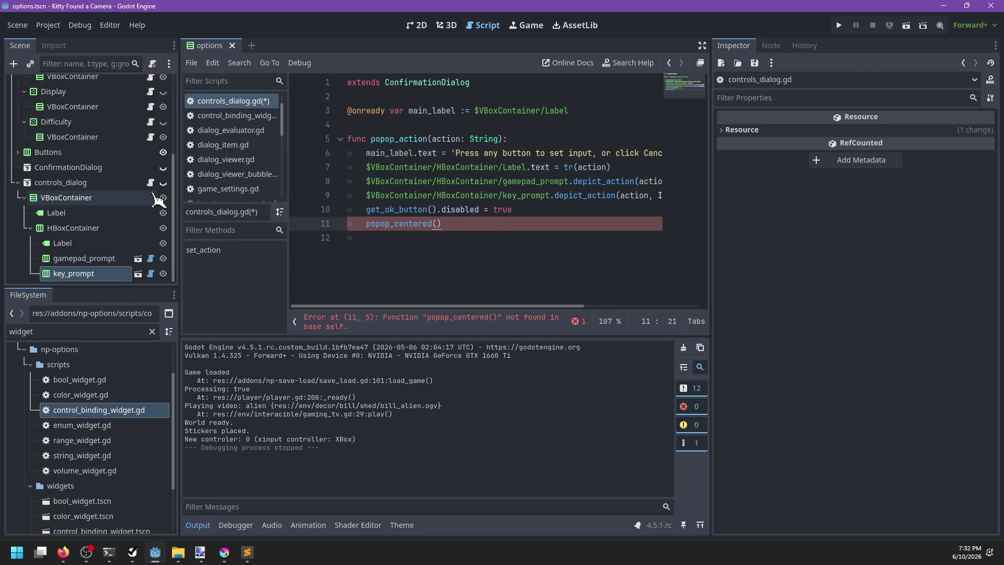
scroll(157, 191, up, 5)
click(150, 84)
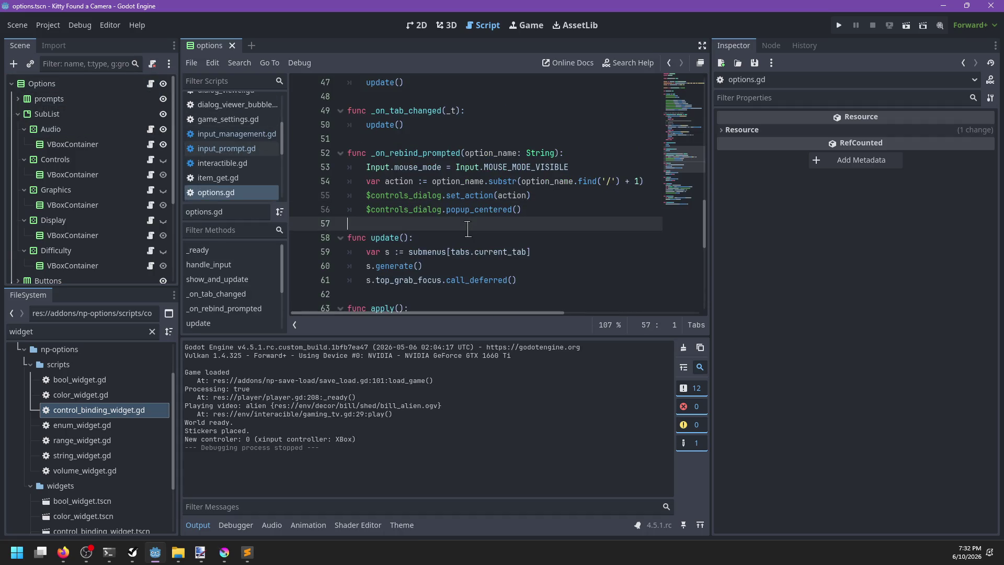
Step: Change line 55 to popup_action(action), delete the popup_centered() line, and save options.gd
click(535, 208)
click(462, 195)
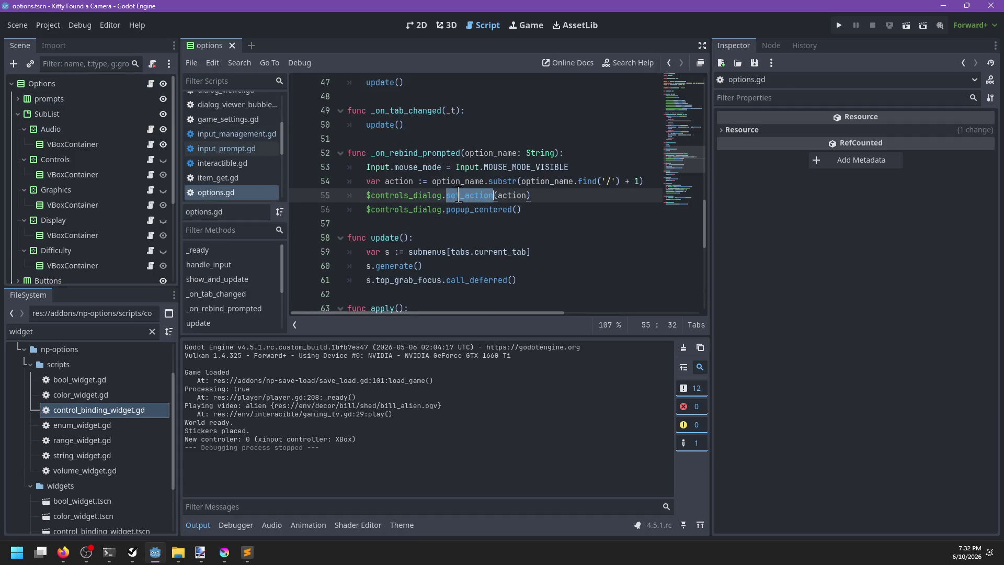
key(BackSpace)
key(BackSpace)
key(BackSpace)
text(popup)
drag(596, 211, 590, 194)
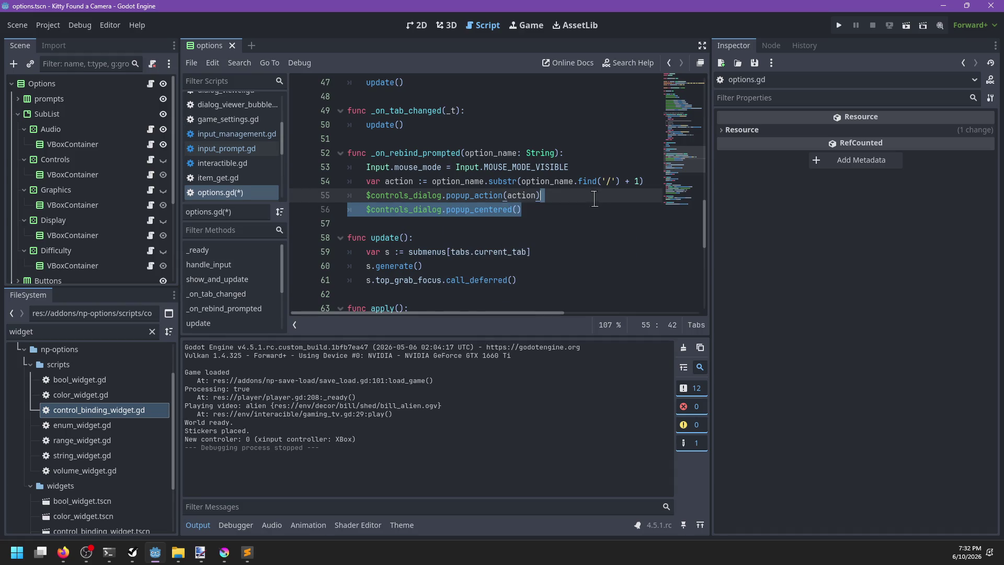
key(BackSpace)
key(ctrl+s)
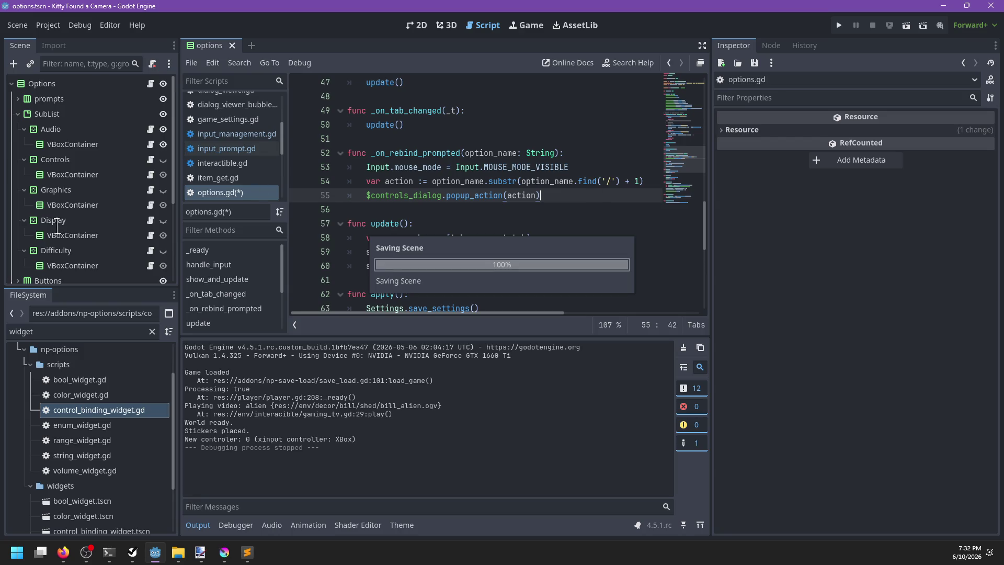
scroll(93, 259, down, 4)
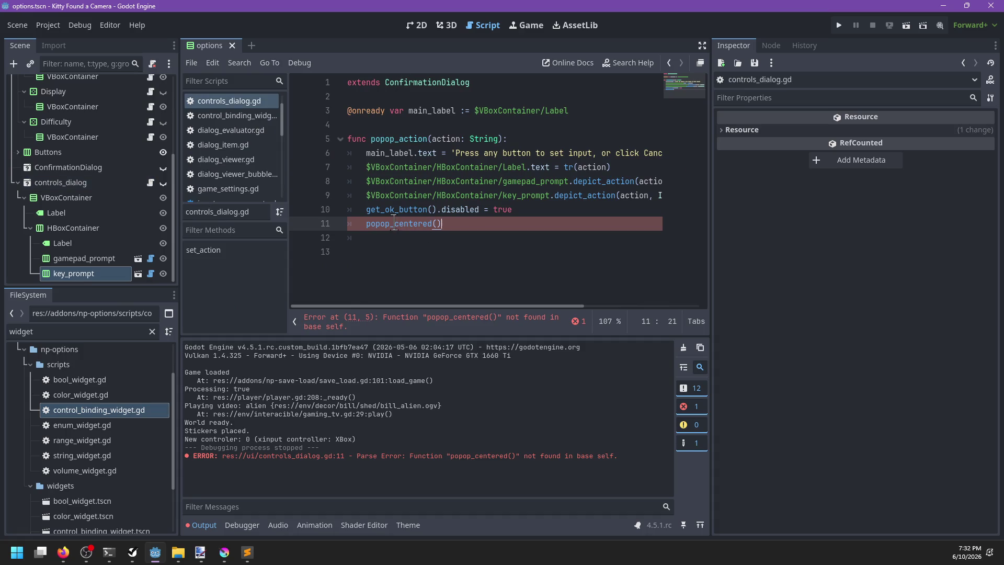
Step: Correct popop_centered on line 11 to popup_centered() and save controls_dialog.gd
double_click(394, 225)
text(popup)
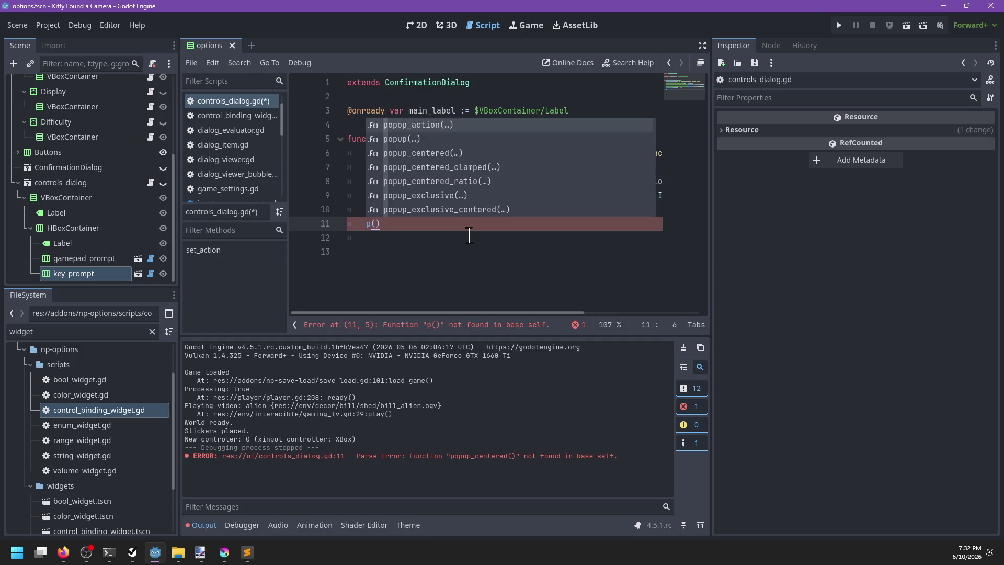
text(_centered)
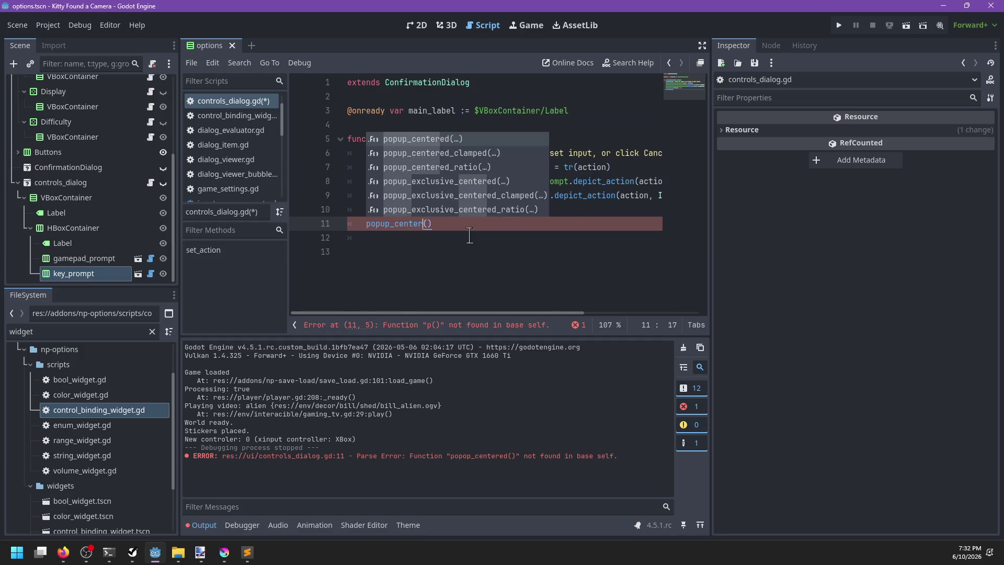
key(Right)
key(ctrl+s)
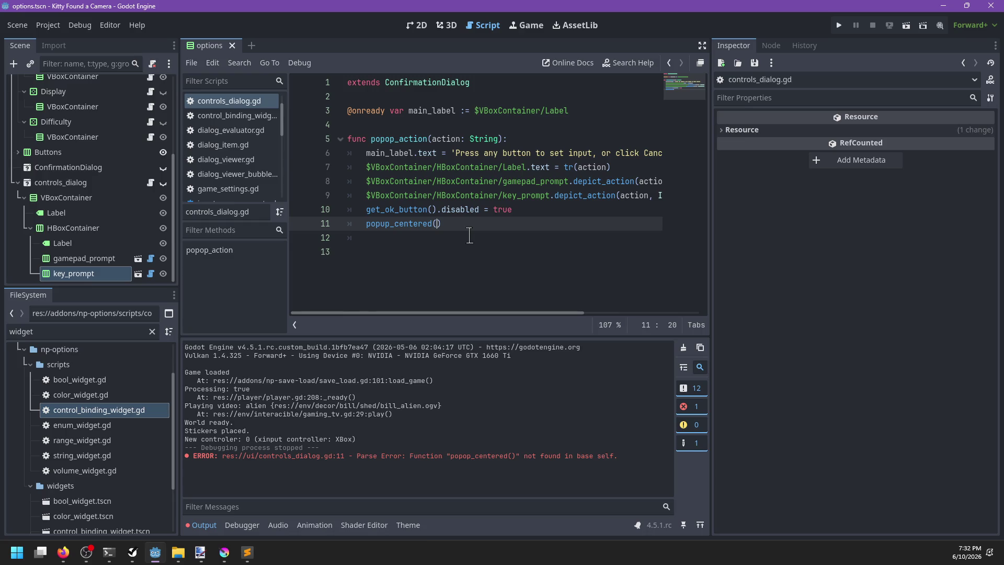
click(439, 236)
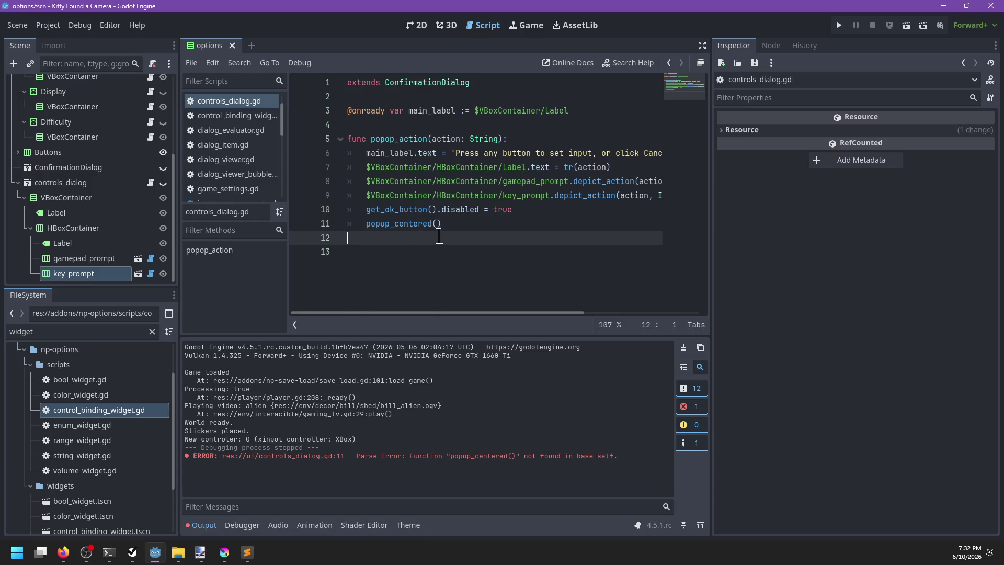
Step: Add func _ready() below main_label that calls set_process_input(false)
key(BackSpace)
click(517, 124)
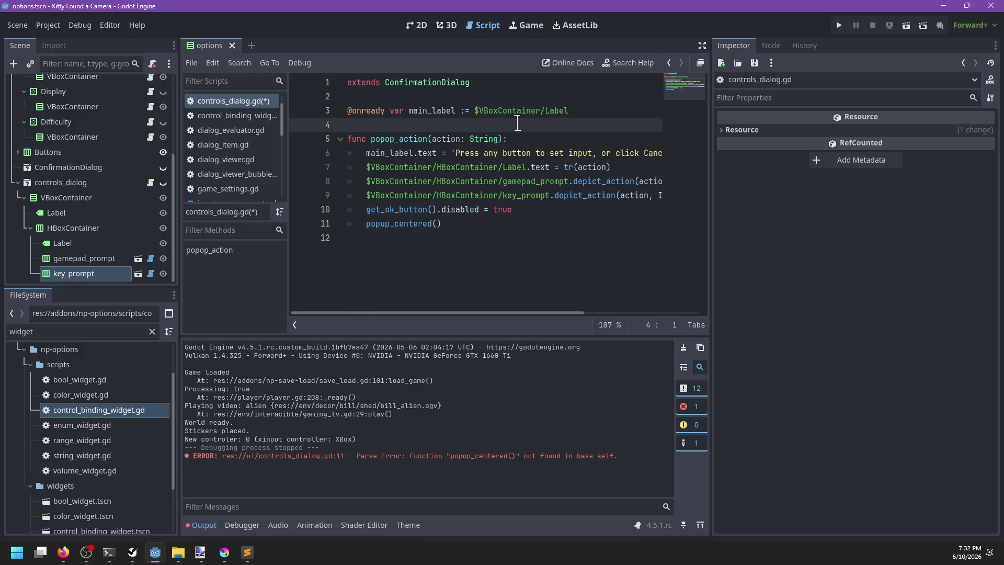
key(Return)
key(Return)
key(Up)
text(func _ready())
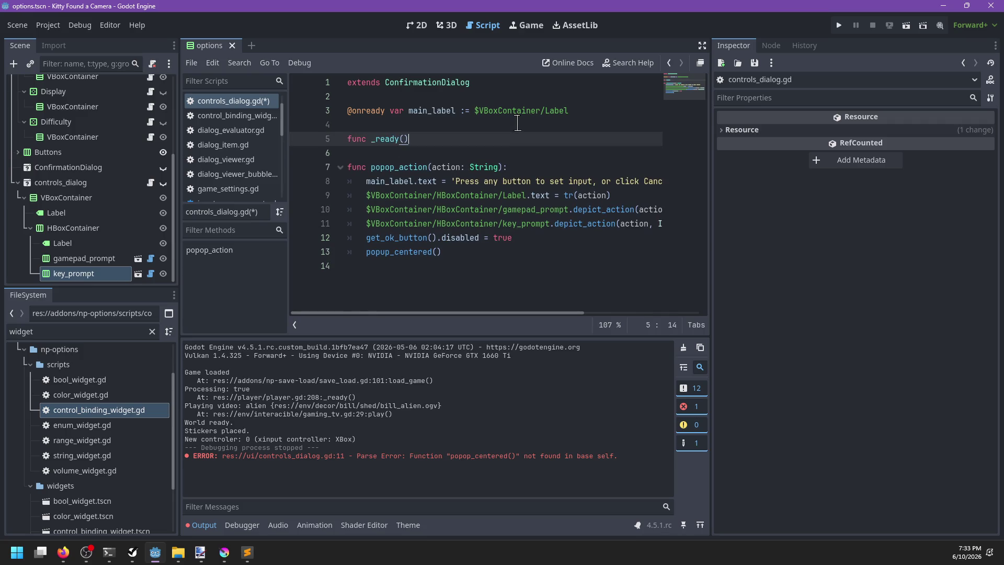
text(:)
key(Return)
text(et_pro)
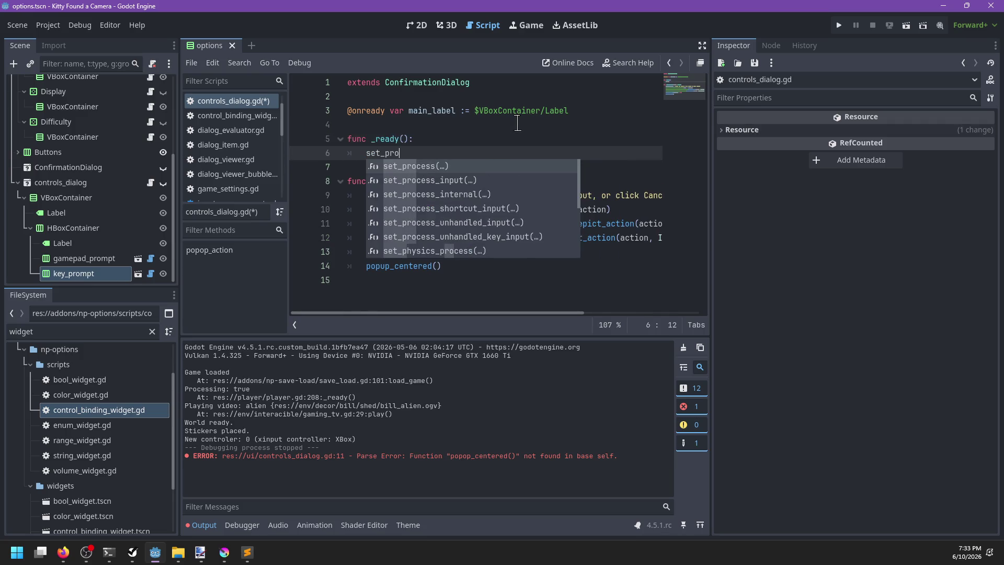
key(Down)
key(Return)
text(false))
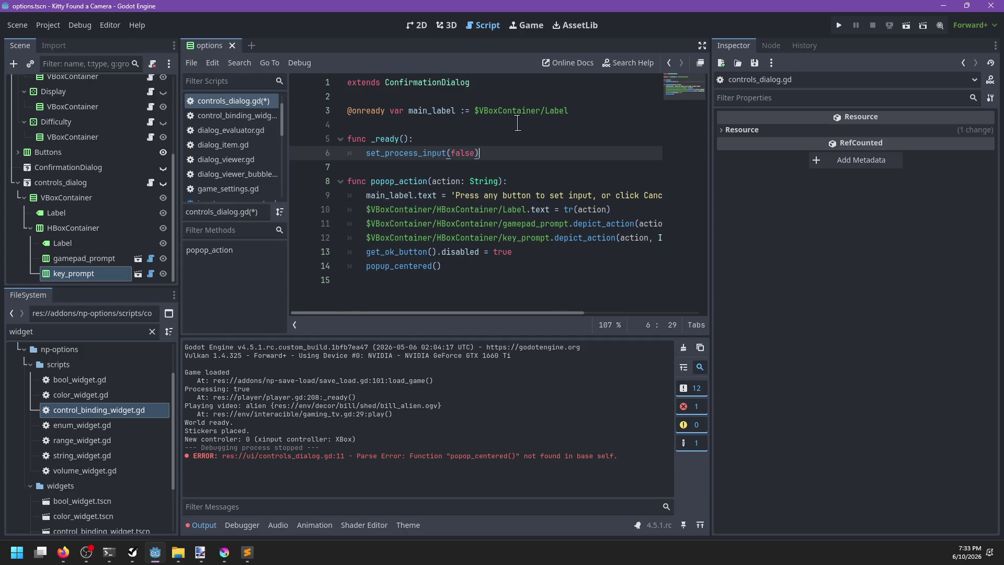
Step: Declare signal input_confirmed(event) beneath the extends line
click(477, 85)
key(Down)
key(Return)
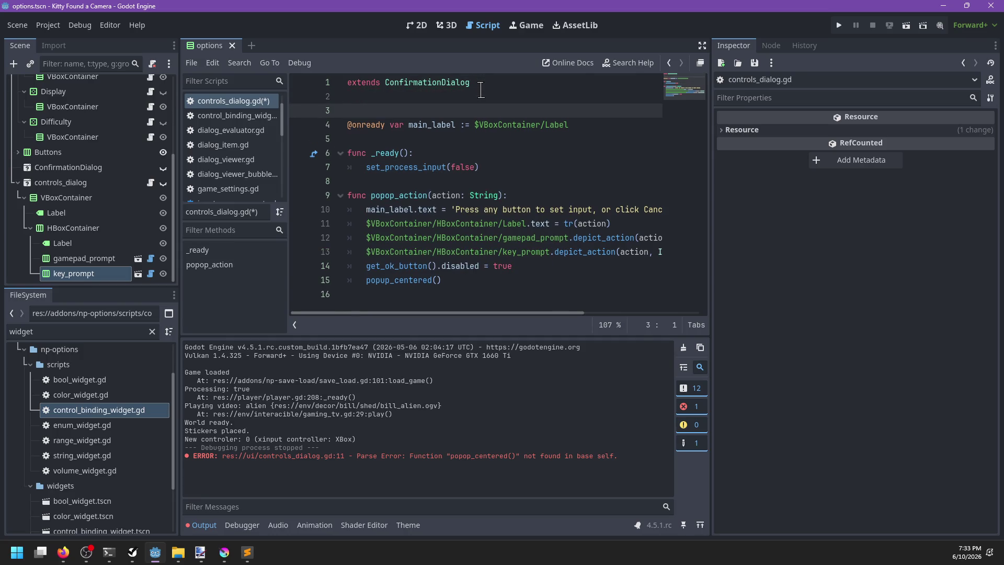
text(@)
key(BackSpace)
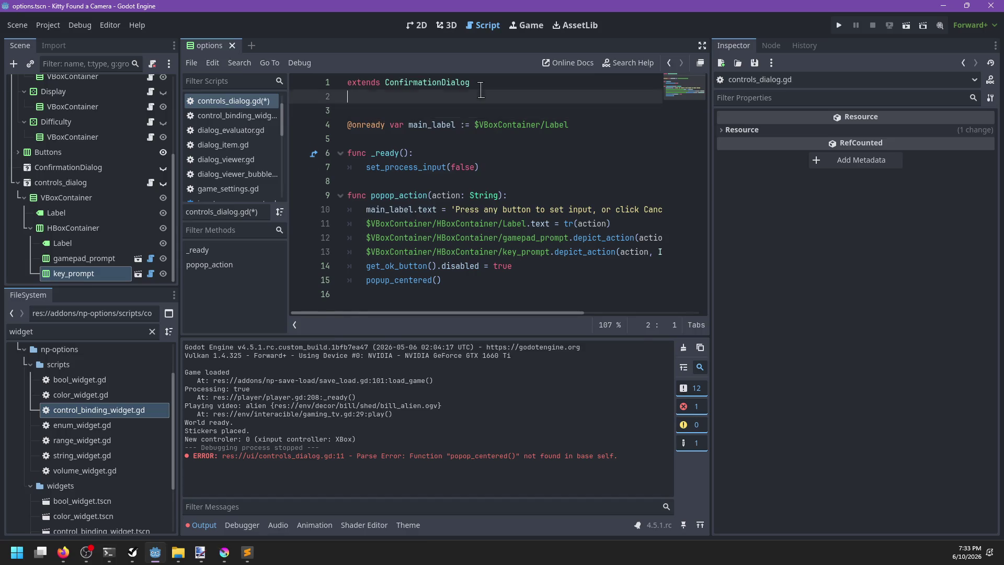
key(Return)
key(Up)
text(signal input_chos)
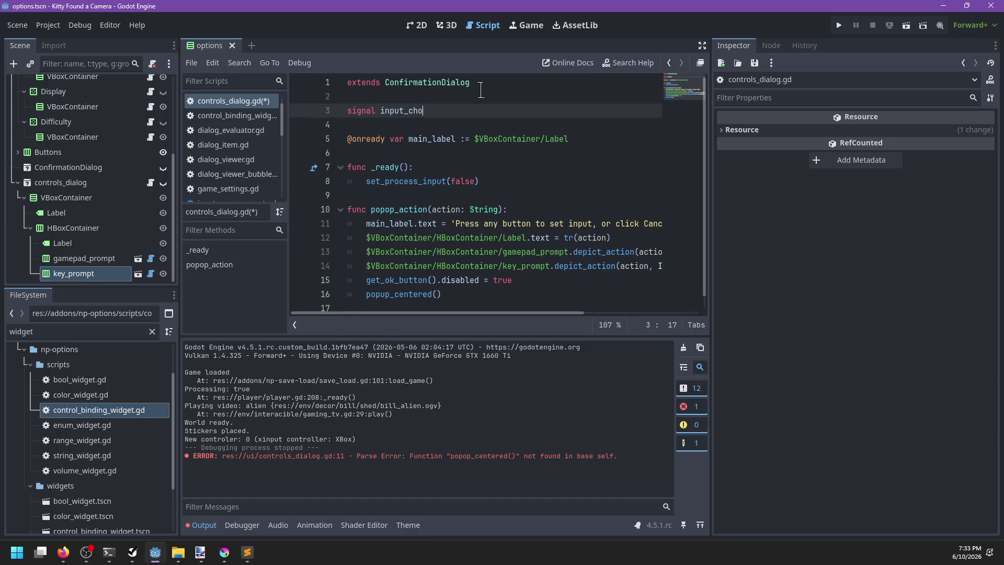
text(en(eventg)
scroll(473, 220, down, 1)
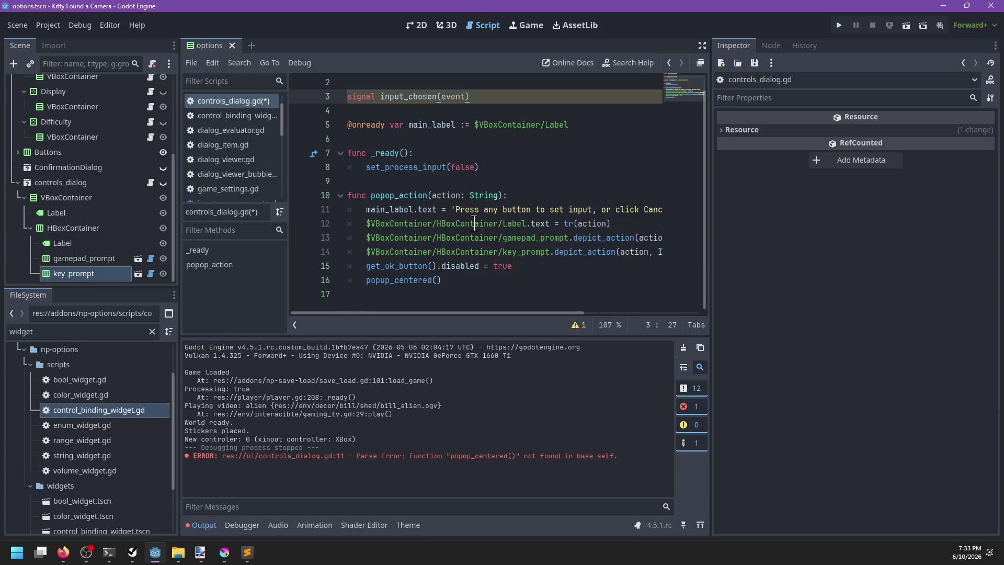
drag(414, 96, 437, 99)
text(confirmed)
Step: Tidy the script's trailing blank line and open a new line below main_label
click(435, 294)
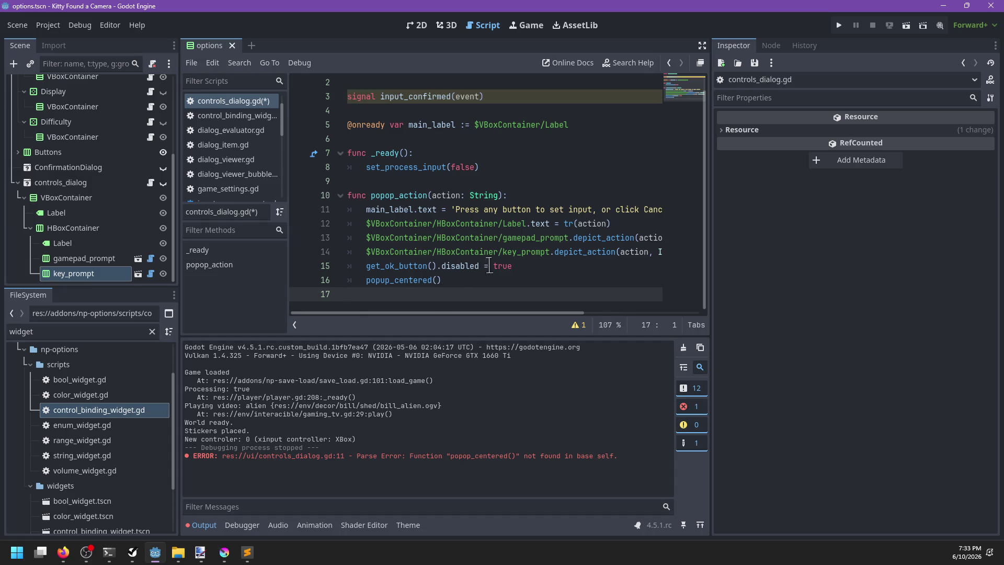
key(Return)
key(BackSpace)
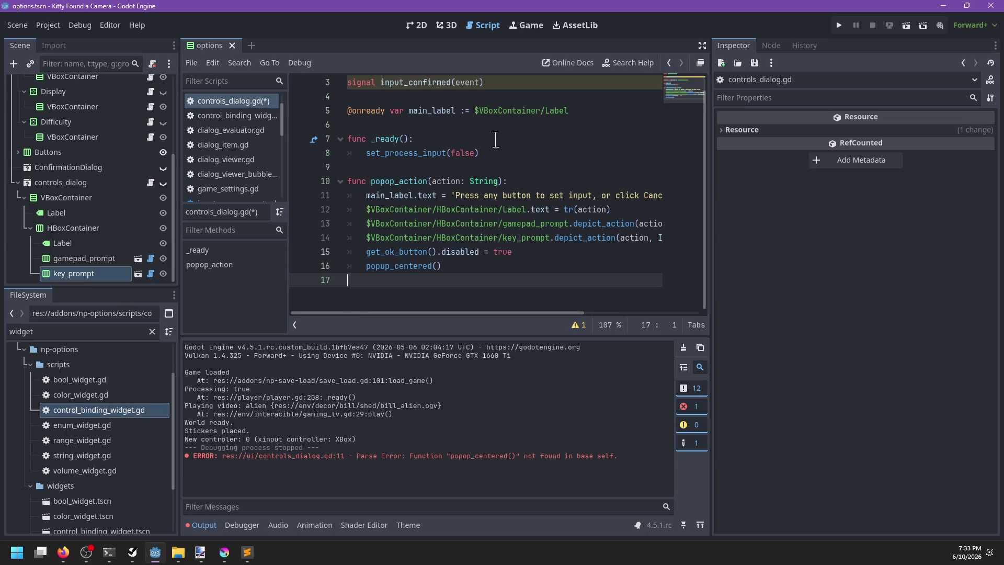
scroll(489, 156, right, 3)
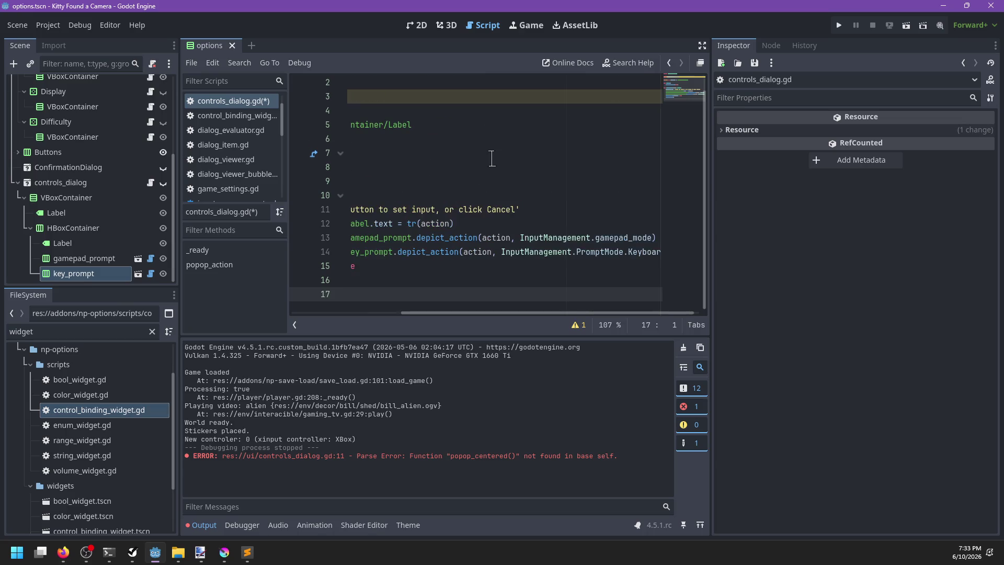
scroll(470, 228, left, 3)
scroll(609, 136, up, 1)
click(611, 126)
key(Return)
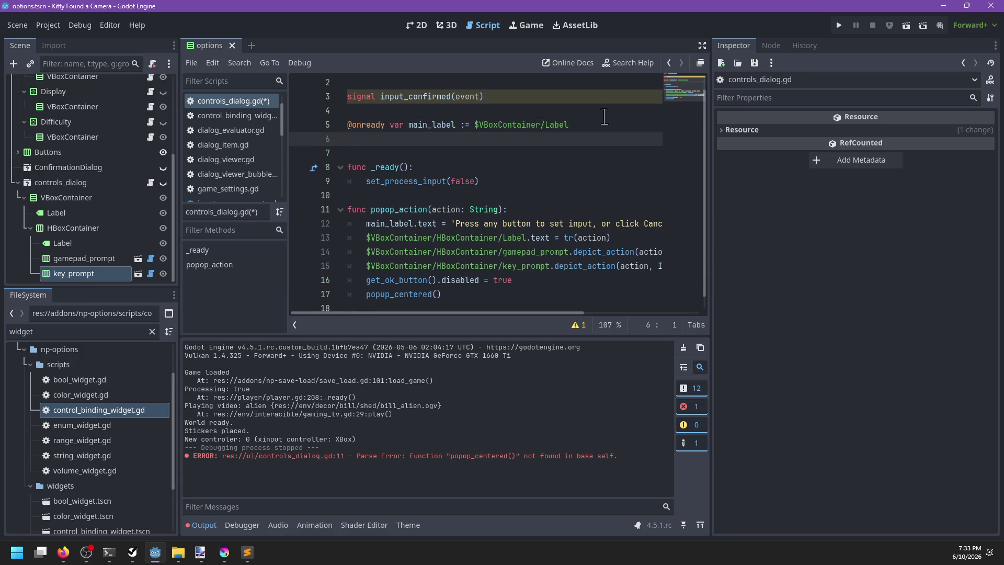
text(onready var ga)
text(mepad_)
text(prompt :=)
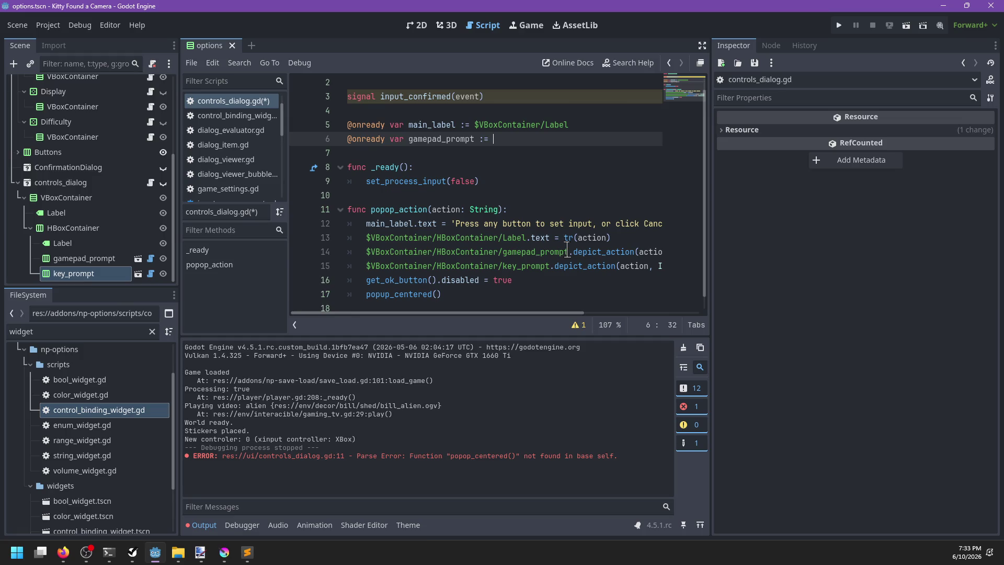
drag(569, 251, 361, 252)
key(ctrl+c)
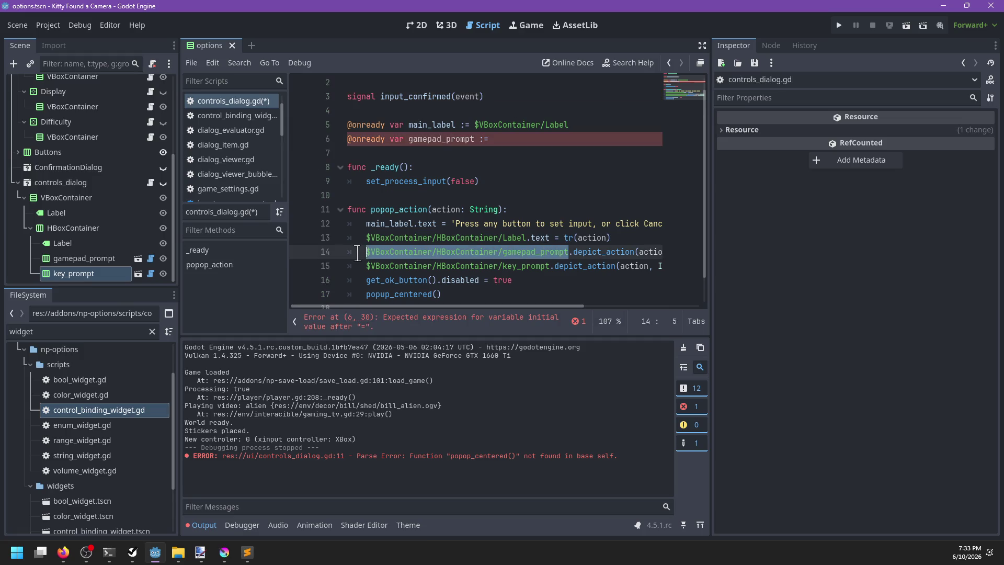
text(gamepad.depict_action(action, InputManagement.gamepad_mode)
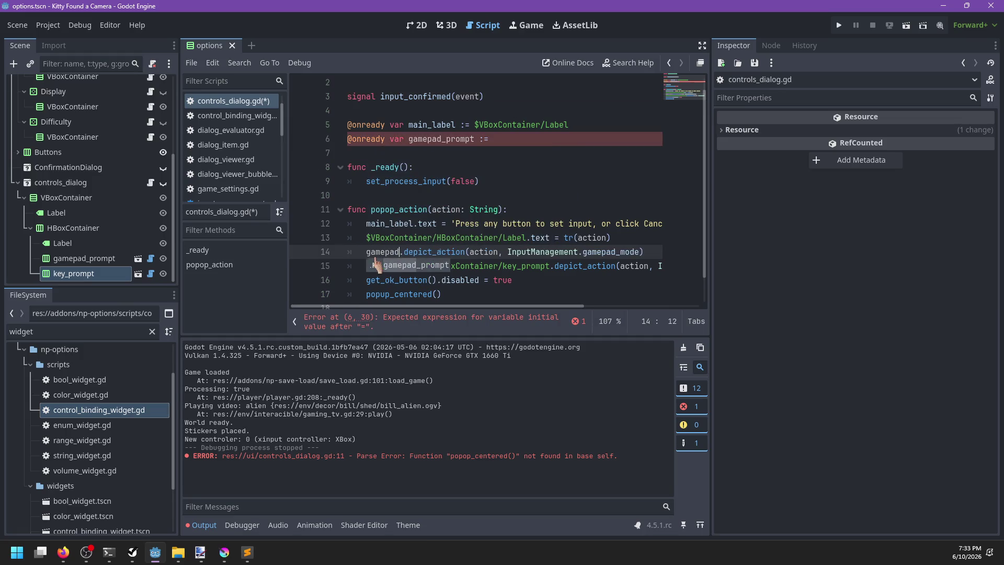
key(Return)
click(548, 138)
key(ctrl+v)
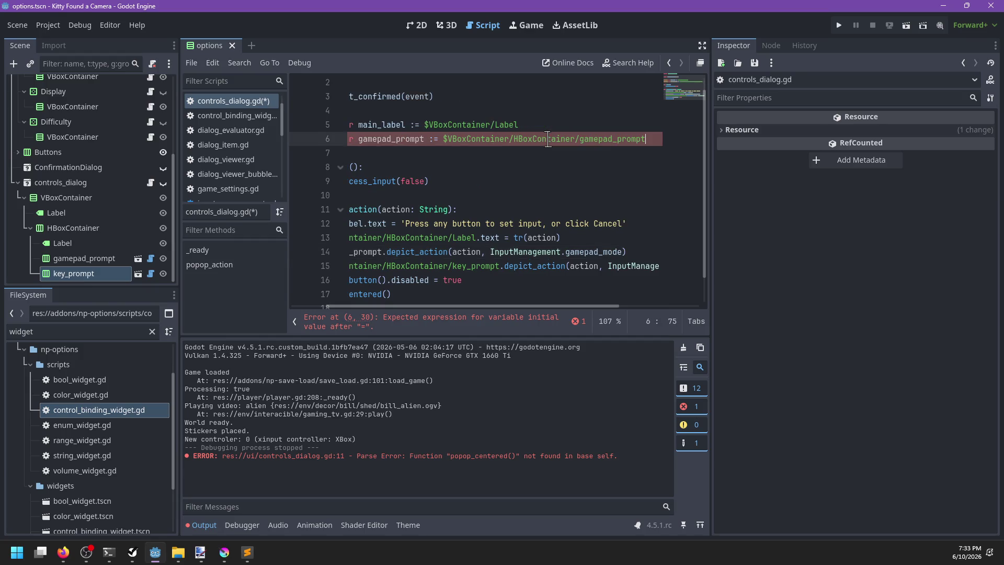
key(Return)
text(@onreadt)
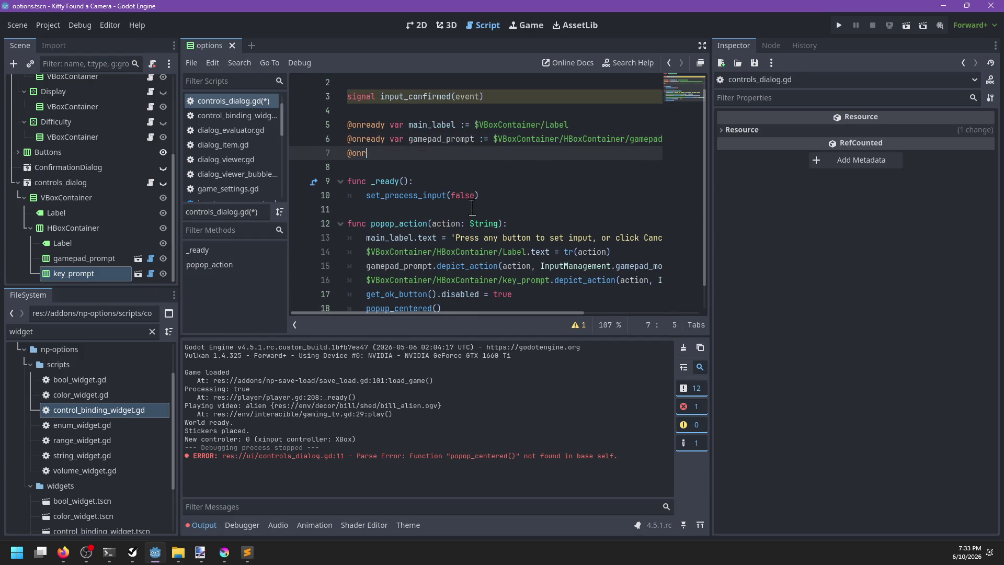
text(var key)
text(mpt)
drag(550, 280, 365, 281)
key(ctrl+x)
click(510, 159)
key(ctrl+v)
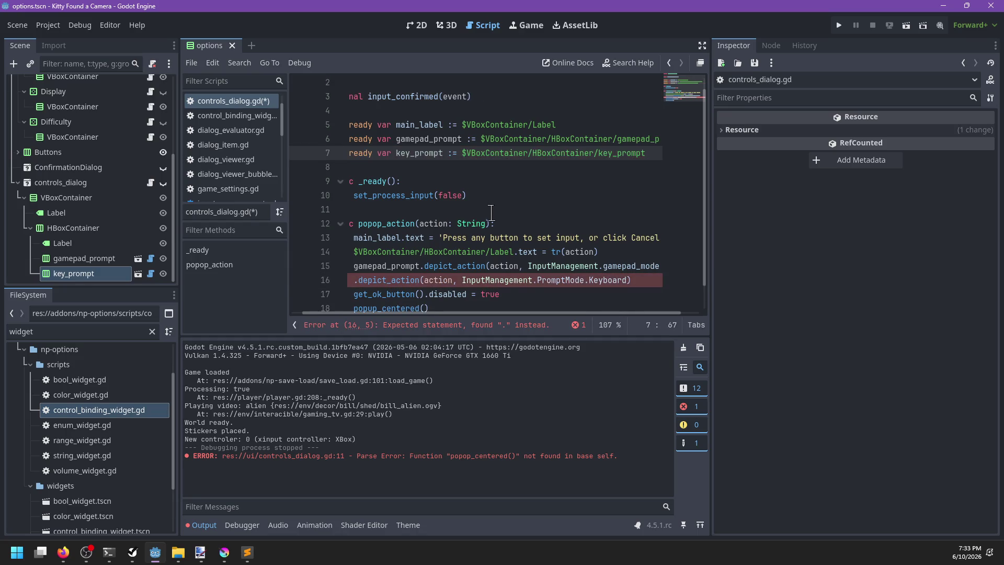
Step: Make line 16 call depict_action on key_prompt
click(360, 281)
text(key_)
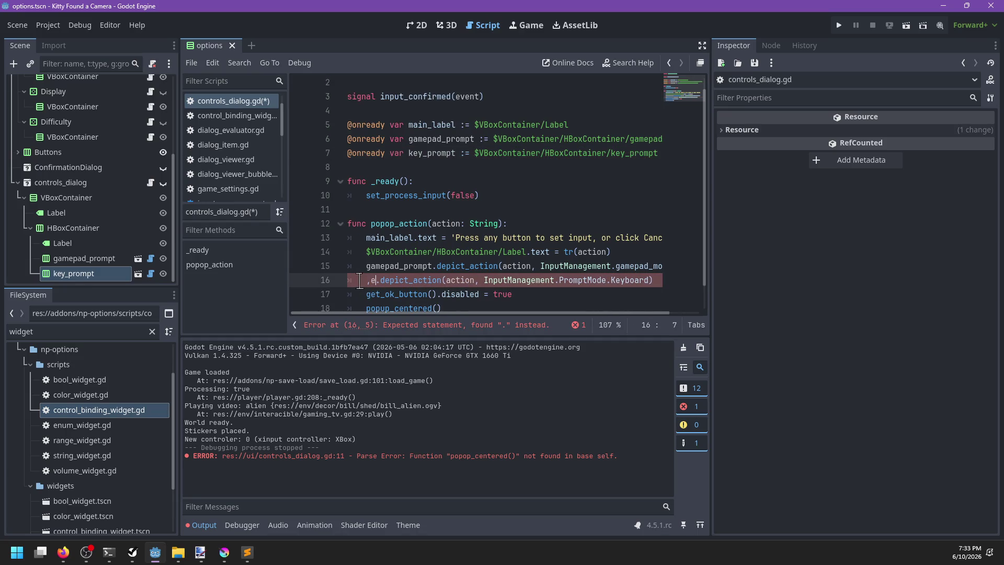
text(pro)
key(Return)
scroll(417, 267, down, 1)
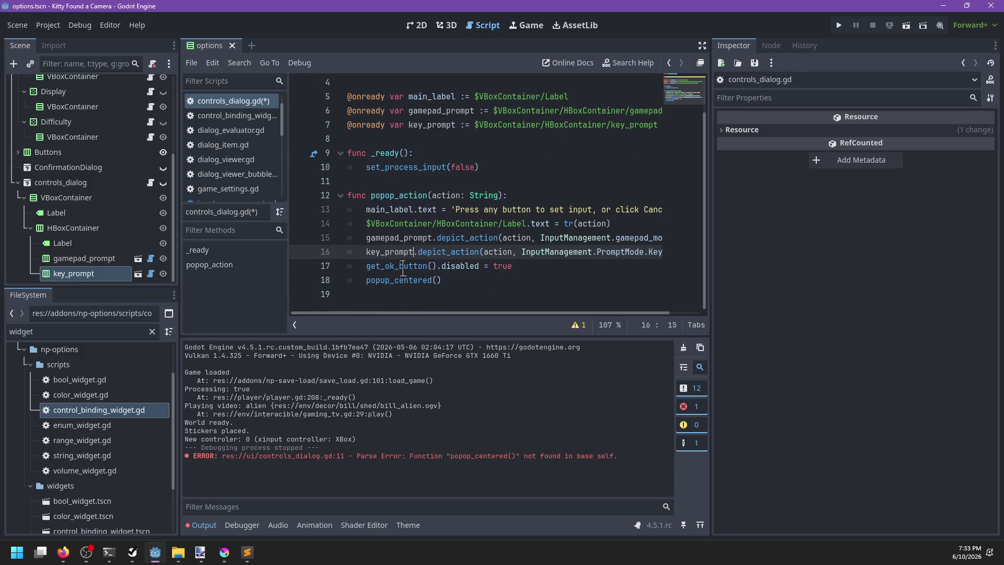
click(433, 294)
key(Return)
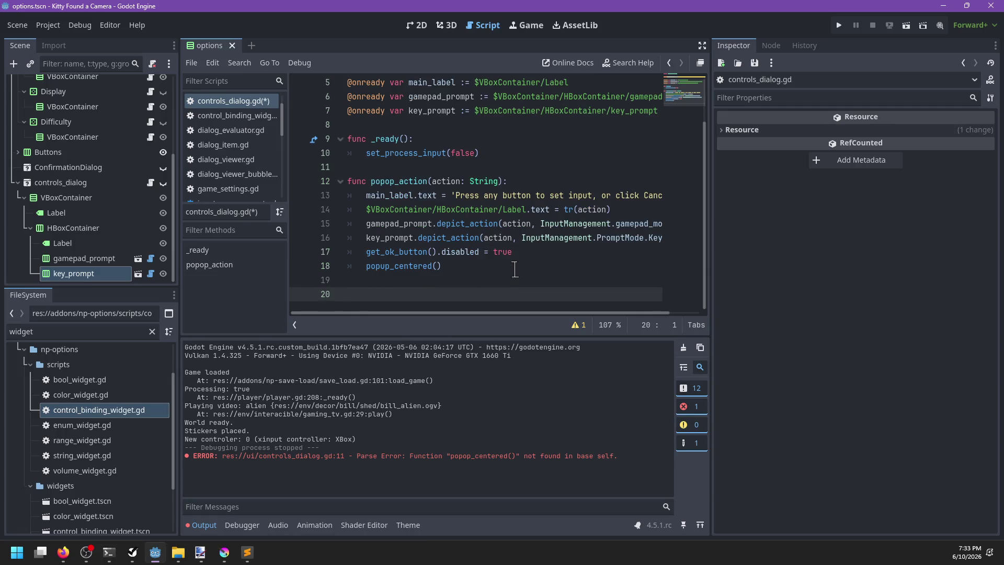
key(BackSpace)
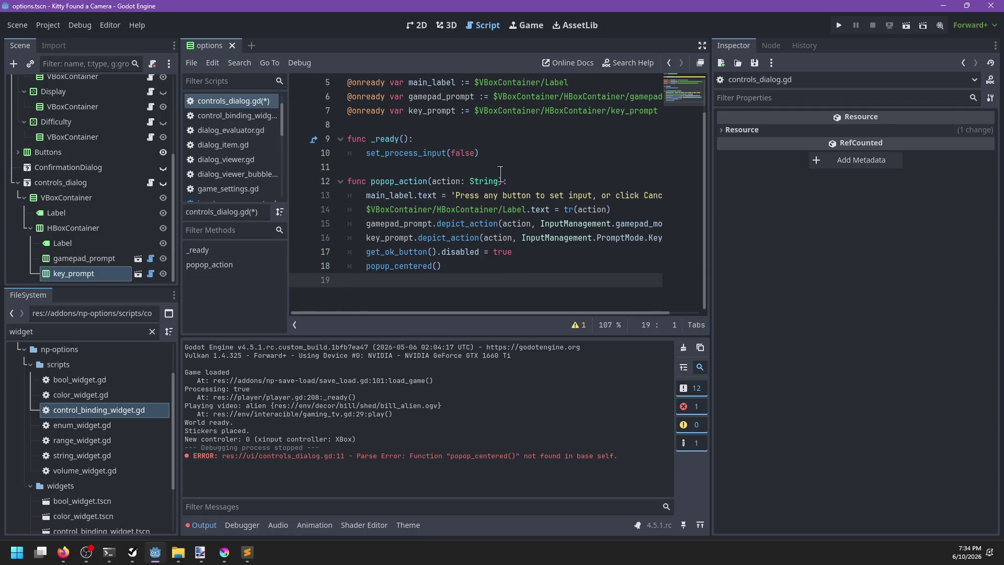
Step: Add set_process_input(true) before popup_centered() in popop_action, with a blank line after _ready
click(499, 162)
key(Return)
key(Return)
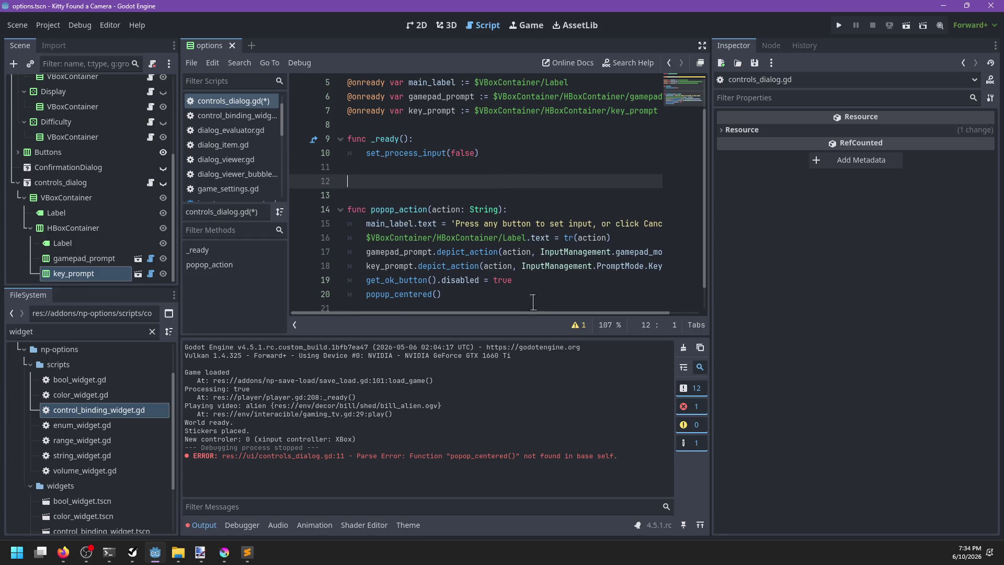
click(536, 283)
key(Return)
text(set_proce)
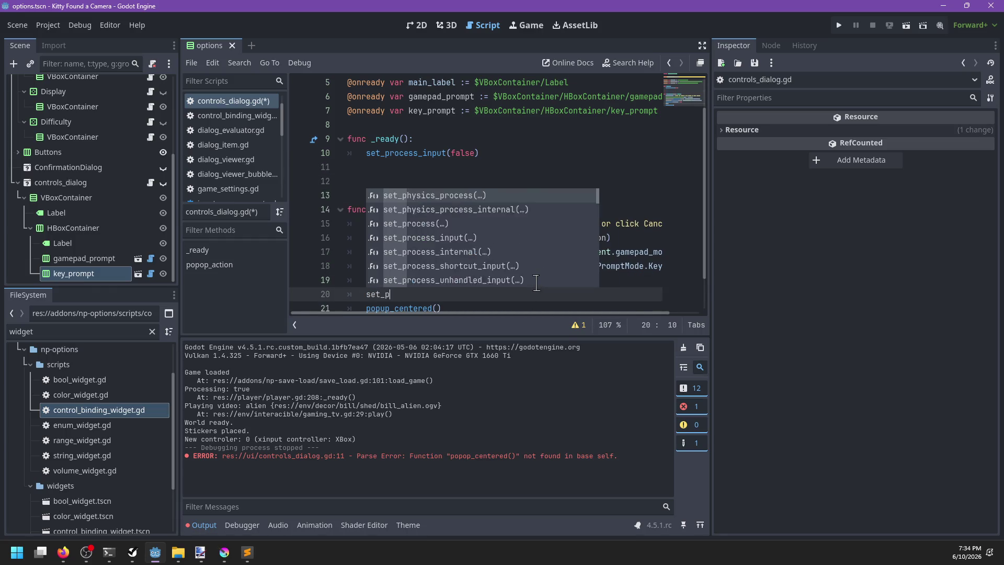
key(Down)
key(Return)
text(true))
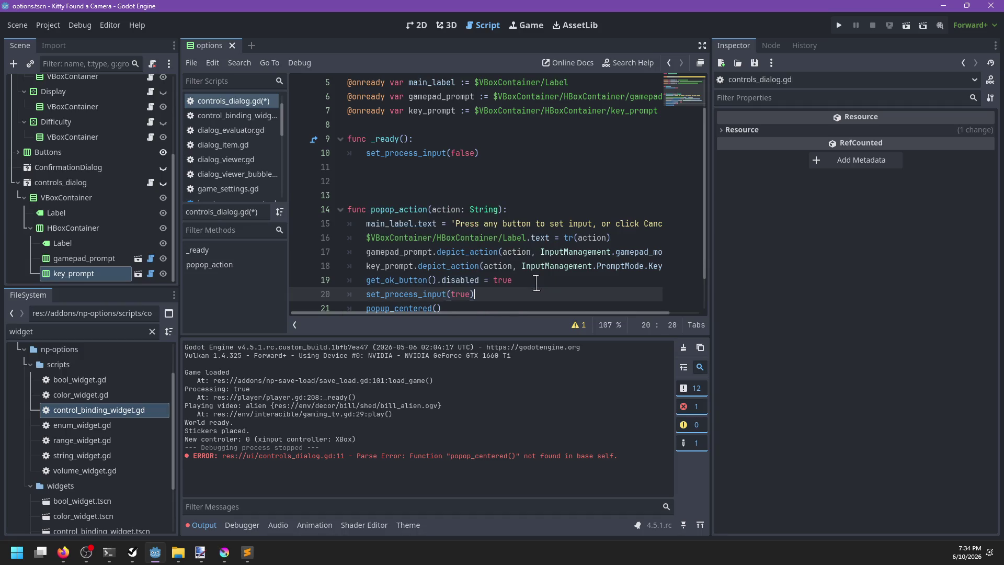
Step: Start a new func _inp declaration below the _ready function
click(379, 180)
key(BackSpace)
key(BackSpace)
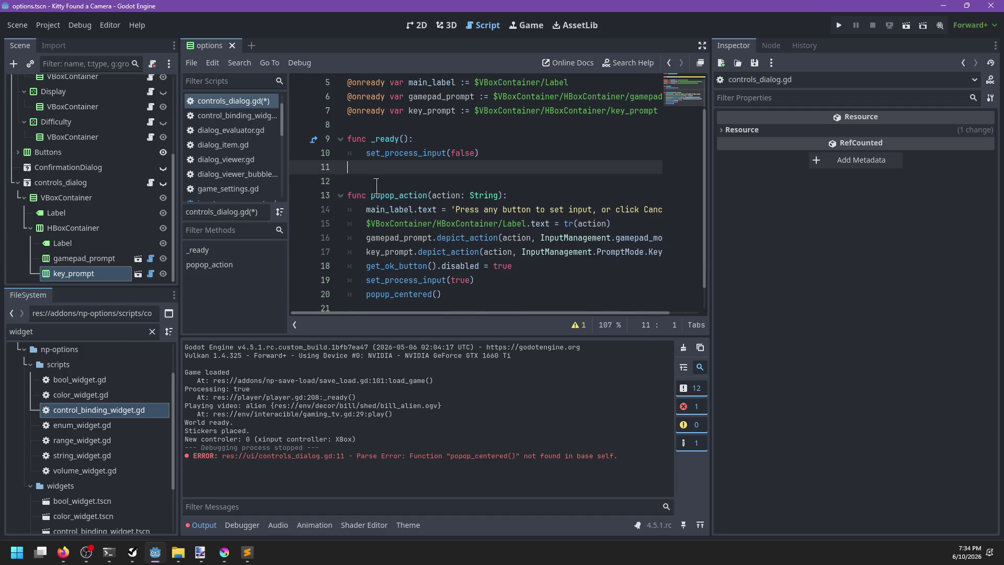
key(Return)
key(Return)
key(BackSpace)
text(func _)
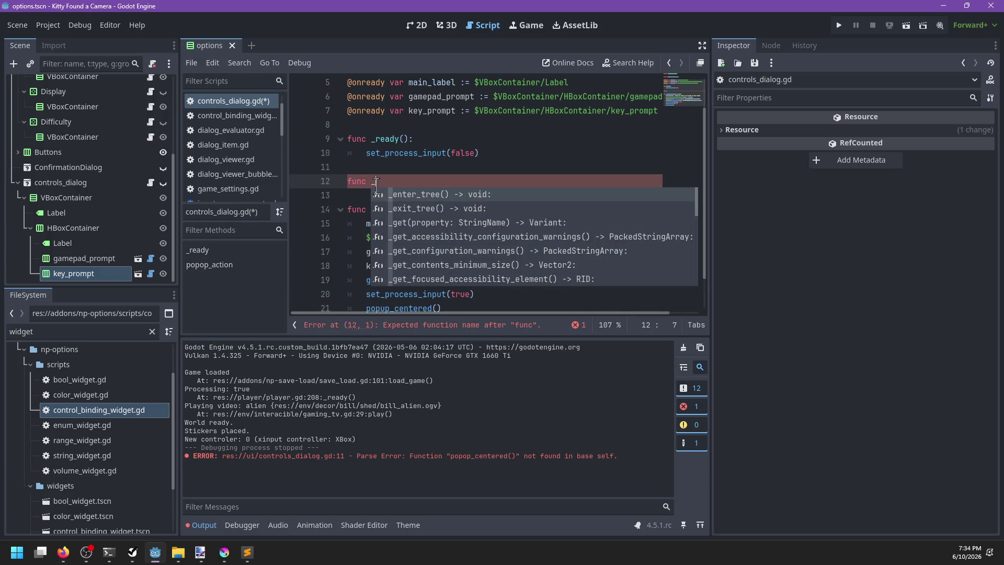
text(inp)
Step: Open the _input(event) handler body with the condition 'if event is InputEventKey:'
key(Return)
key(Return)
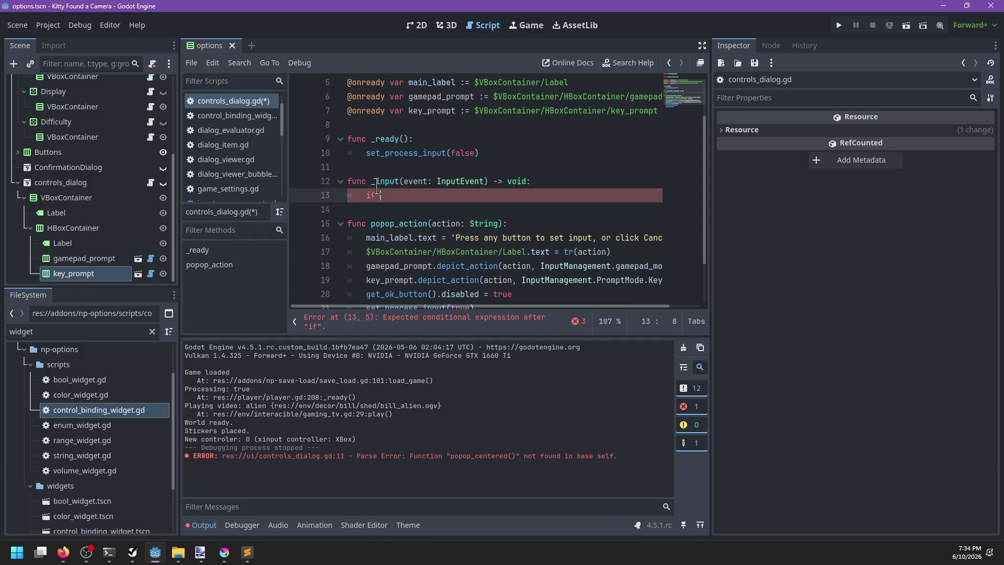
text(vent is InputEventKey or )
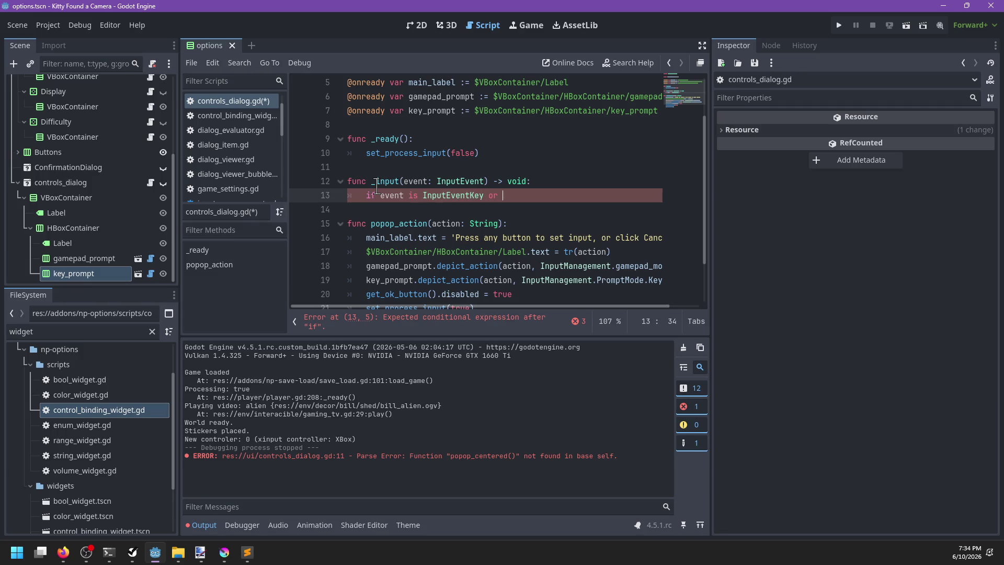
text(event is InputEventJ)
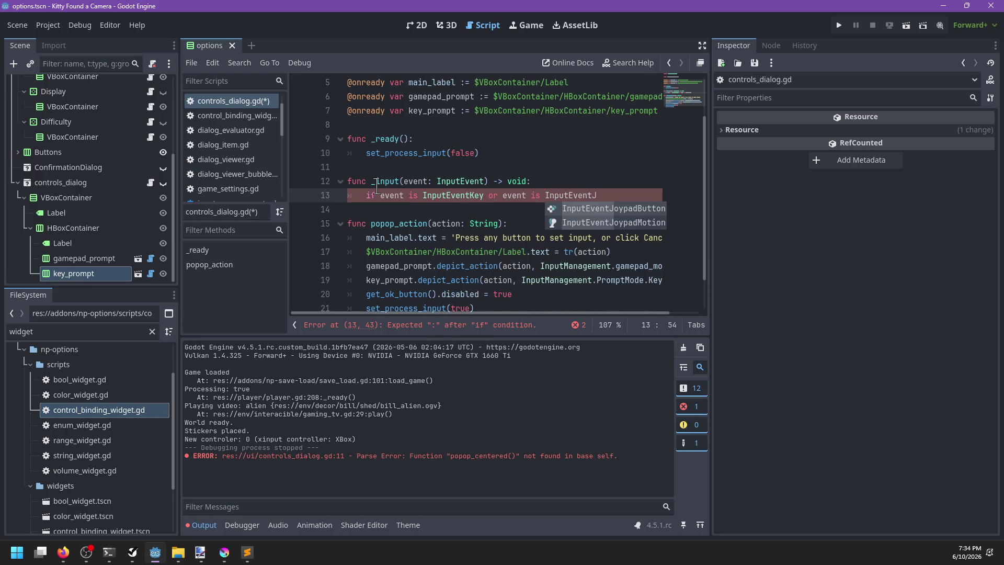
key(BackSpace)
key(BackSpace)
key(BackSpace)
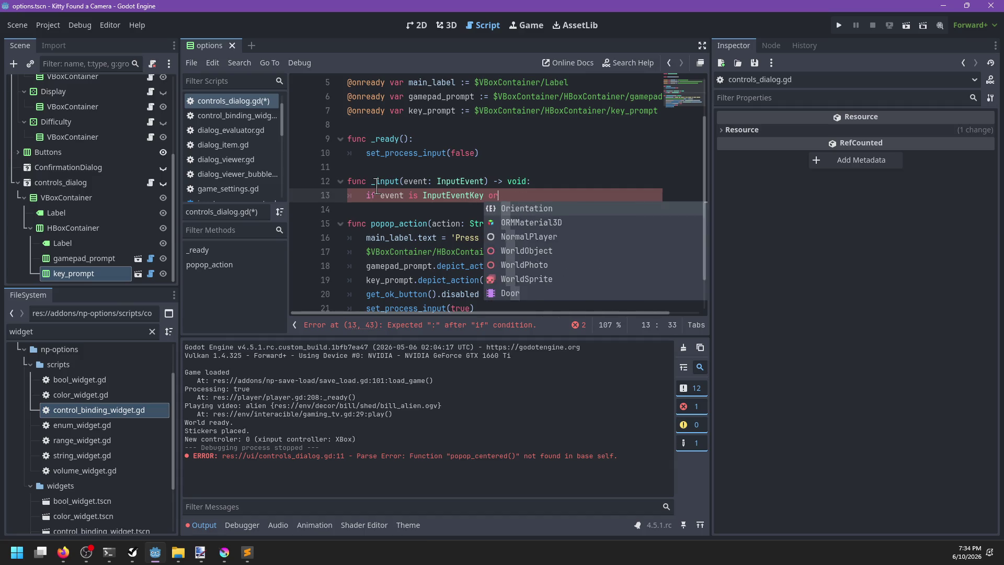
text(:)
key(Return)
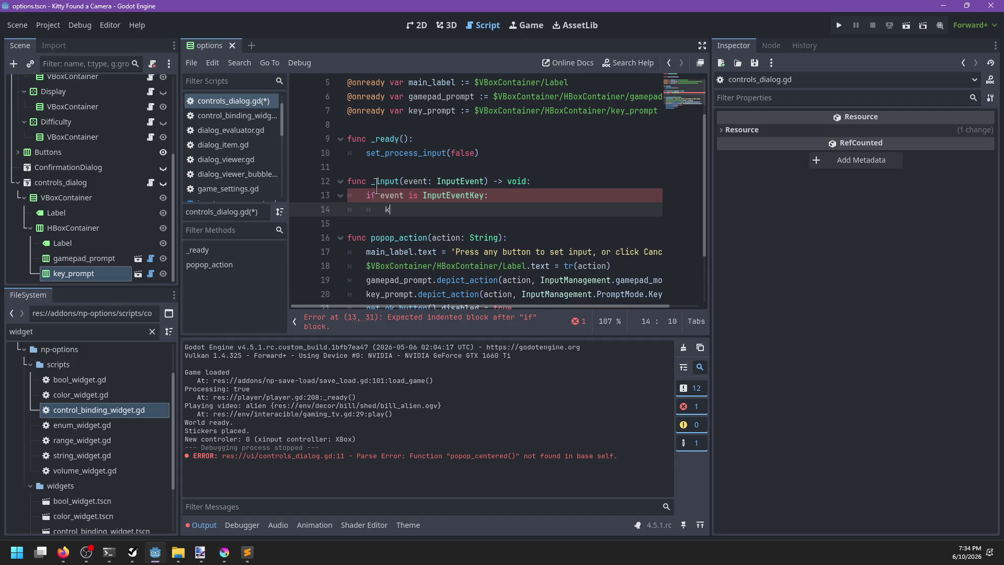
Step: Call key_prompt.depict(event, InputManagement.PromptMode.Keyboard), then begin an 'elif event is InputEventJo' line
text(ke)
key(Return)
text(.)
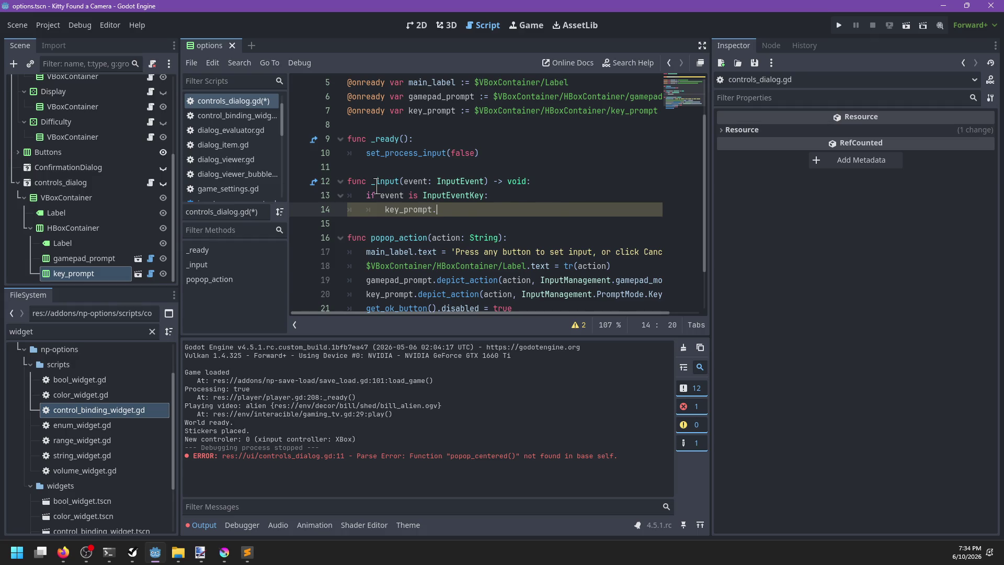
text(dep)
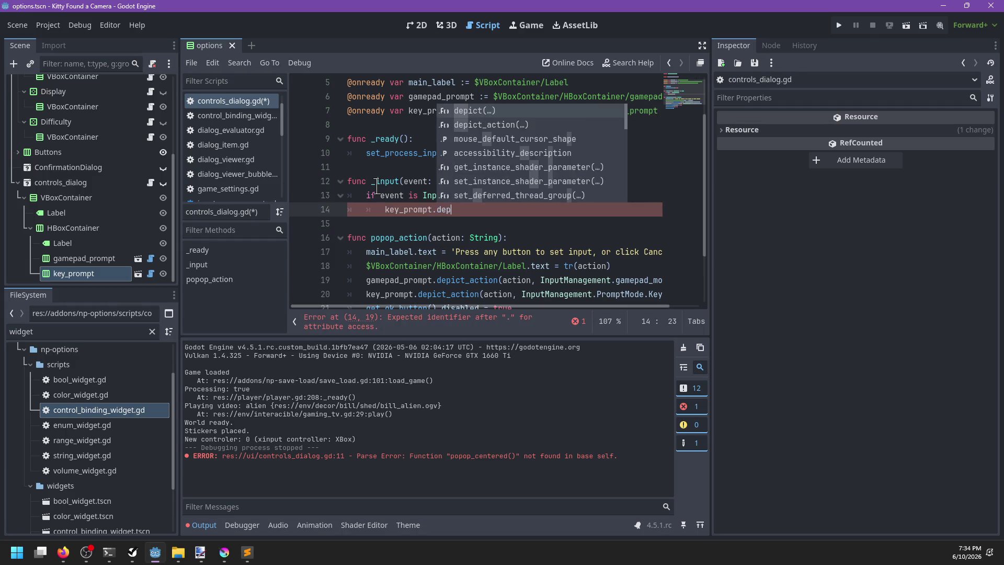
key(Return)
text(event, I)
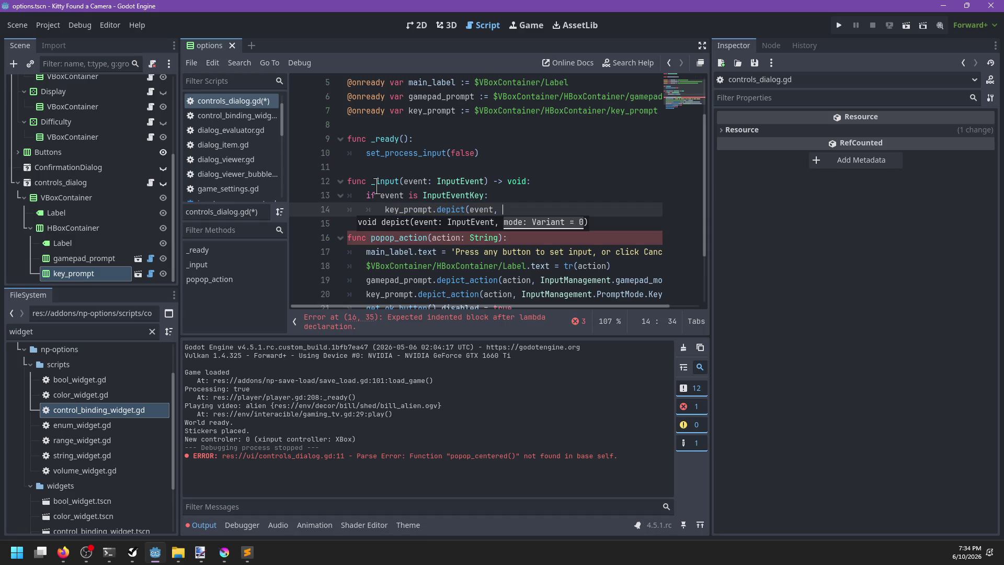
text(nputManagement.)
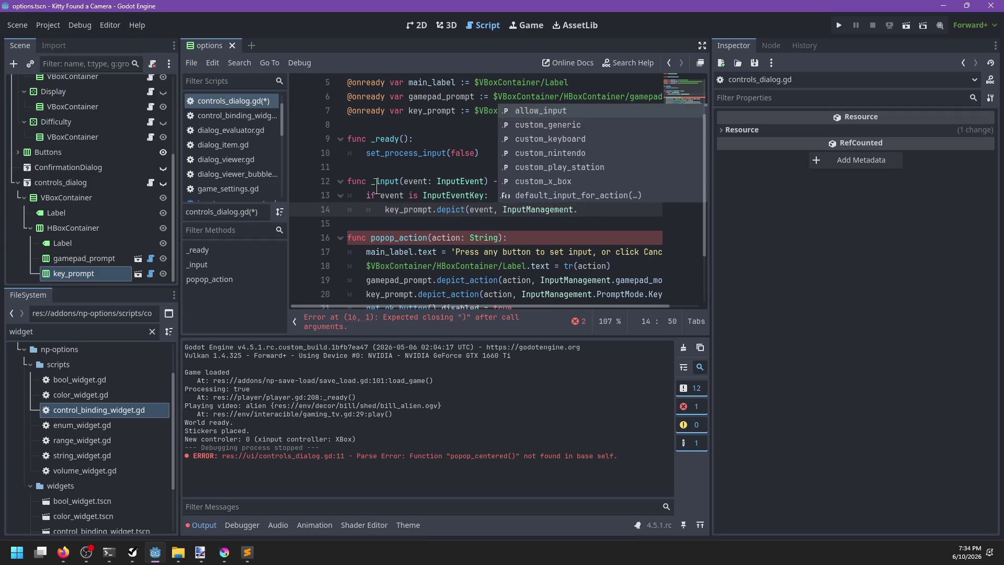
text(PromptMode.Keyboard))
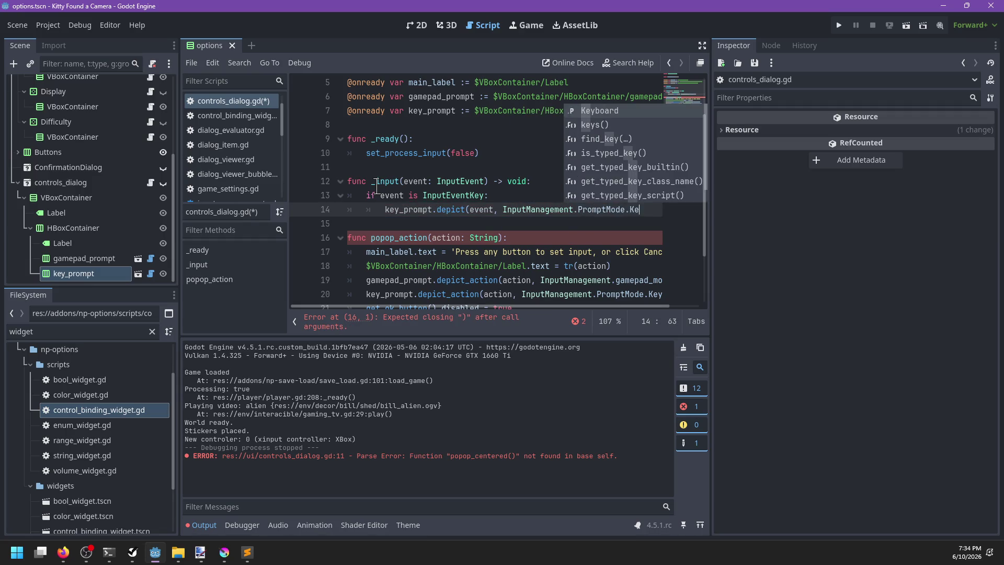
key(Return)
key(BackSpace)
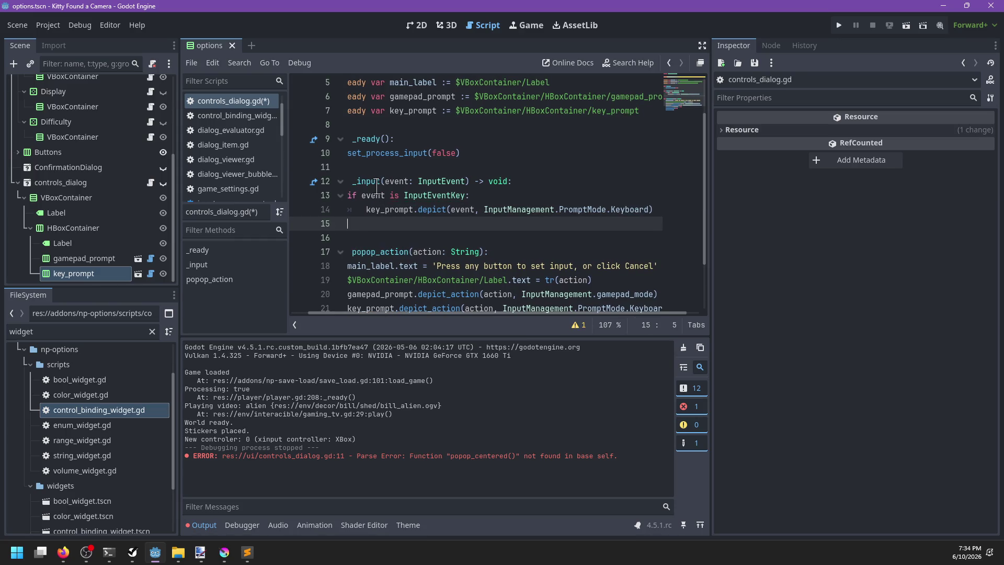
text(eli)
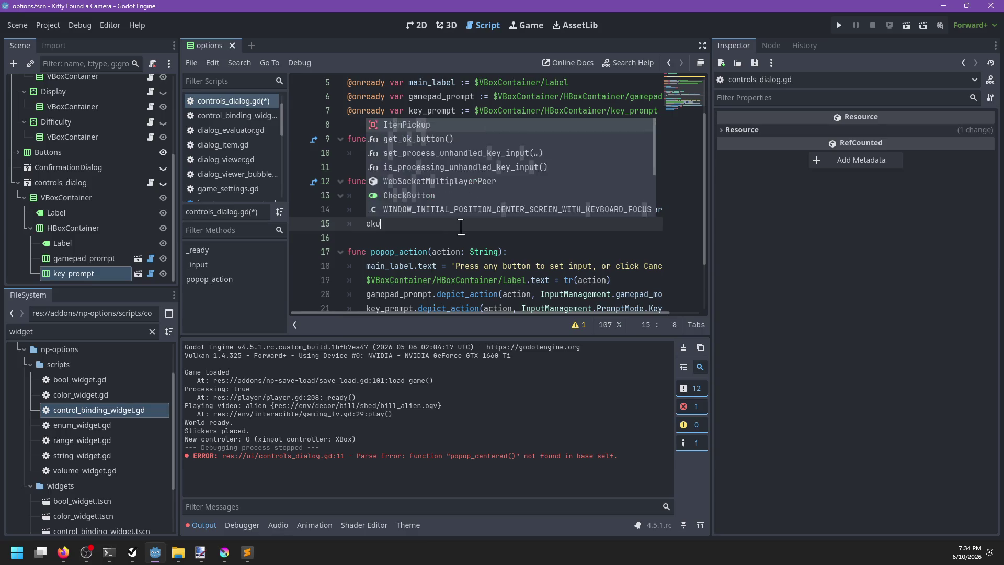
text(f event is)
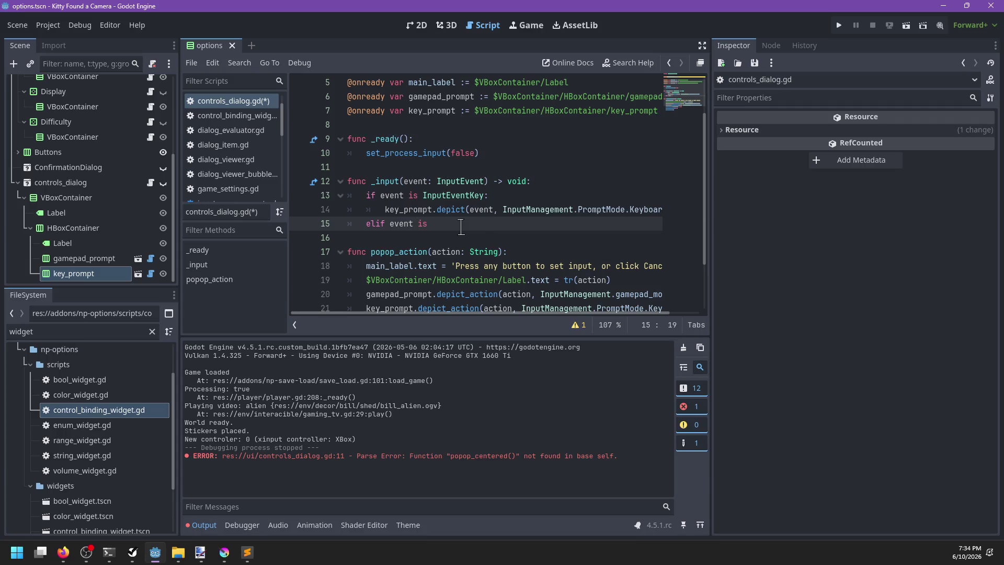
text( InputEventJo)
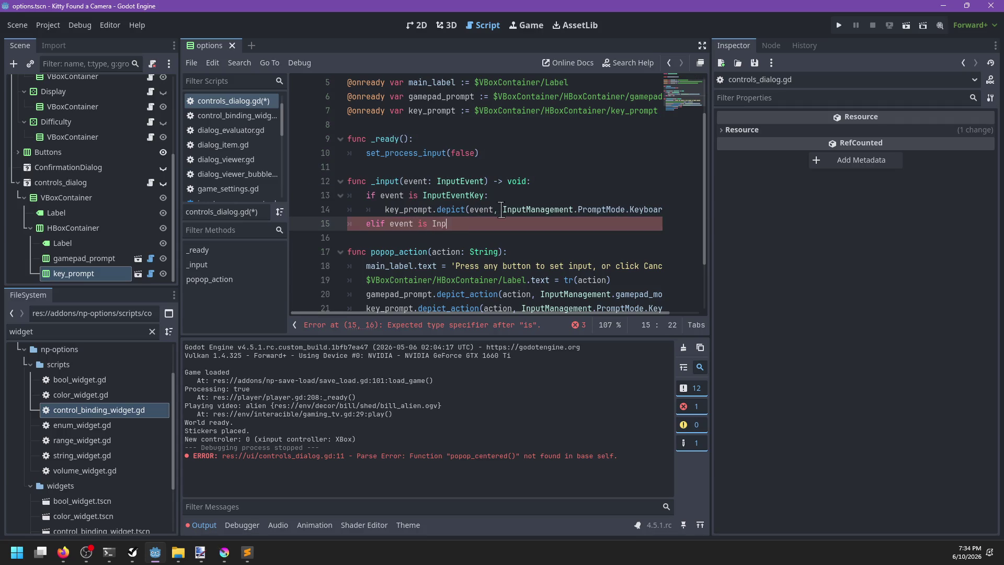
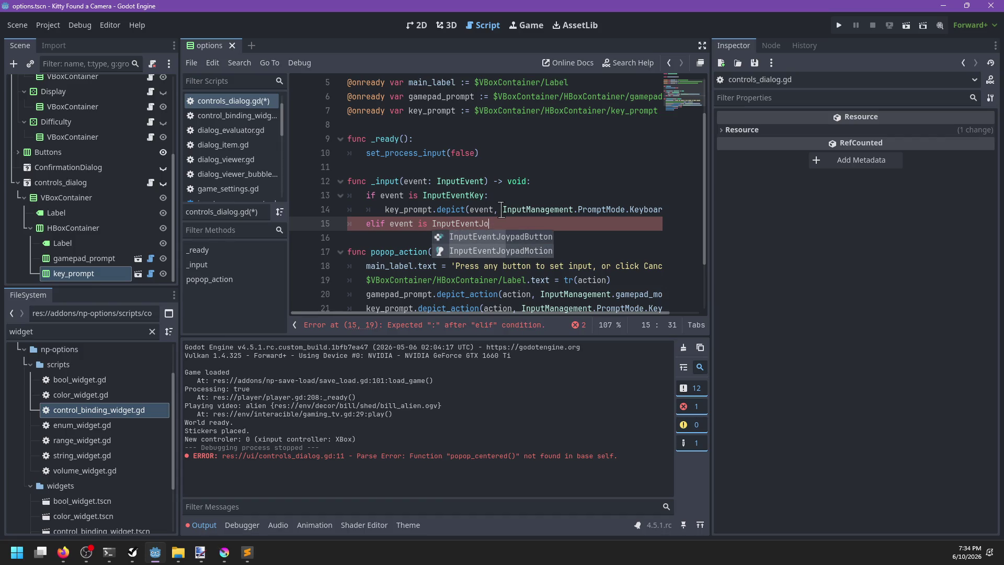
Step: Complete the joypad condition with InputEventJoypadButton or InputEventJoypadMotion
key(Return)
text(vent is I)
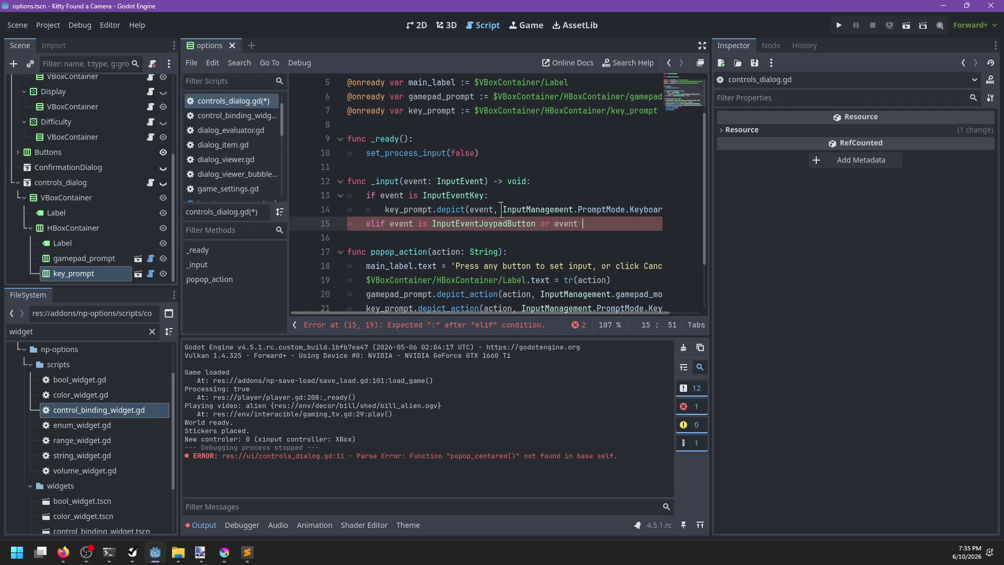
text(nputEventJo)
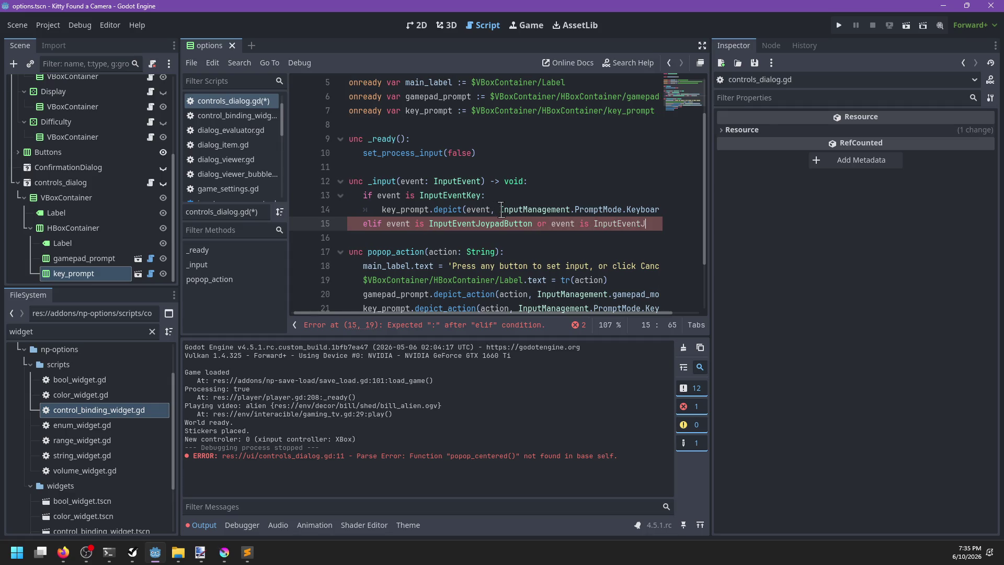
key(Down)
key(Return)
Step: Add 'or event is InputEventMouseButton' to the key-event check on line 13
key(Up)
key(Up)
key(Left)
text(or )
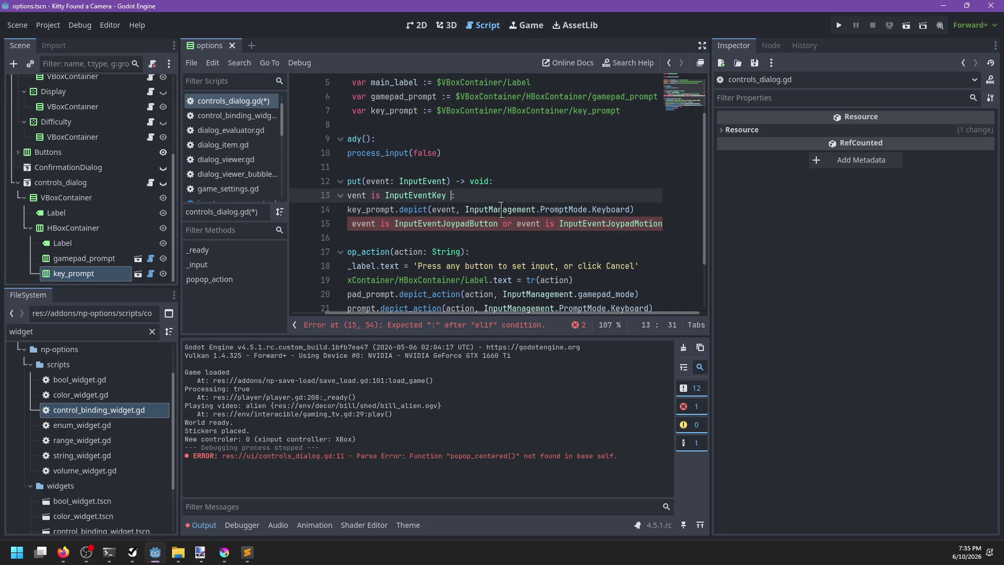
text(event is I)
text(nputEventMous)
text(e)
key(Down)
key(Return)
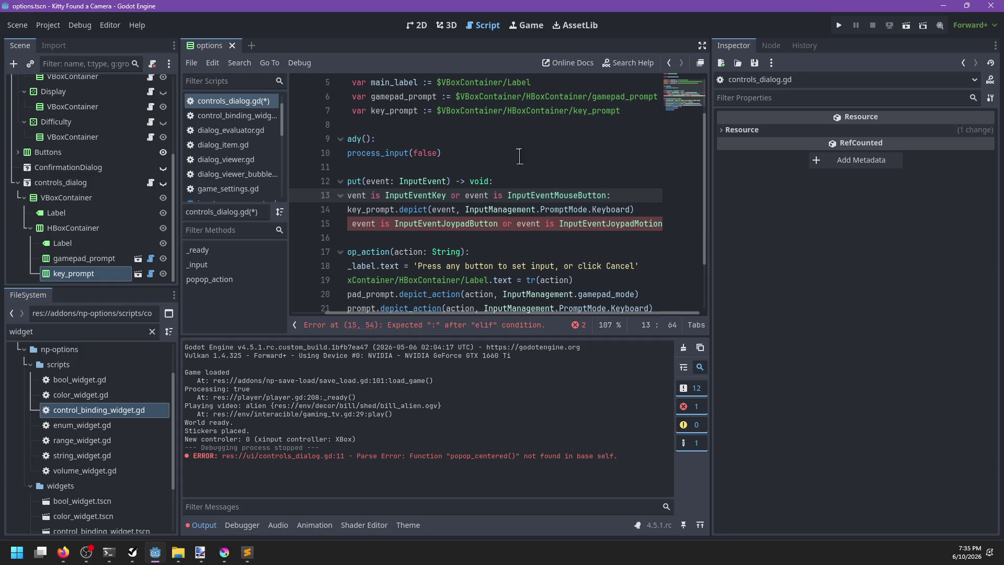
Step: Make the joypad branch call gamepad_prompt.depict(event, InputManagement.gamepad_mode)
click(586, 219)
key(End)
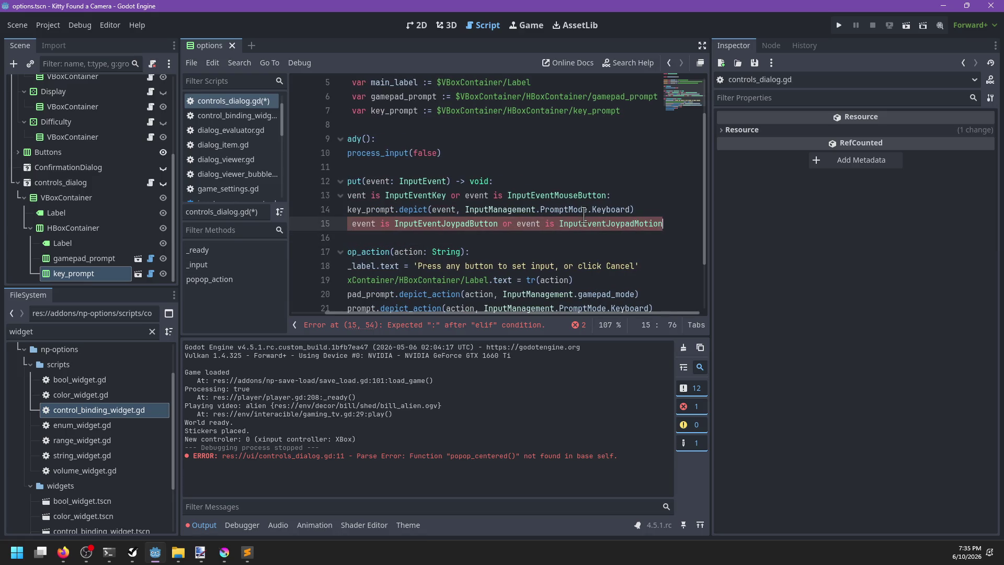
text(:)
key(Return)
text(game)
key(Return)
text(.dep)
key(Return)
text(event, In)
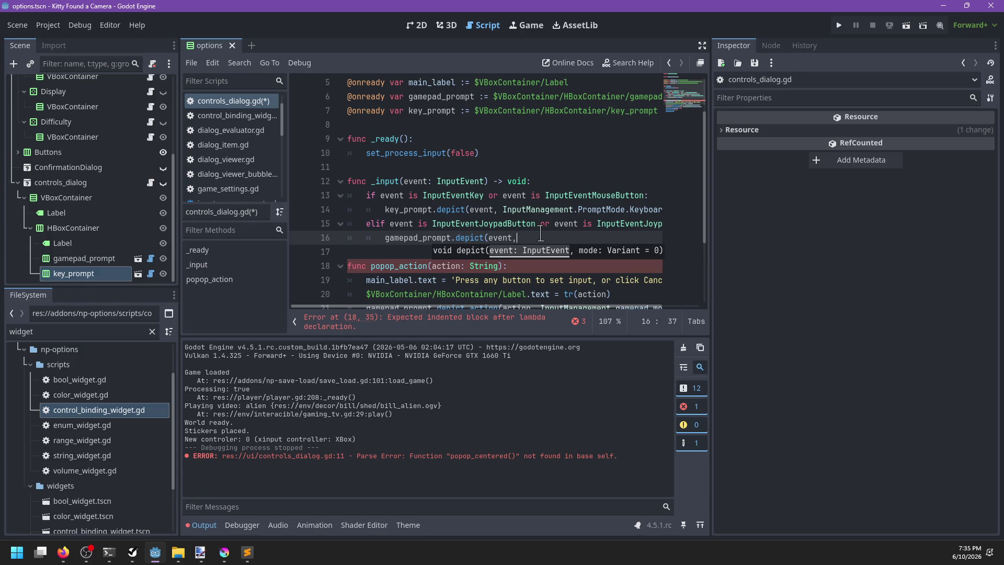
text(putManagement.)
text(gam)
key(Return)
text())
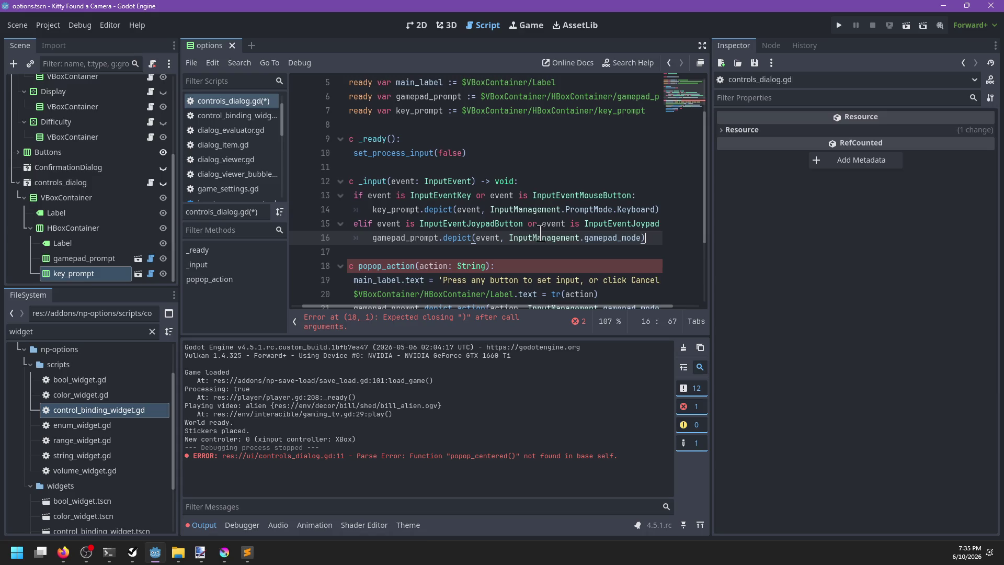
key(Return)
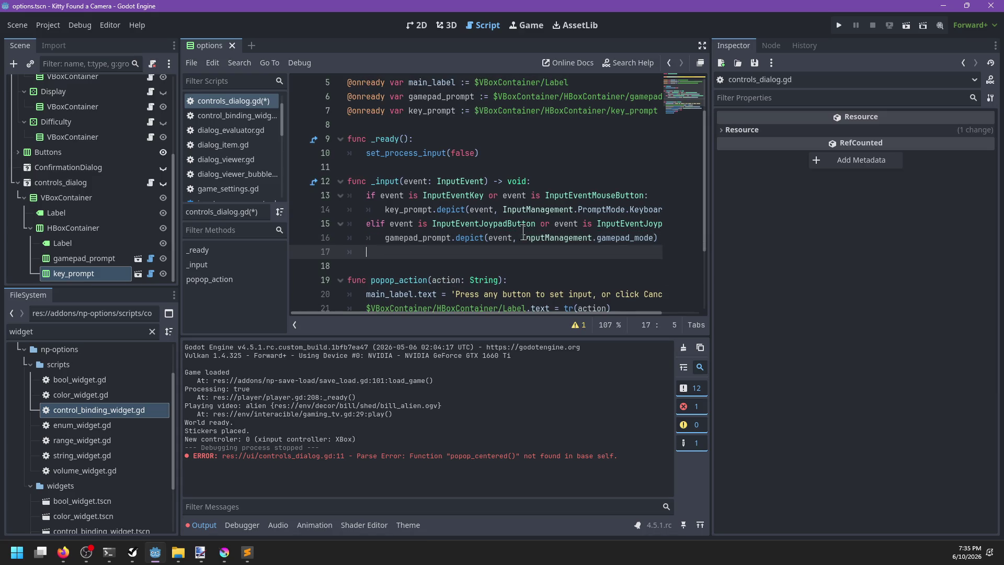
Step: Add set_process_input(false) below the input branches in _input
text(p)
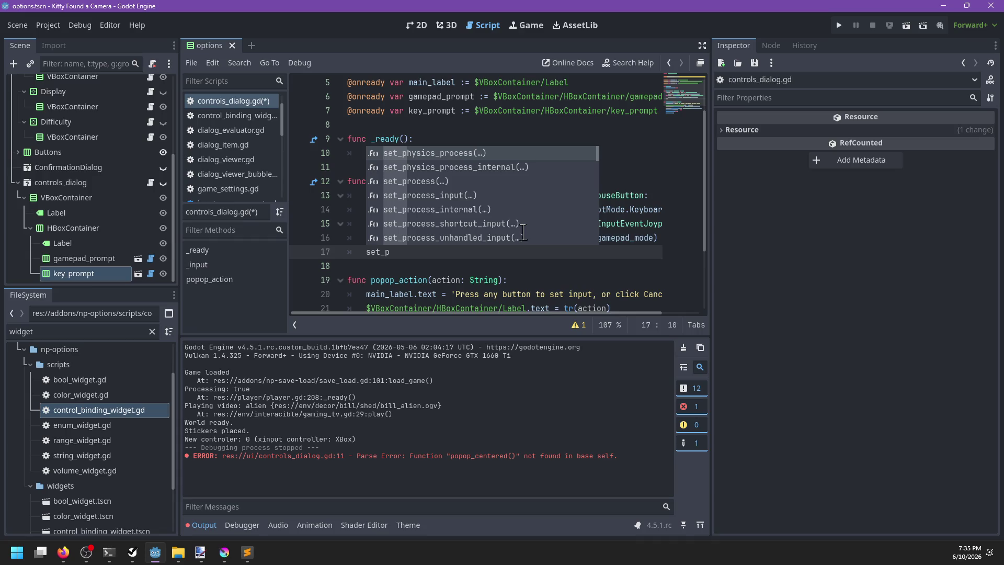
key(Down)
key(Down)
key(Down)
key(Return)
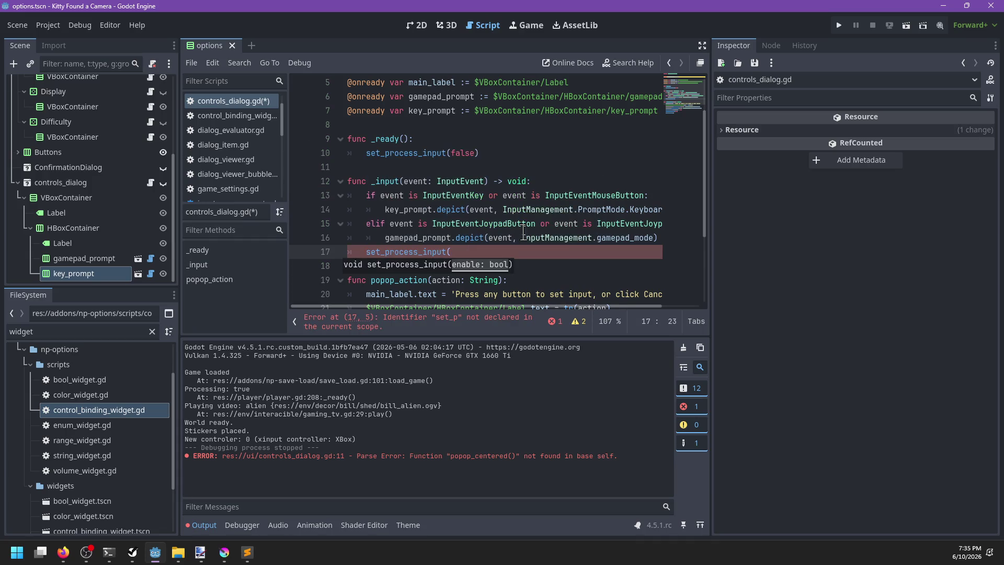
key(ctrl+z)
key(ctrl+z)
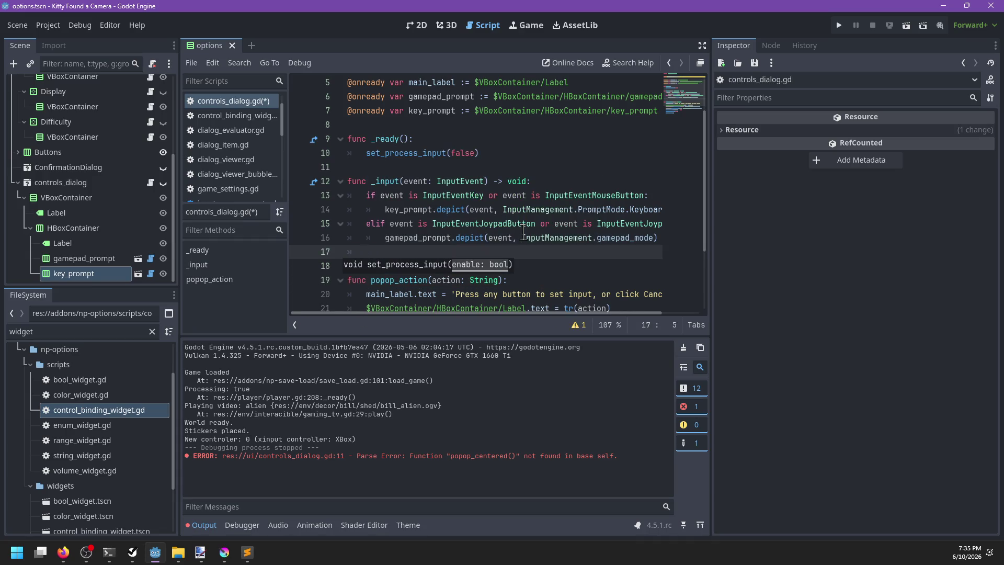
text(t_p)
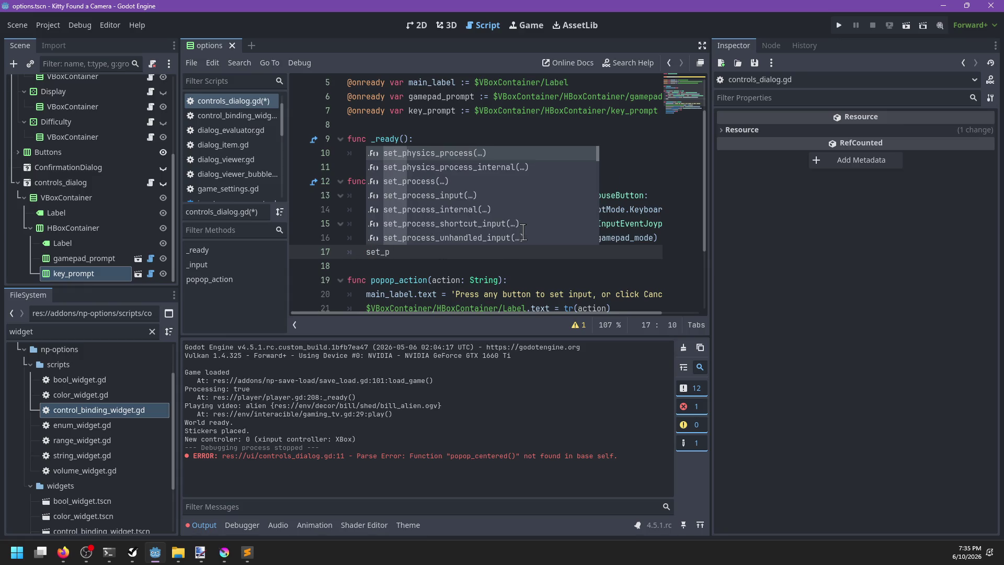
key(Down)
key(Down)
key(Down)
key(Return)
text(false))
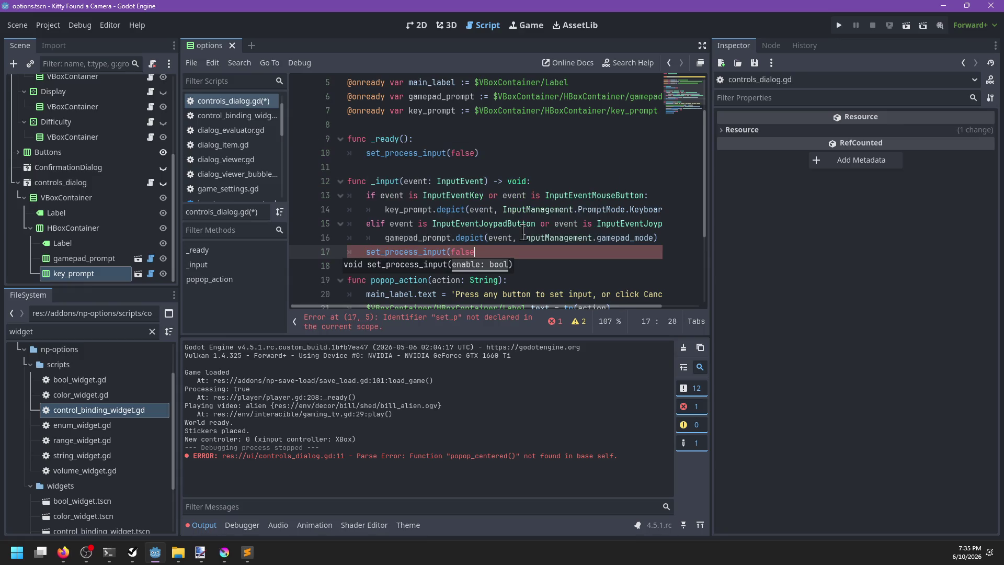
key(Return)
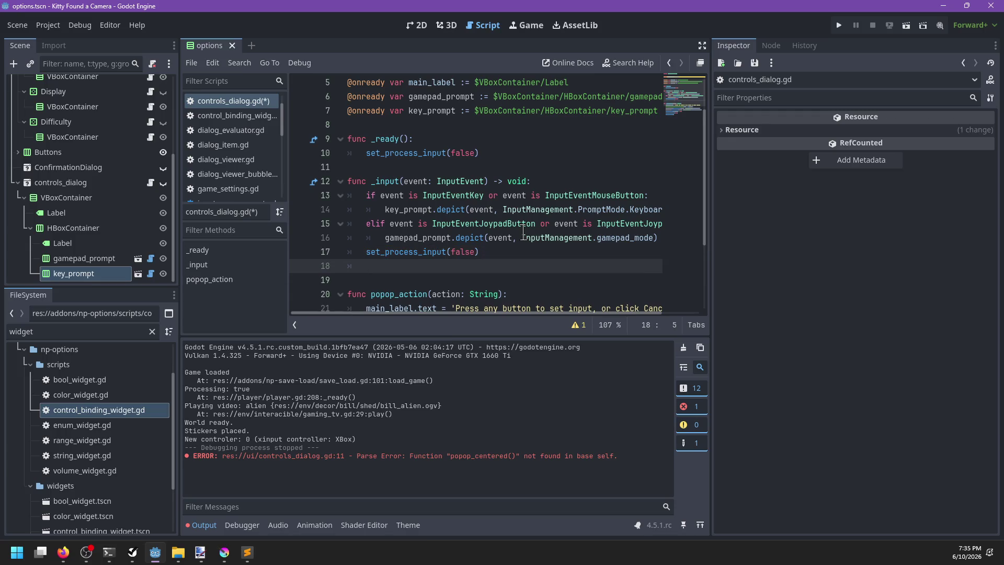
Step: Set main_label.text to 'Press OK to confirm, or Cancel to undo changes' and fix the assignment syntax
text(main)
text(abel.text(')
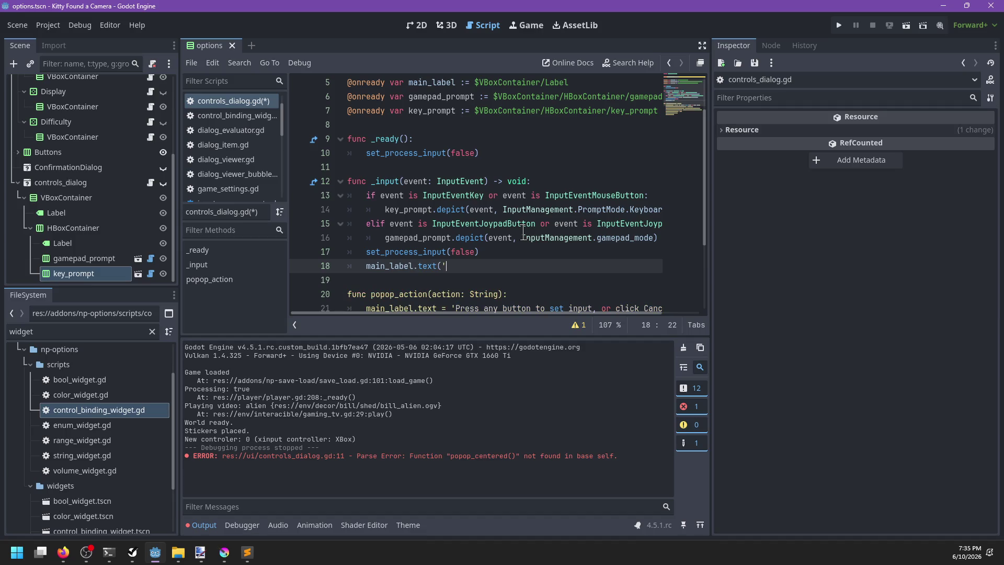
text(ss)
text(to confirm )
text(or Cancel t)
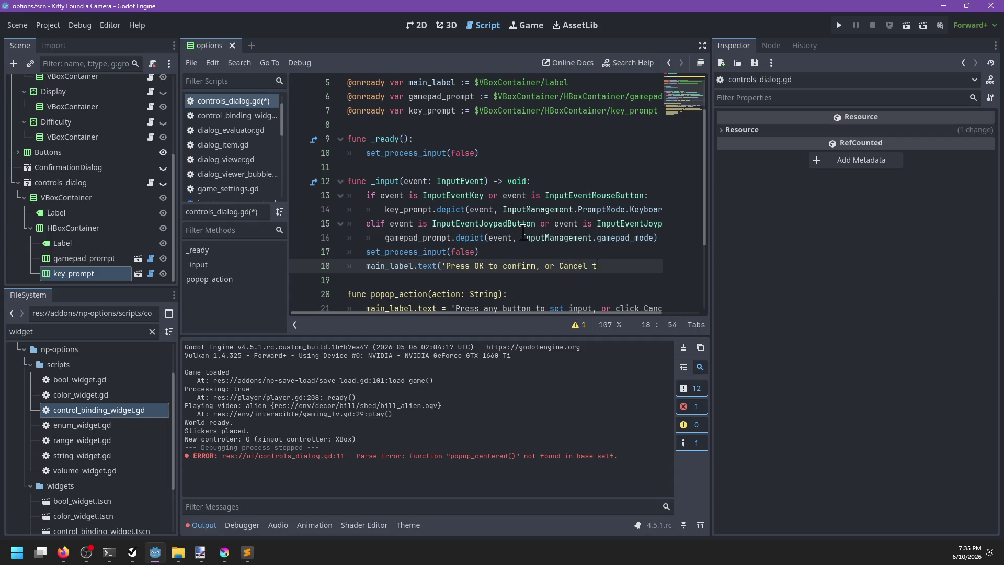
text(undo changes')
text())
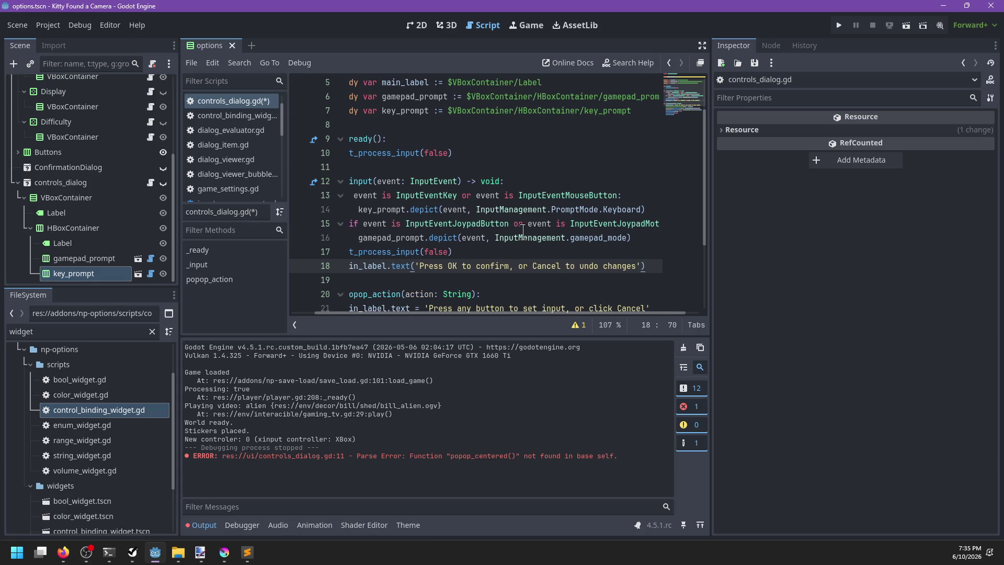
click(414, 266)
key(BackSpace)
text(=)
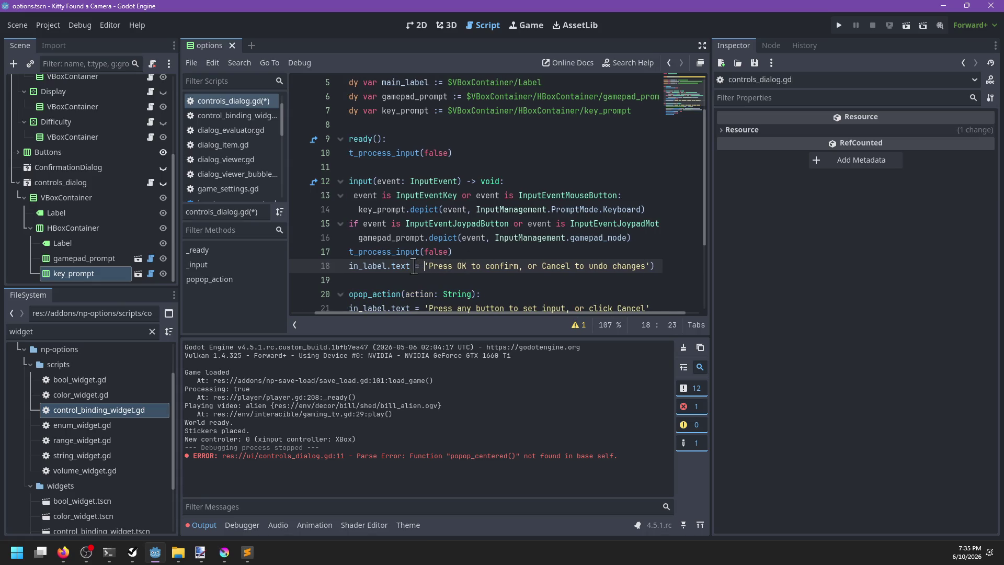
key(ctrl+Right)
key(ctrl+Right)
key(End)
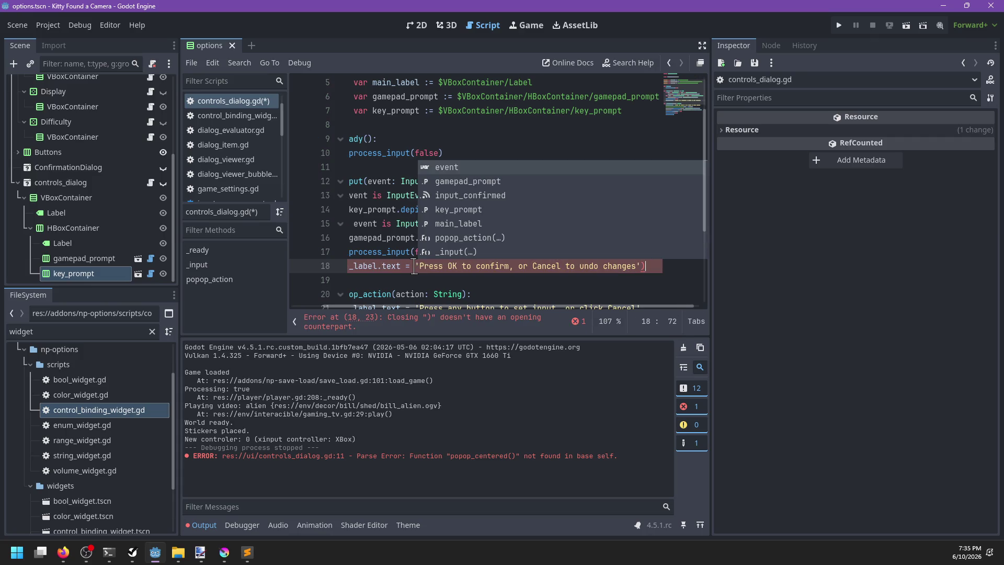
key(BackSpace)
scroll(411, 265, left, 3)
scroll(403, 264, down, 2)
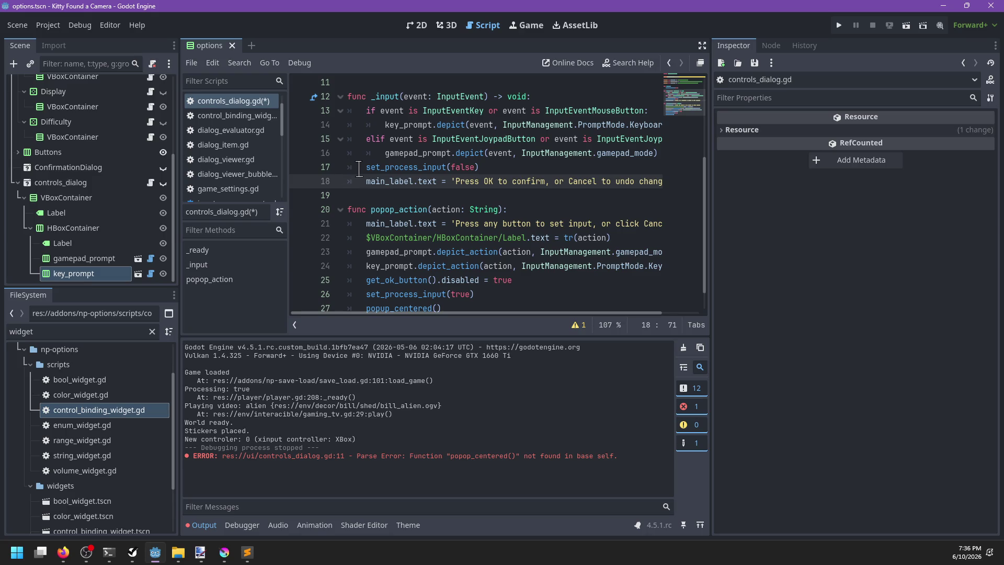
Step: Add a change = true flag at the top of _input and in both branches
click(502, 96)
key(ctrl+Return)
text(change := false)
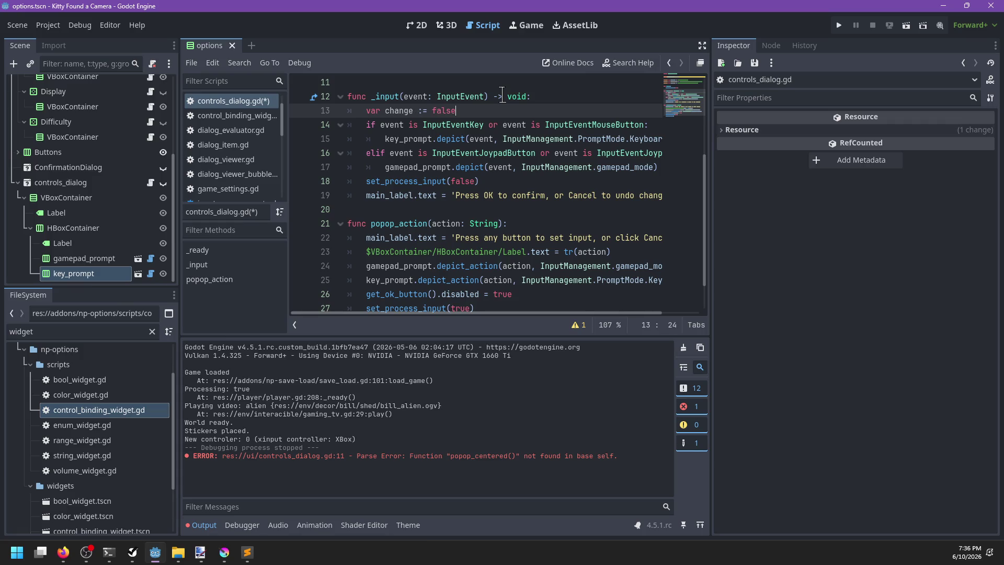
key(Down)
key(ctrl+Return)
text(cha)
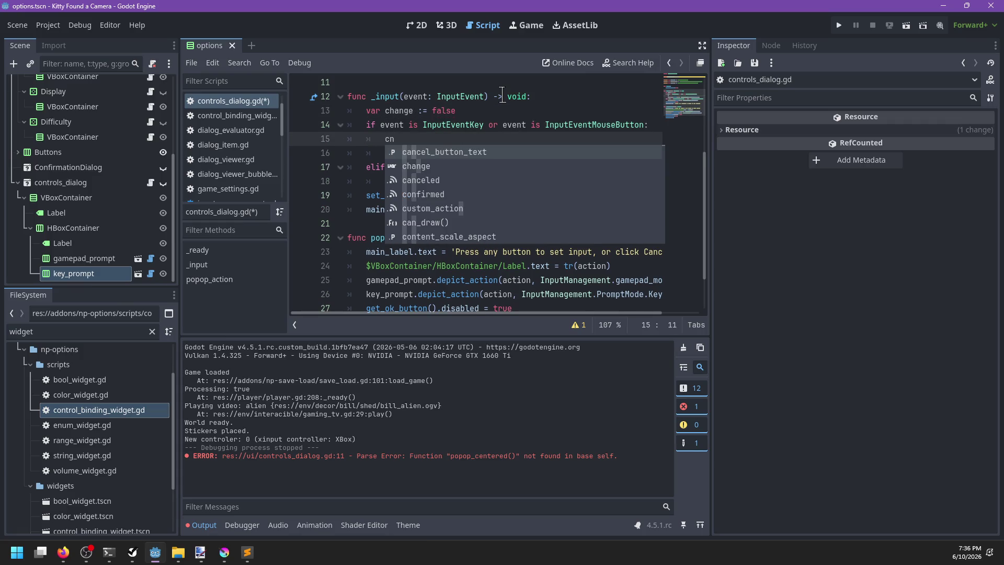
key(Return)
text(= true)
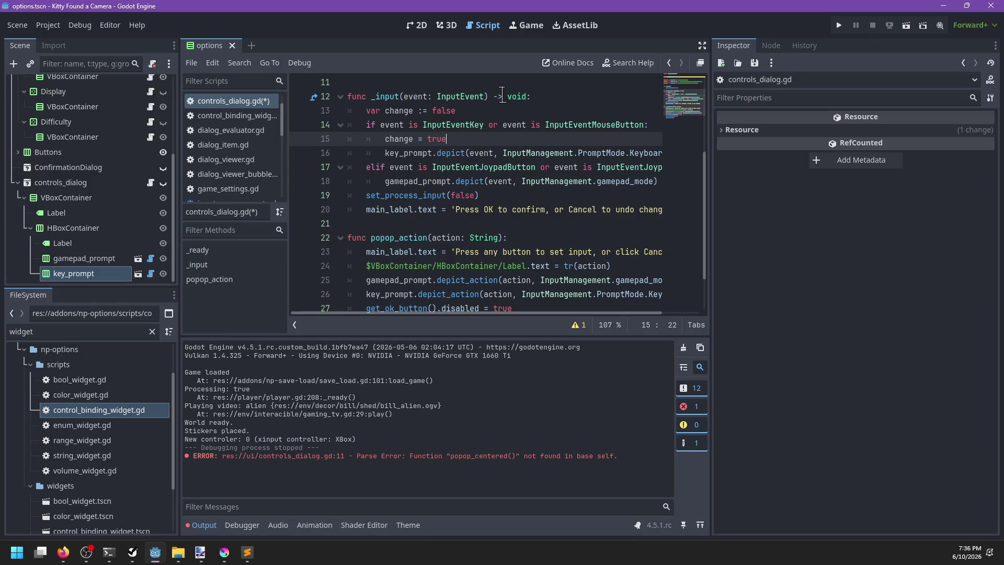
key(Down)
key(Down)
key(ctrl+Return)
text(chtrue)
key(Down)
Step: Remove the change-flag assignments and the change variable line again
key(Up)
key(ctrl+shift+k)
key(Up)
key(Up)
key(shift+Home)
key(BackSpace)
key(ctrl+shift+k)
click(515, 111)
key(BackSpace)
key(BackSpace)
key(BackSpace)
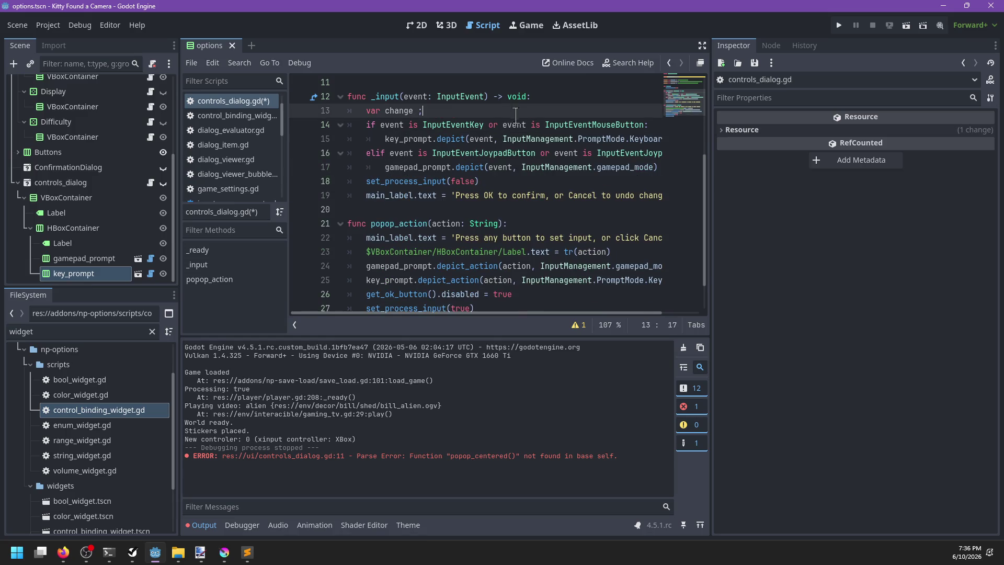
key(ctrl+shift+k)
Step: Call get_confirmation() in both the key and joypad branches of _input
key(ctrl+Return)
text(get_confirmation)
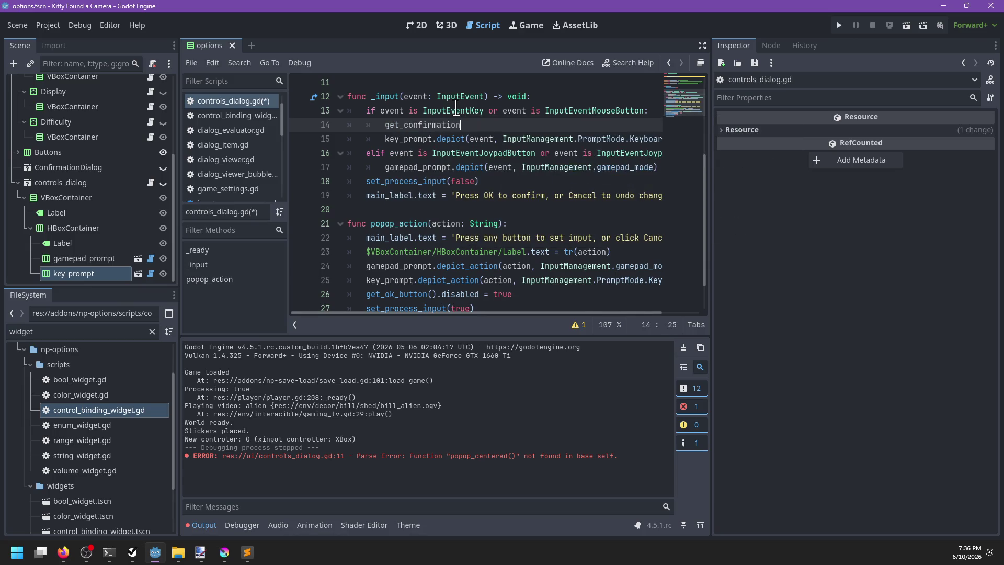
text(())
key(Down)
key(Down)
key(ctrl+Return)
text(g)
key(Return)
key(Down)
key(Down)
Step: Start the get_confirmation function definition, save, and launch the game with F5
key(Home)
key(Return)
key(Return)
key(Up)
text(get_confirmati)
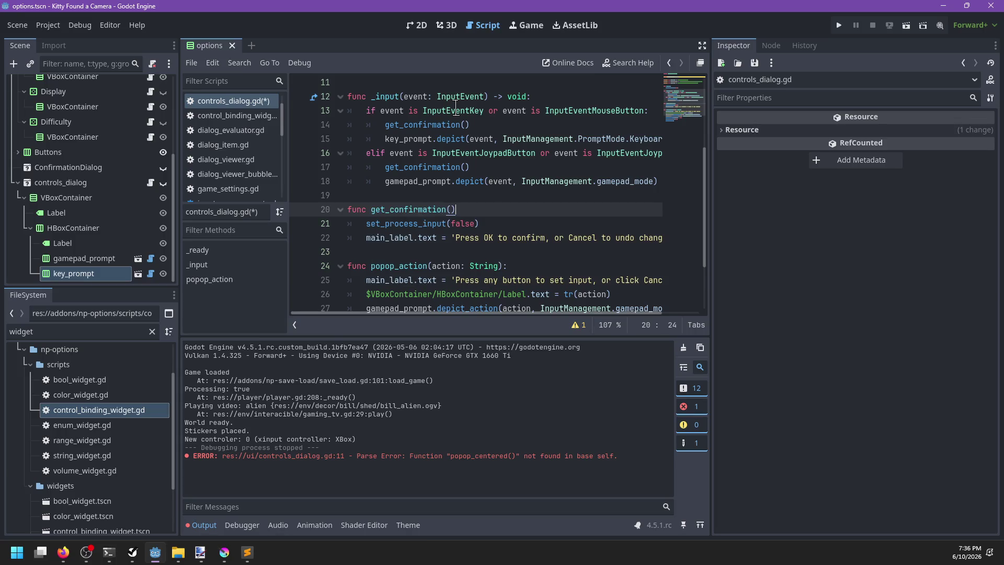
key(ctrl+s)
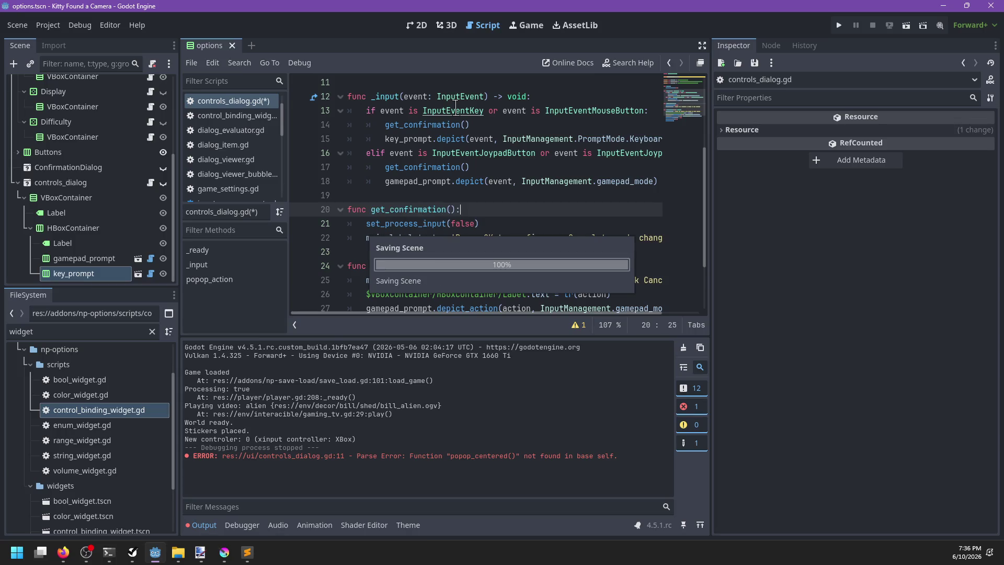
key(F5)
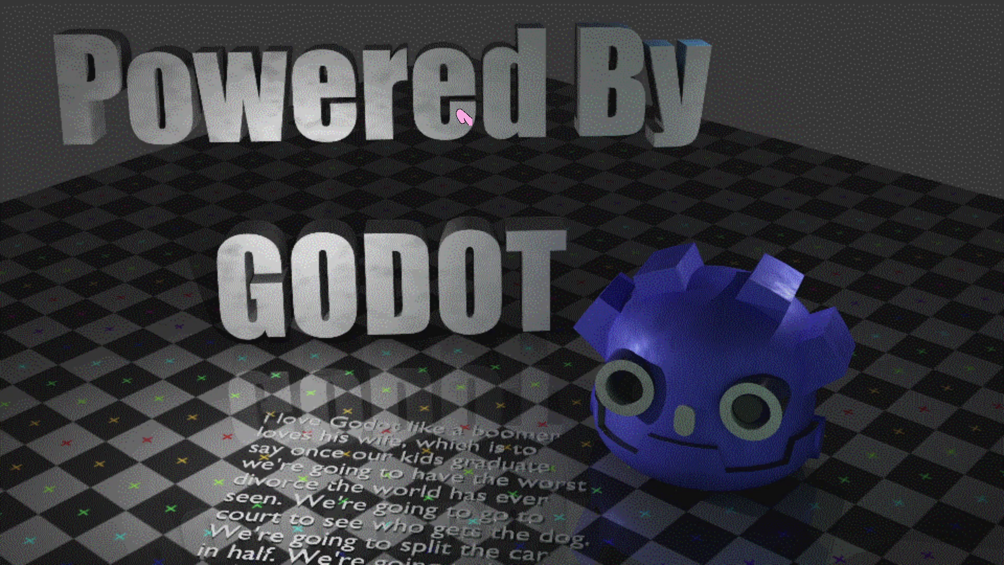
Step: Copy the OK button's disabled = true line into get_confirmation as disabled = false and save
scroll(547, 273, down, 2)
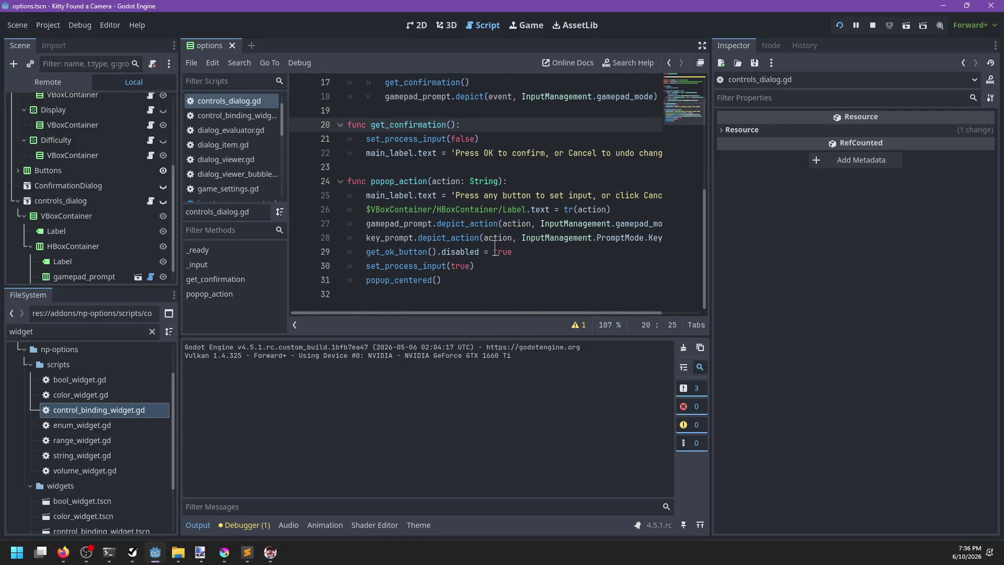
drag(512, 252, 368, 252)
key(ctrl+c)
click(515, 127)
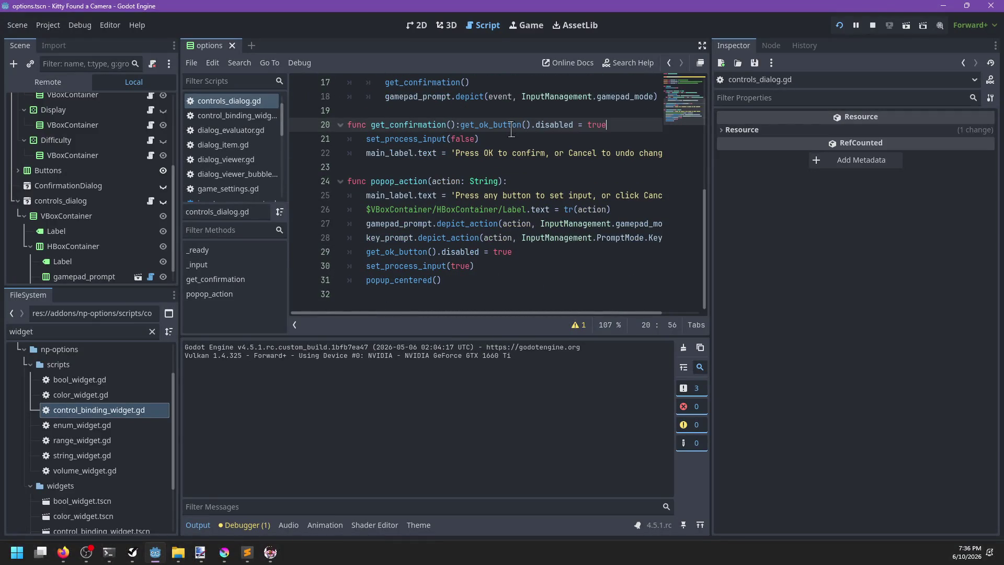
key(Return)
key(ctrl+v)
key(BackSpace)
key(BackSpace)
key(BackSpace)
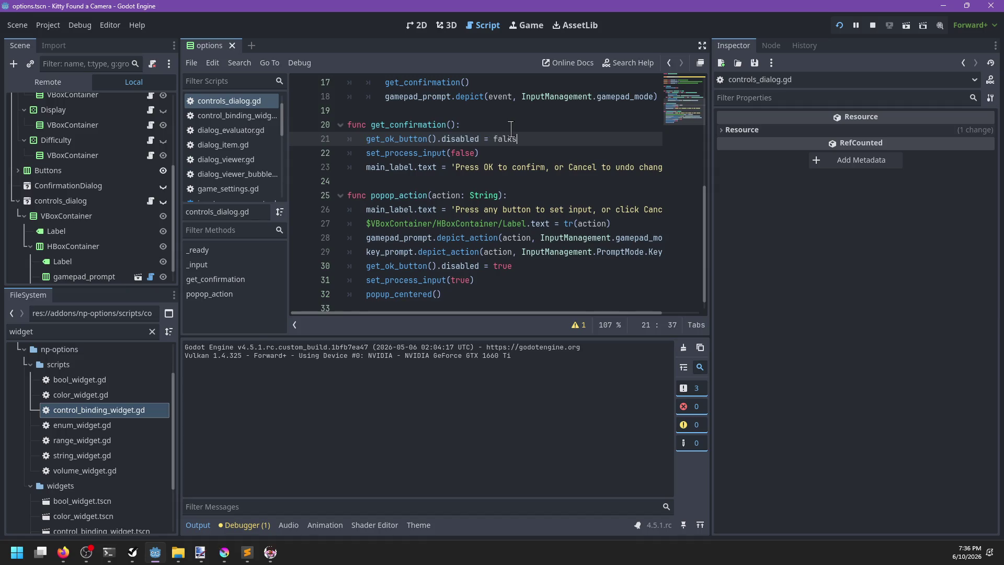
text(se)
key(ctrl+s)
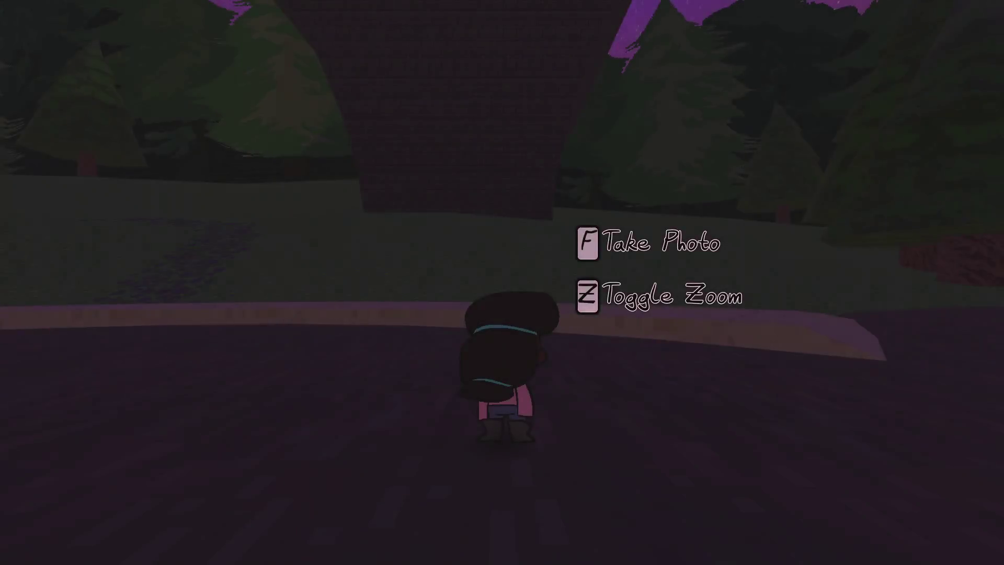
Step: In the running game, open Options > Controls and start rebinding photo
key(Escape)
click(253, 310)
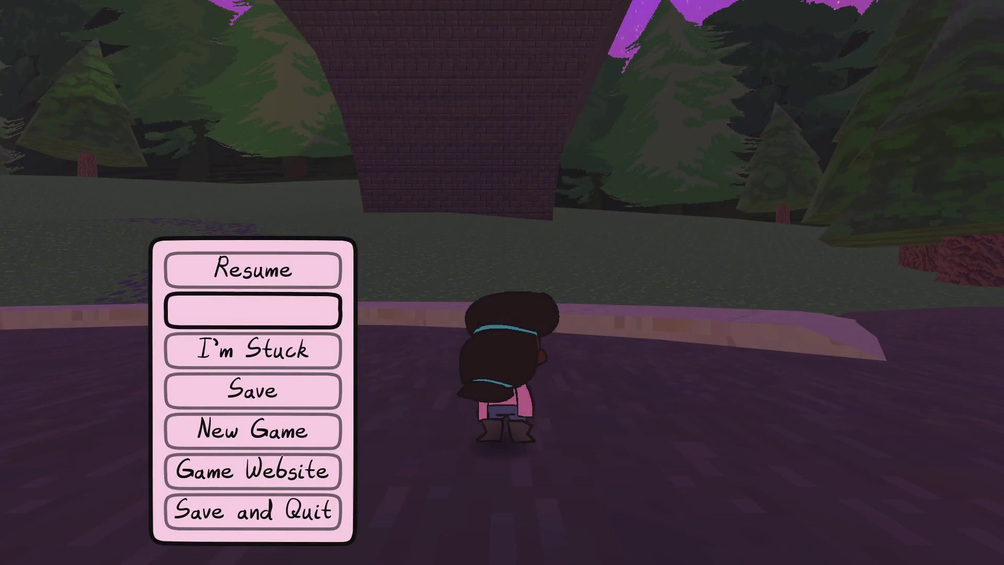
click(575, 109)
click(462, 109)
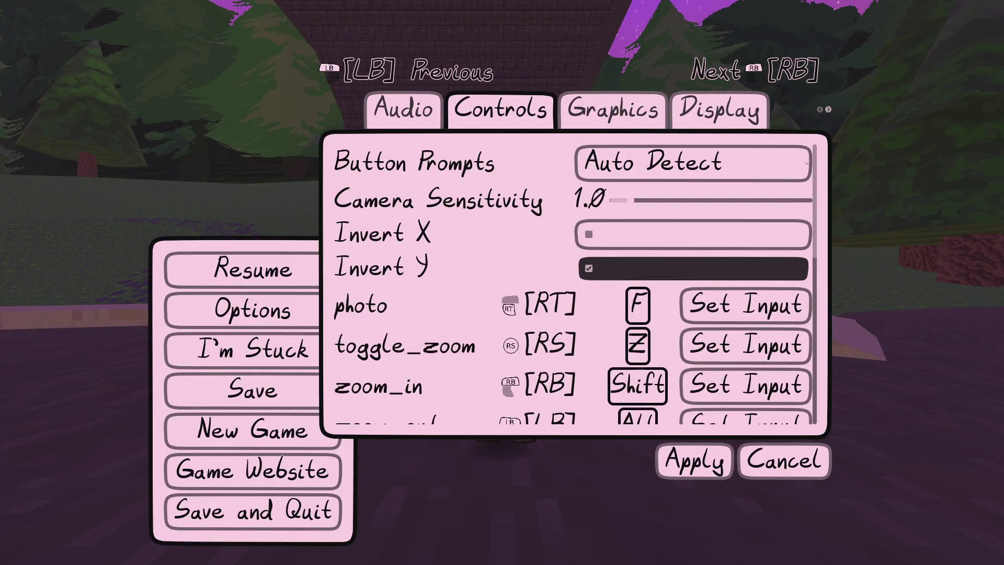
key(Return)
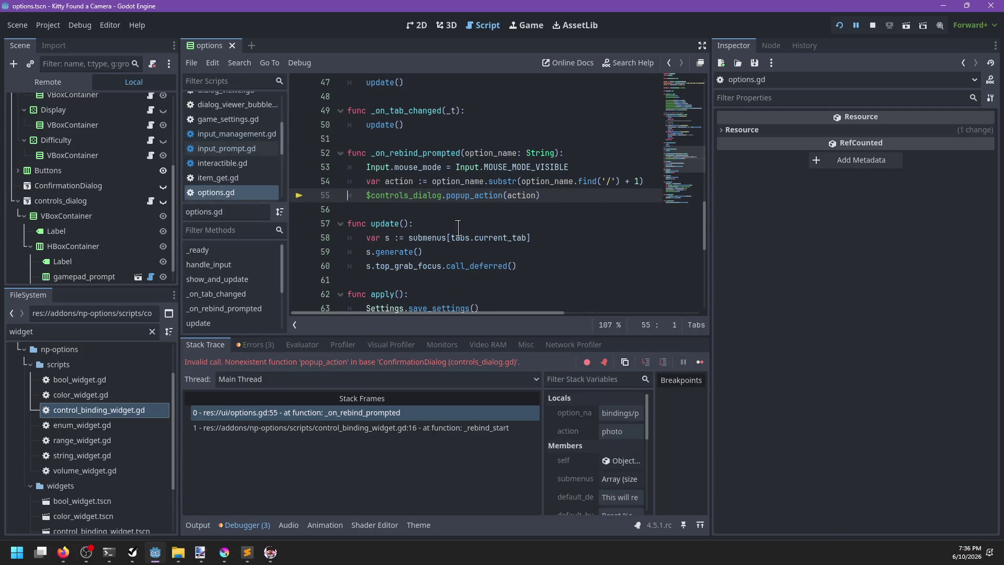
Step: Add class_name ControlsDialog and change the signal to input_confirmed(key_event, gamepad_event)
click(149, 202)
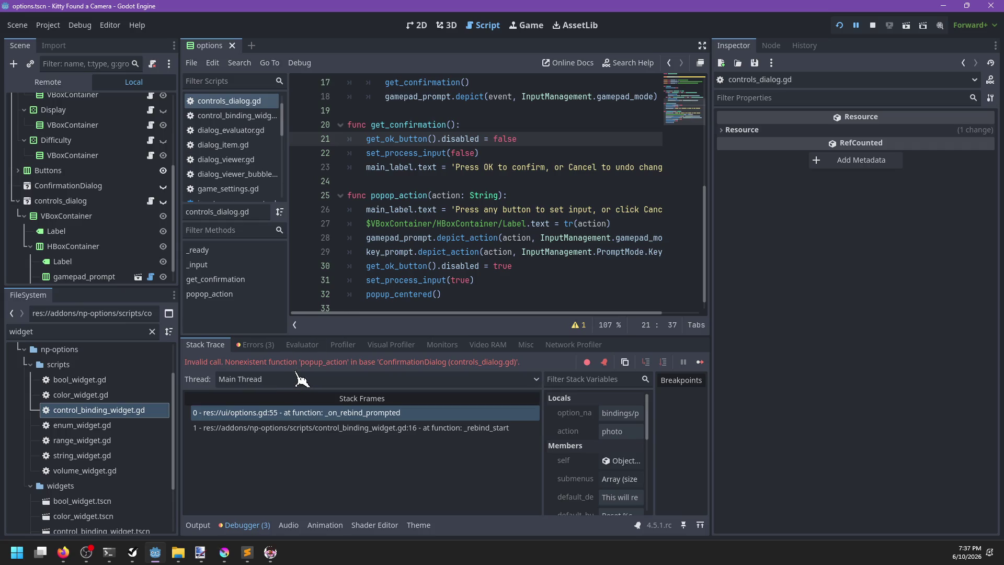
scroll(105, 235, up, 5)
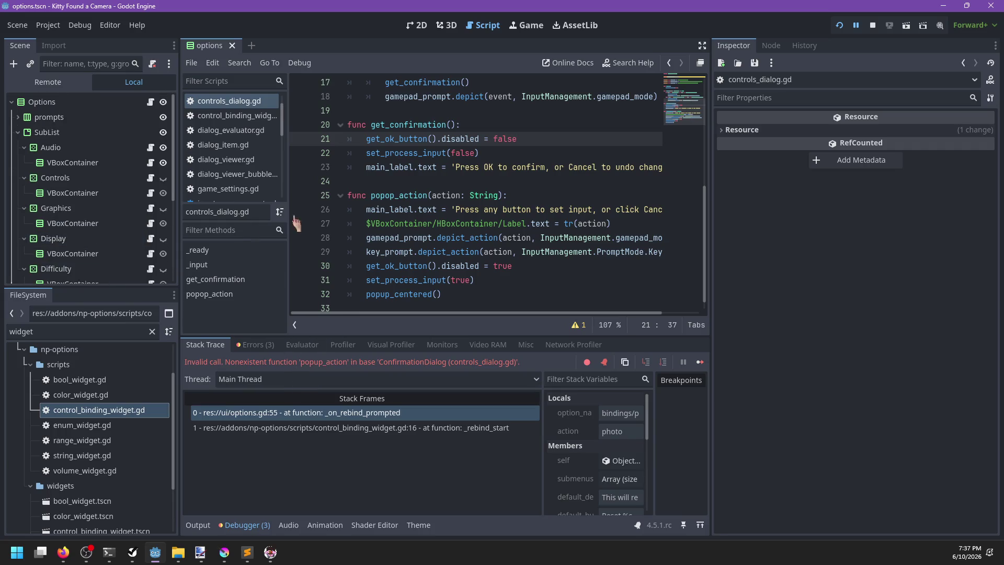
scroll(434, 202, up, 5)
click(348, 84)
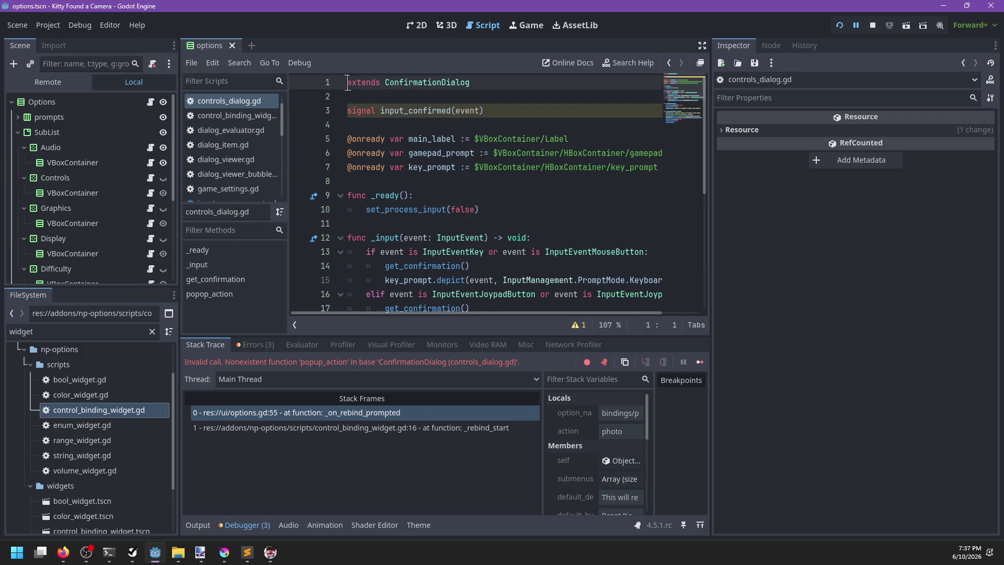
key(Return)
key(Up)
text(class_name ControlsDialog)
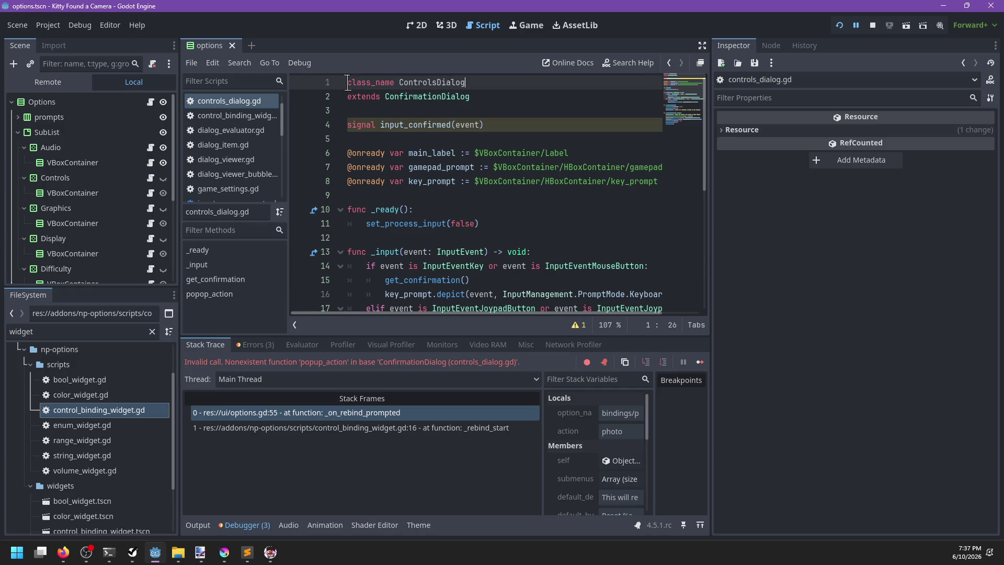
click(479, 126)
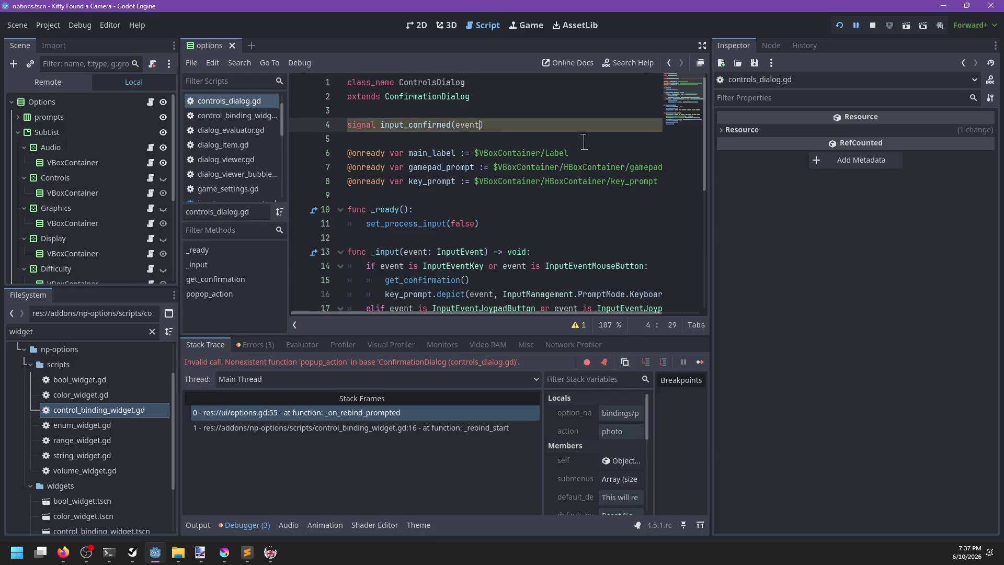
key(BackSpace)
key(BackSpace)
key(BackSpace)
text(_event, gamepad_even)
double_click(446, 80)
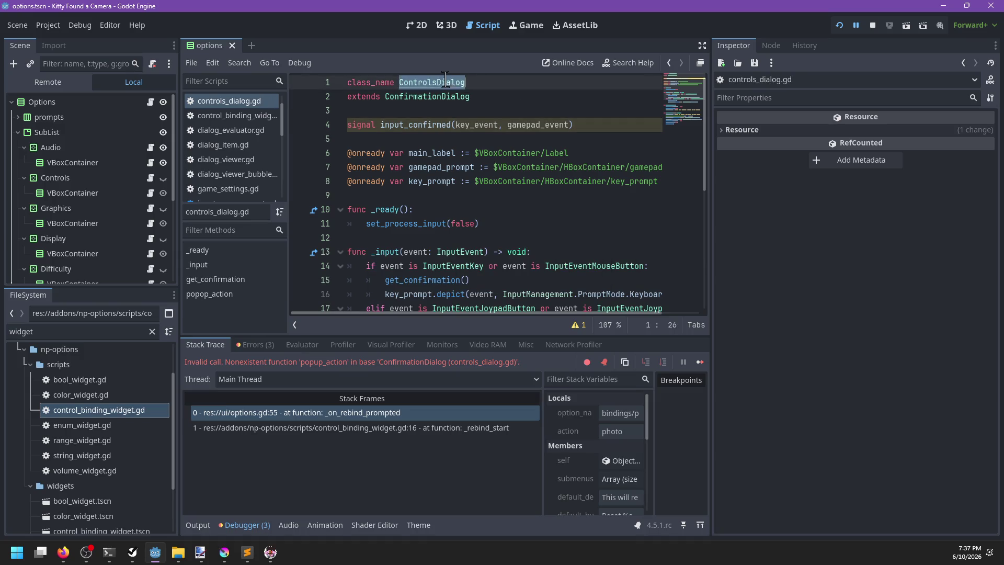
Step: Check the popup_action call in the options script, rename popop_action to popup_action, save and relaunch
click(151, 102)
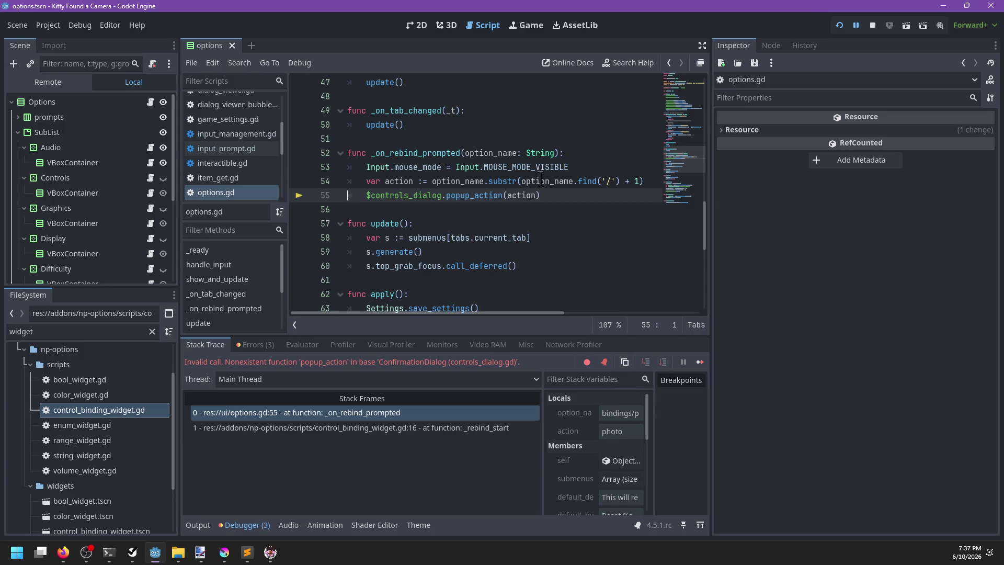
click(512, 183)
click(561, 197)
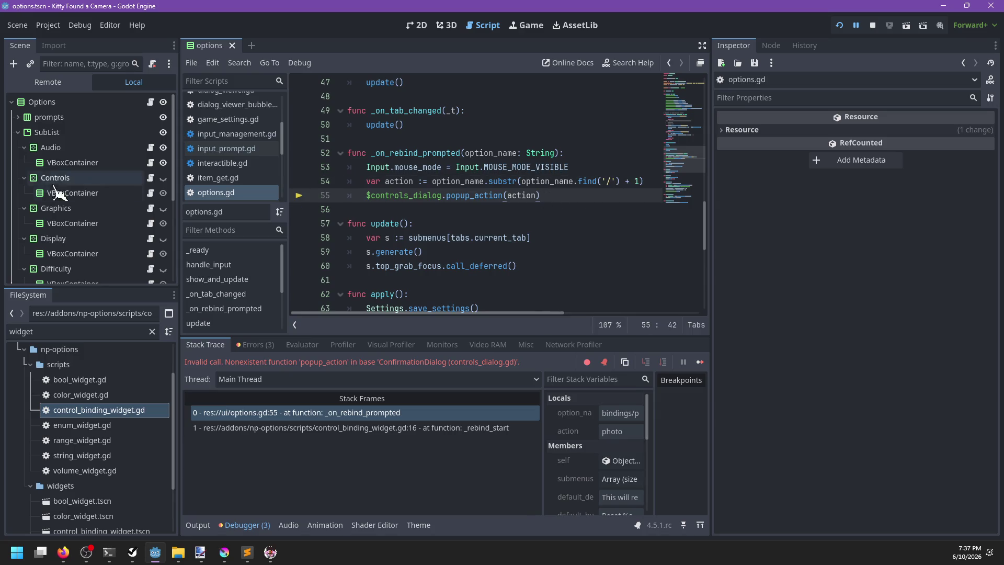
scroll(94, 193, down, 1)
scroll(123, 191, down, 3)
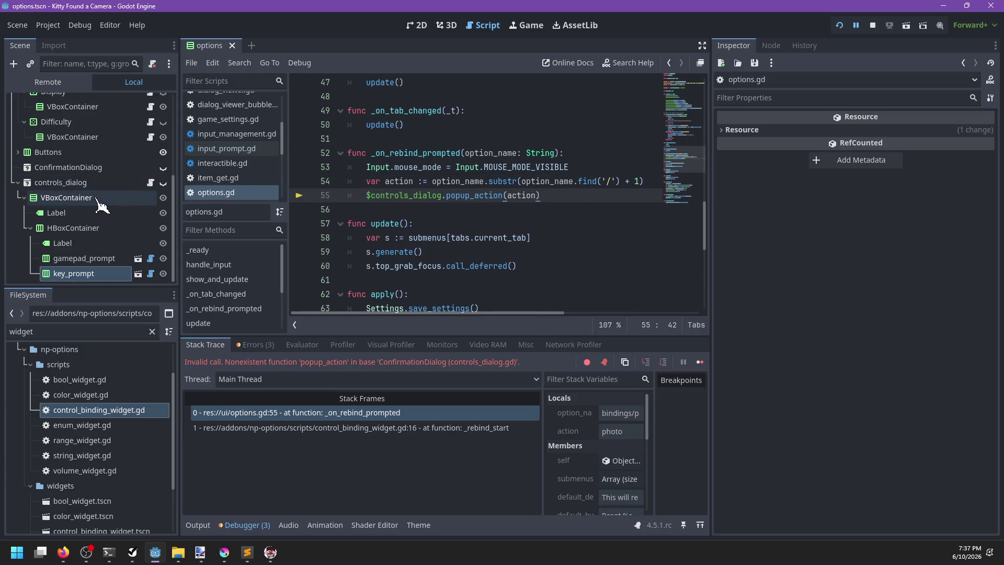
click(151, 183)
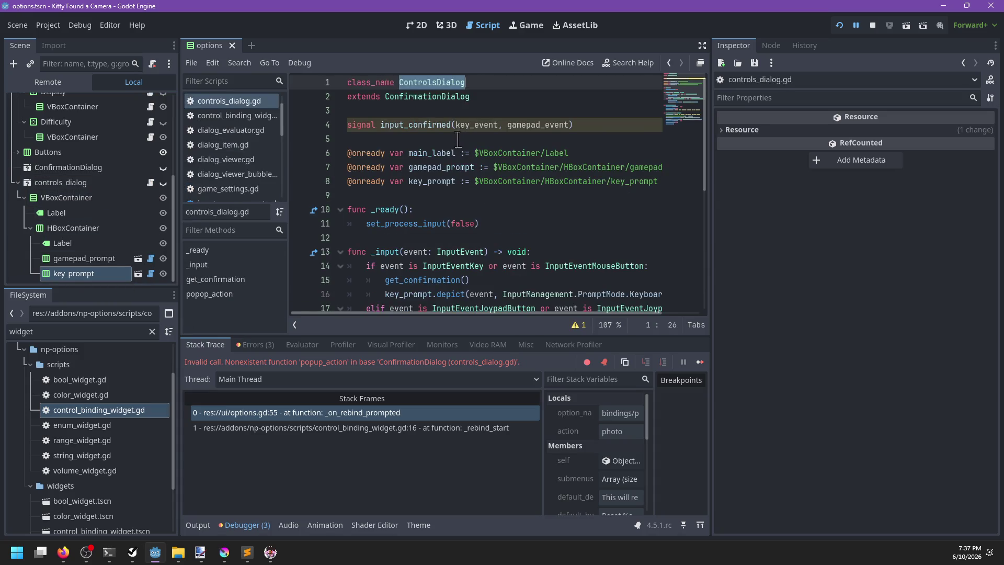
scroll(457, 136, down, 6)
double_click(394, 181)
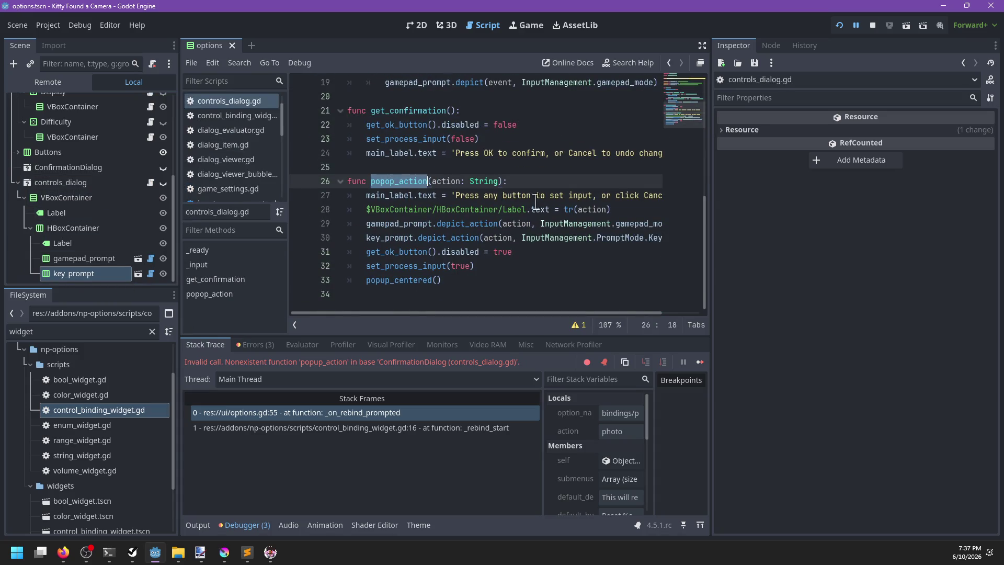
click(390, 181)
key(BackSpace)
text(u)
key(ctrl+s)
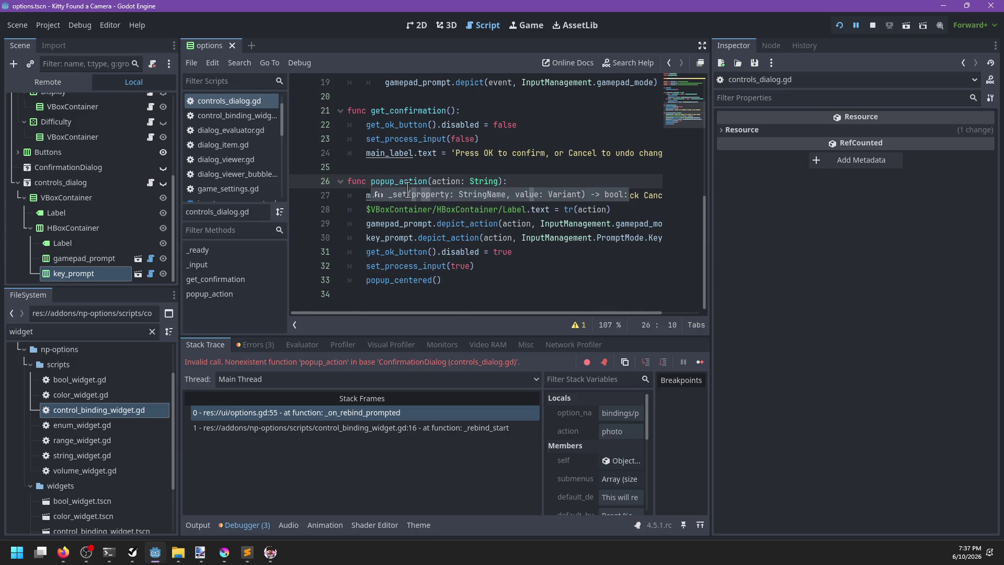
key(F5)
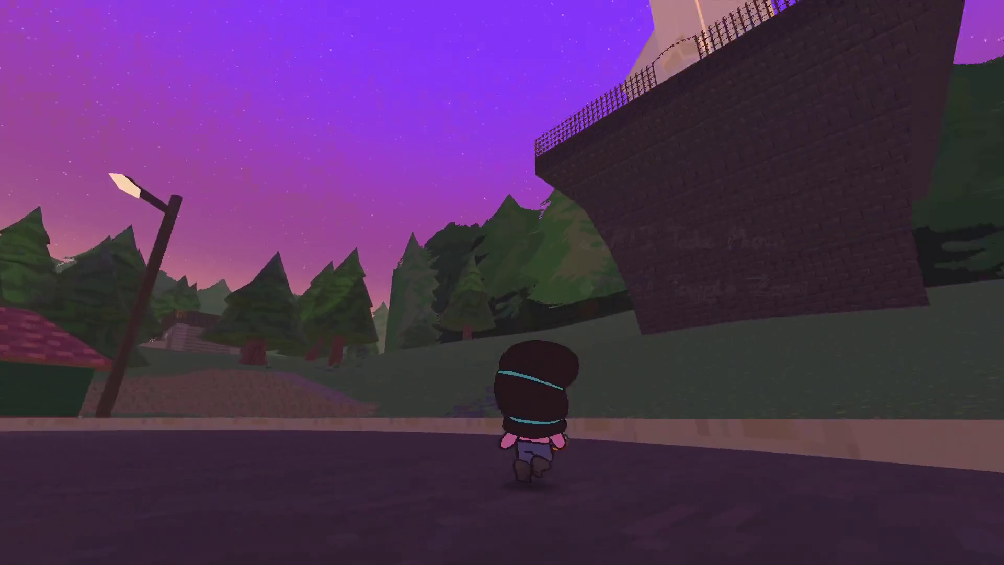
Step: Pause the game, go to Options > Controls, and start rebinding photo
key(Tab)
key(Tab)
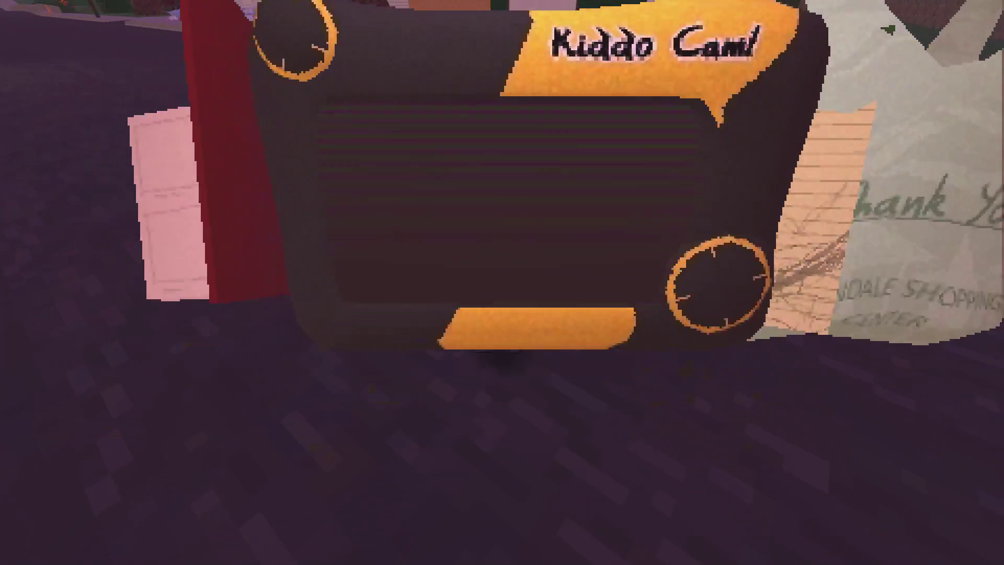
key(Escape)
key(Down)
key(Return)
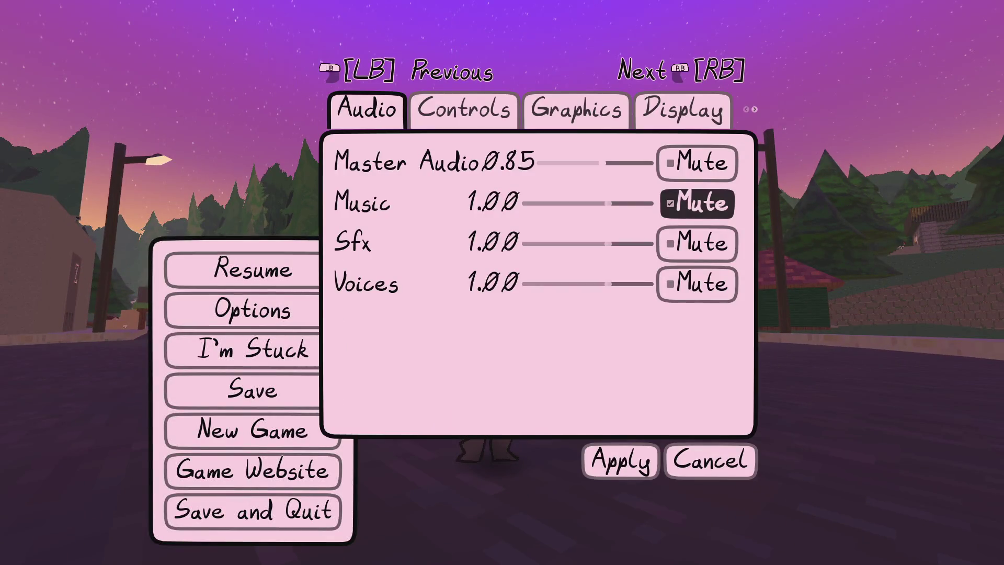
key(e)
key(Down)
key(Down)
key(Down)
key(Down)
key(Return)
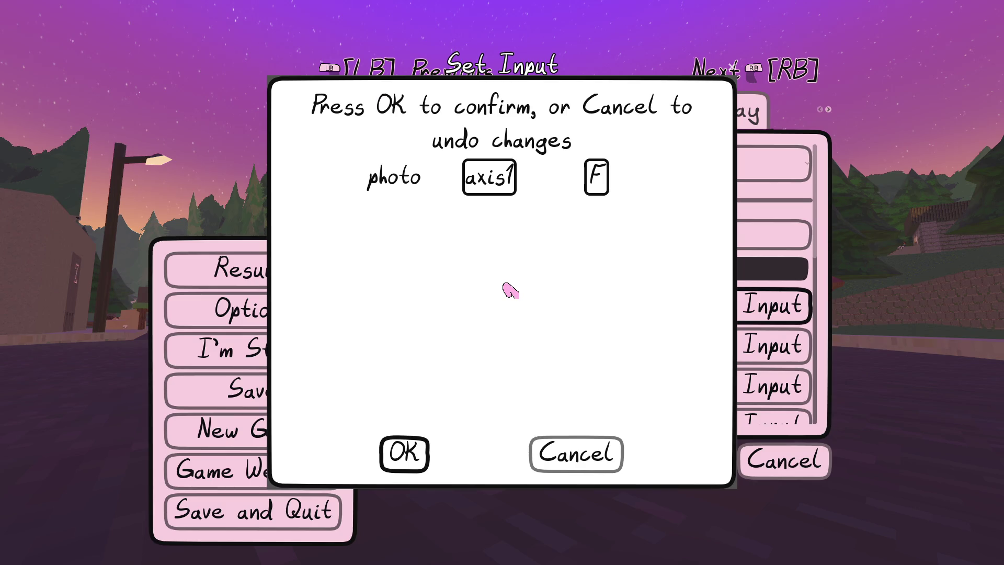
Step: Try axis1, a face button and [LT] for photo, discarding each, then capture [LT] again
key(Right)
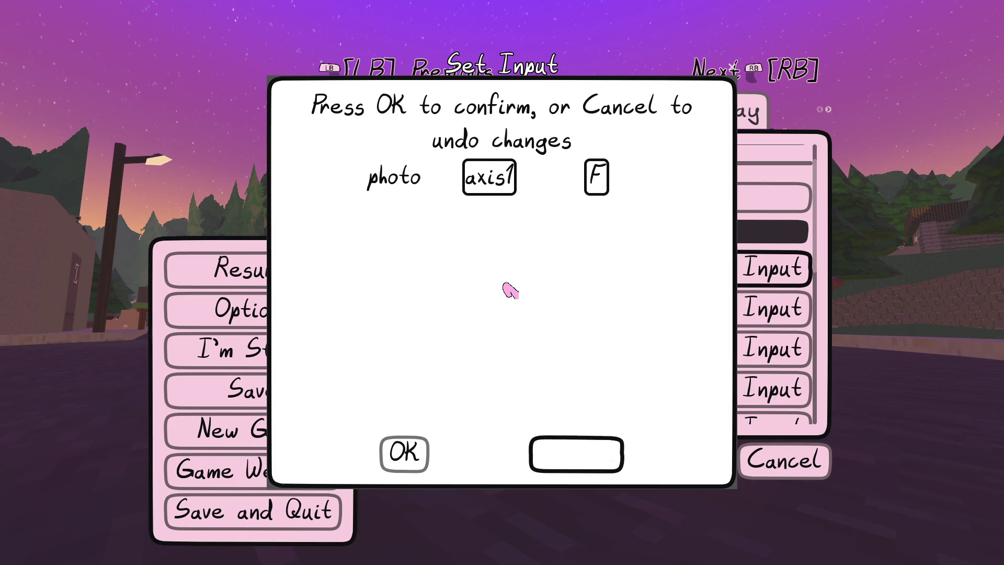
key(Return)
key(Return)
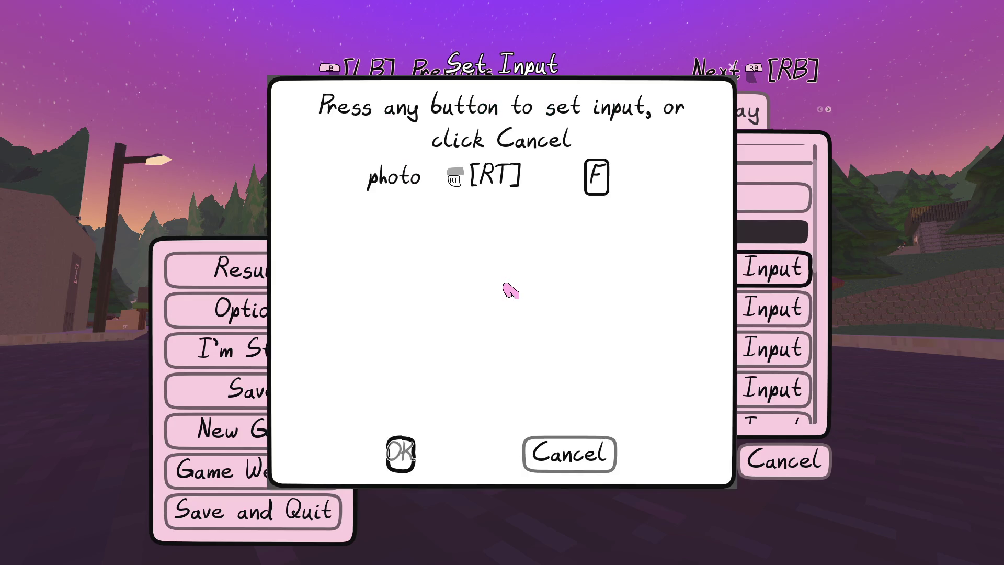
click(510, 290)
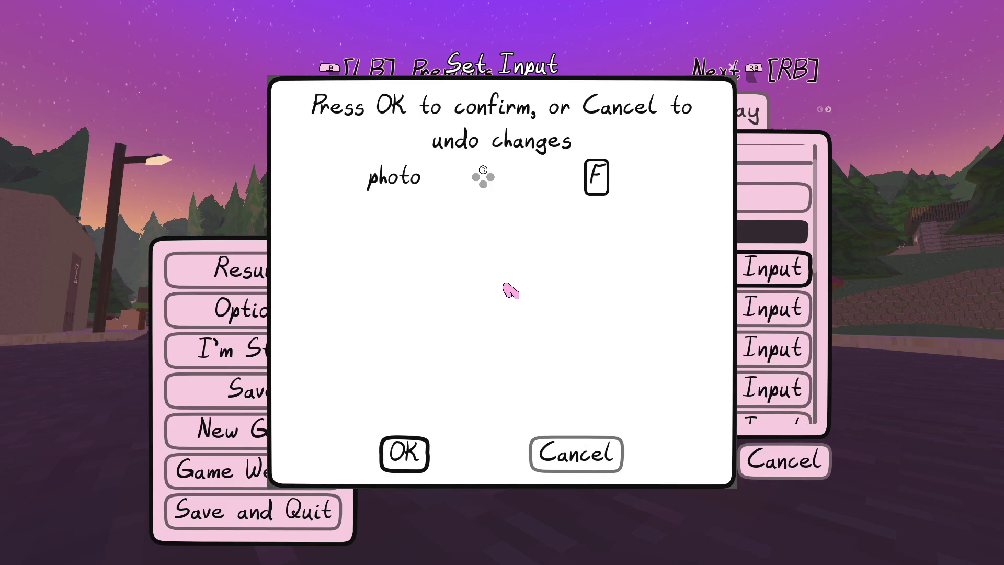
key(Return)
key(Return)
click(510, 290)
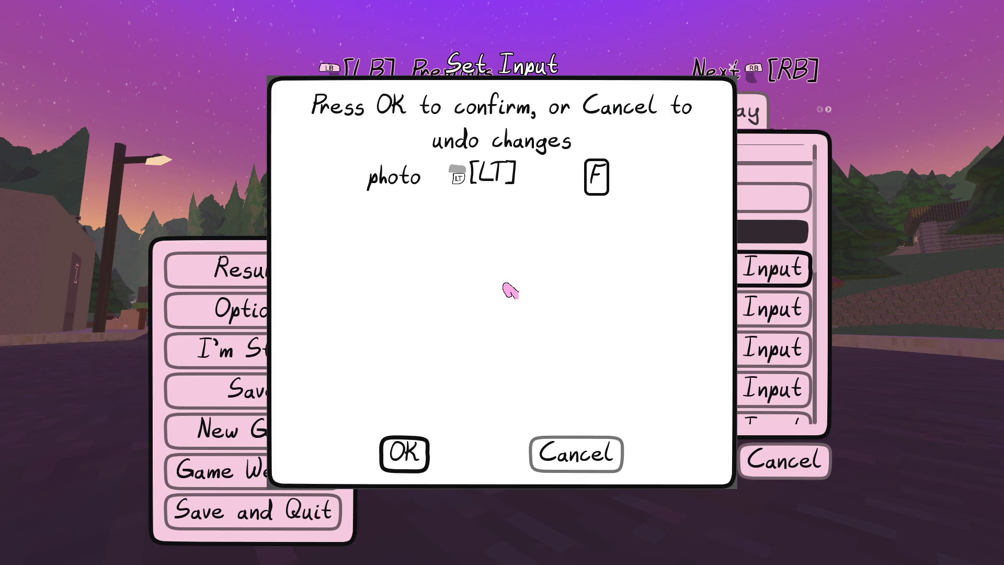
key(Return)
key(Return)
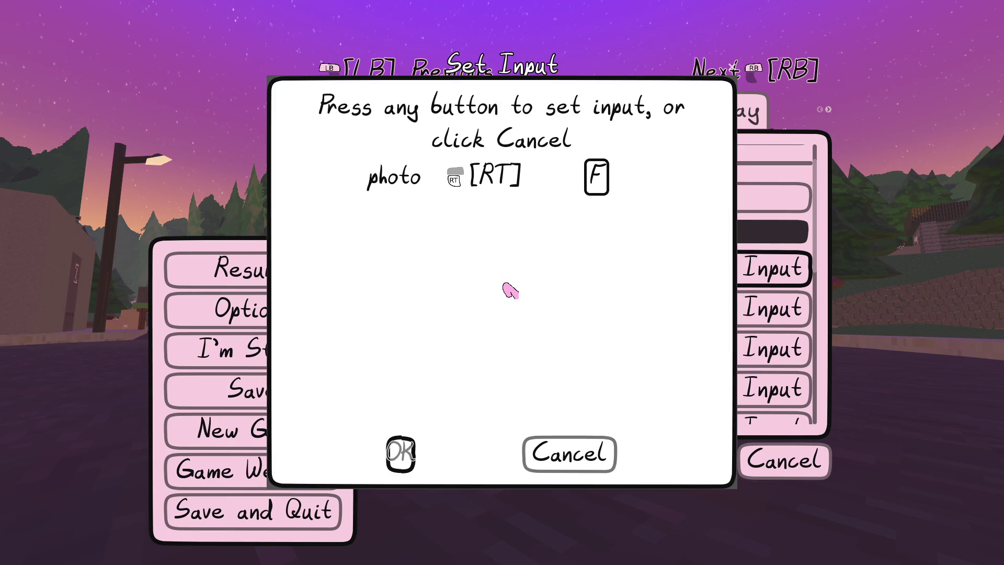
click(509, 290)
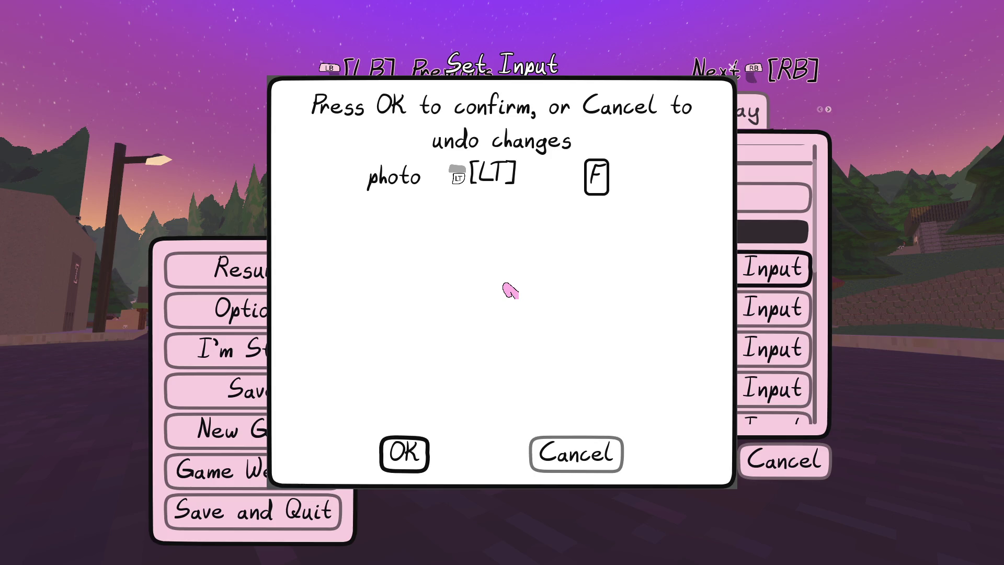
key(Right)
key(Left)
key(Escape)
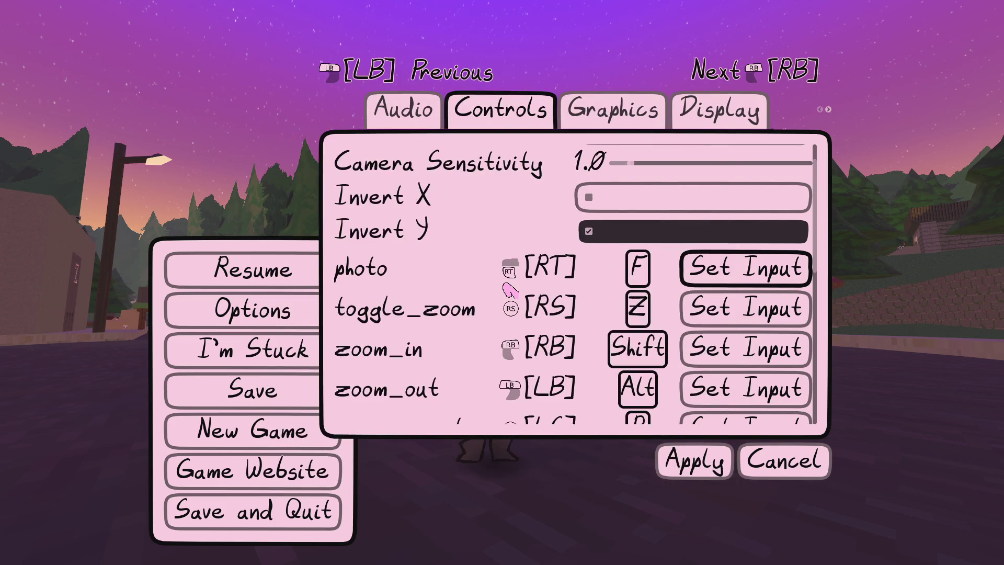
Step: Try a gamepad input for photo and cancel the rebinding
key(Return)
key(Right)
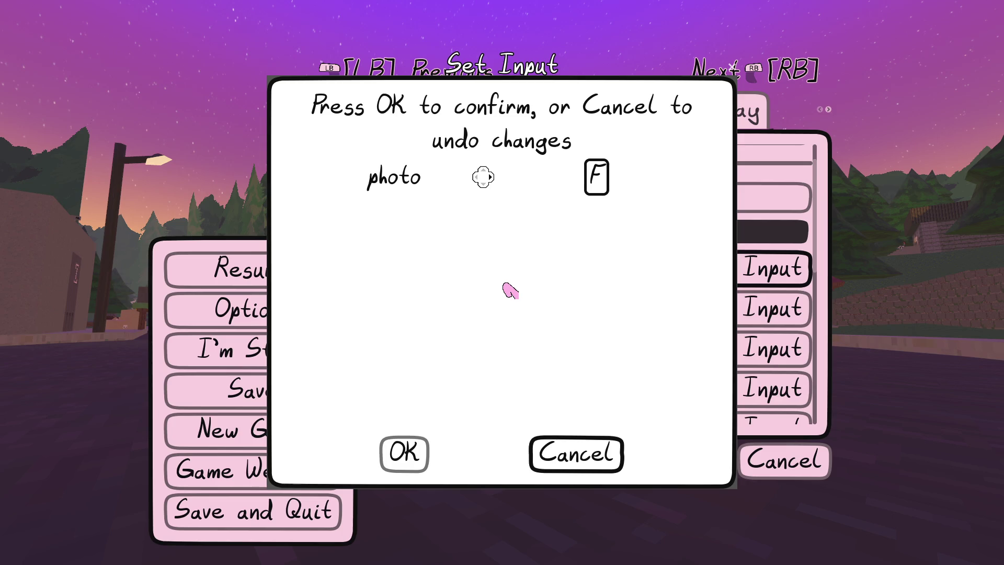
key(Escape)
key(Return)
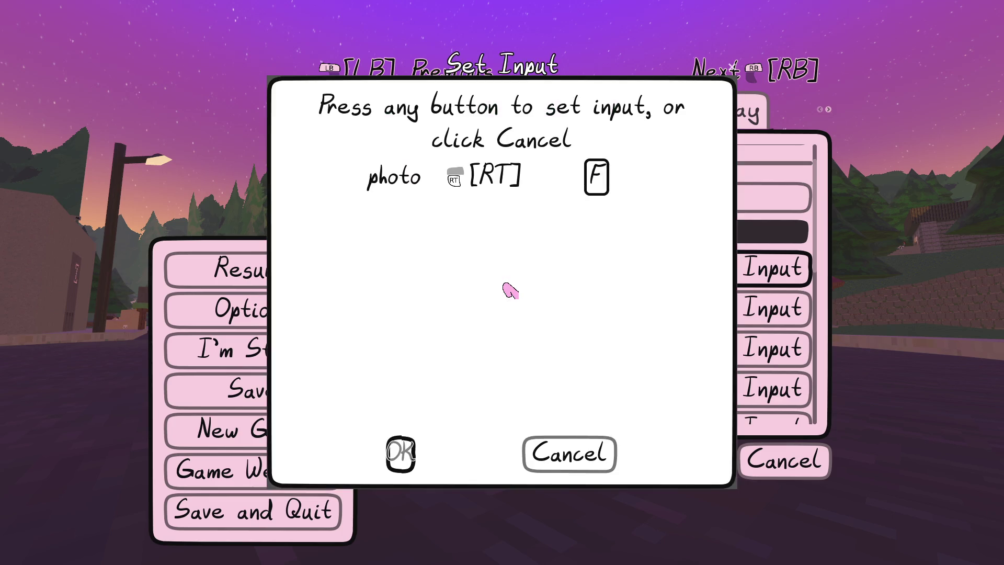
click(561, 464)
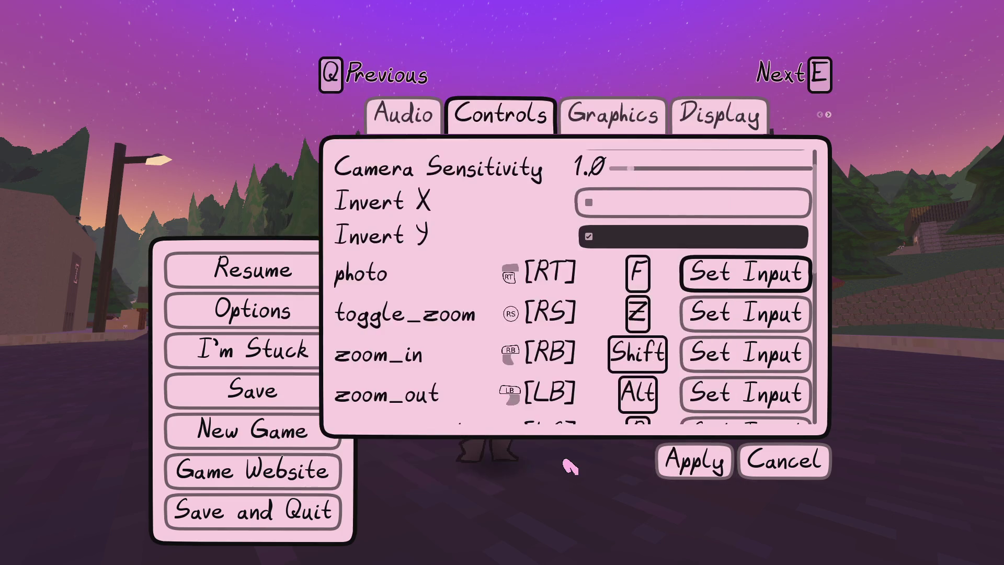
Step: Retry rebinding photo and reject the stray axis0 binding, keeping RT/F
click(721, 281)
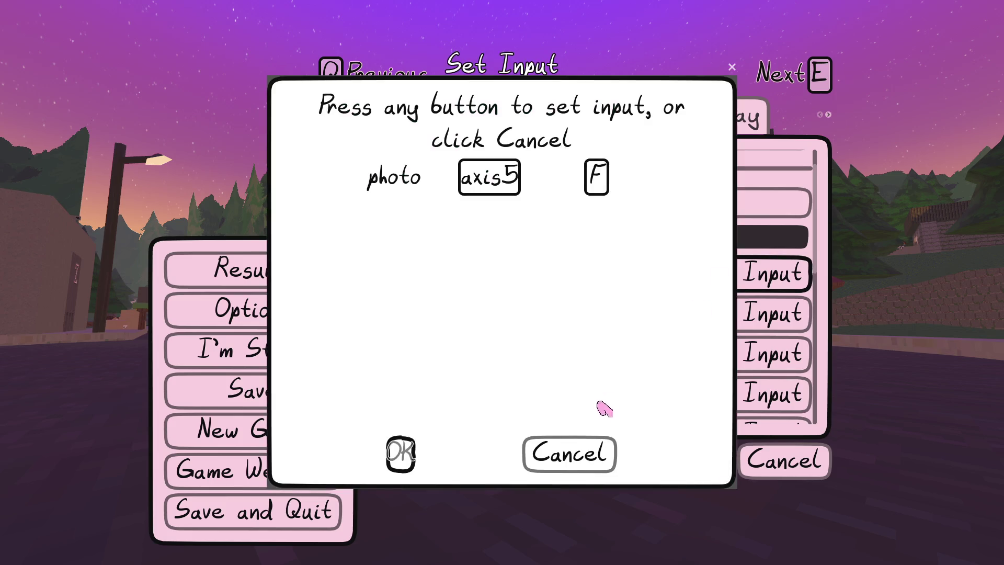
click(562, 459)
click(751, 279)
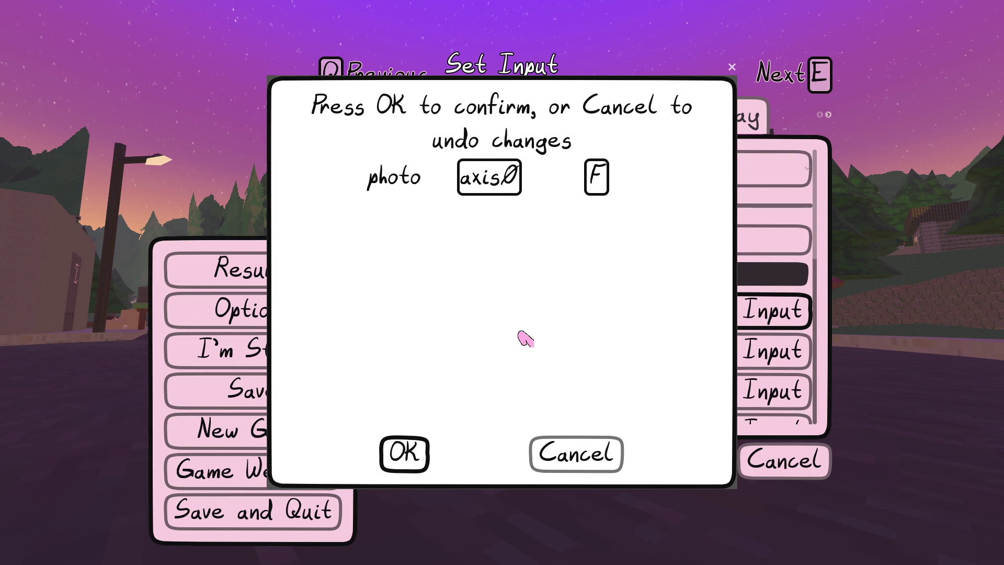
key(Left)
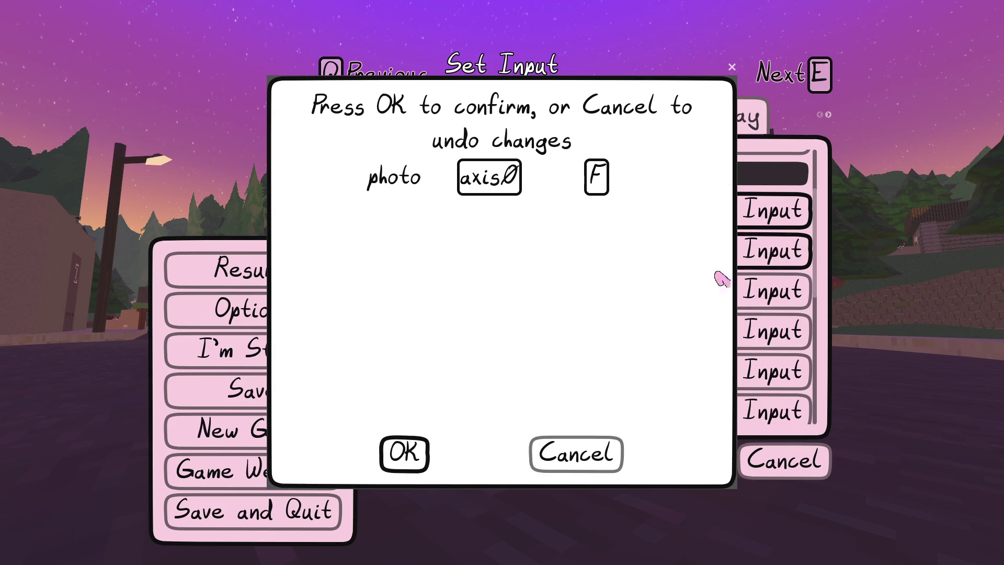
click(613, 444)
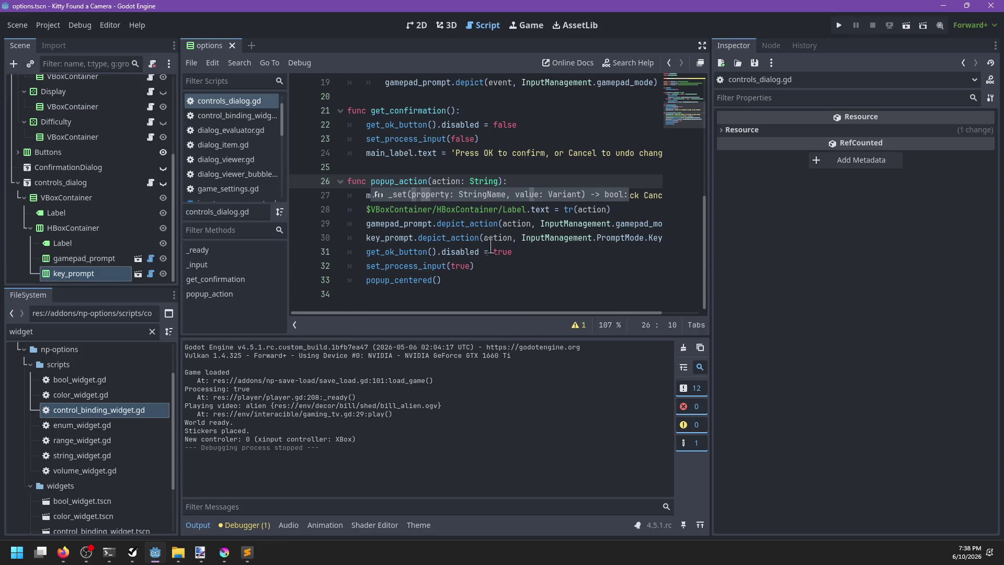
Step: Open controls_dialog.gd from the script list and scroll to its _input handler's joypad check
scroll(514, 230, up, 6)
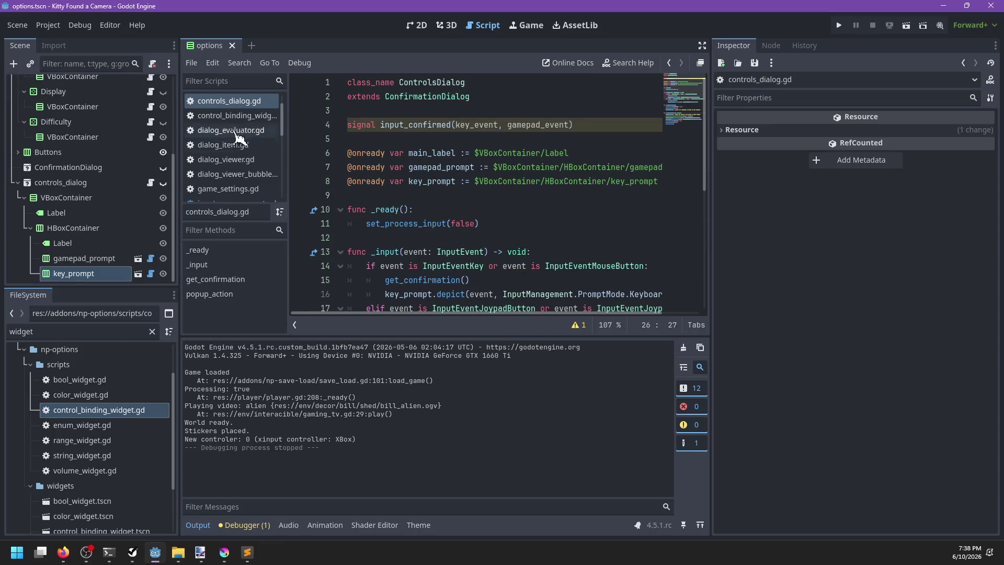
scroll(235, 152, down, 3)
click(254, 183)
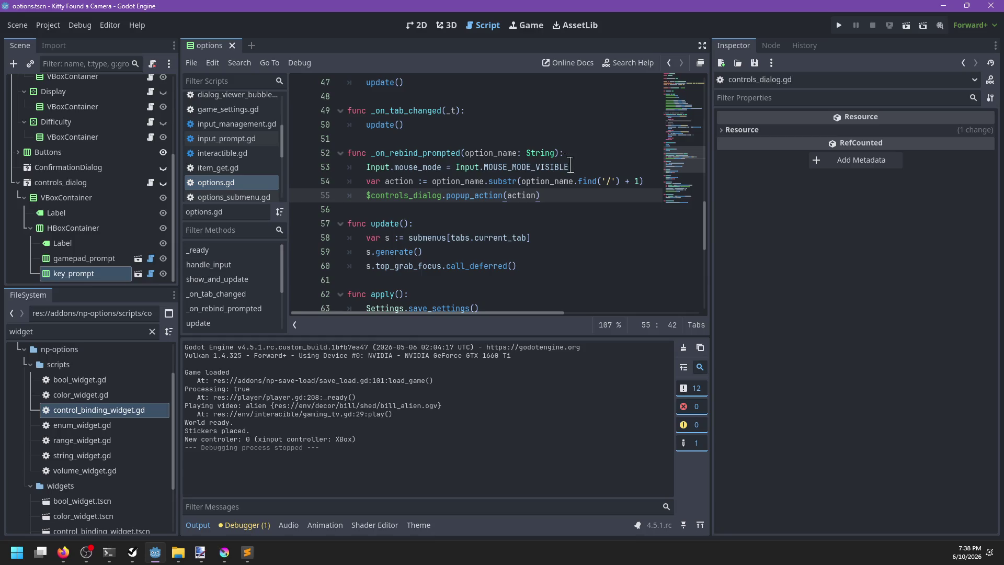
scroll(254, 186, down, 5)
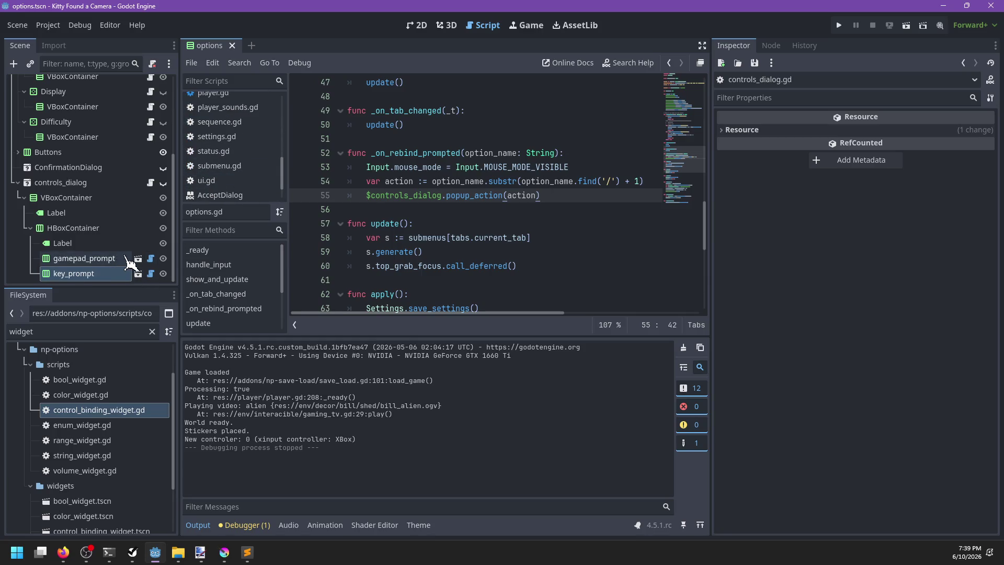
click(150, 182)
scroll(498, 186, down, 3)
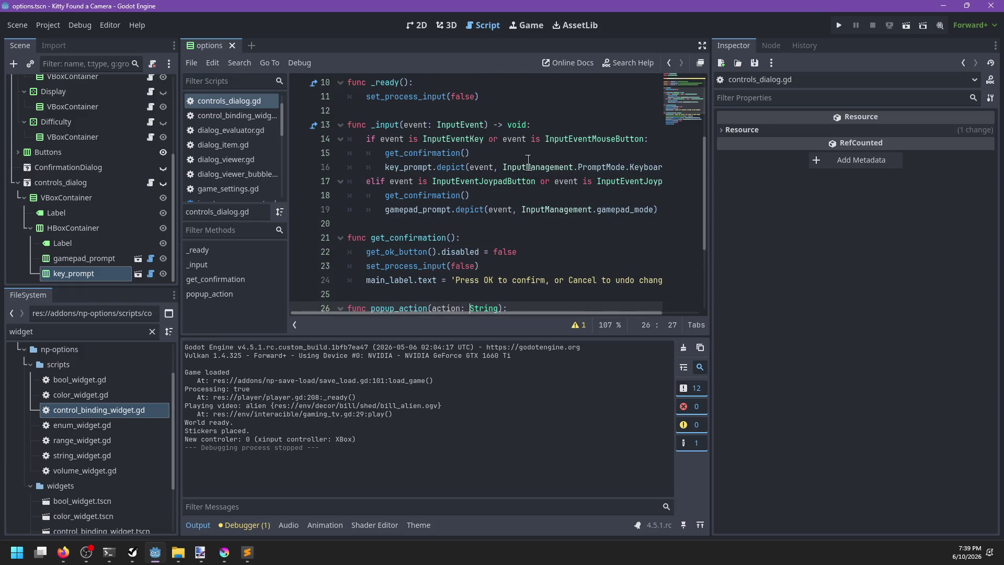
scroll(528, 162, right, 2)
Step: Try extending line 17's joypad-motion condition with a parenthesised 'and event.get_action_strength' clause
click(553, 182)
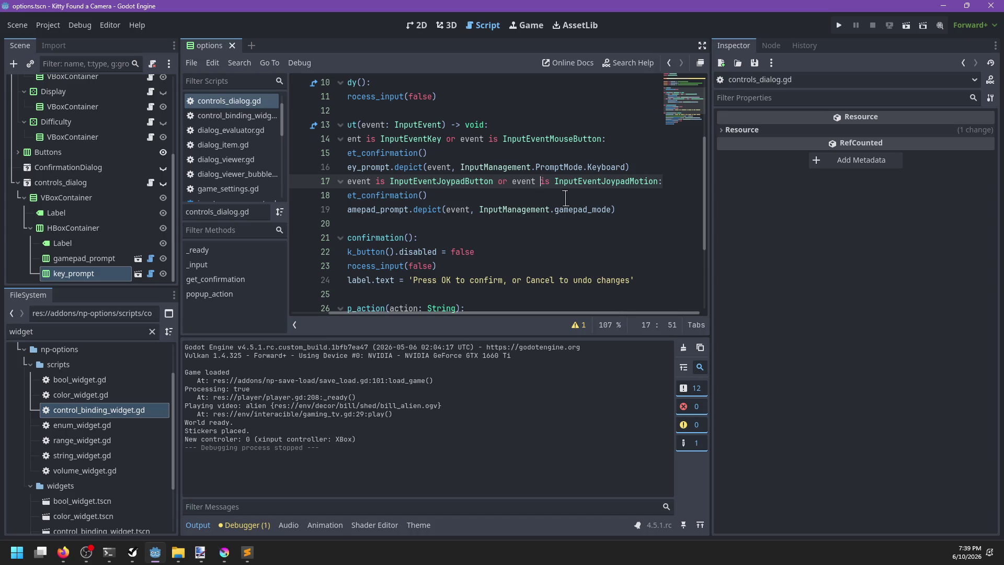
text(()
key(End)
key(Left)
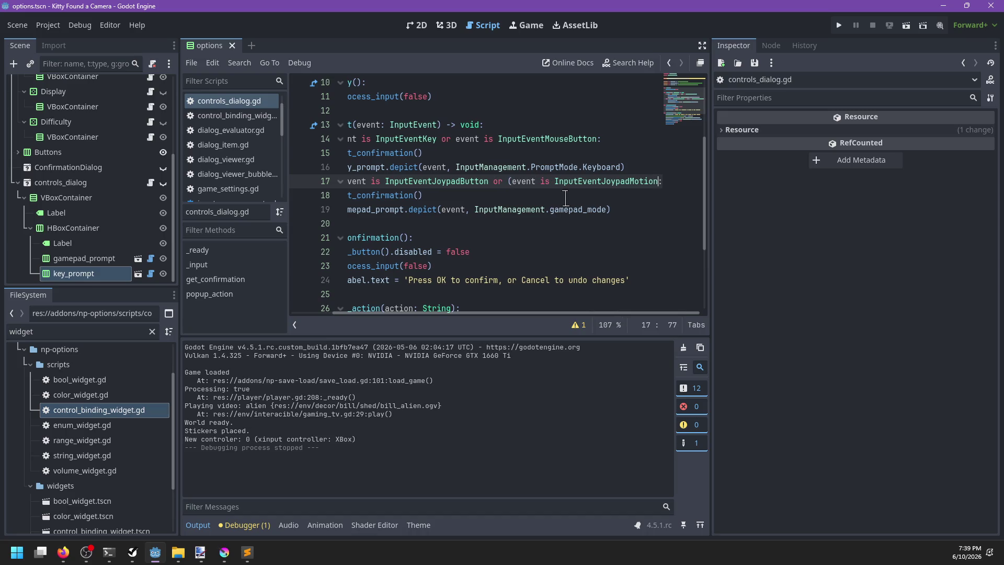
text(and event.g)
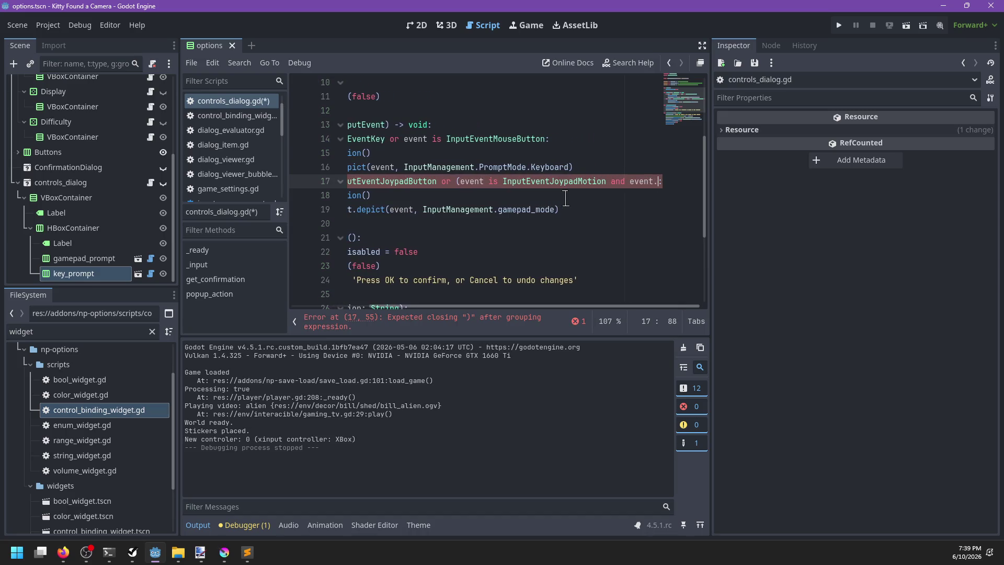
text(et_)
key(Return)
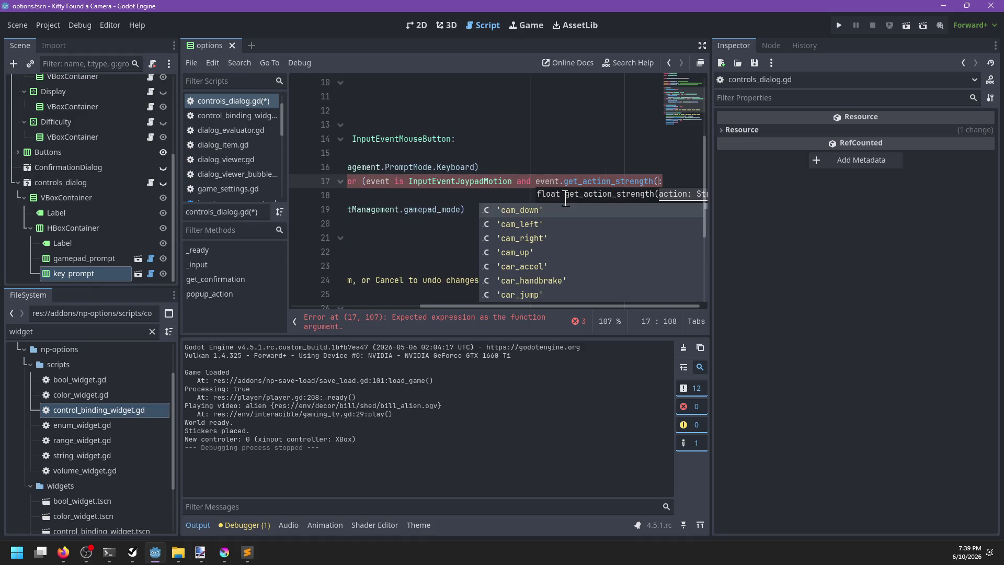
key(BackSpace)
key(BackSpace)
key(BackSpace)
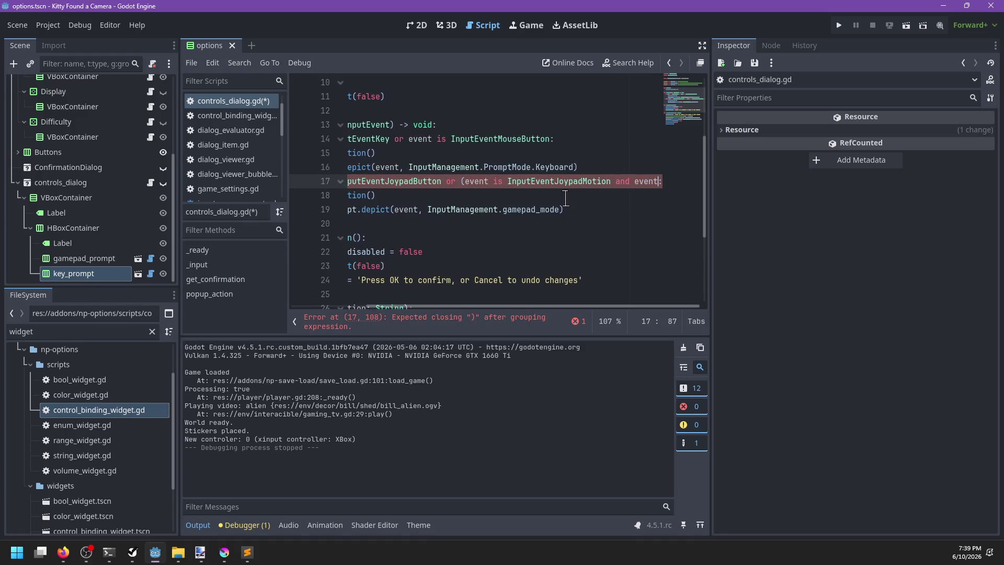
Step: Remove the experimental clause and parenthesis, then look up the InputEventJoypadMotion documentation
text(stre)
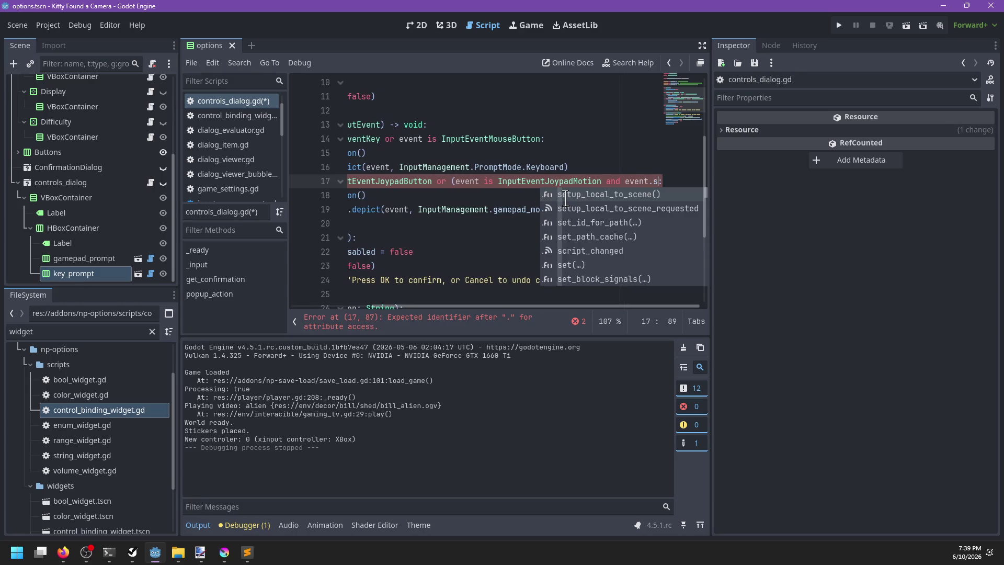
text(n)
key(BackSpace)
key(BackSpace)
key(BackSpace)
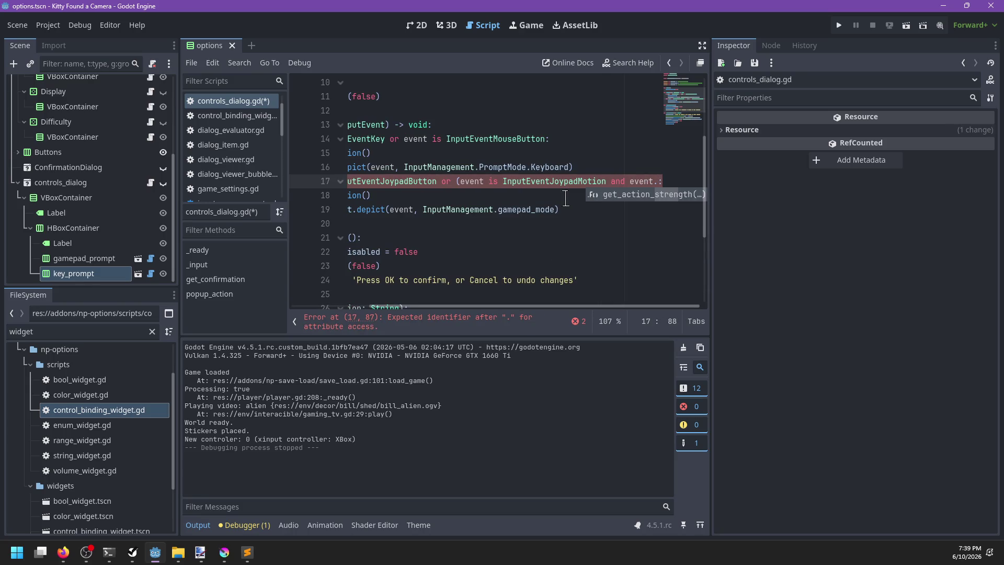
text(am)
key(BackSpace)
key(BackSpace)
key(BackSpace)
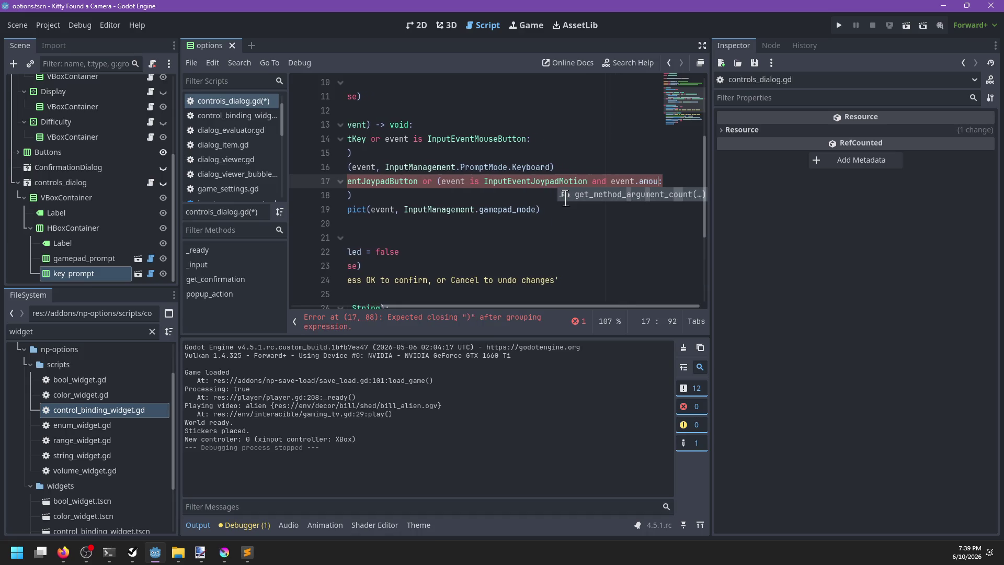
key(BackSpace)
key(BackSpace)
key(BackSpace)
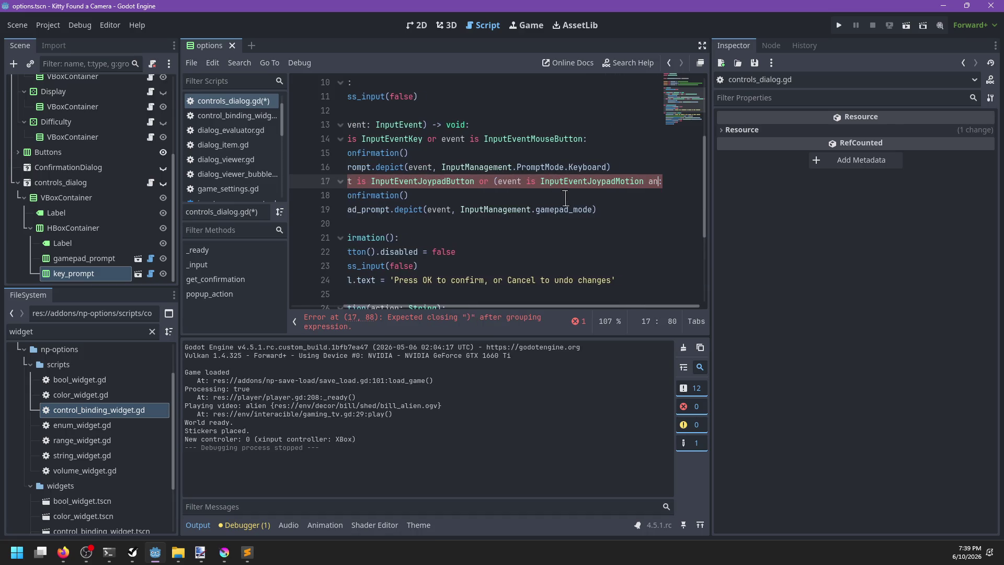
key(BackSpace)
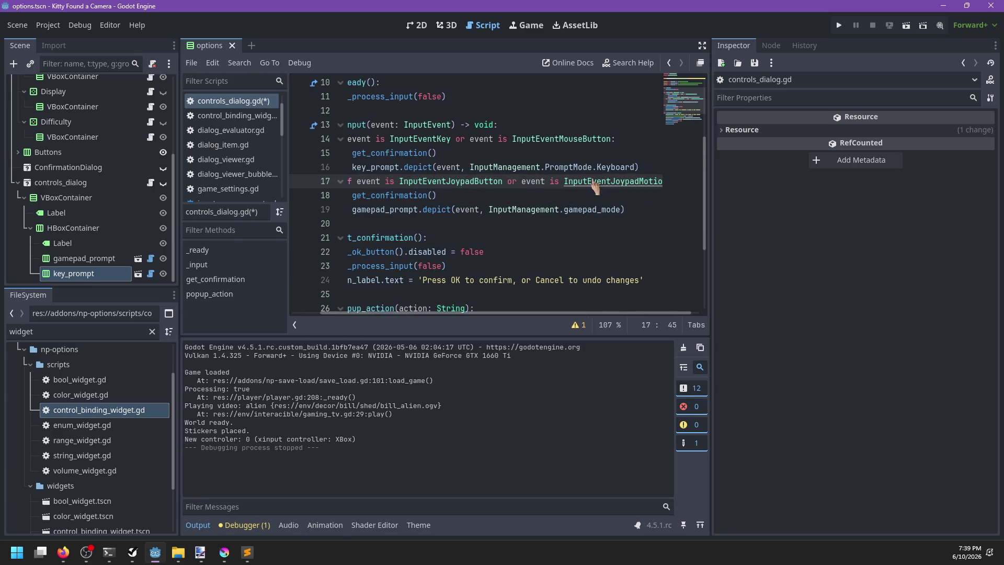
ctrl+click(592, 184)
Step: Back in controls_dialog.gd, split the joypad condition across lines with the colon on its own line
scroll(511, 216, down, 2)
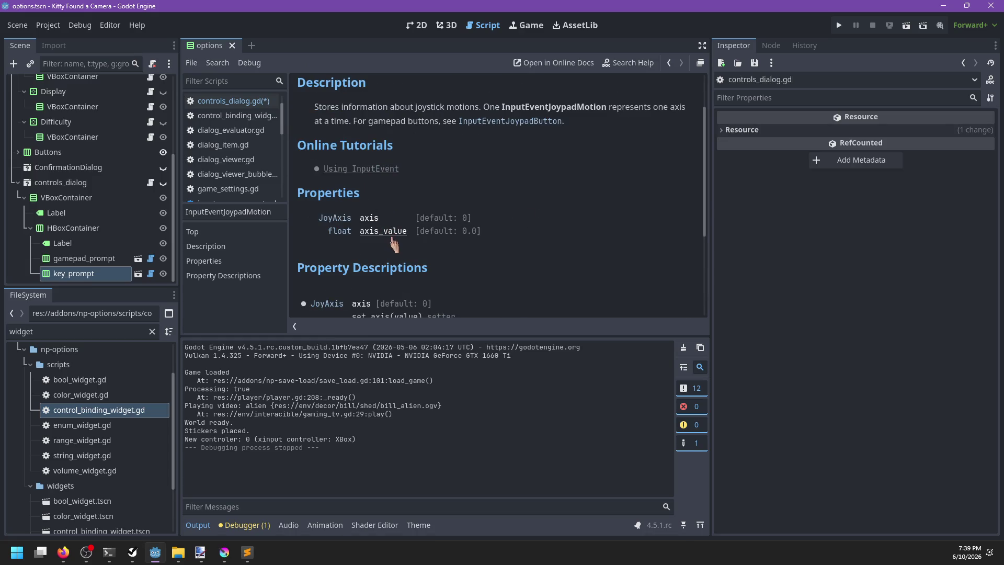
click(234, 102)
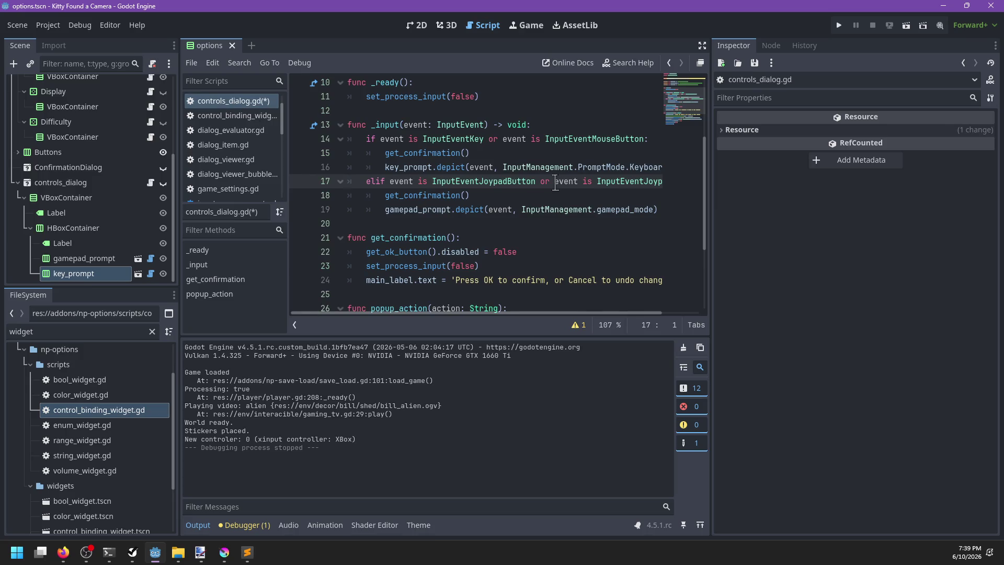
text(()
key(Return)
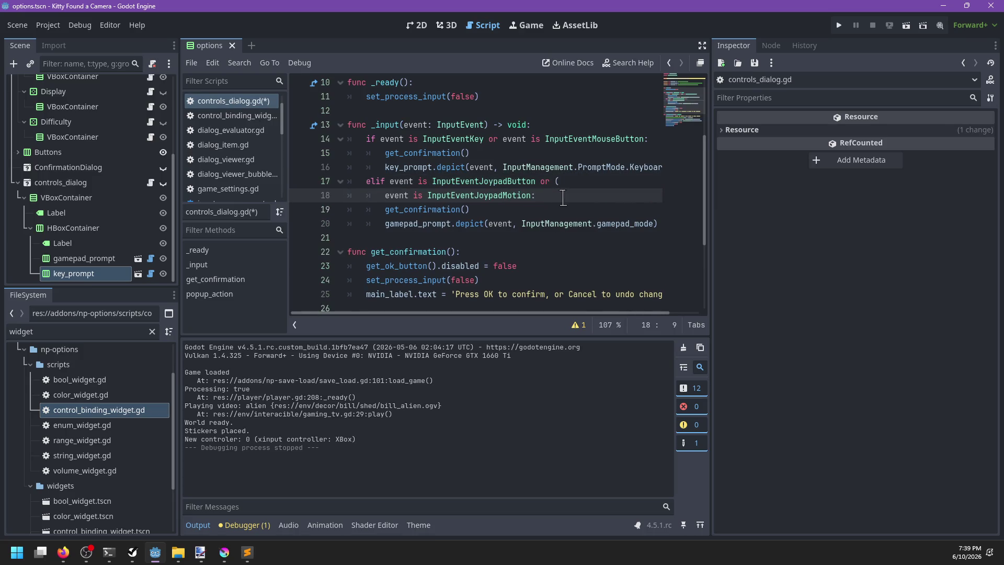
key(Left)
key(Return)
key(Up)
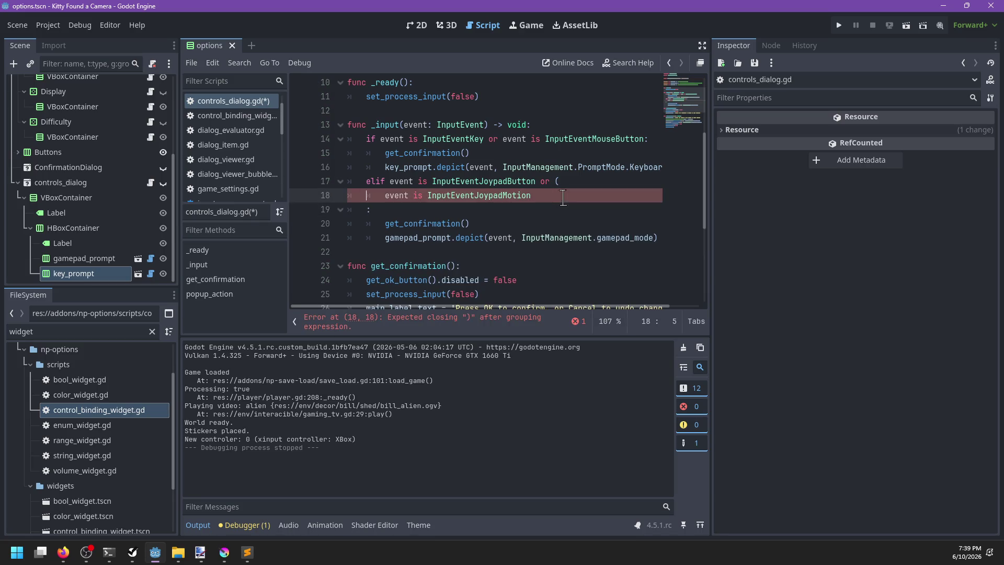
Step: Make the joypad check require axis_value above 0.8, save the script, and run the game
scroll(563, 198, down, 1)
click(563, 197)
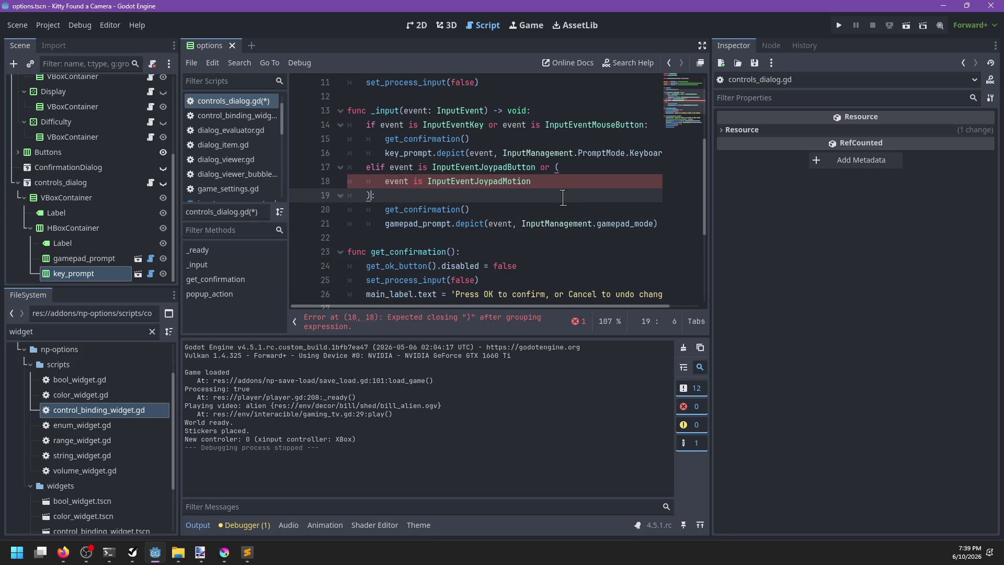
key(ctrl+z)
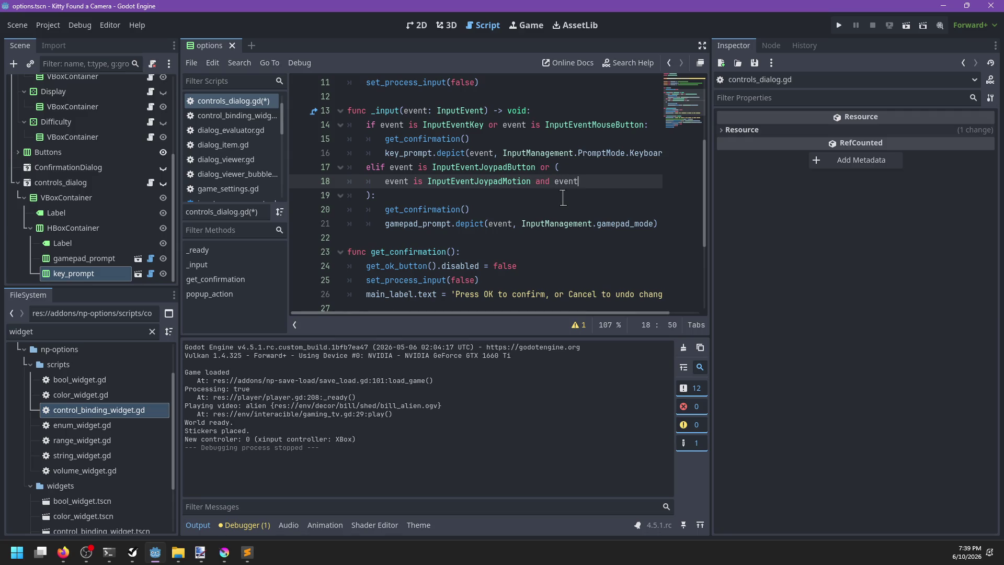
text(xis_value >)
text( 0.)
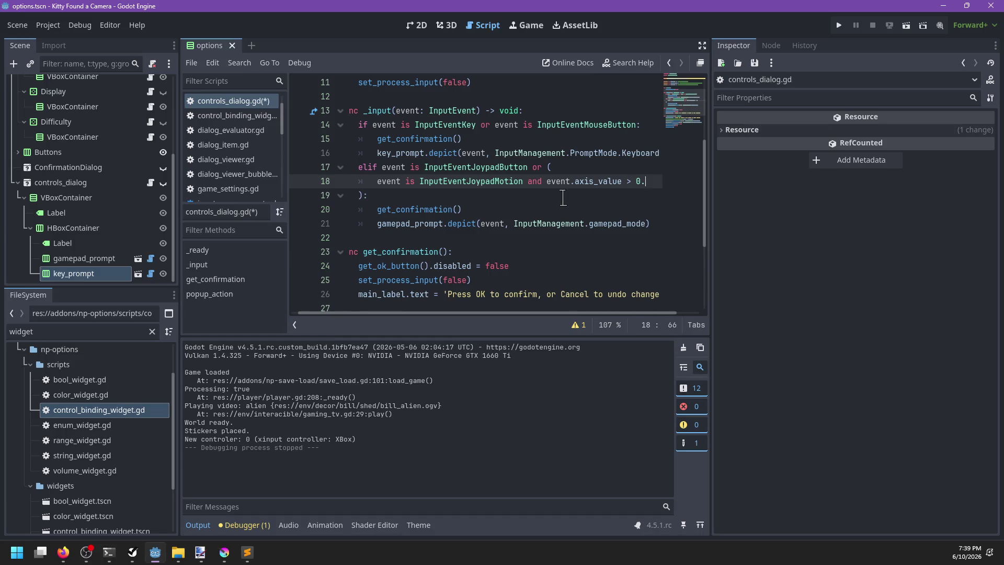
text(8)
key(ctrl+s)
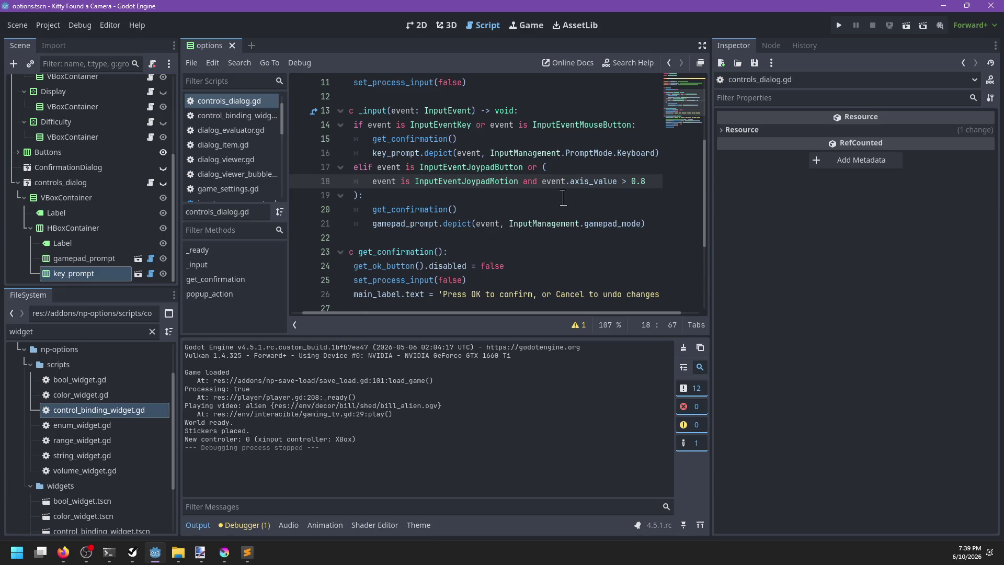
key(F5)
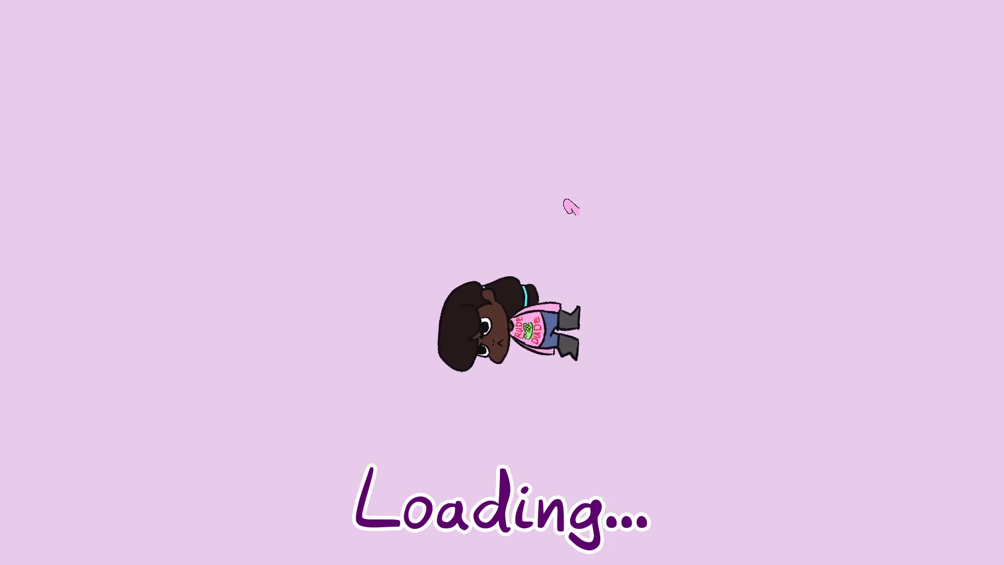
Step: Wrap event.axis_value in abs() on line 18 and save controls_dialog.gd
key(alt+Tab)
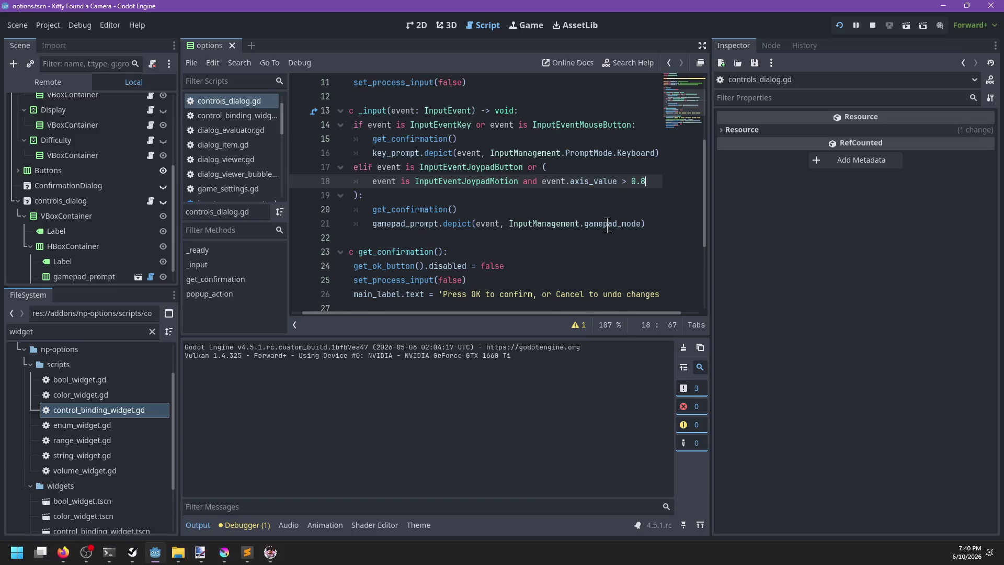
text(abs()
key(ctrl+Right)
key(ctrl+Right)
key(ctrl+Right)
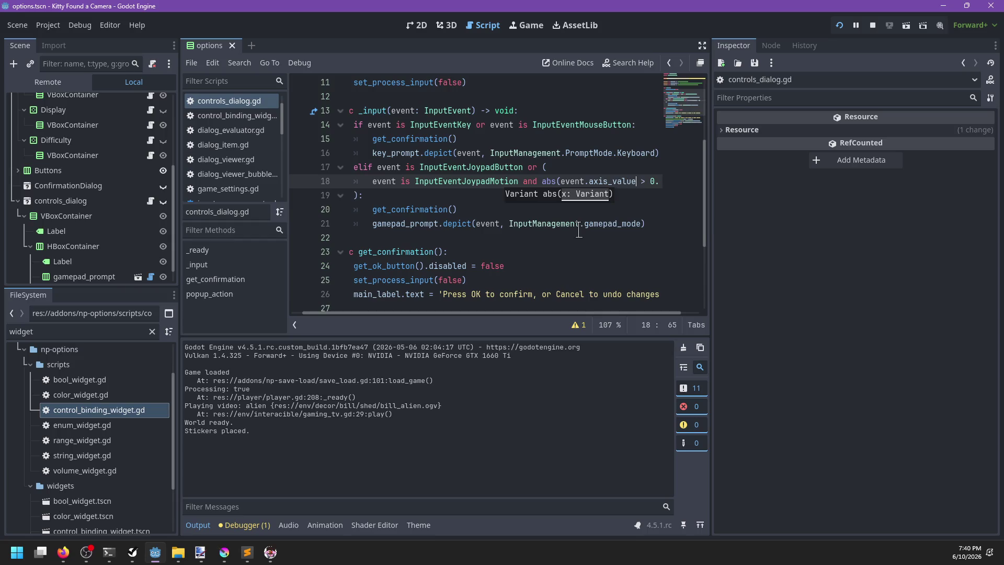
text())
key(ctrl+s)
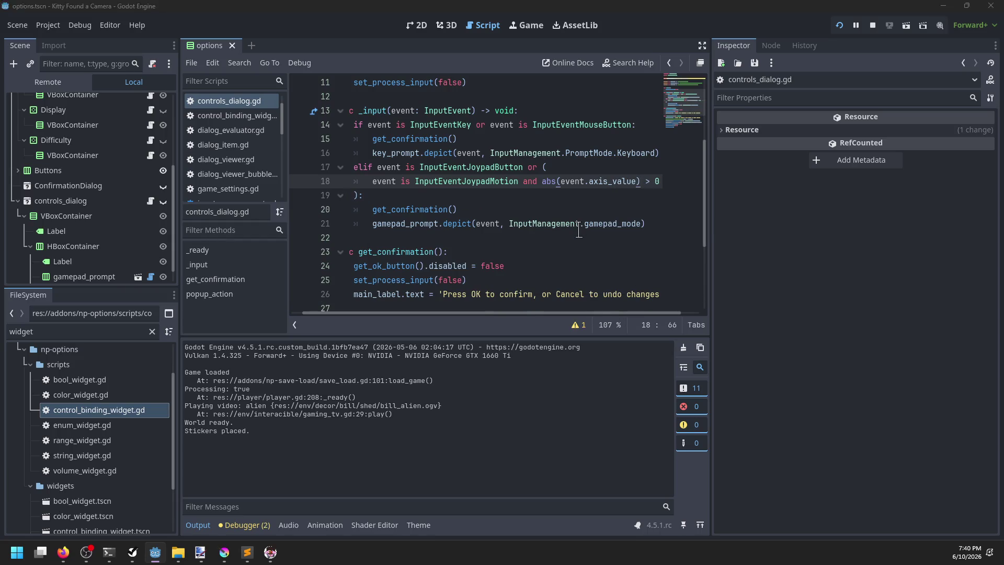
Step: In the running game, go through the pause menu to Options > Controls and start rebinding photo
key(alt+Tab)
key(Escape)
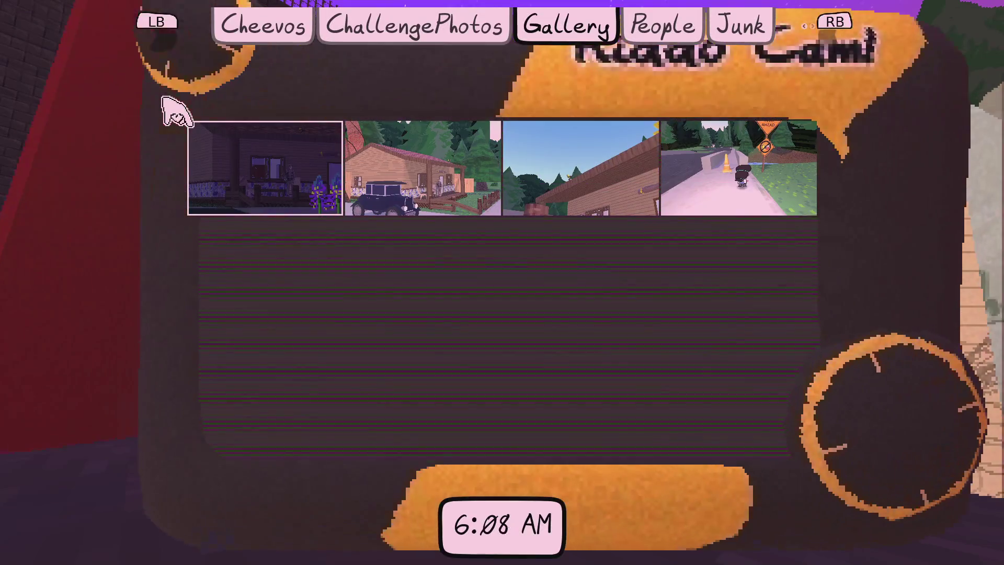
key(Escape)
key(Escape)
key(Down)
key(Return)
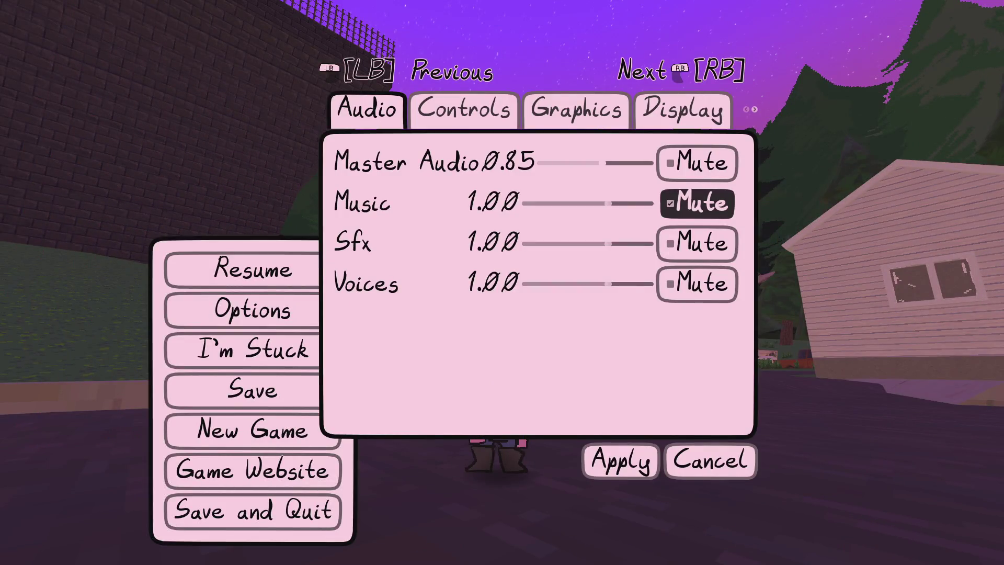
key(Right)
key(Down)
key(Down)
key(Down)
key(Return)
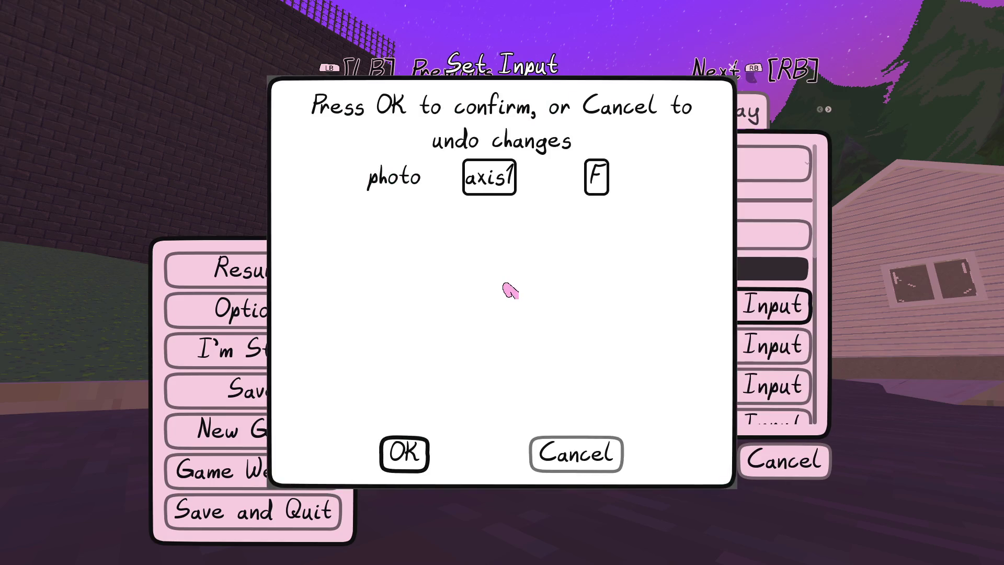
Step: Cancel the photo rebind twice, keeping it on RT, and browse the control bindings
key(Right)
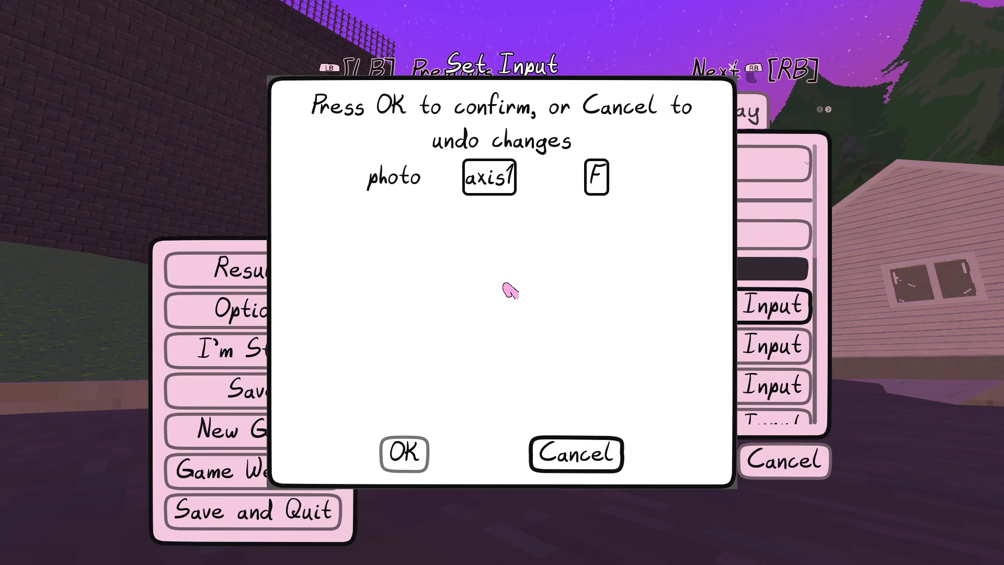
key(Return)
key(Return)
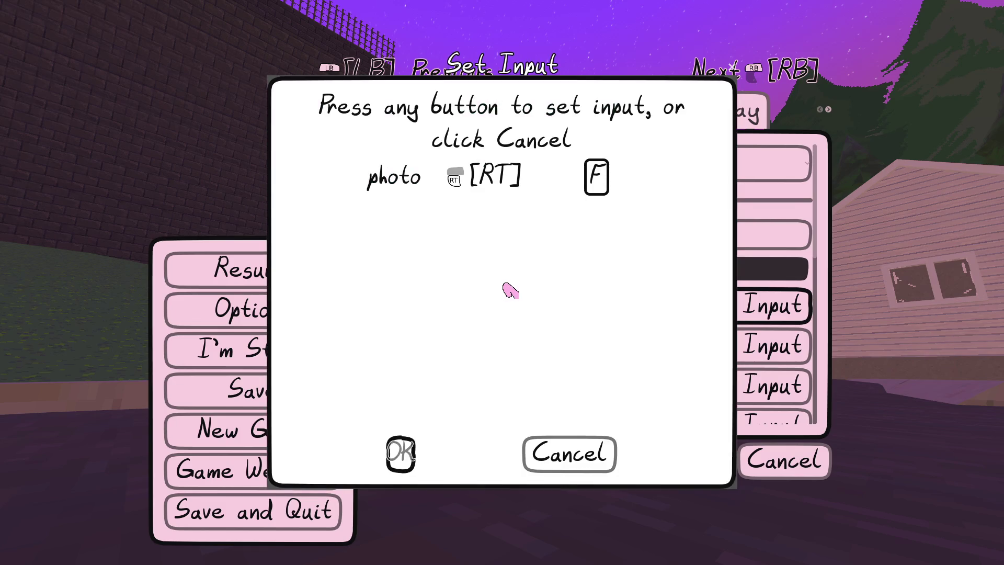
key(Return)
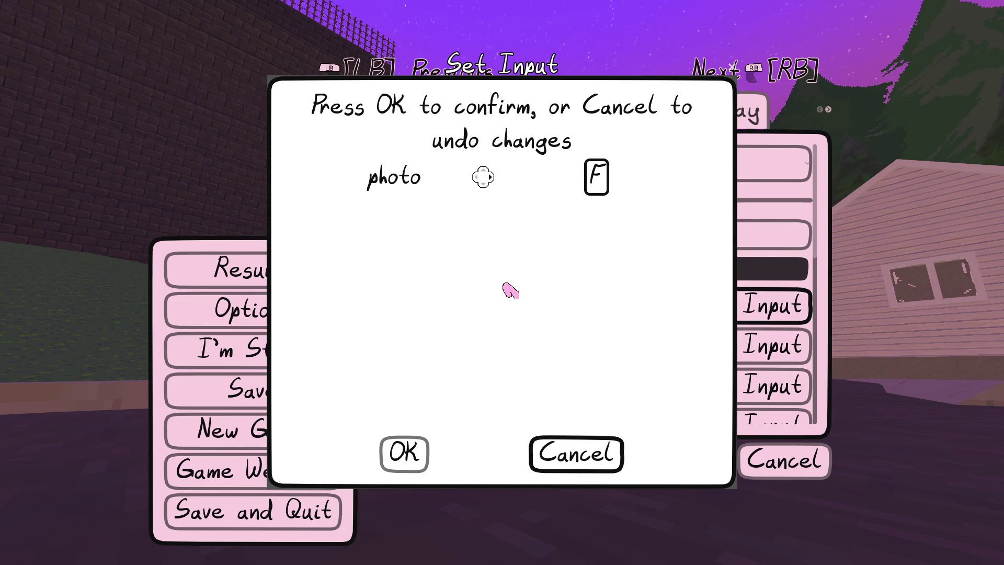
key(Return)
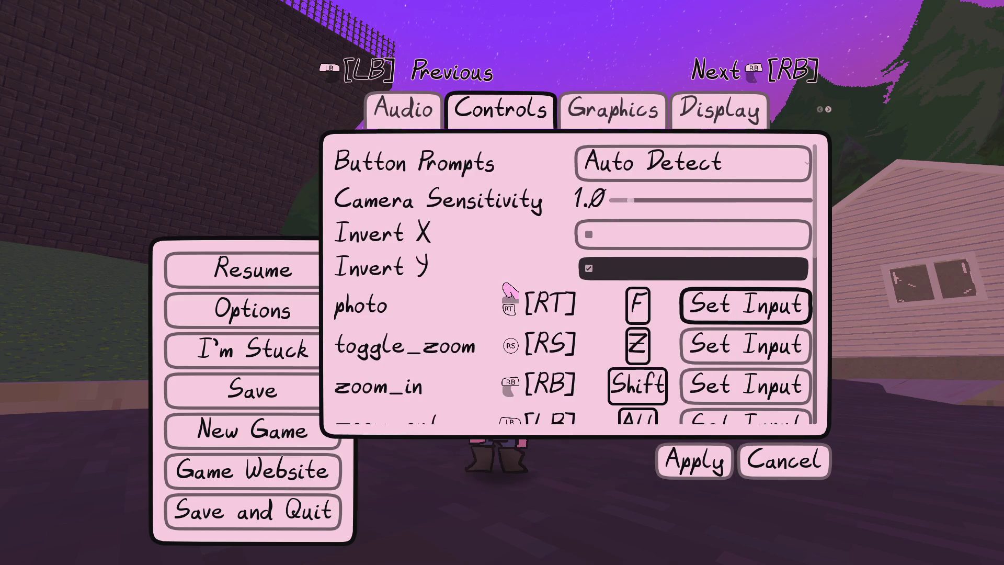
key(Down)
key(Down)
key(Down)
key(Up)
key(Up)
key(Up)
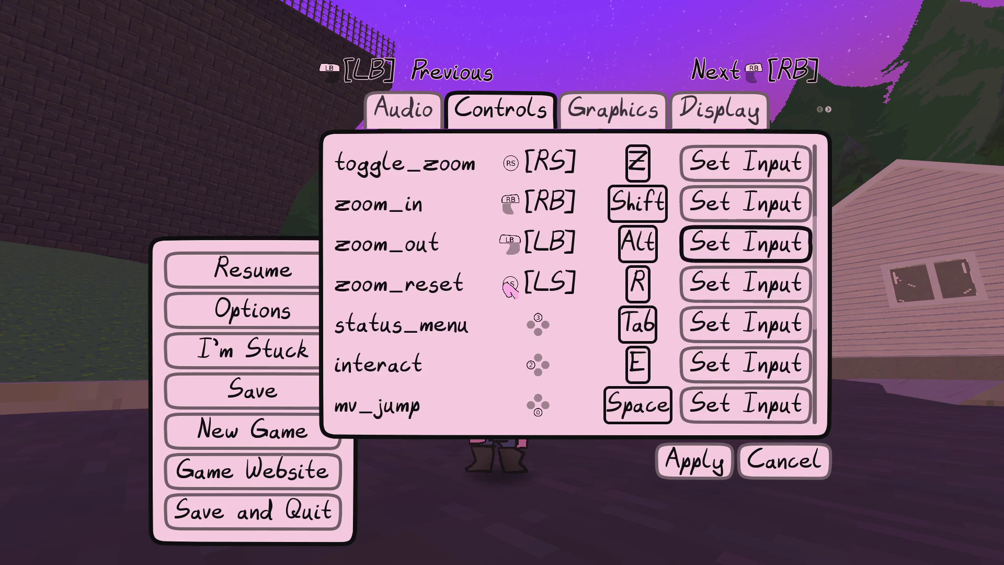
key(Up)
key(Up)
key(Up)
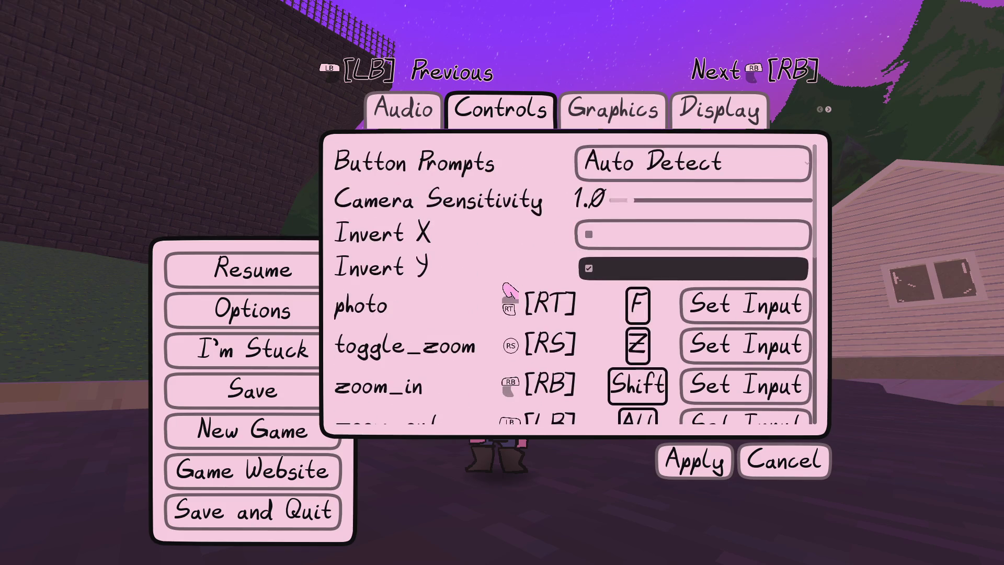
key(Down)
key(Down)
key(Down)
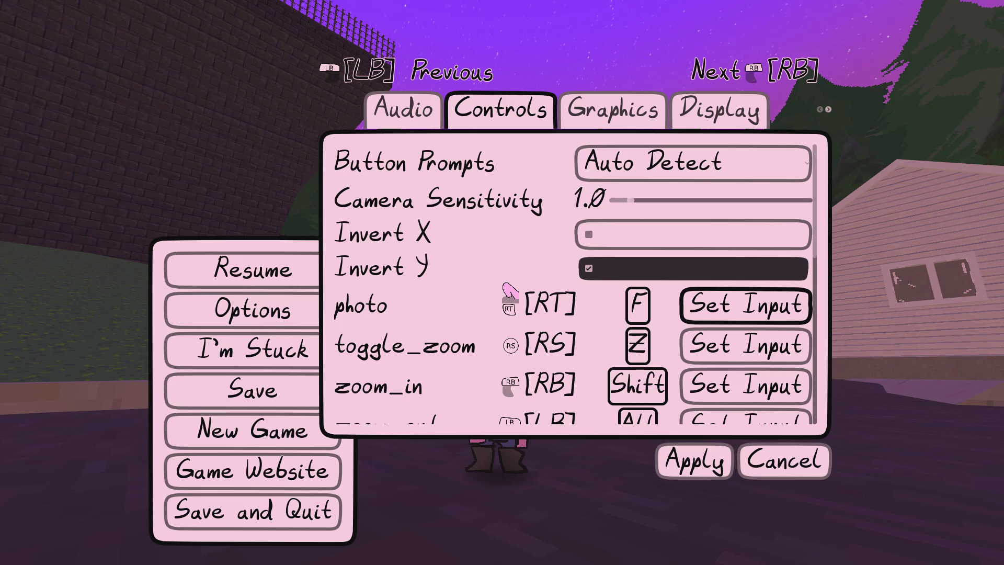
key(alt+Tab)
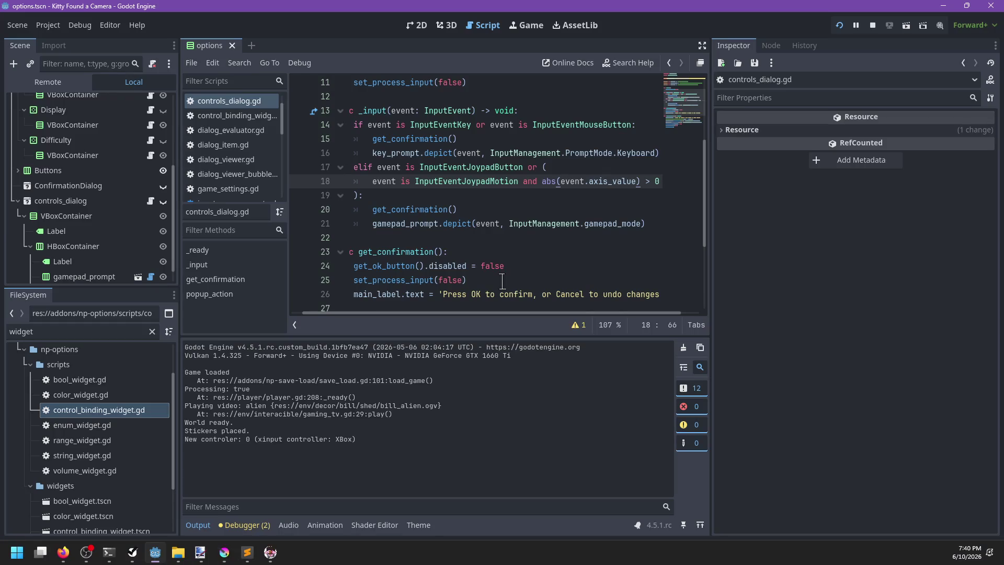
Step: Scroll the scripts list, glance at the running game, then open NP-ToDo from the taskbar
scroll(236, 183, down, 10)
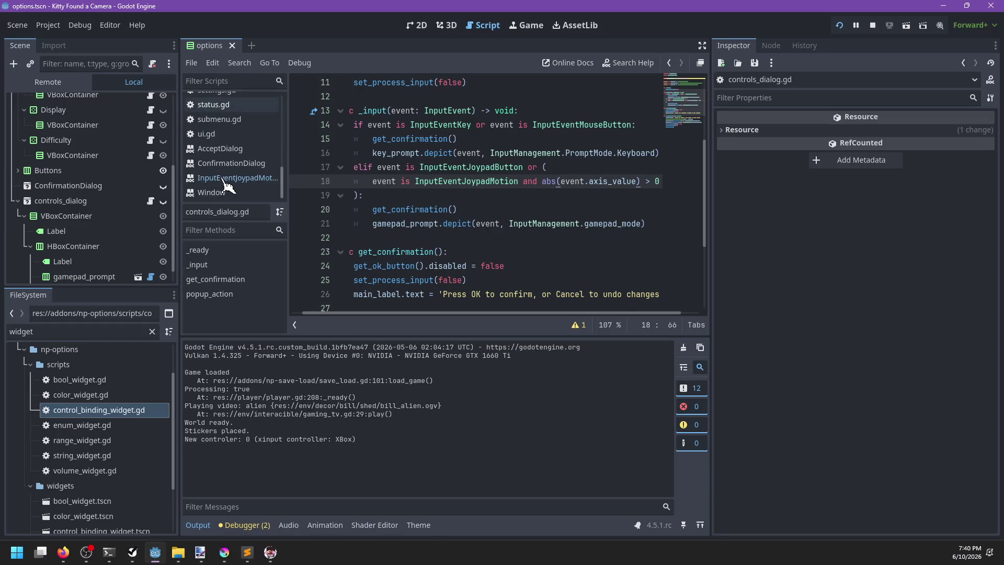
scroll(245, 189, up, 8)
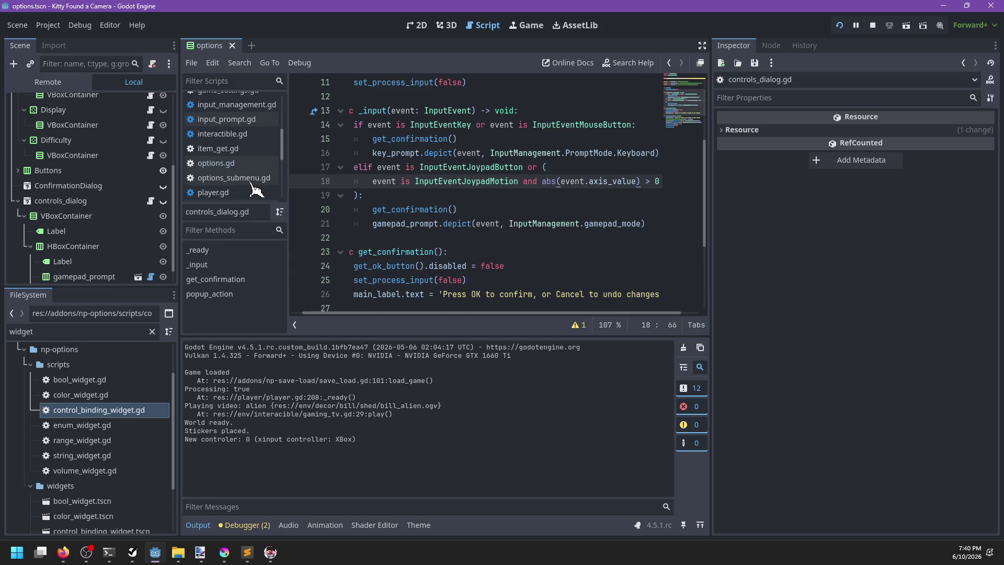
scroll(251, 184, up, 3)
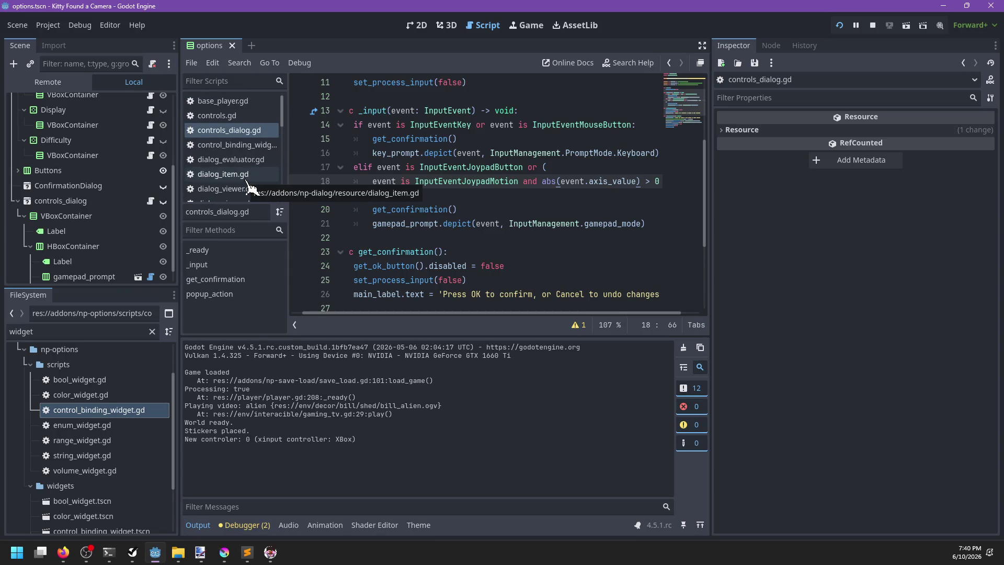
key(alt+Tab)
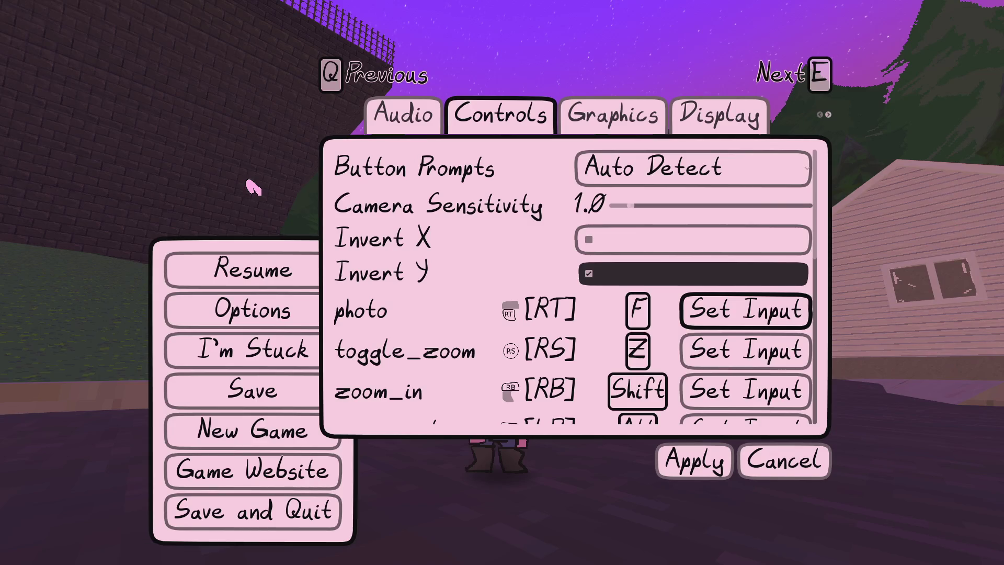
key(alt+Tab)
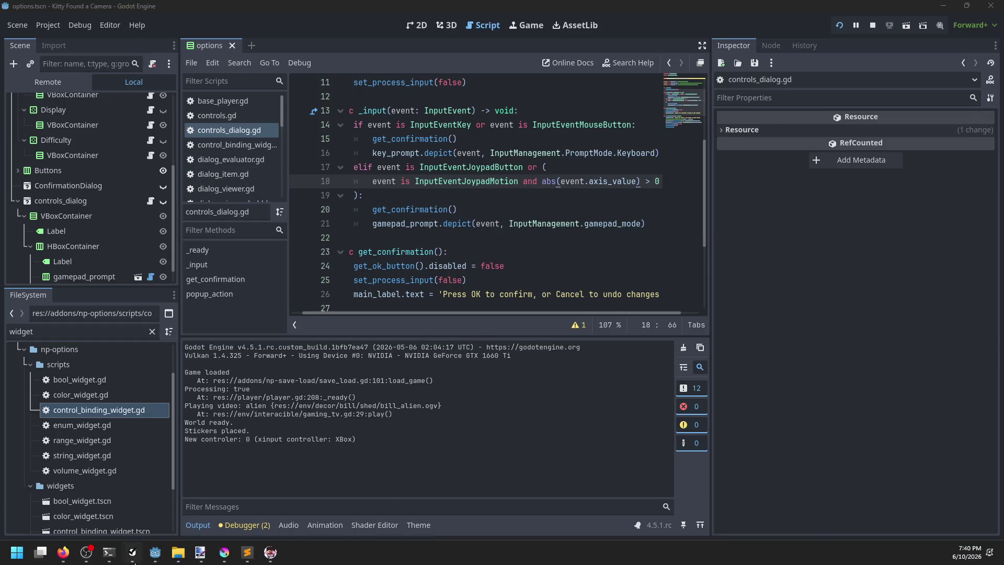
click(133, 554)
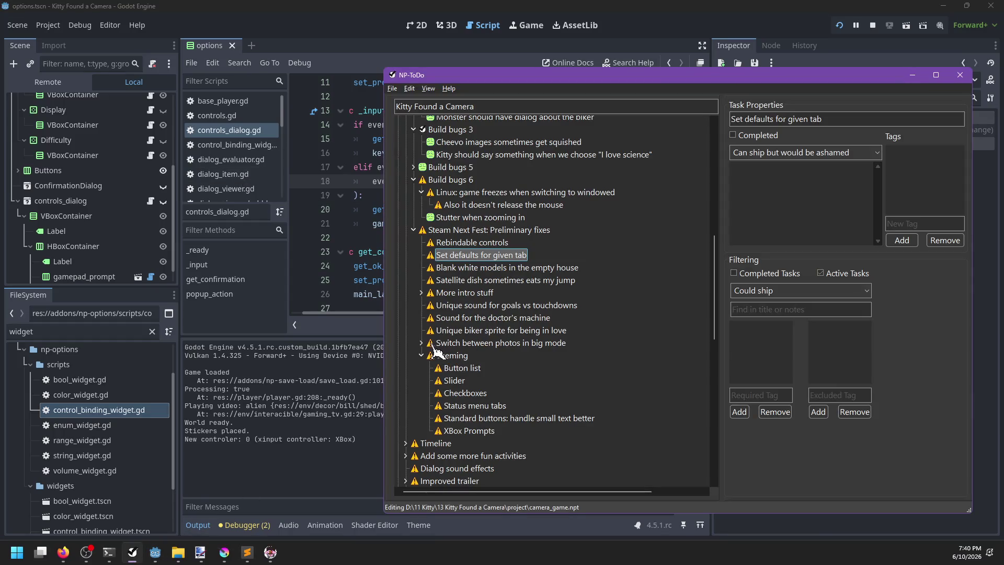
Step: Under Rebindable controls, add child tasks Binding menu, Toggle zoom for camera, Toggle sticker mode, and save
click(452, 245)
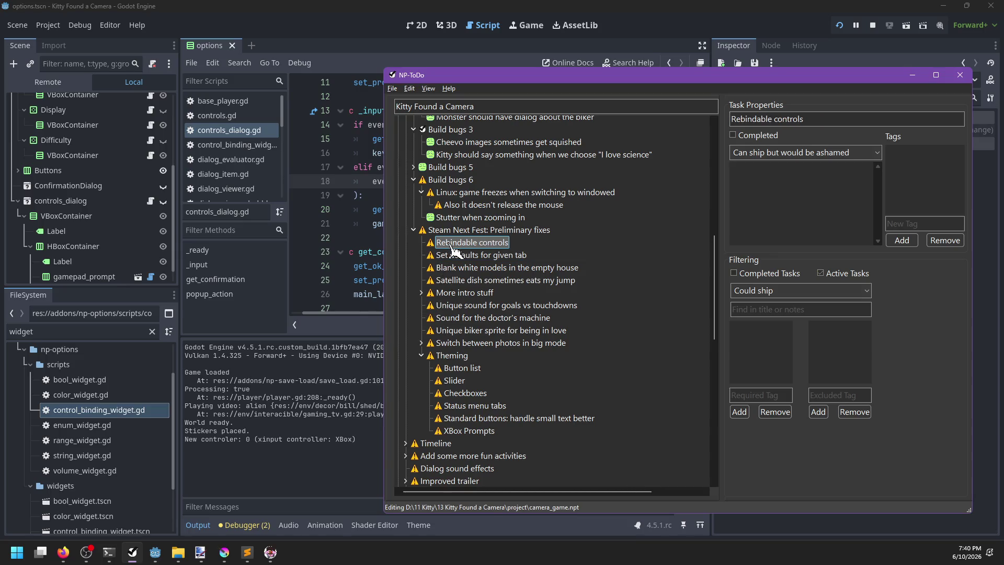
key(Insert)
text(Binding menu)
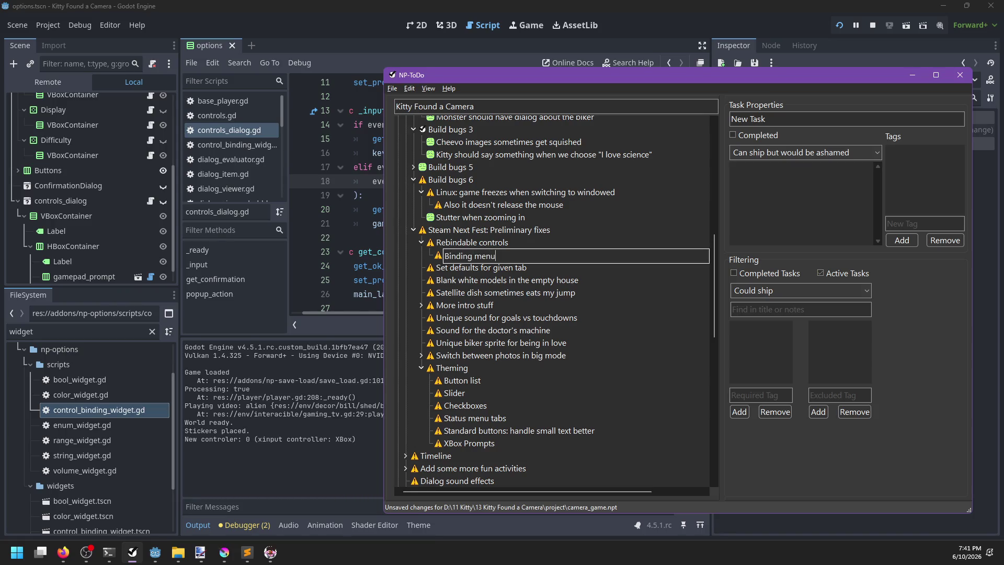
key(Return)
text(Toggle zoom for ca)
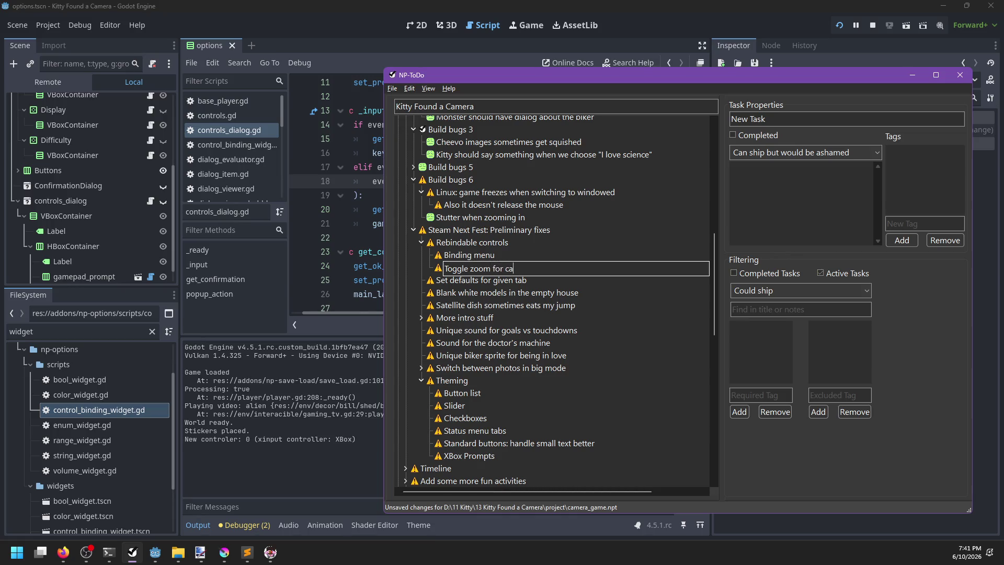
key(Return)
text(Go)
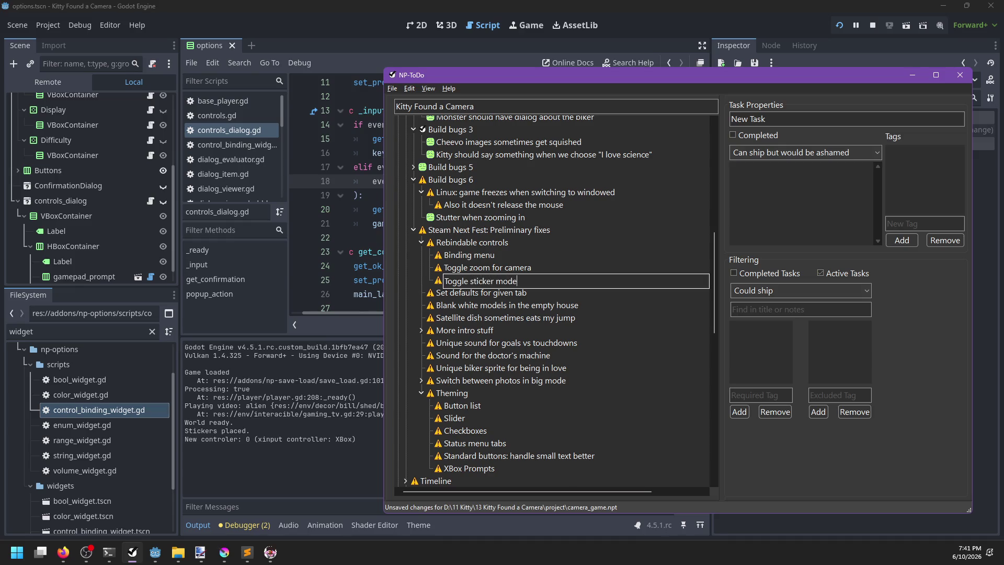
key(Return)
key(ctrl+s)
key(alt+Tab)
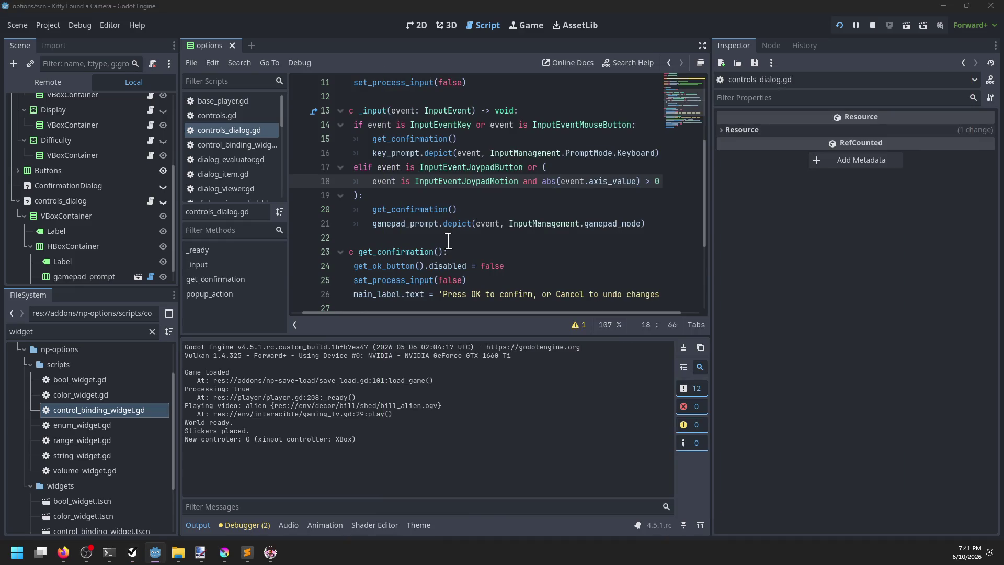
Step: Switch to the running game and scroll through its settings list
key(alt+Tab)
scroll(455, 250, down, 5)
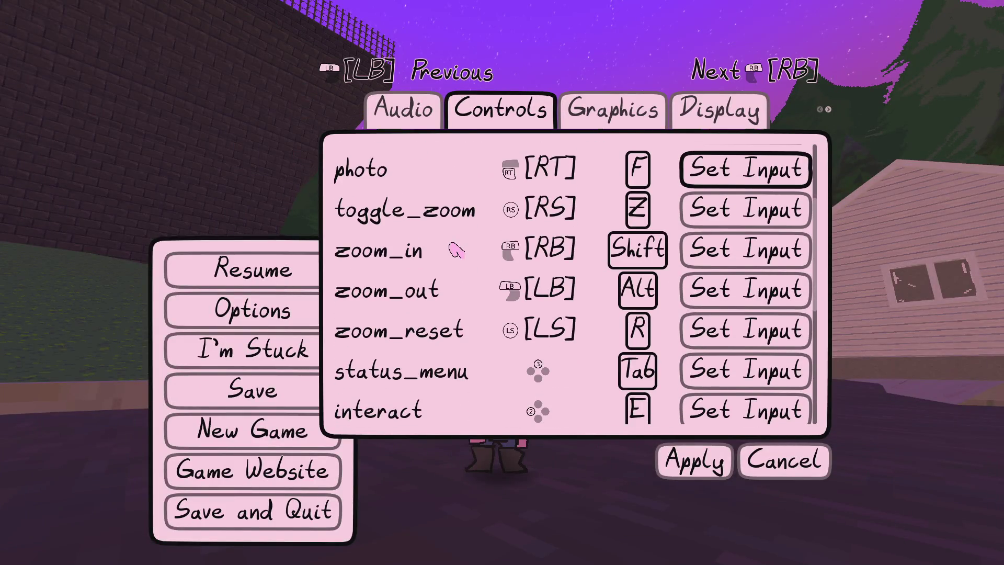
scroll(455, 249, up, 6)
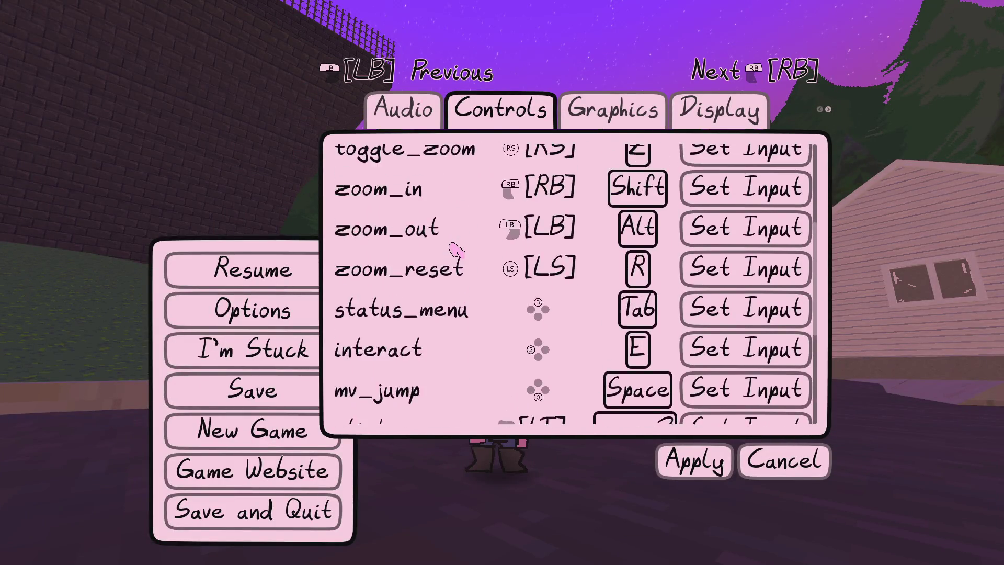
scroll(455, 250, down, 1)
scroll(455, 250, down, 6)
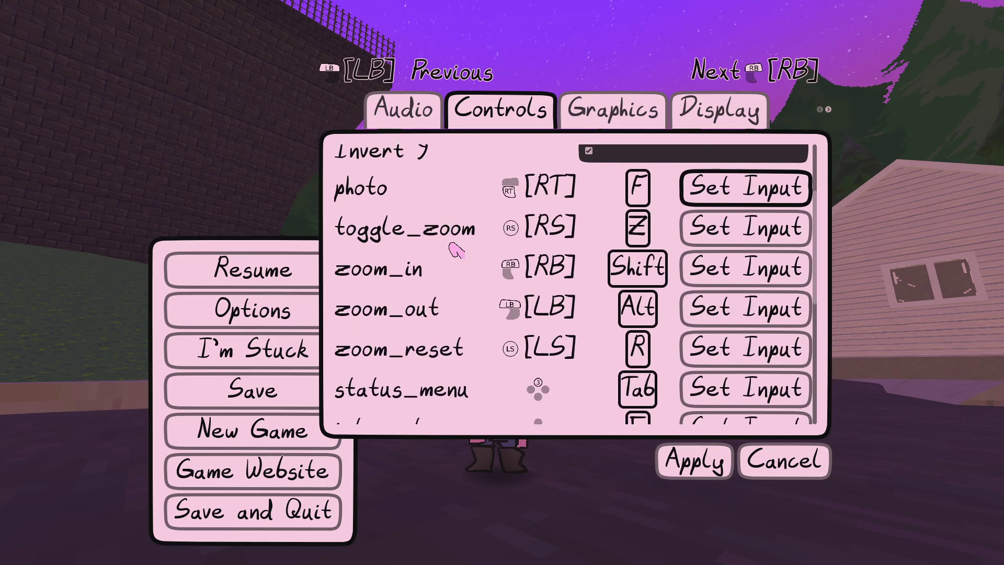
scroll(454, 250, down, 3)
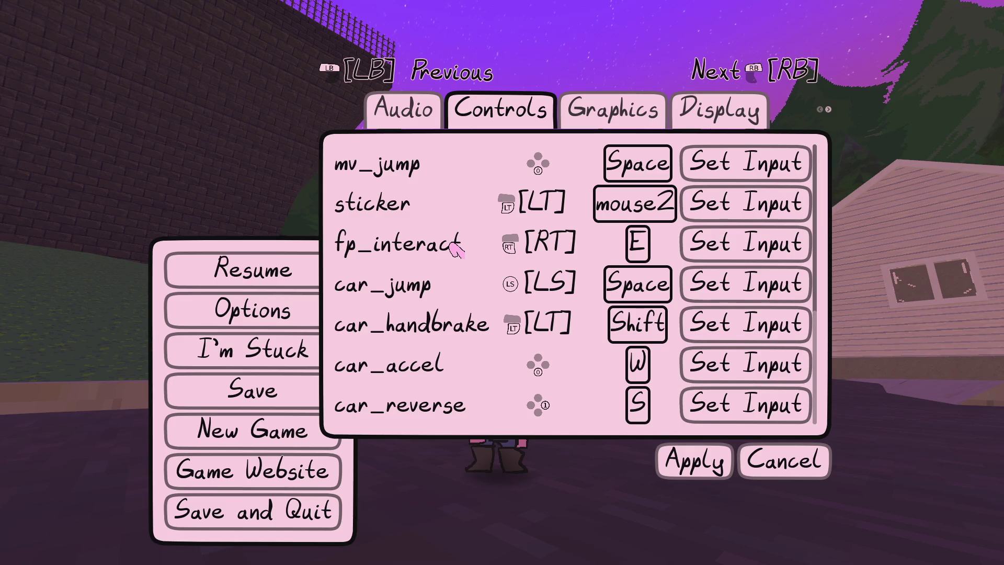
scroll(454, 250, up, 4)
scroll(455, 250, up, 1)
scroll(454, 250, down, 6)
scroll(455, 250, up, 2)
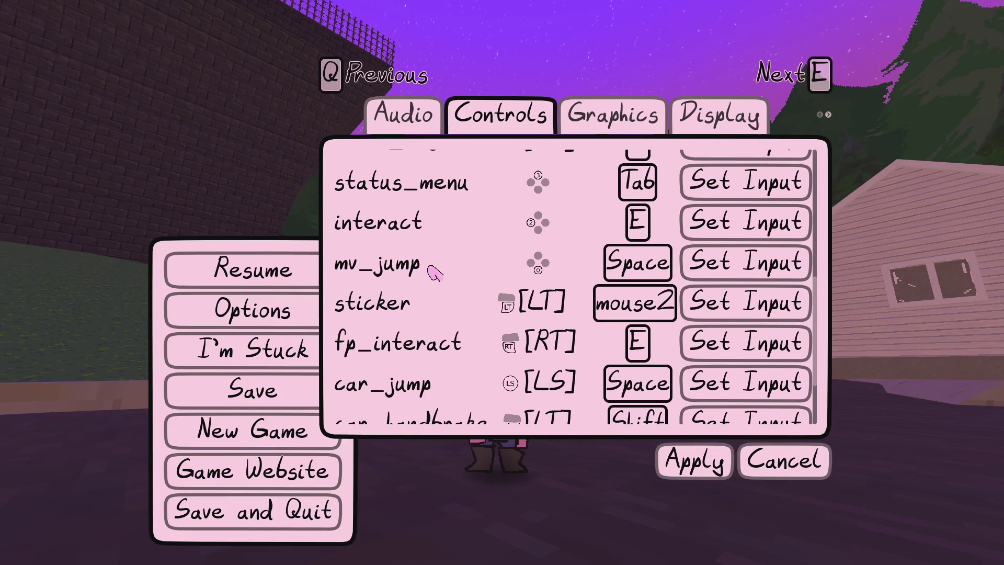
Step: Cycle the game's settings tabs with Q and E to Display and back to Controls
key(q)
key(e)
key(e)
key(q)
key(q)
key(q)
key(e)
key(e)
key(e)
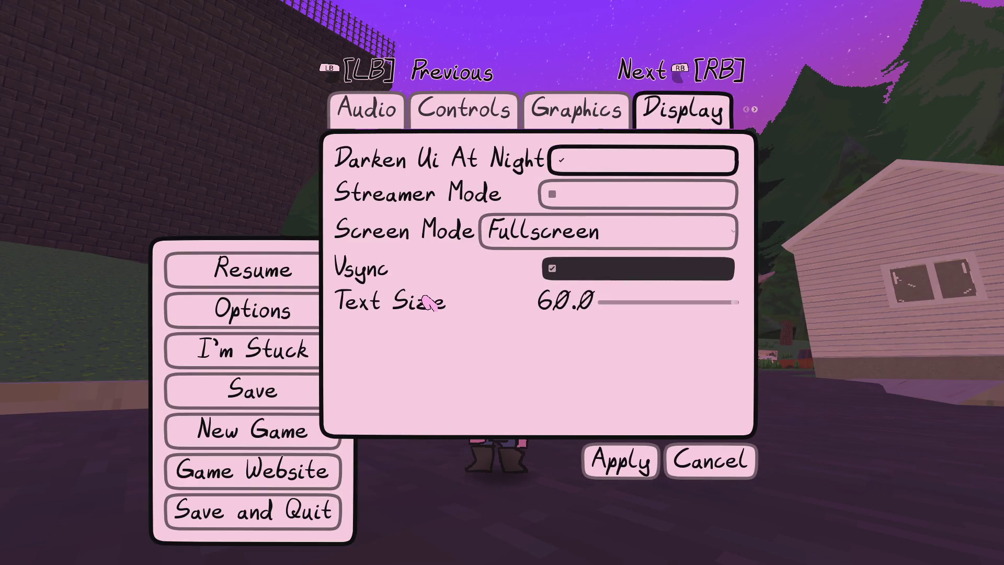
key(q)
key(q)
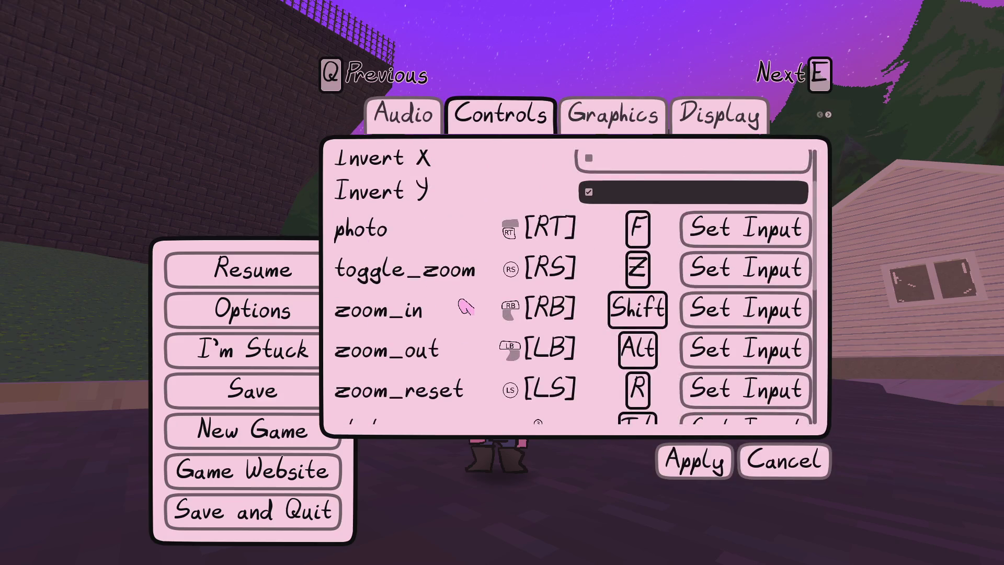
Step: Stop the game and clear the FileSystem search filter
key(alt+Tab)
double_click(113, 331)
key(BackSpace)
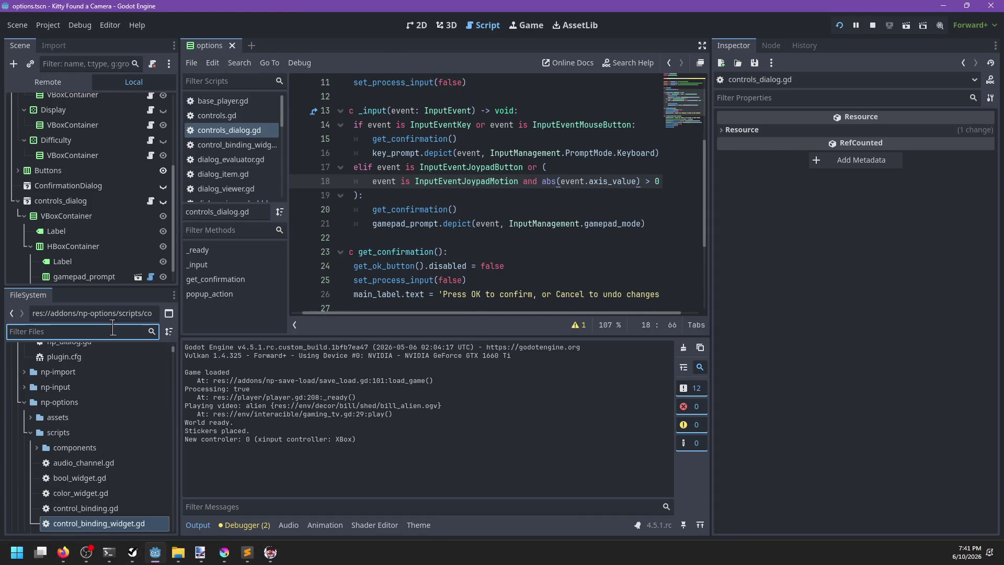
Step: Filter FileSystem for 'ui', open ui.tscn, and expand AspectRatioContainer2 down to the pause node
text(ui)
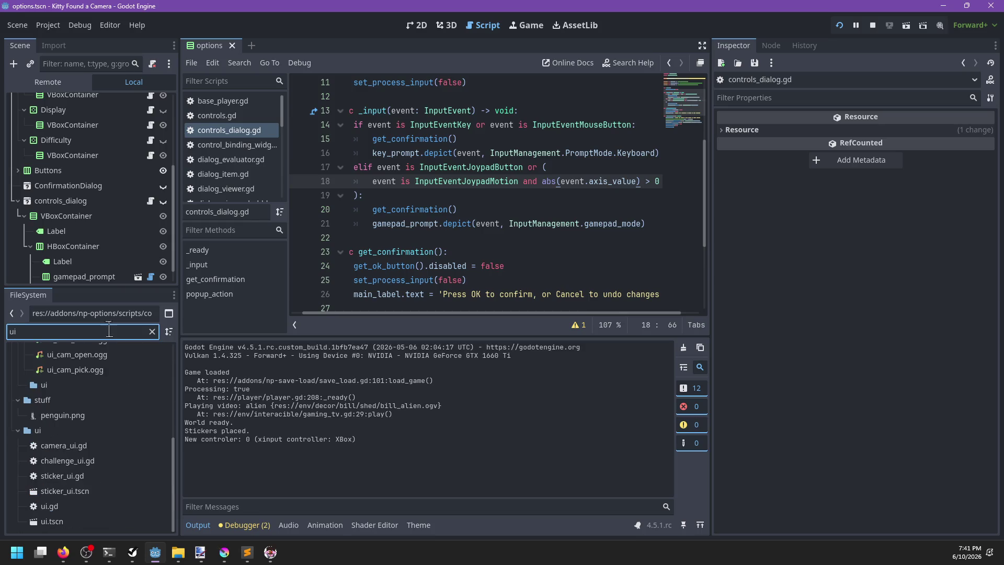
double_click(58, 521)
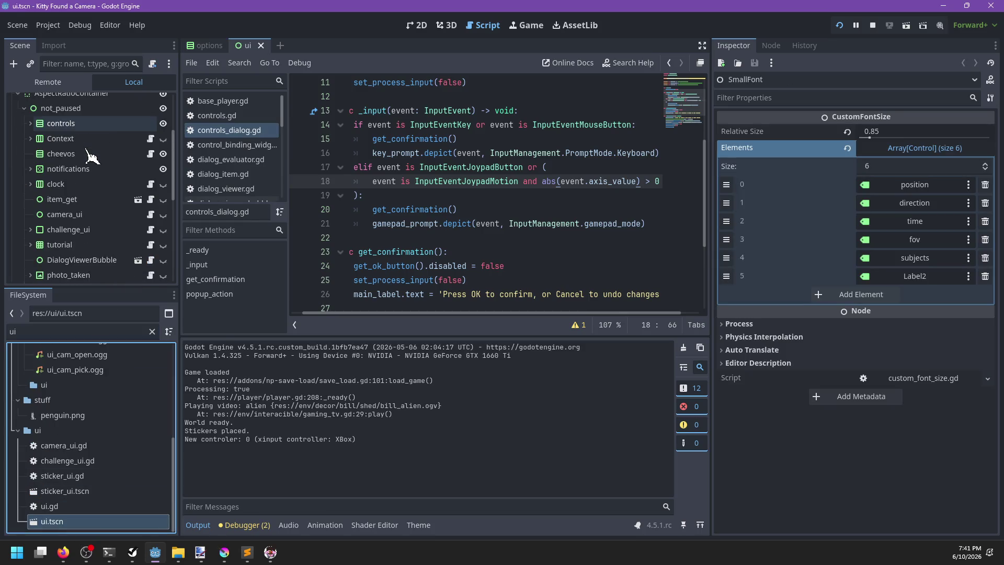
click(23, 154)
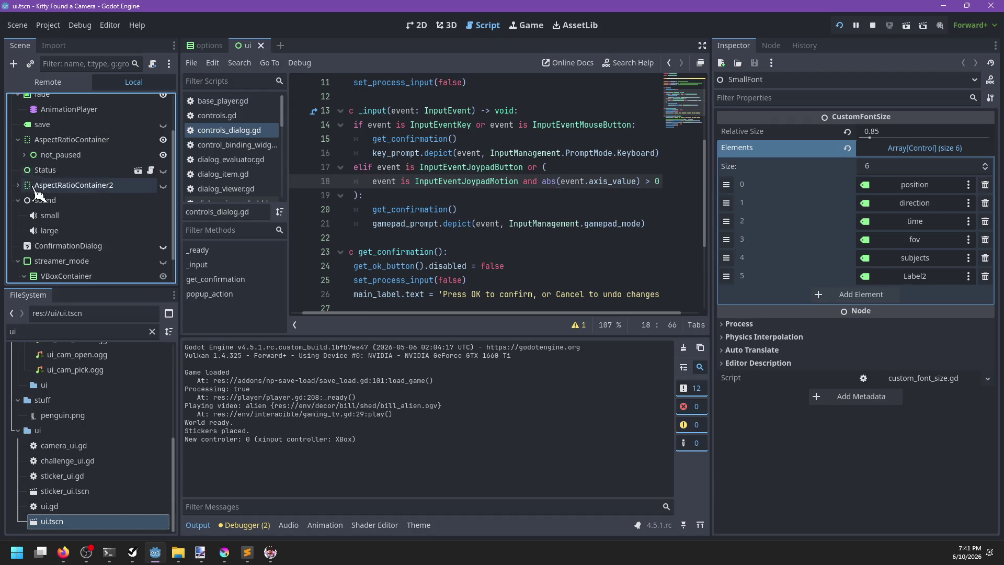
click(18, 185)
click(24, 200)
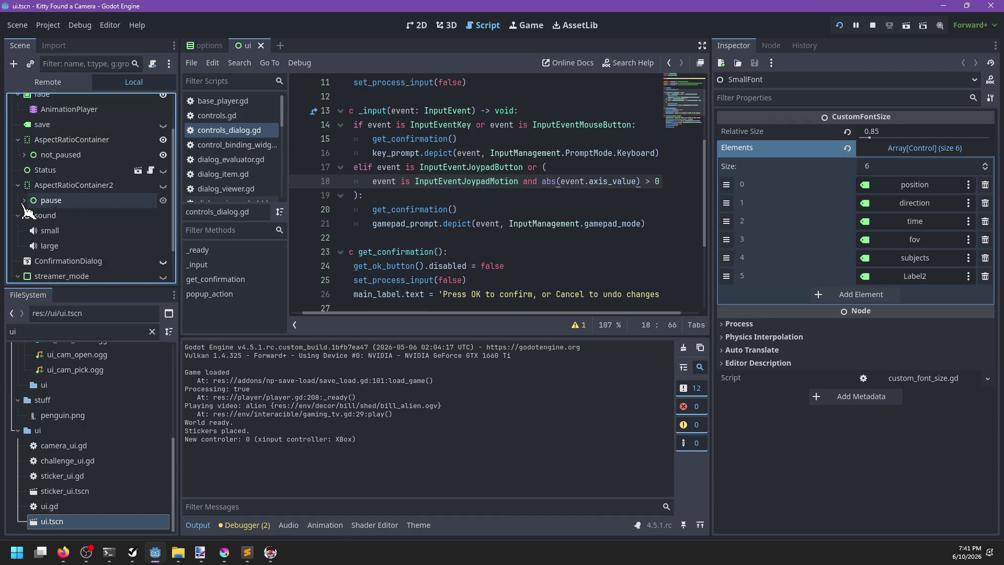
click(81, 204)
click(24, 200)
Step: Select the pause menu's Options node and show it in the 2D editor
scroll(112, 202, down, 5)
scroll(112, 203, up, 1)
scroll(66, 234, up, 3)
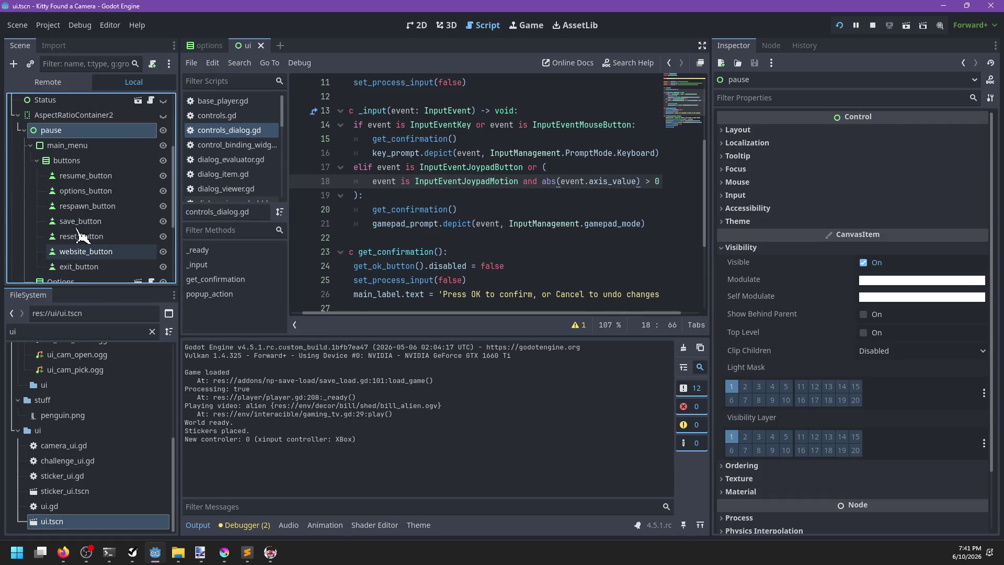
click(37, 161)
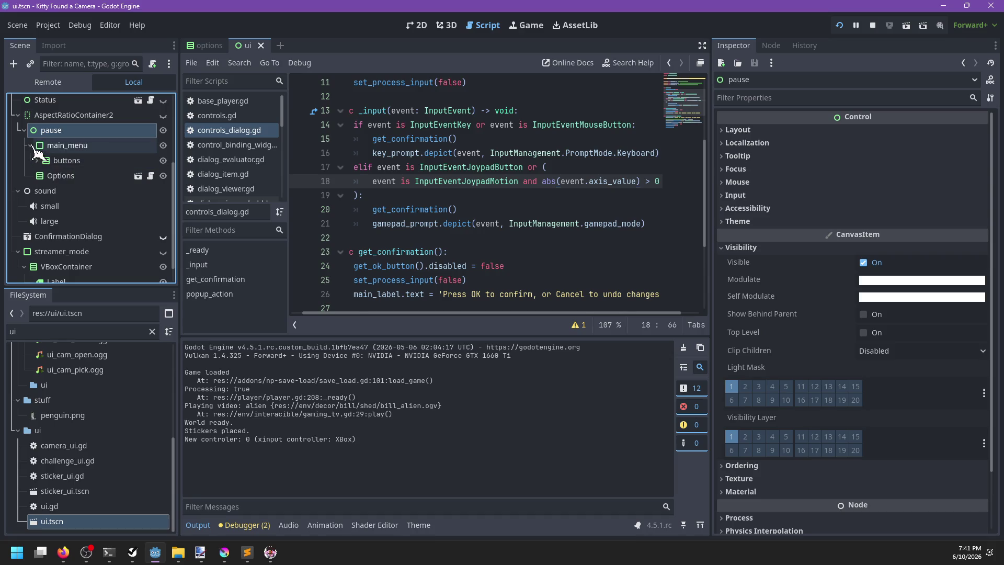
click(37, 160)
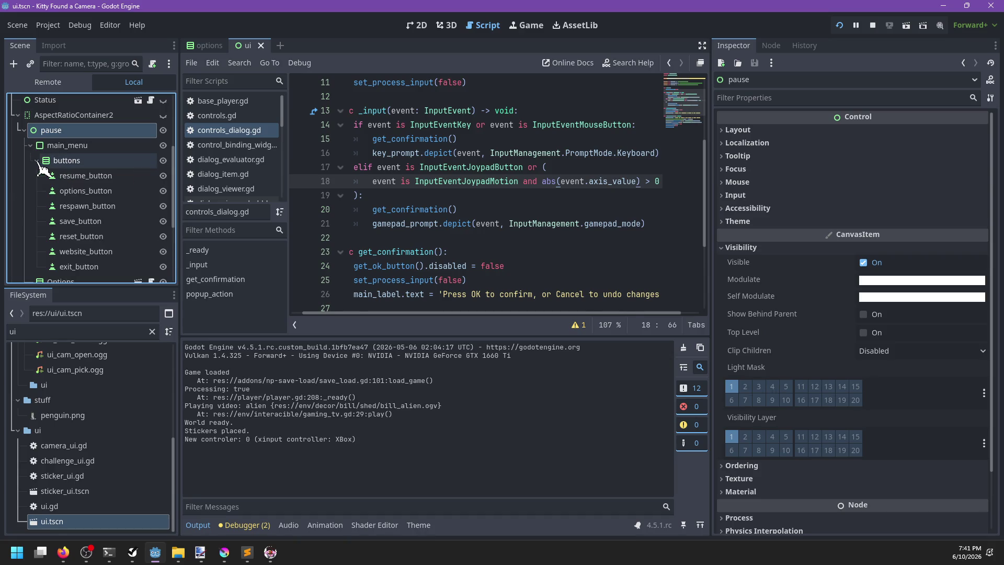
click(36, 161)
click(53, 178)
click(417, 25)
scroll(462, 125, down, 2)
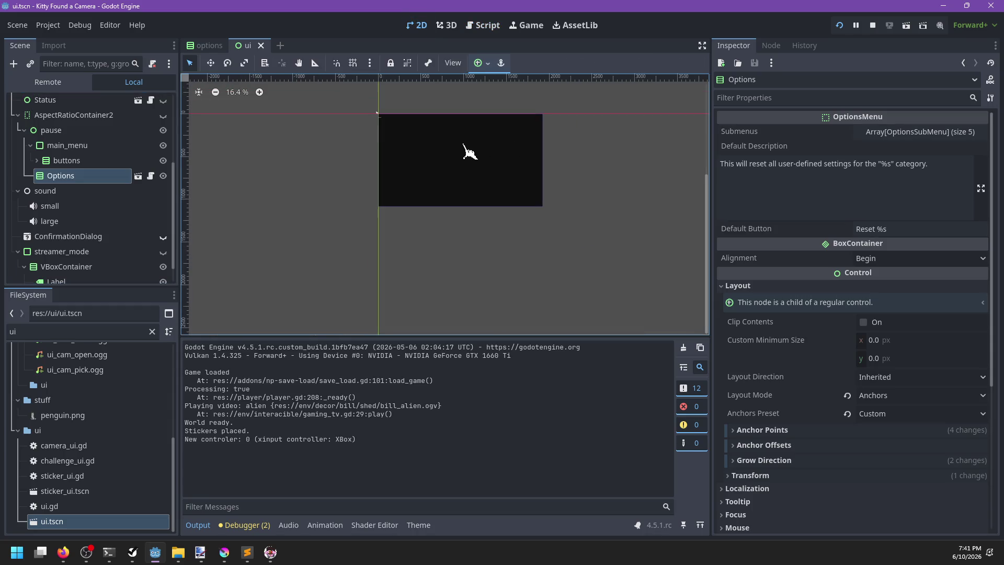
Step: Make the Options menu visible and expand its Anchor Points in the Inspector
scroll(316, 128, up, 1)
click(163, 176)
scroll(492, 199, up, 3)
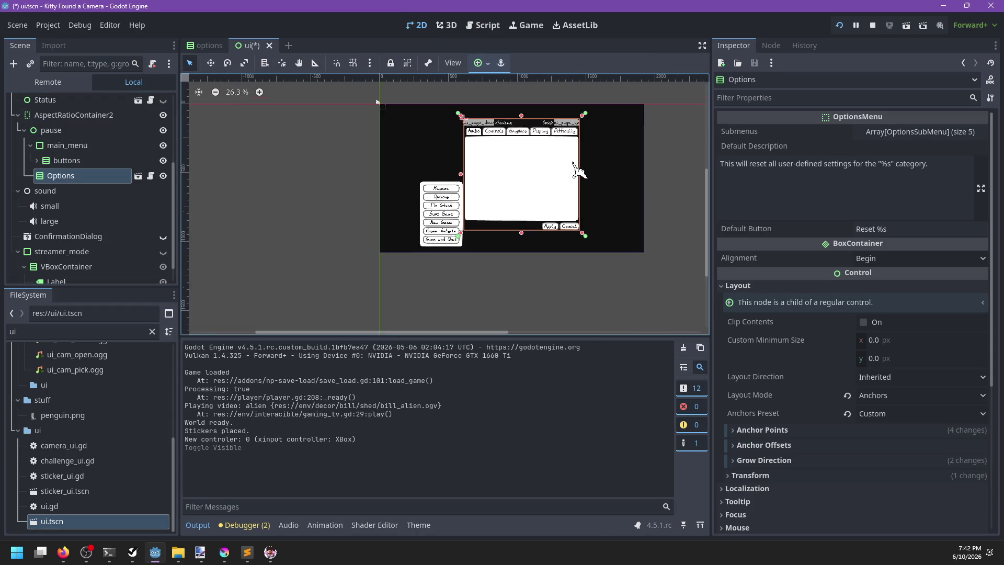
scroll(497, 206, up, 2)
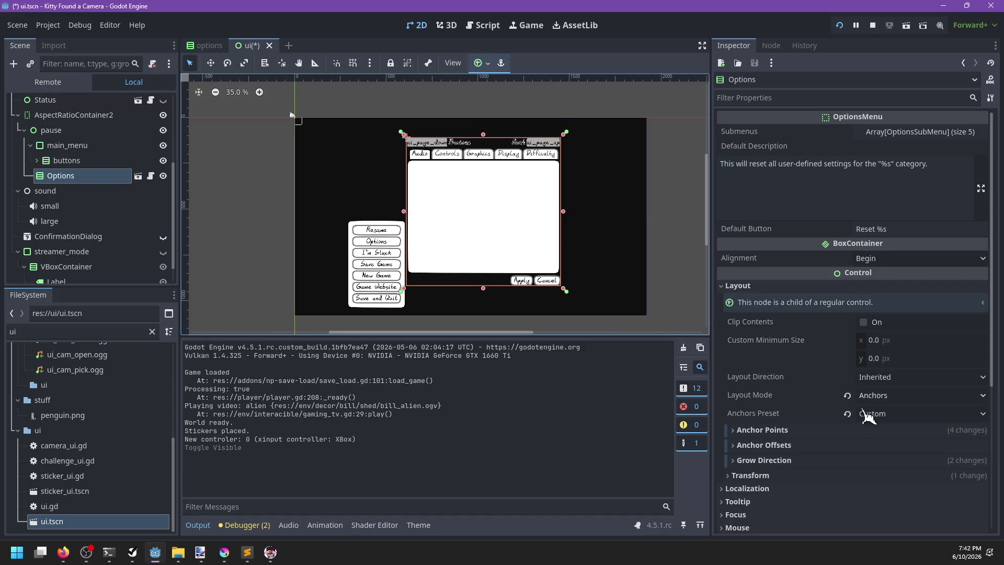
click(810, 431)
scroll(818, 421, down, 1)
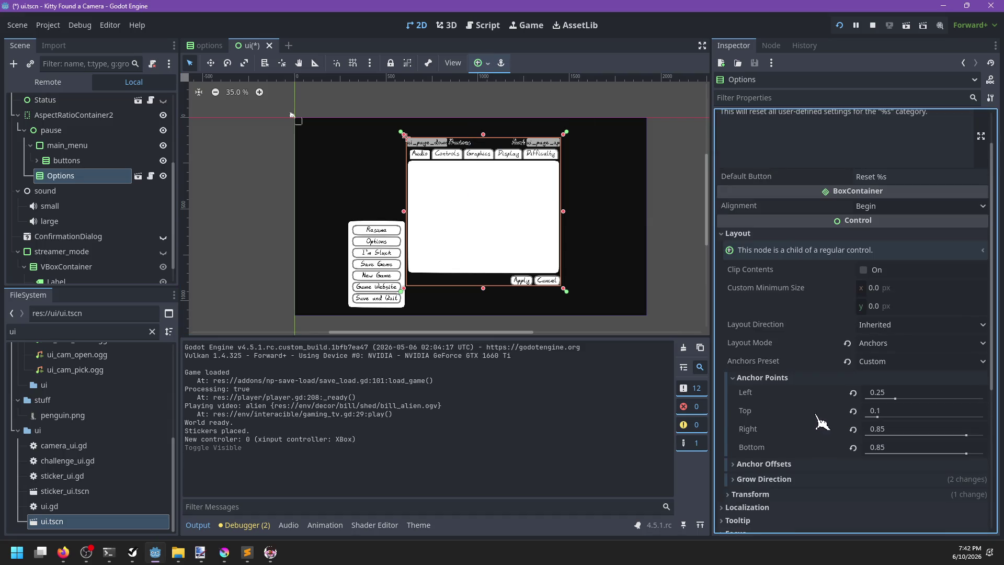
Step: Set Options anchors Left 0.1, Right 0.9, Bottom 0.9, then save and run the game
click(922, 392)
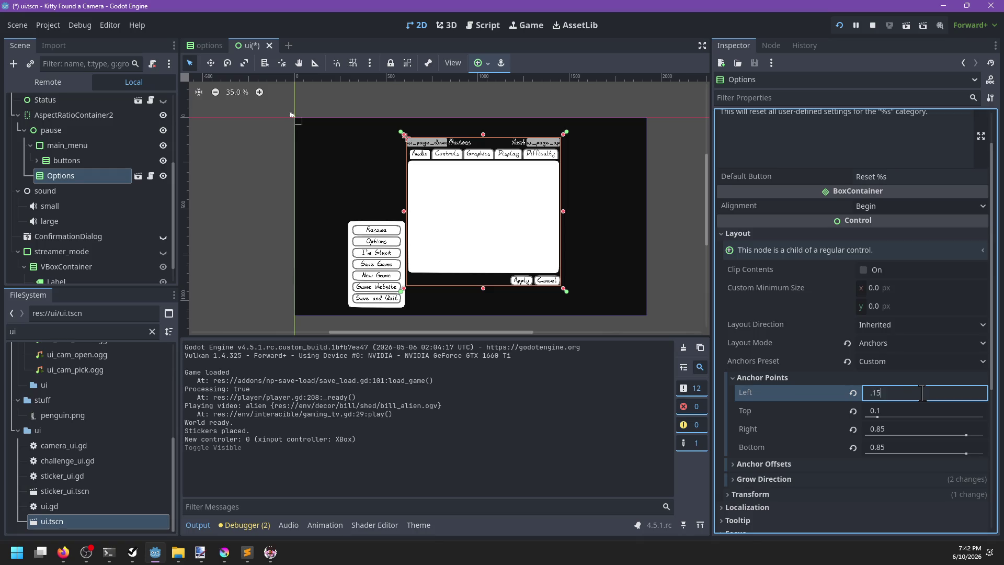
key(Return)
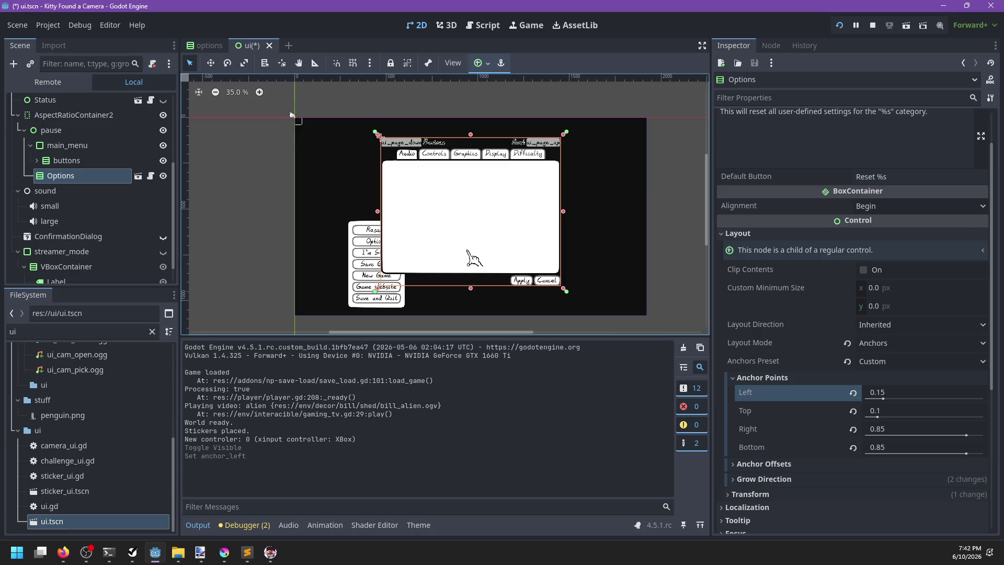
click(892, 392)
text(0.1)
key(Tab)
key(Tab)
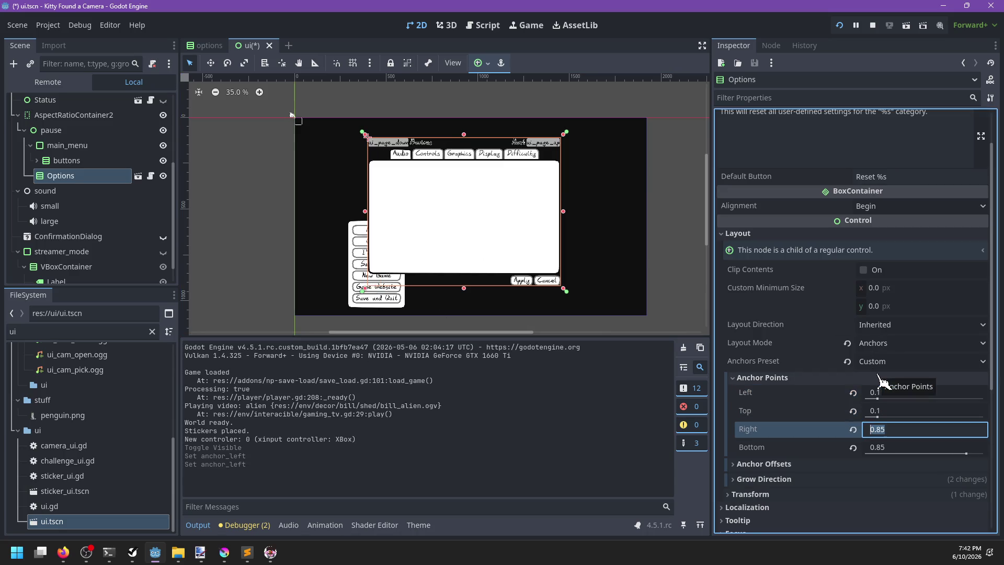
key(Tab)
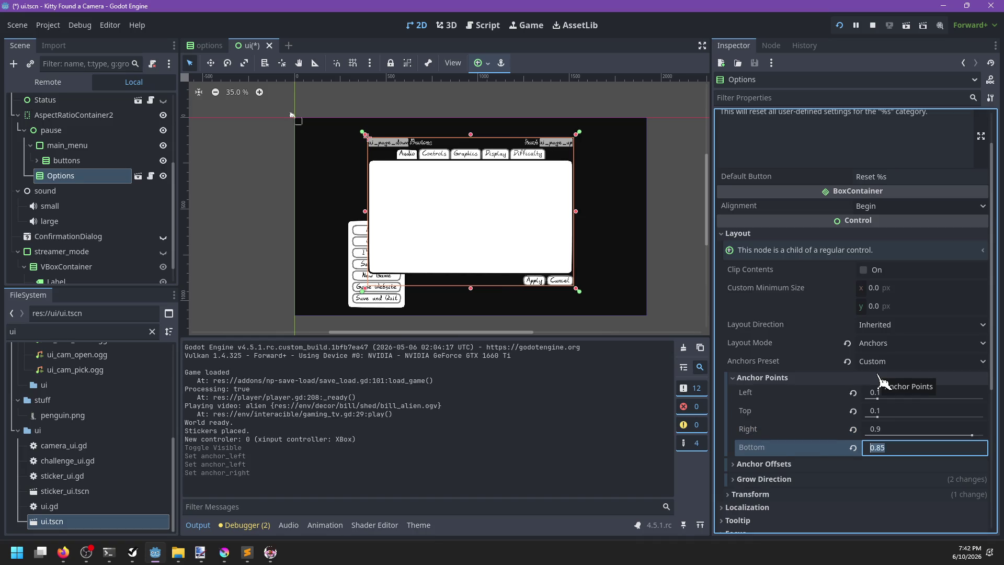
key(Return)
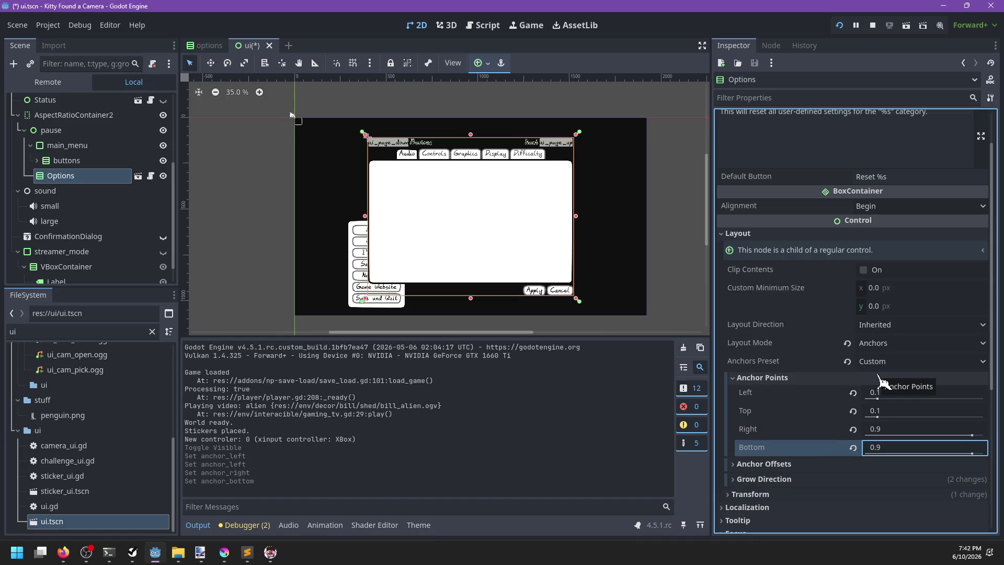
key(F5)
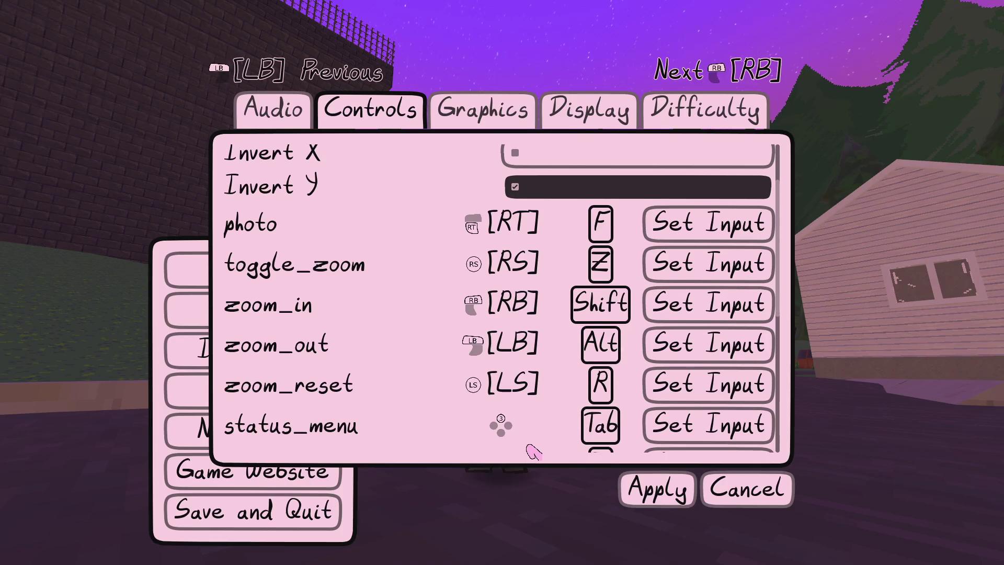
Step: Scroll the enlarged Controls list in the game, stop it, and reselect the Left anchor field
scroll(532, 451, down, 5)
scroll(532, 450, up, 10)
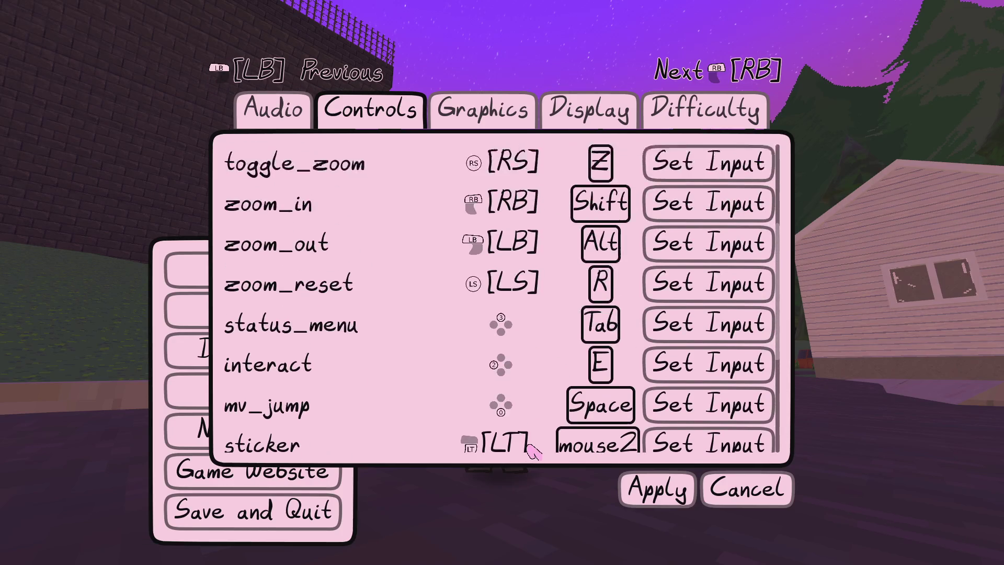
key(F8)
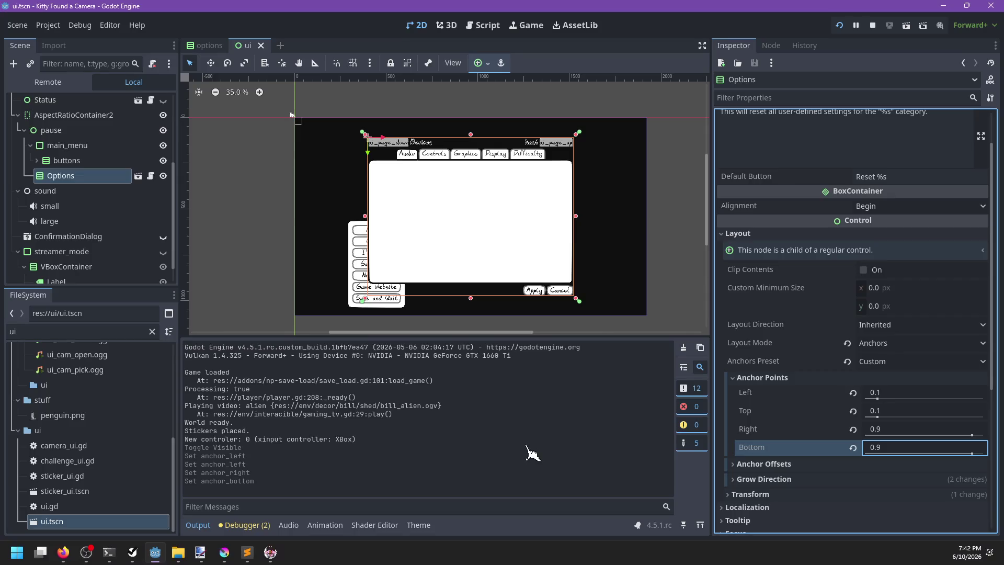
click(891, 391)
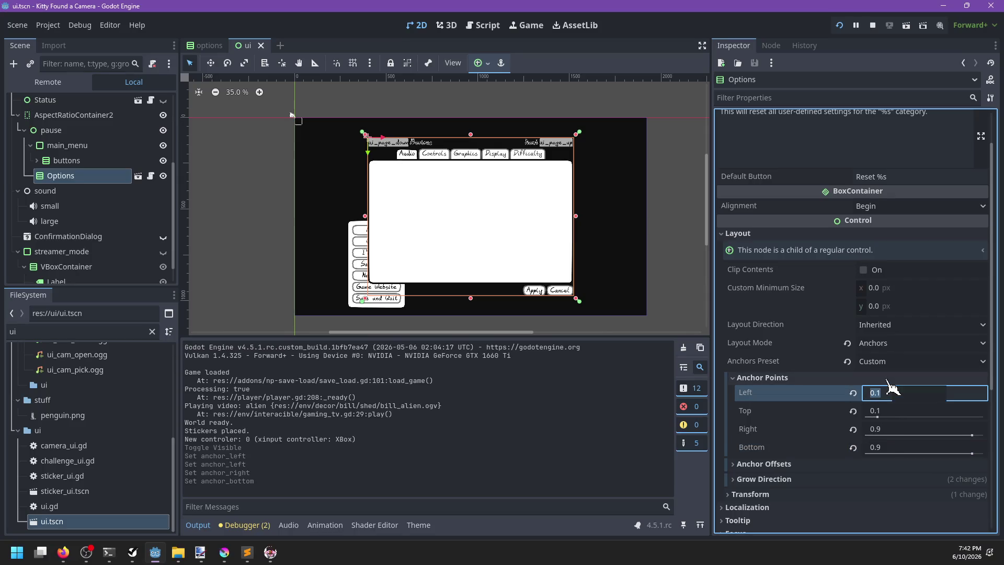
Step: Set the Options panel's Top anchor to 0.02 and launch the game to check the layout
key(Tab)
key(Tab)
key(Tab)
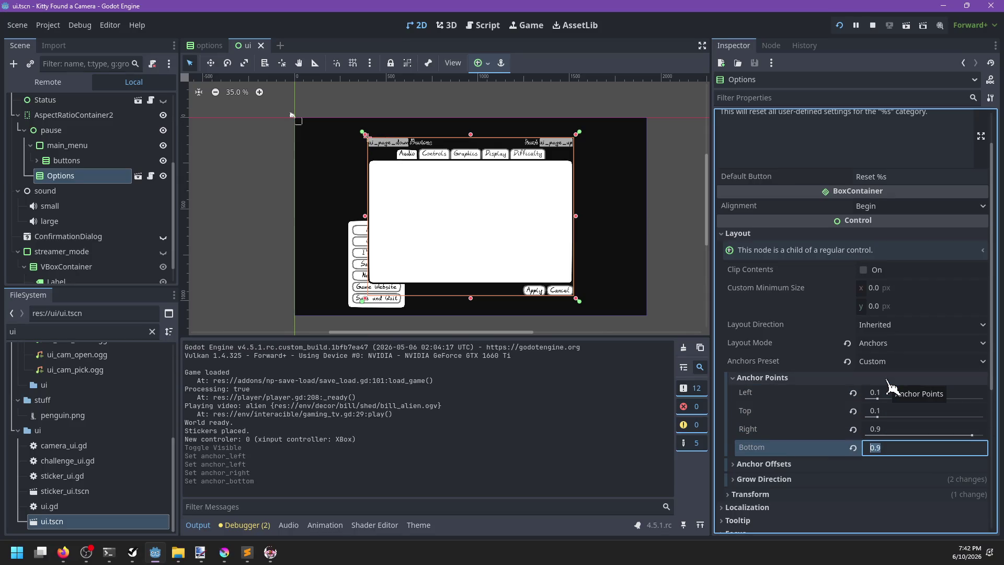
key(shift+Tab)
key(shift+Tab)
key(Return)
key(F5)
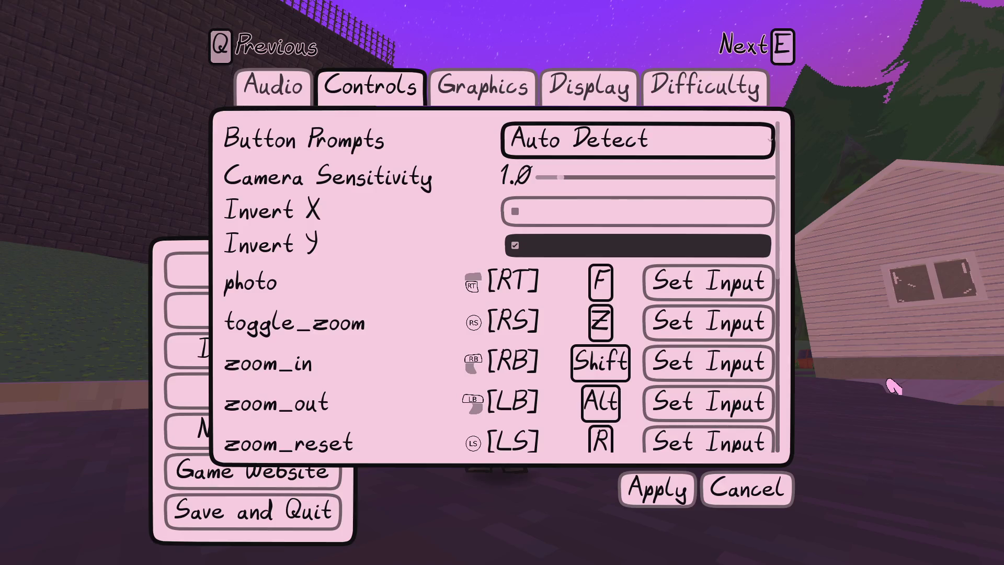
key(alt+F4)
click(923, 410)
text(0.05)
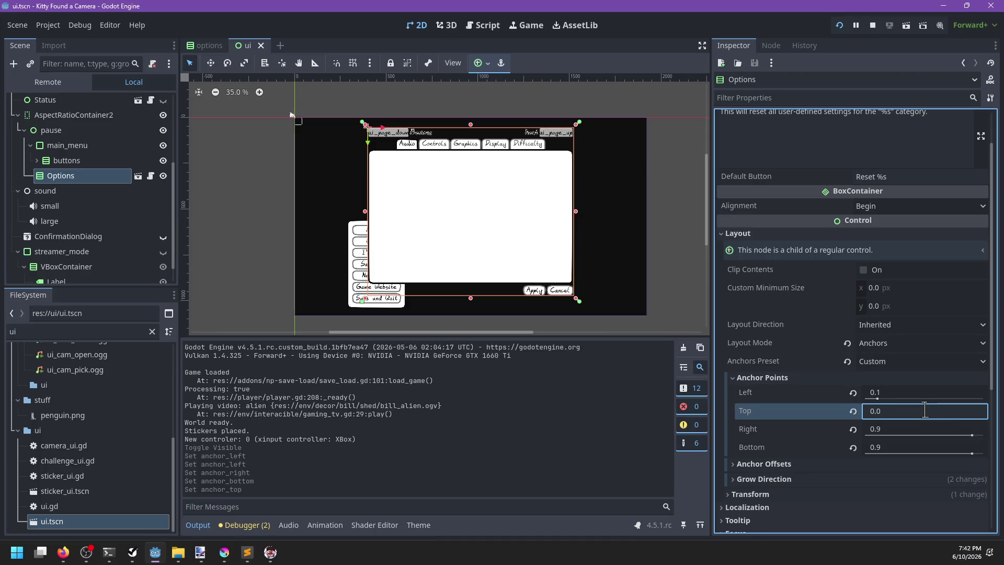
key(Return)
key(F5)
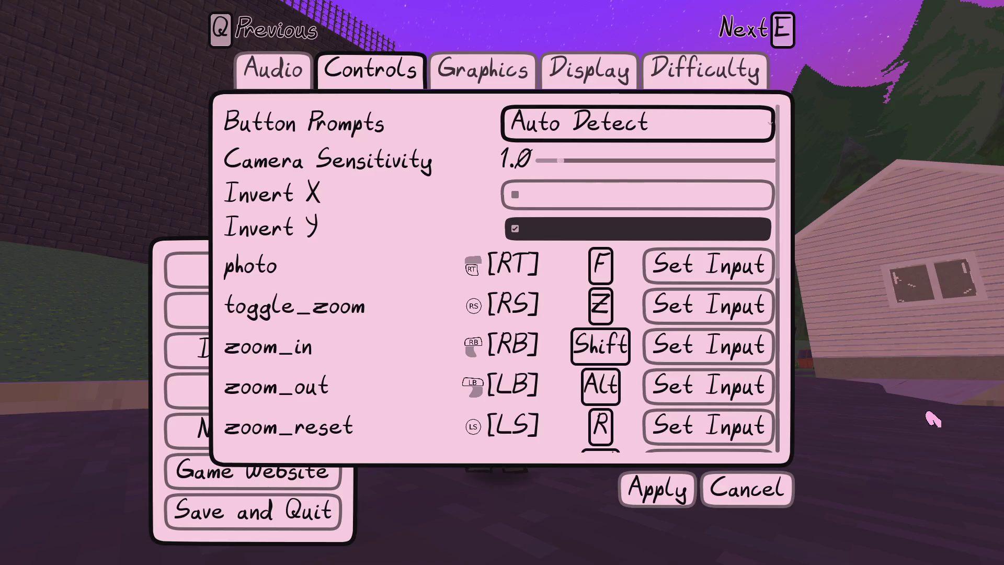
Step: Browse the game's Controls and Audio settings pages and try the camera sensitivity slider
key(Down)
key(Down)
key(Down)
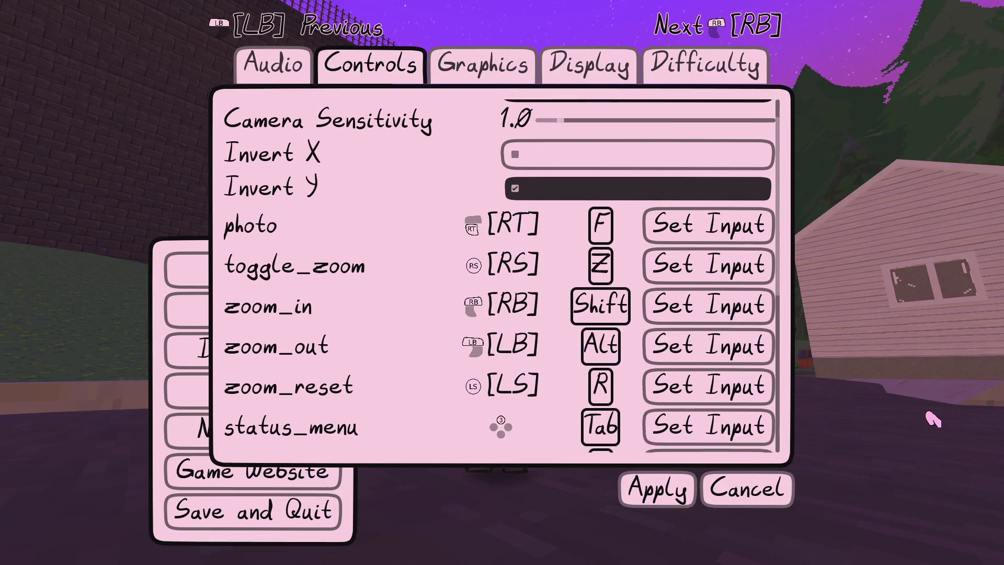
key(Up)
key(Up)
key(Up)
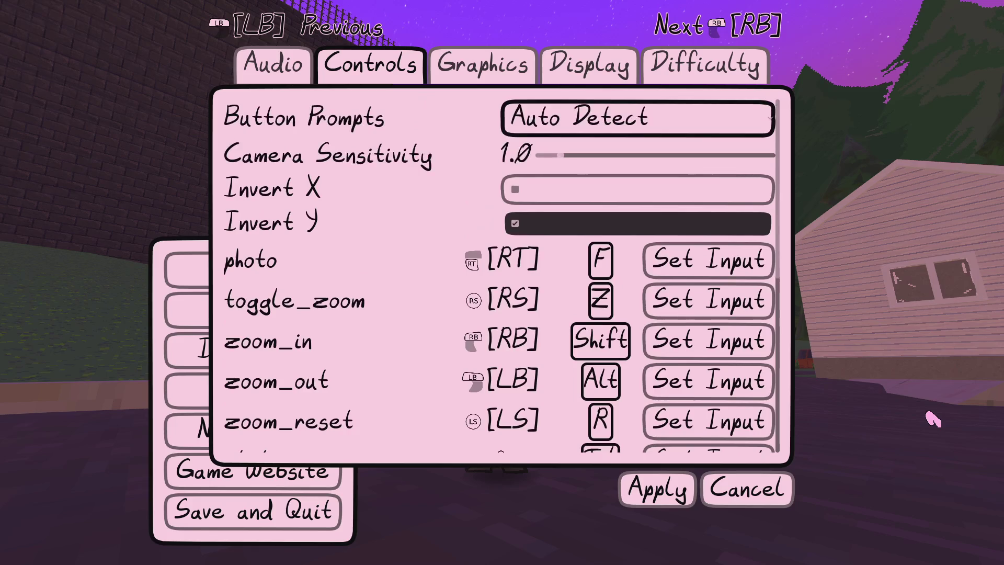
key(q)
key(q)
key(e)
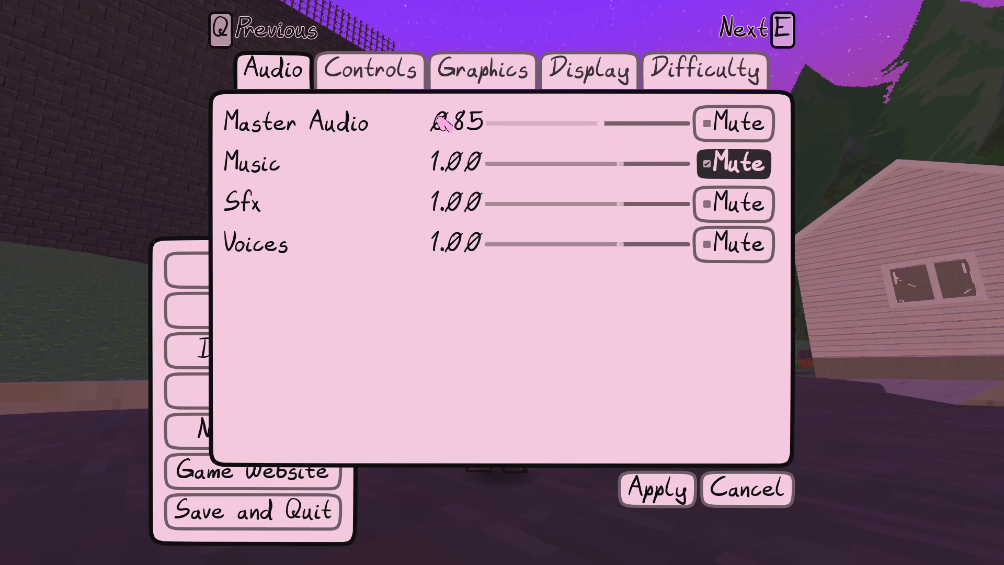
key(alt+Tab)
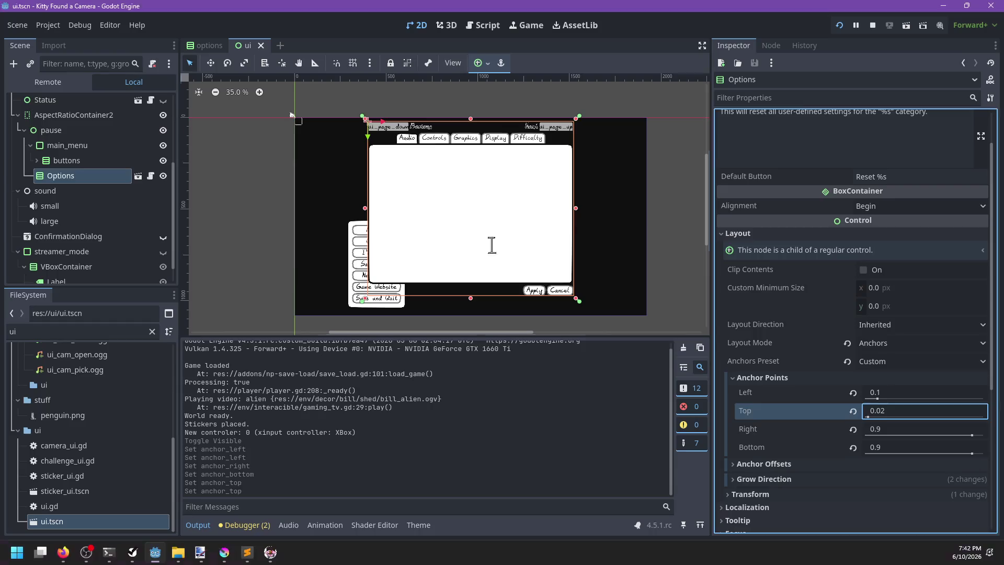
key(alt+Tab)
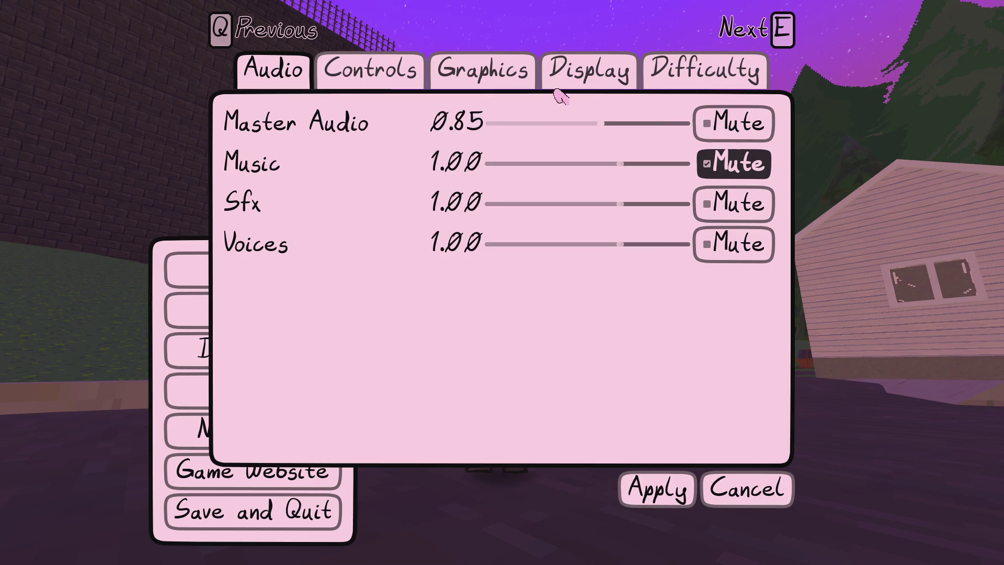
click(358, 69)
mouse_move(563, 163)
mouse_down()
mouse_move(607, 162)
mouse_move(500, 167)
mouse_move(525, 169)
mouse_up()
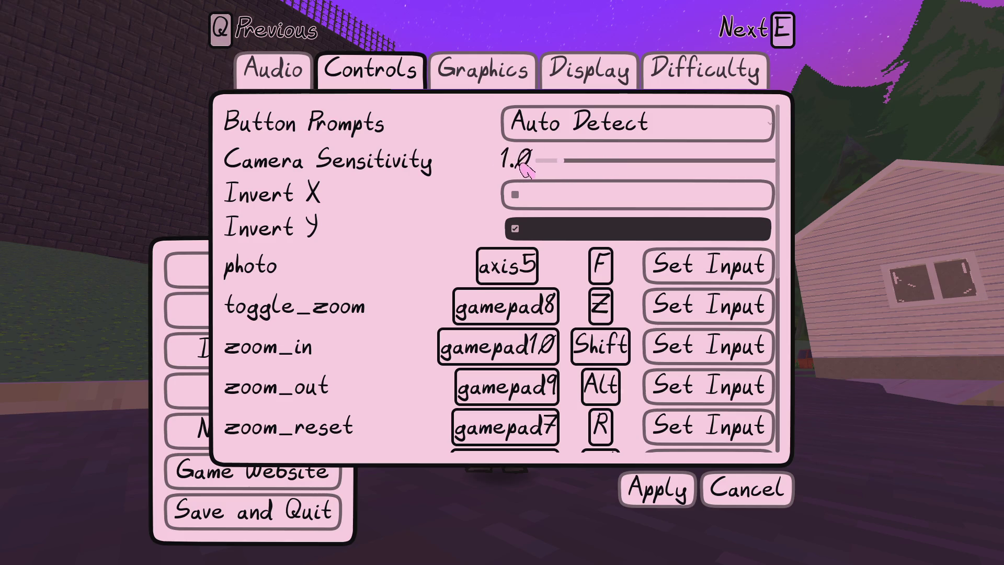
key(alt+Tab)
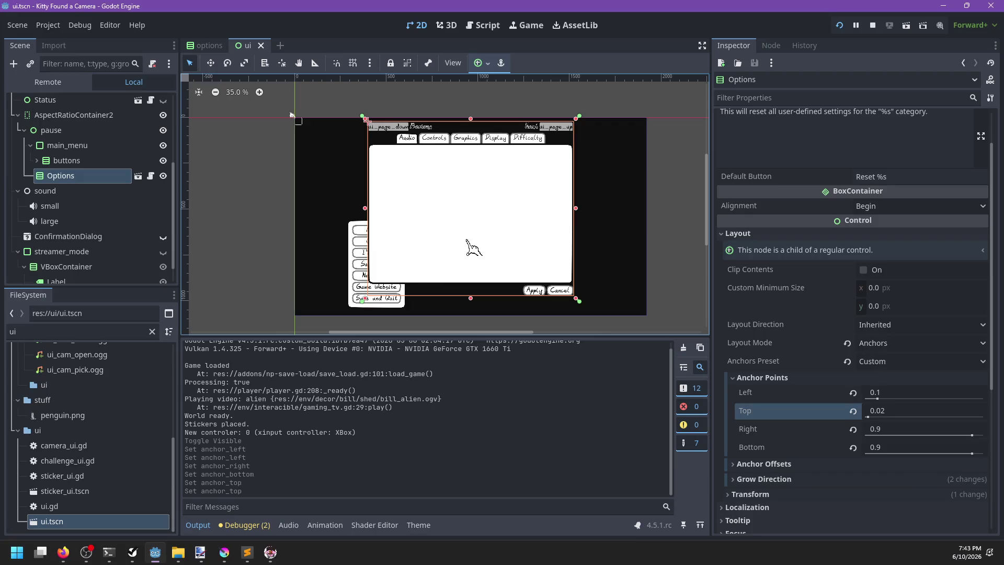
Step: Filter the project files for 'widget' and open range_widget.tscn
click(98, 327)
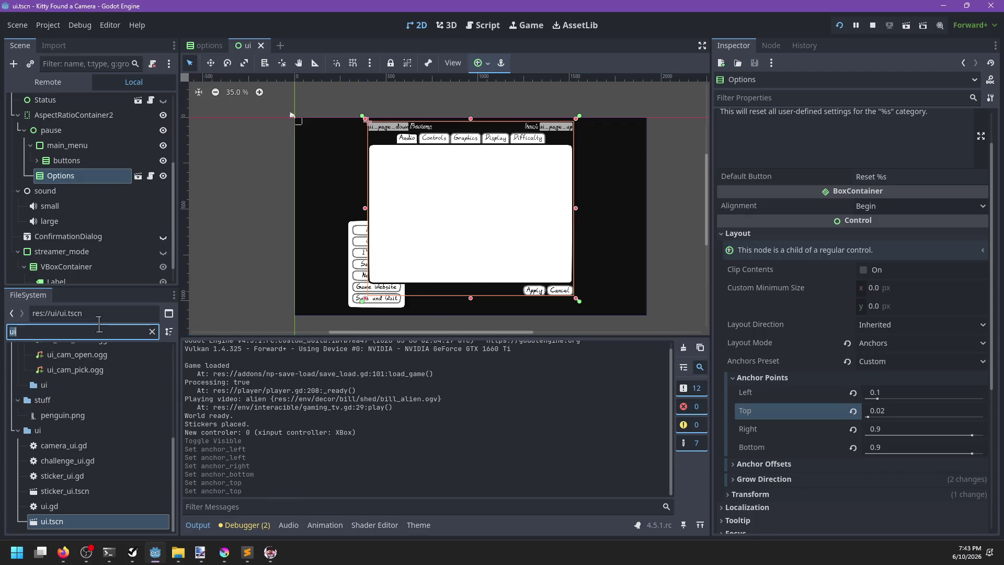
text(widget)
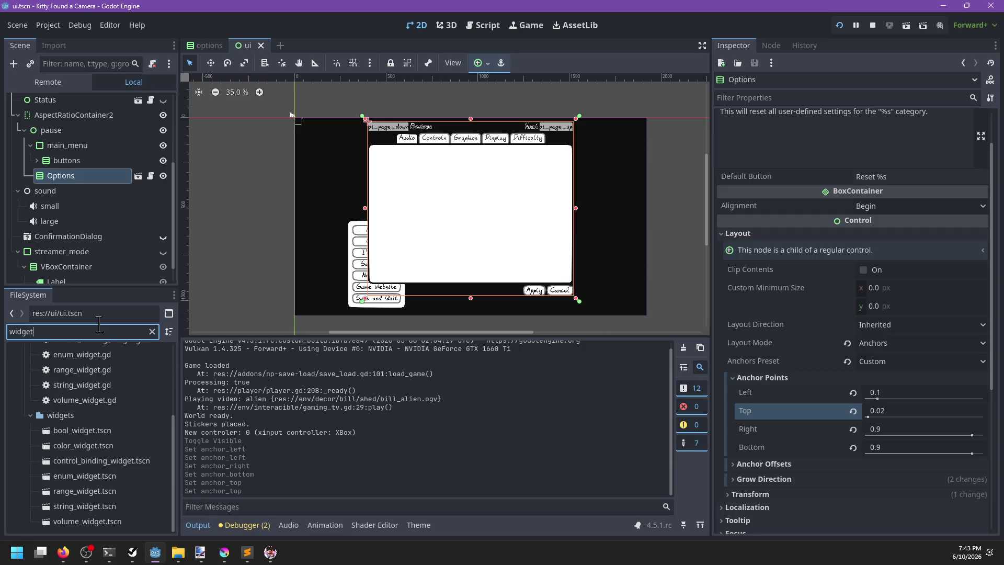
scroll(126, 489, down, 5)
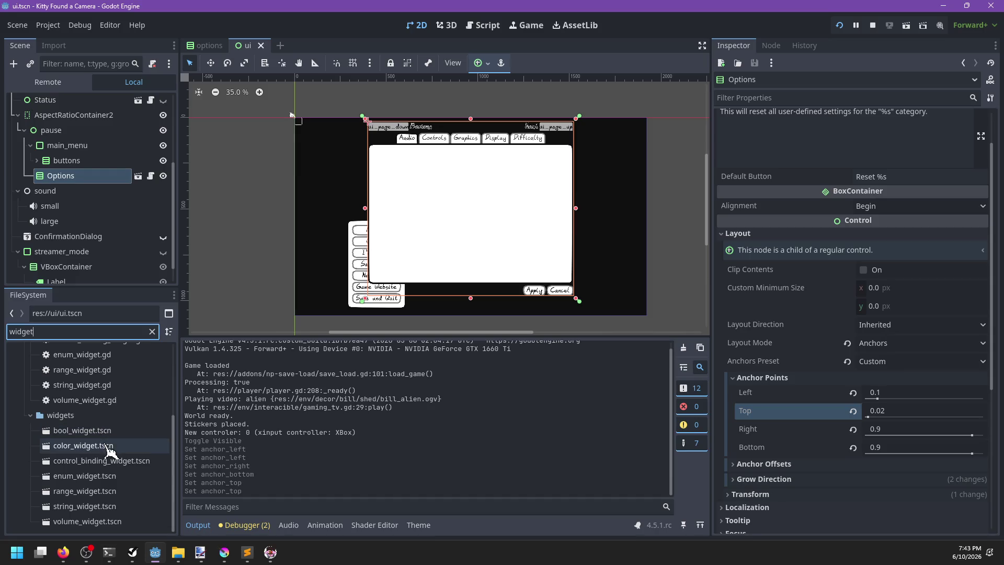
click(86, 492)
double_click(86, 492)
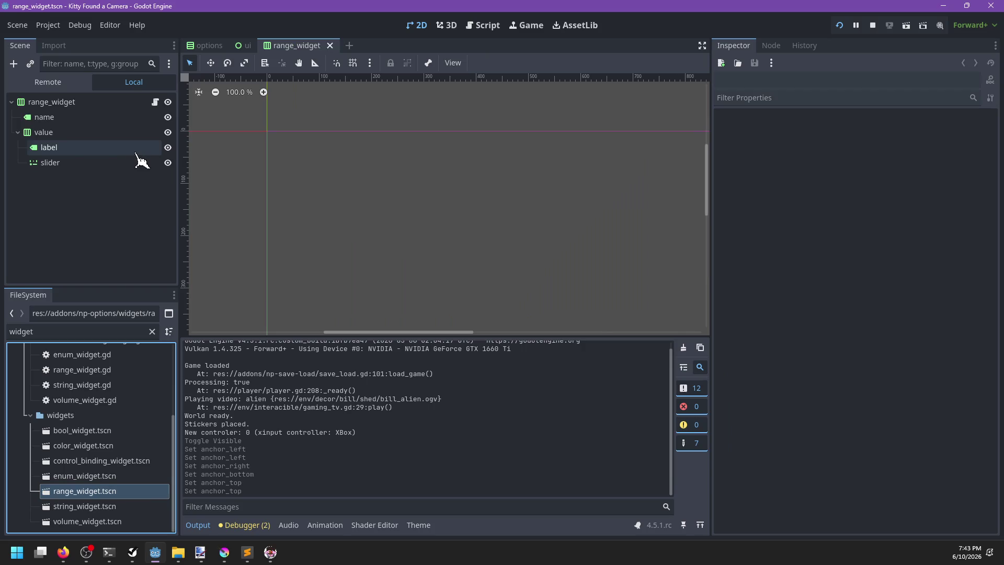
Step: Change the value node's type to VBoxContainer and set its alignment to Center
click(79, 133)
scroll(396, 183, right, 5)
scroll(329, 220, down, 1)
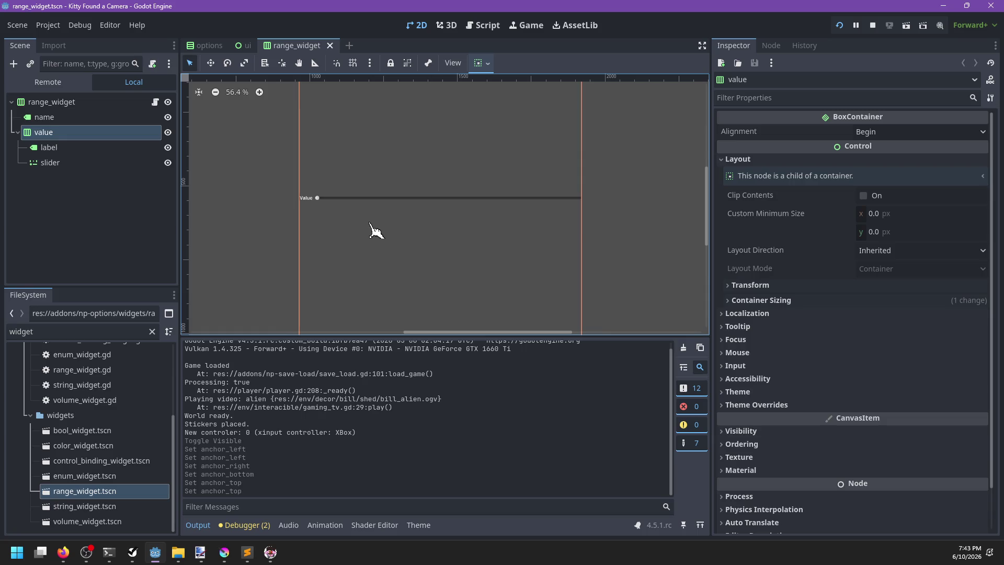
key(ctrl+a)
text(VBox)
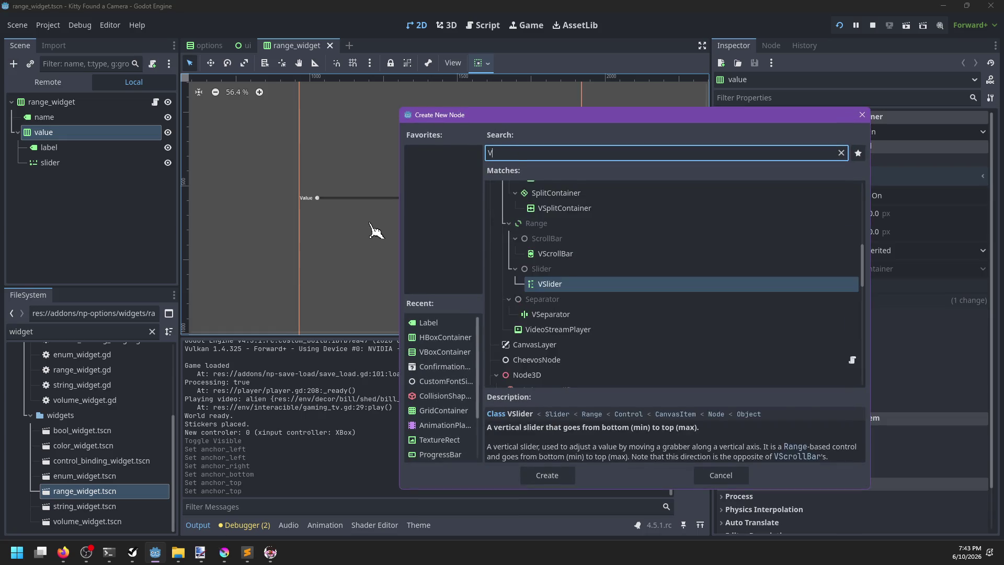
key(Return)
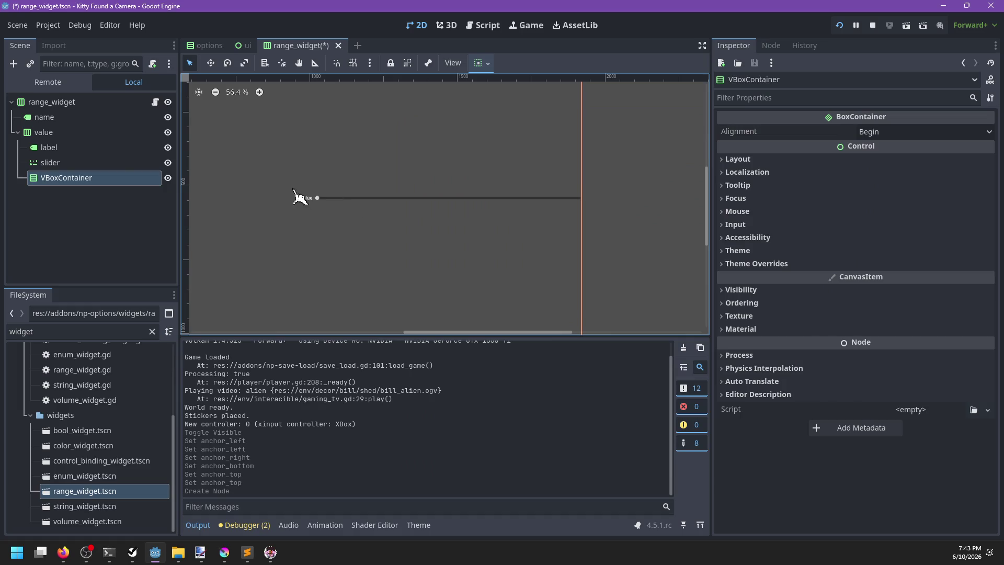
key(ctrl+z)
click(79, 134)
right_click(77, 135)
click(149, 292)
key(Return)
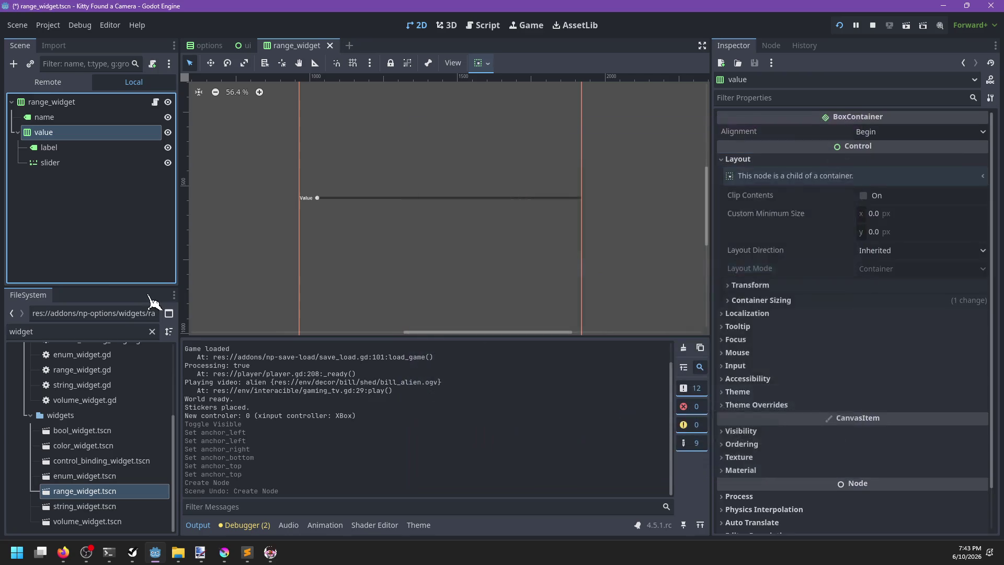
click(869, 132)
click(834, 164)
scroll(512, 208, down, 2)
Step: Save and run the game, flip through the settings pages, then quit back to the editor
key(F5)
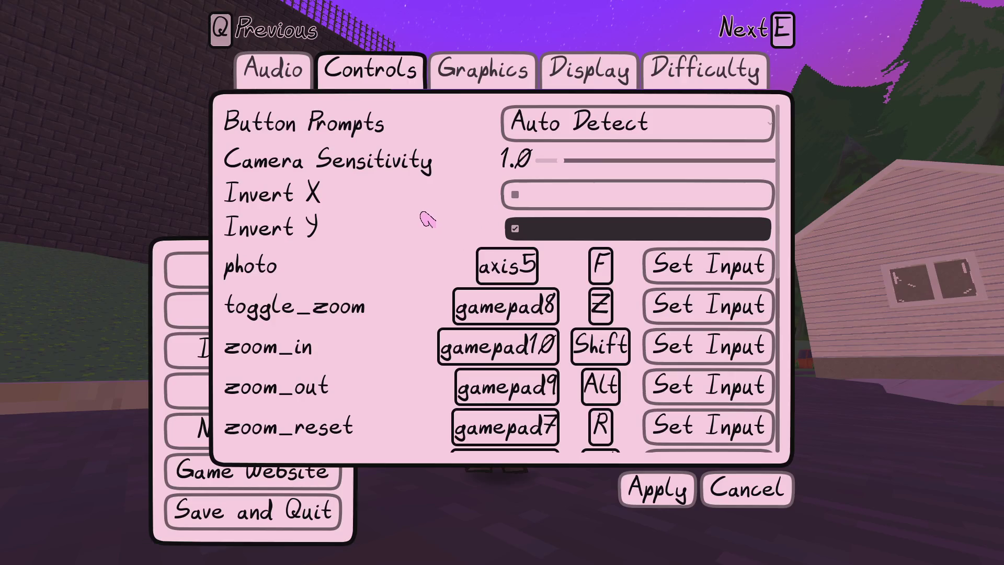
key(e)
key(q)
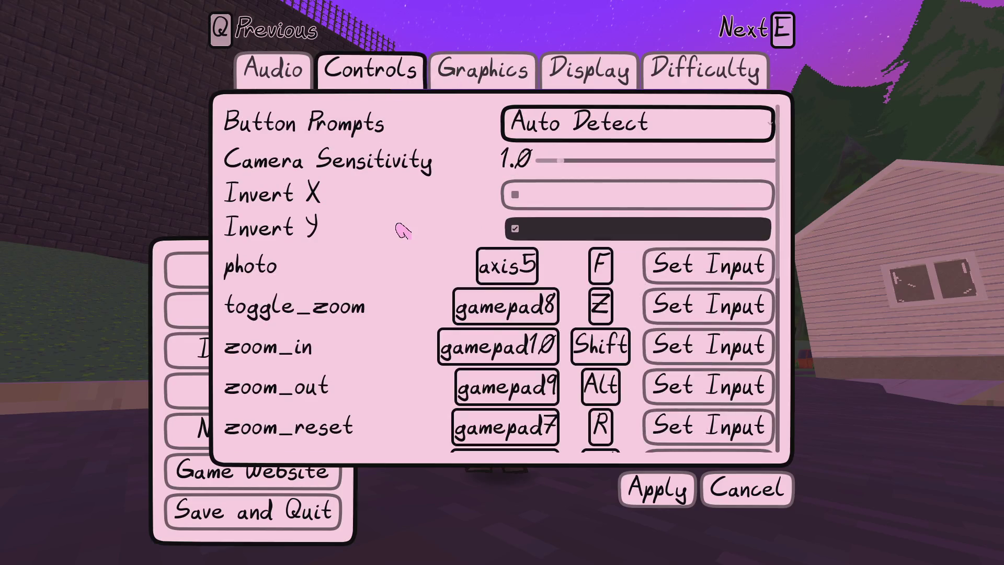
click(729, 502)
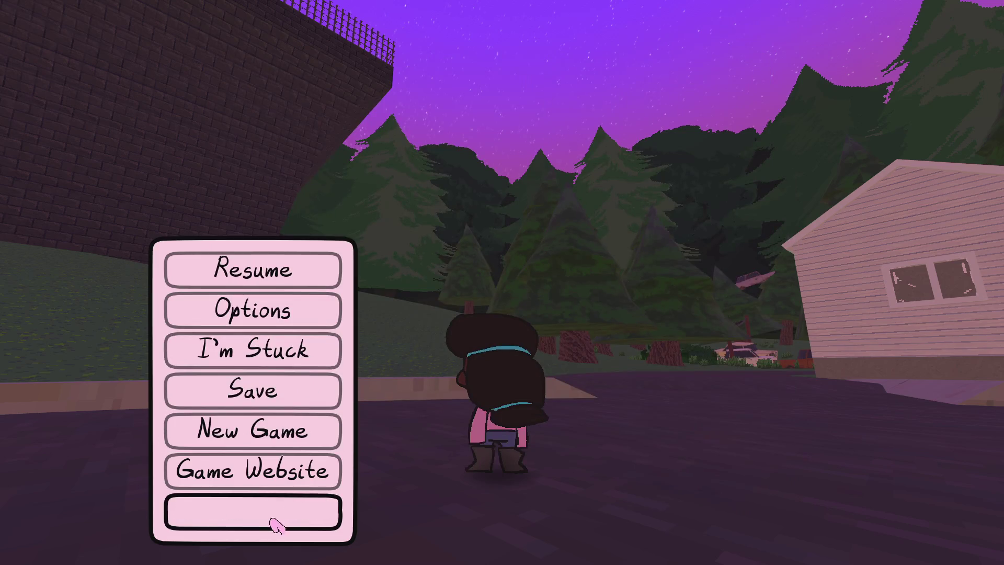
click(273, 523)
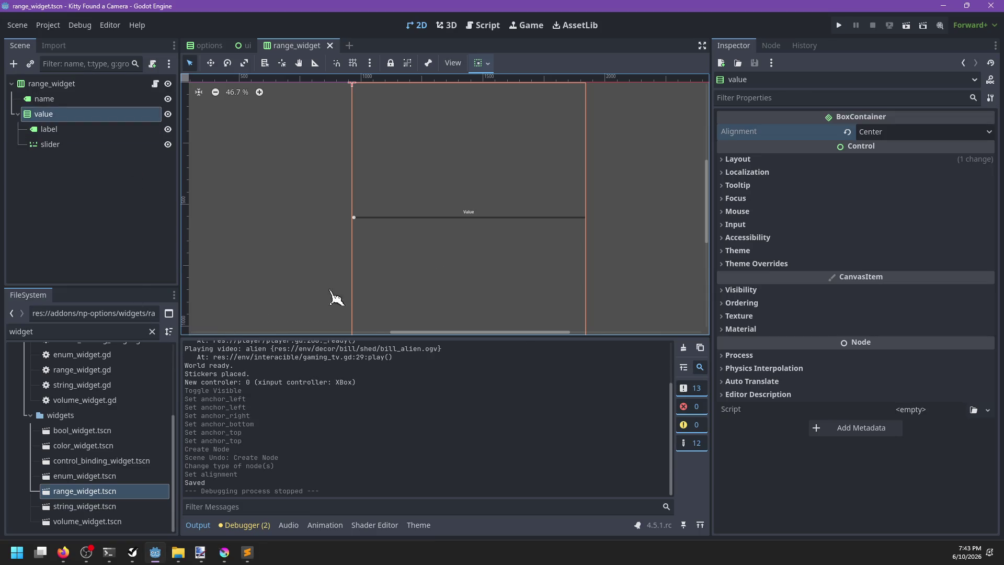
Step: Open volume_widget.tscn and add a VBoxContainer under its root node
double_click(75, 332)
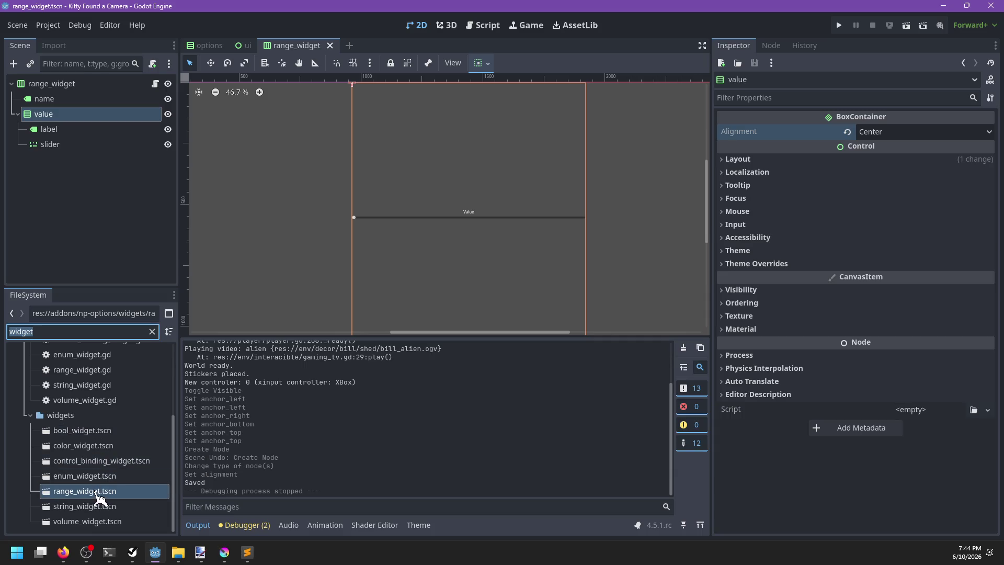
double_click(92, 520)
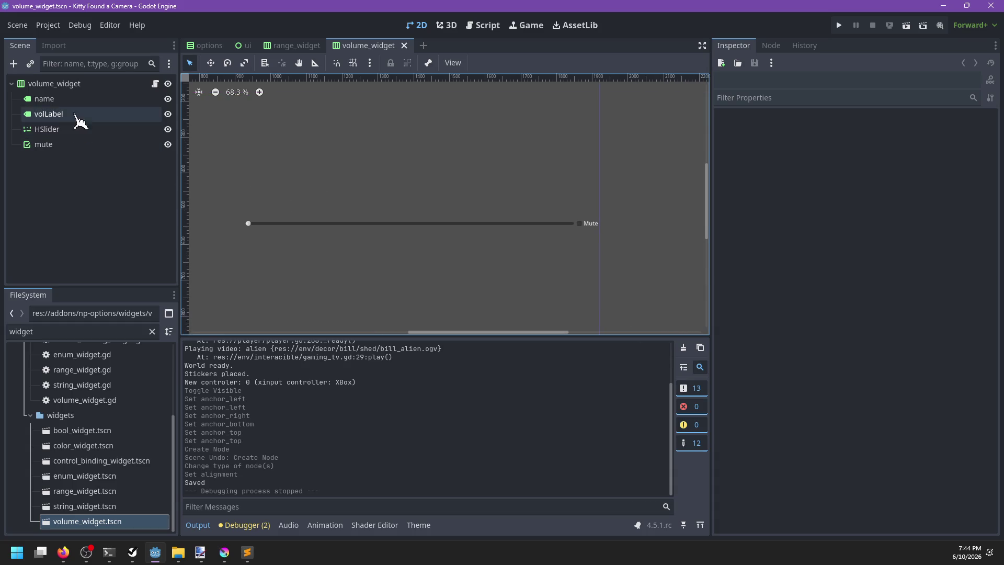
click(61, 86)
key(ctrl+a)
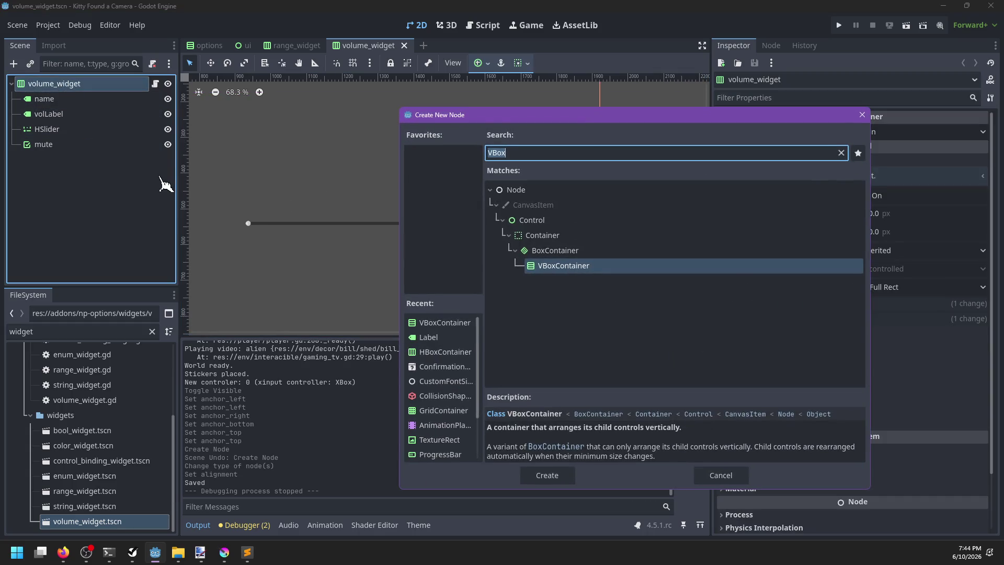
key(Return)
Step: Move volLabel and HSlider into the VBoxContainer, place mute below it, and open volume_widget.gd
click(61, 144)
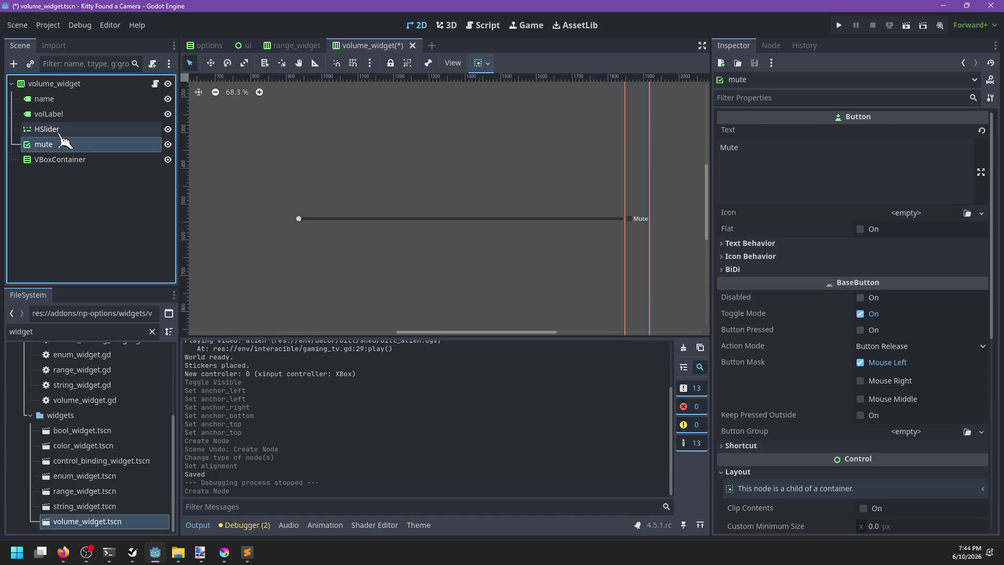
click(60, 130)
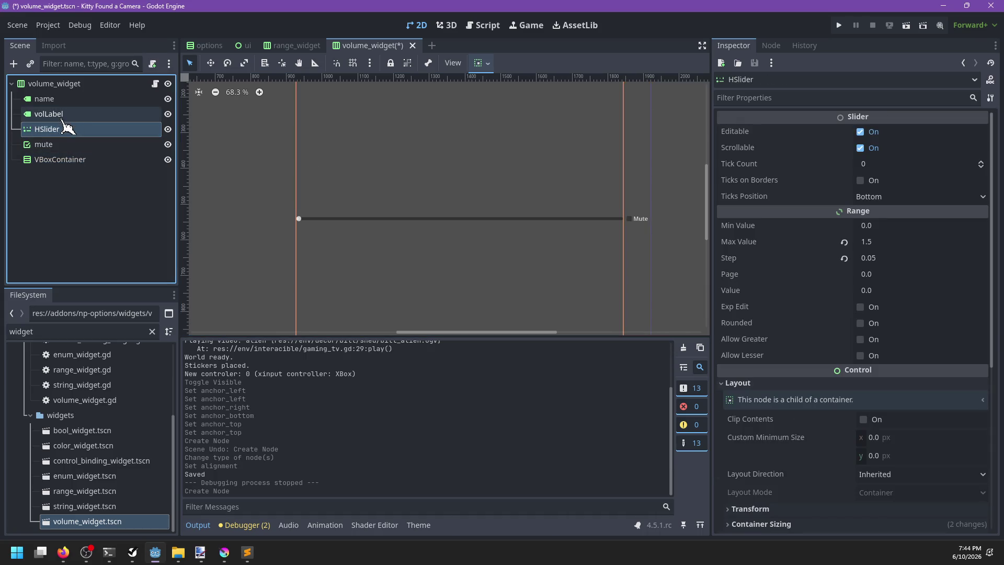
click(61, 115)
shift+click(63, 128)
drag(63, 129, 85, 164)
scroll(343, 170, down, 5)
scroll(419, 176, up, 1)
double_click(60, 128)
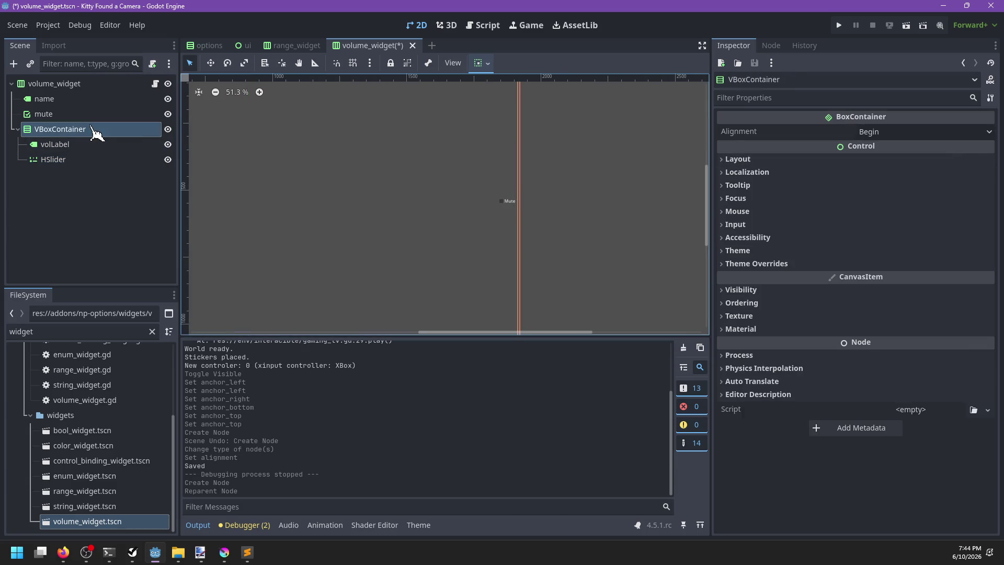
drag(50, 114, 96, 135)
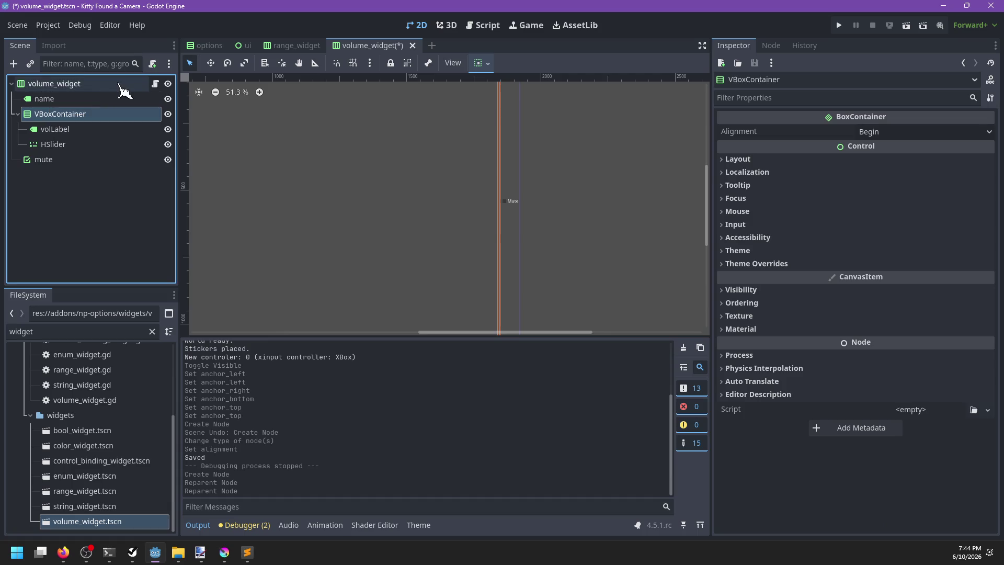
click(154, 84)
scroll(478, 158, down, 1)
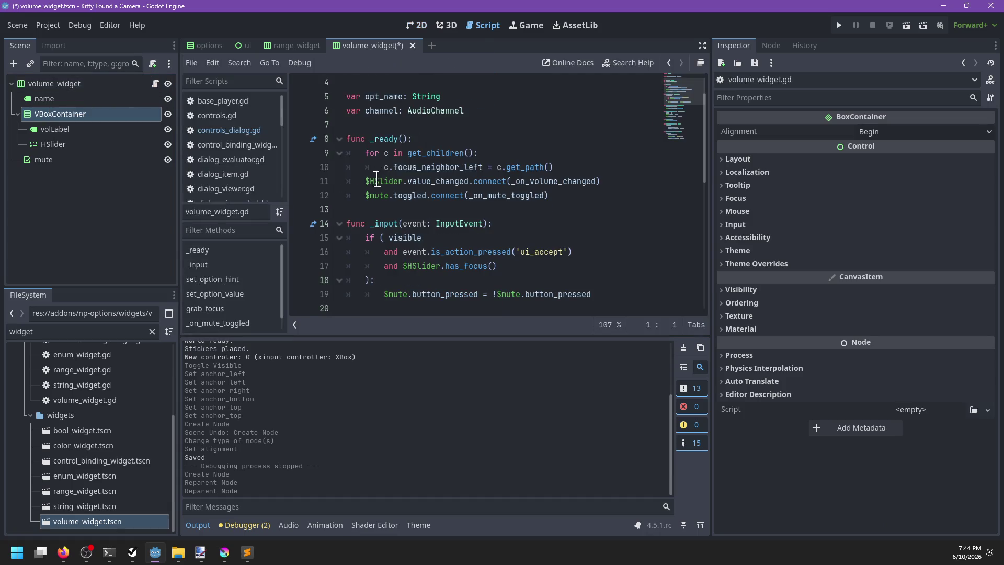
Step: Change the HSlider reference on line 11 to $VBoxContainer/HSlider
click(371, 181)
text(vbox)
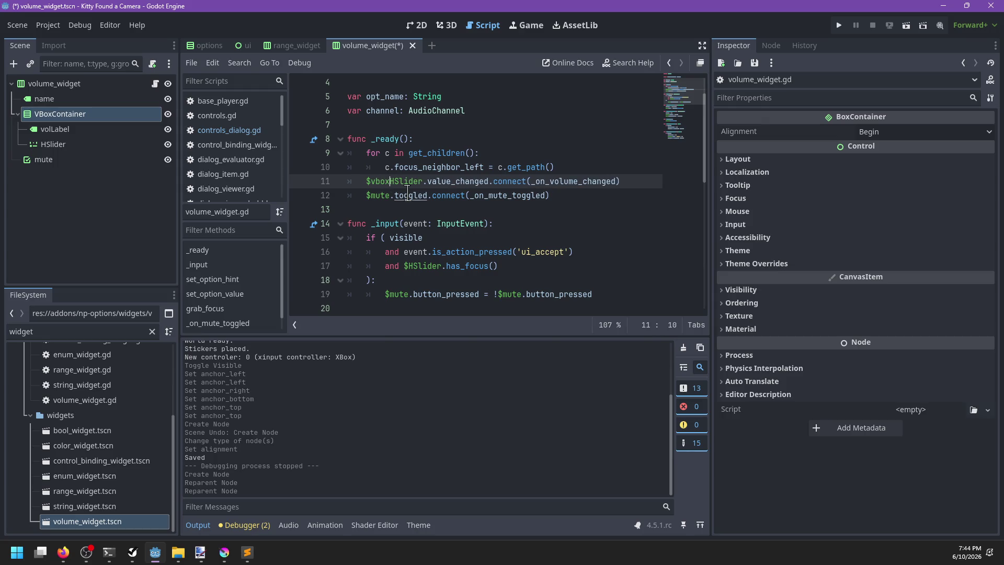
key(BackSpace)
key(BackSpace)
key(BackSpace)
text(VBox)
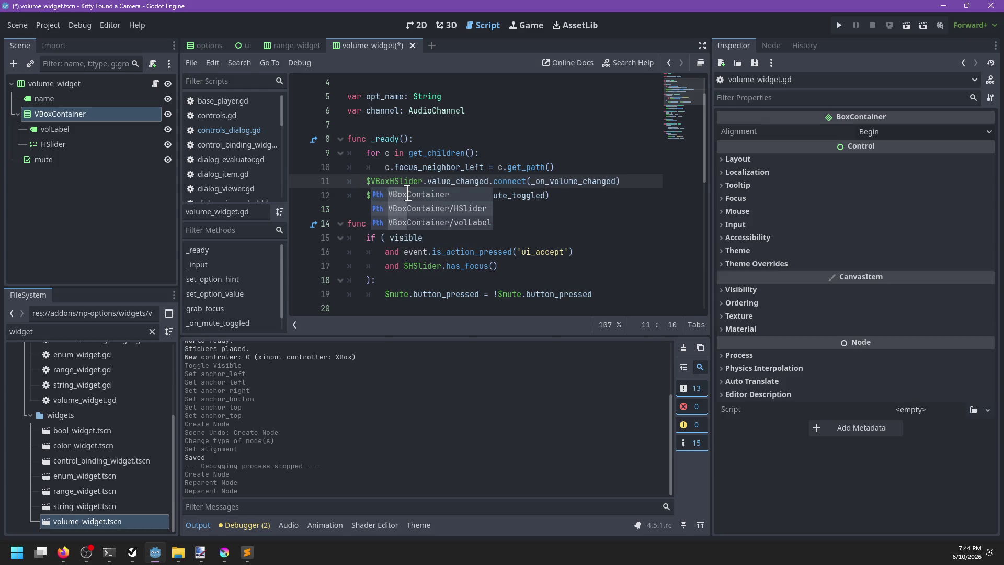
key(Down)
key(Tab)
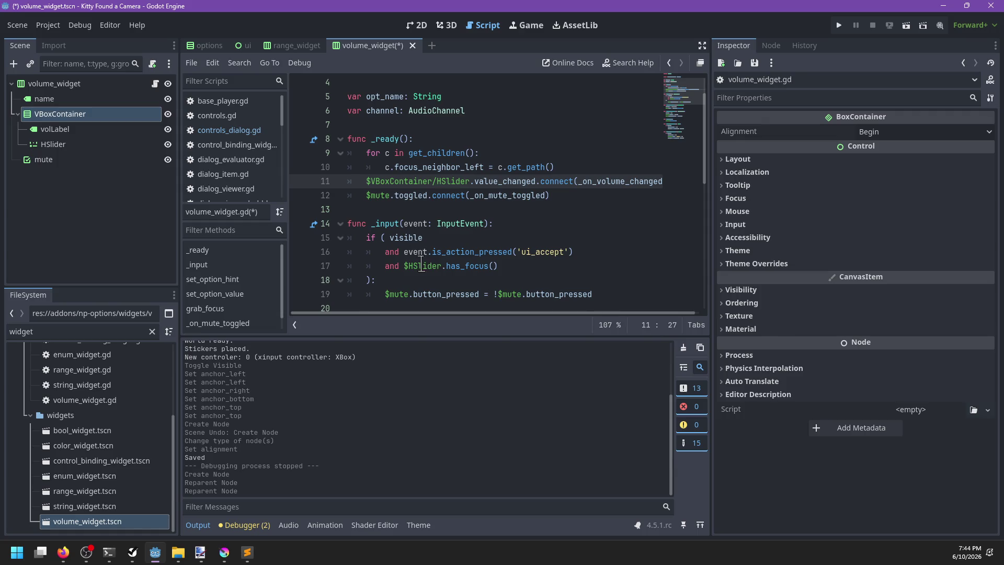
Step: Update the slider references on lines 17, 27 and in grab_focus to VBoxContainer/HSlider
click(408, 267)
text(VB)
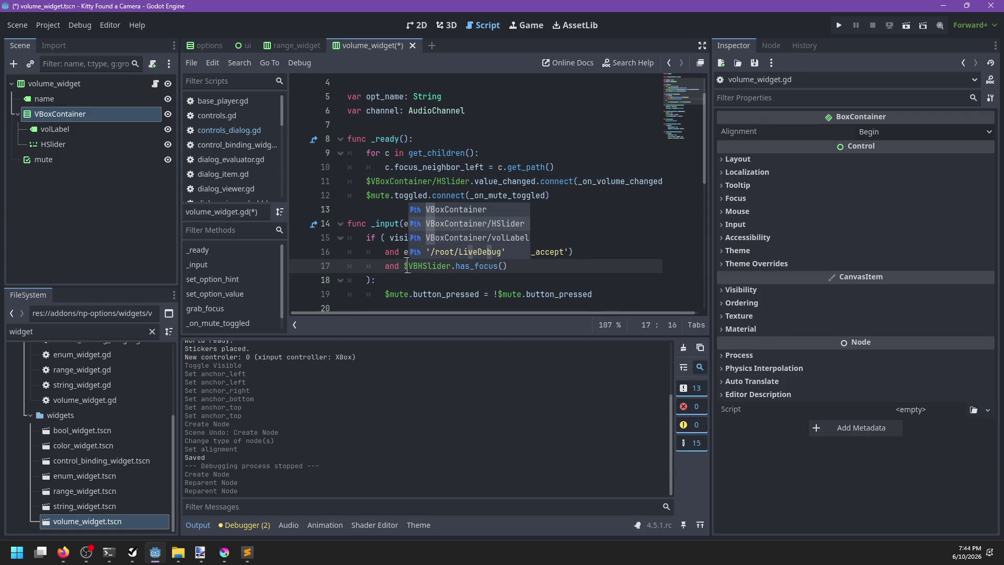
key(Down)
key(Tab)
scroll(427, 245, down, 3)
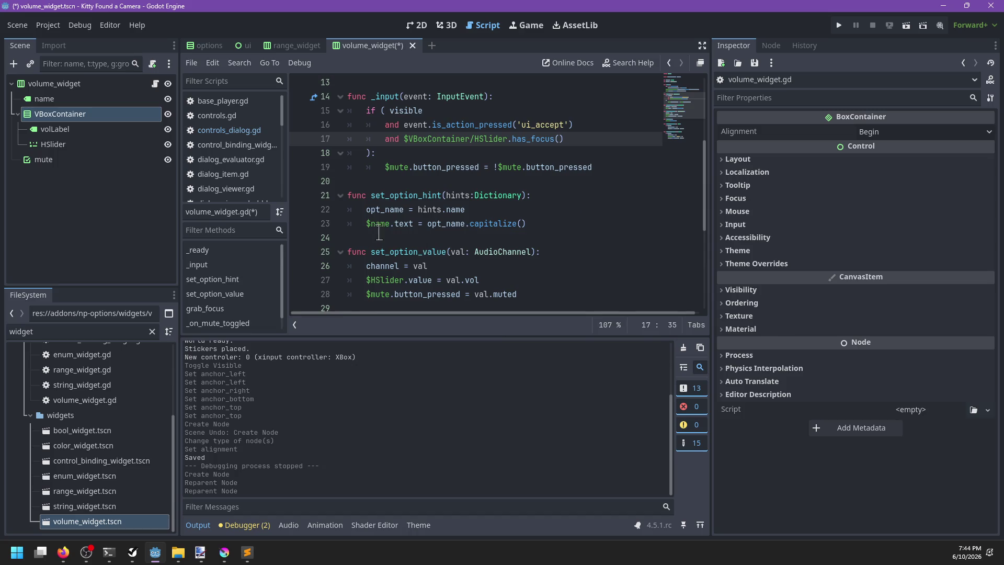
click(372, 278)
text(VB)
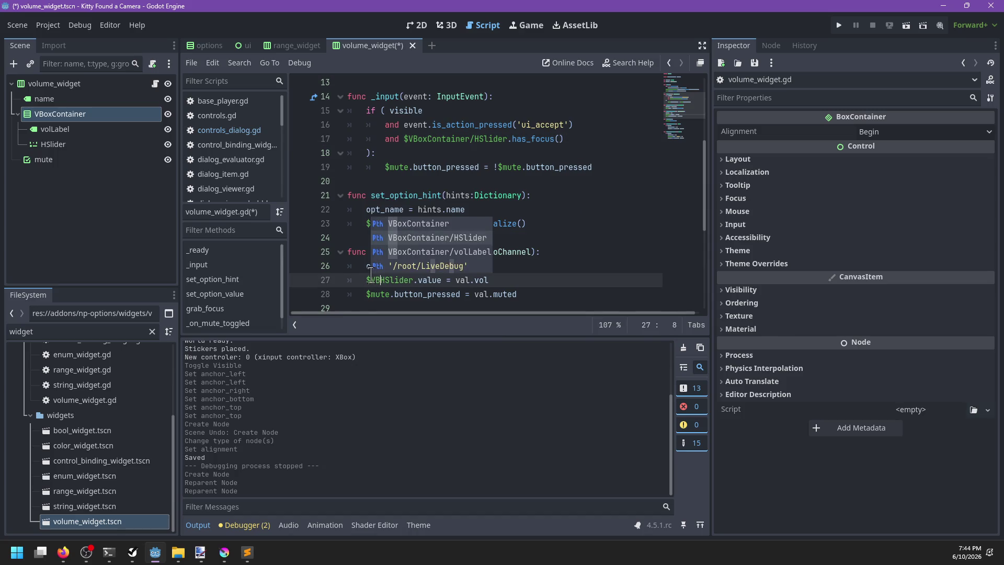
key(Down)
key(Tab)
scroll(371, 241, down, 3)
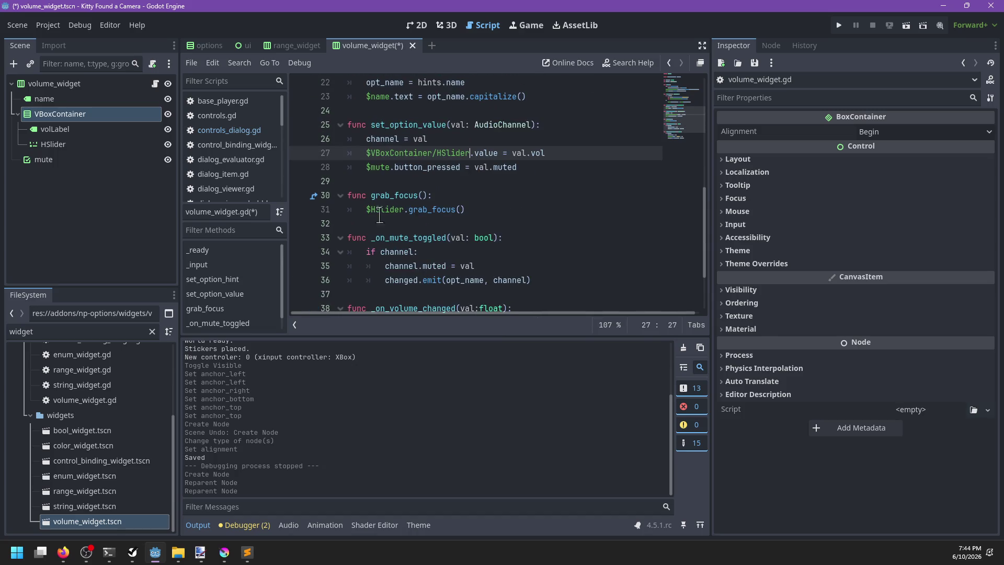
click(372, 208)
text(VBox)
key(Tab)
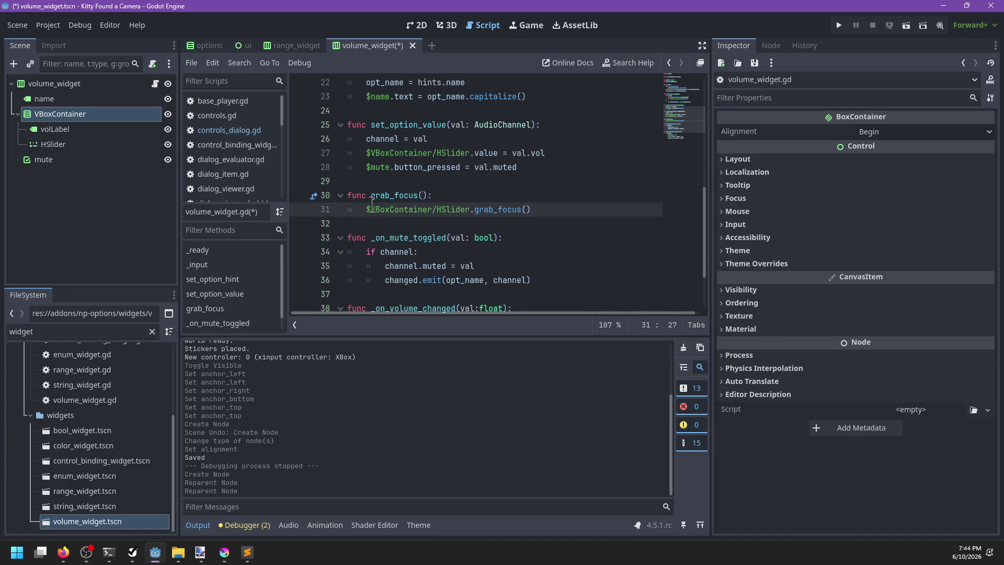
Step: Point the volLabel reference on line 41 to VBoxContainer/volLabel and save
scroll(374, 204, down, 2)
click(390, 266)
text(VB)
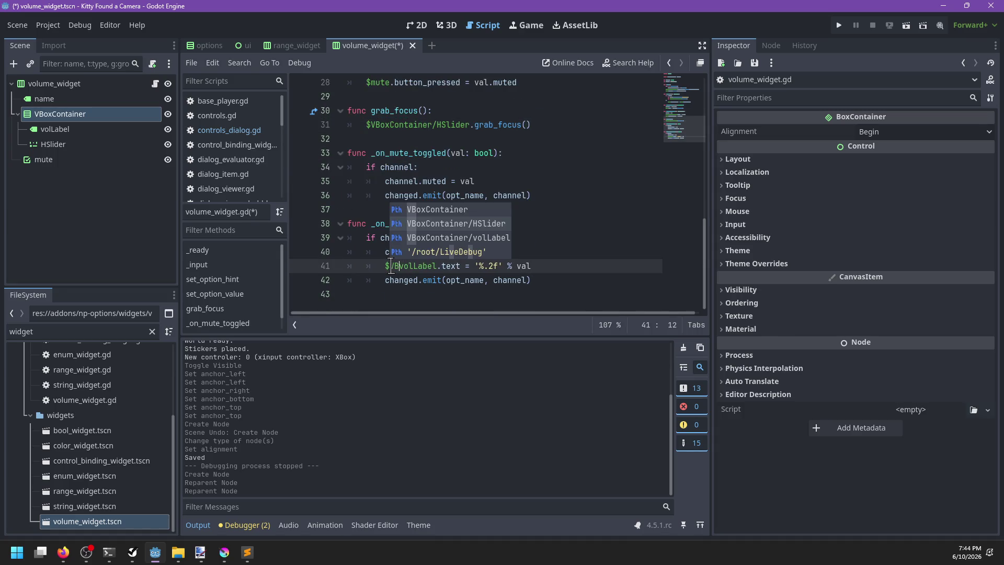
key(Tab)
key(BackSpace)
key(BackSpace)
key(BackSpace)
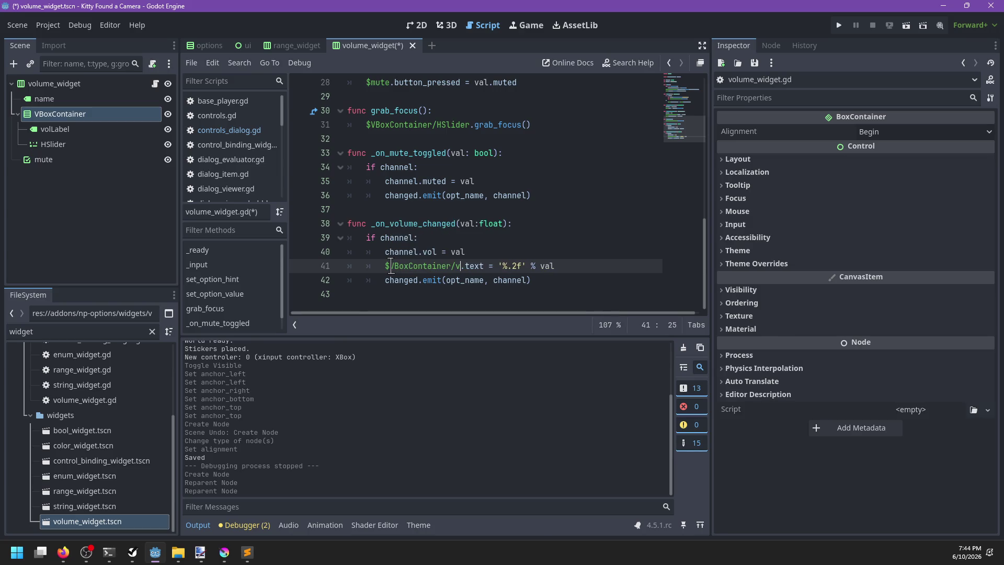
text(vol)
key(Tab)
key(ctrl+s)
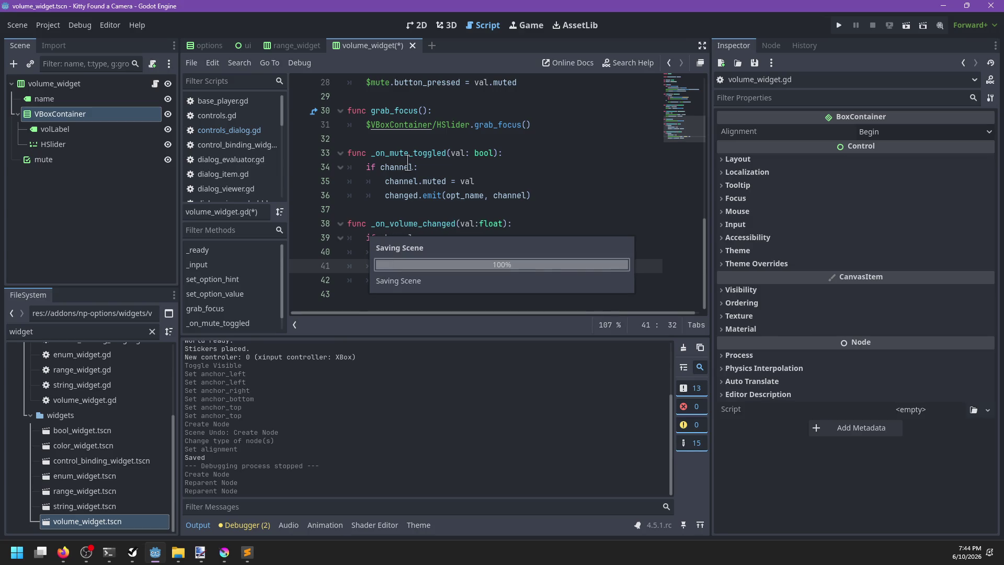
Step: Return to the volume_widget scene in 2D view and set the VBoxContainer's alignment to Center
scroll(530, 249, up, 9)
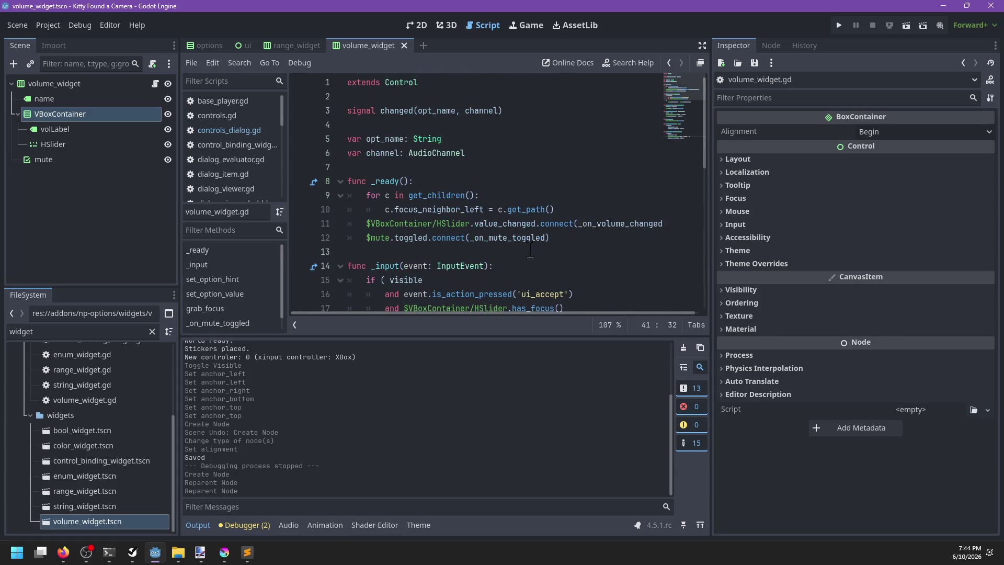
click(293, 46)
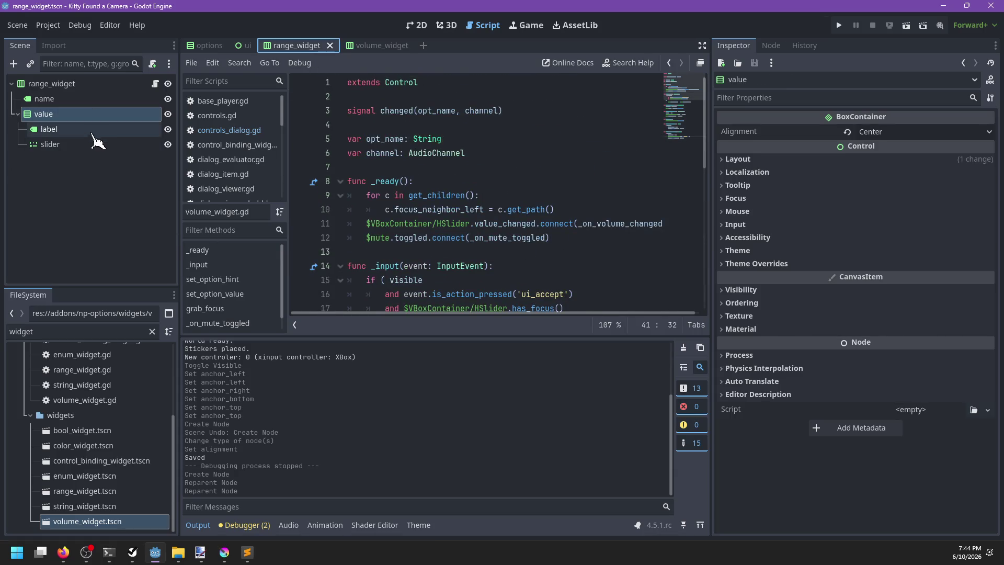
click(379, 45)
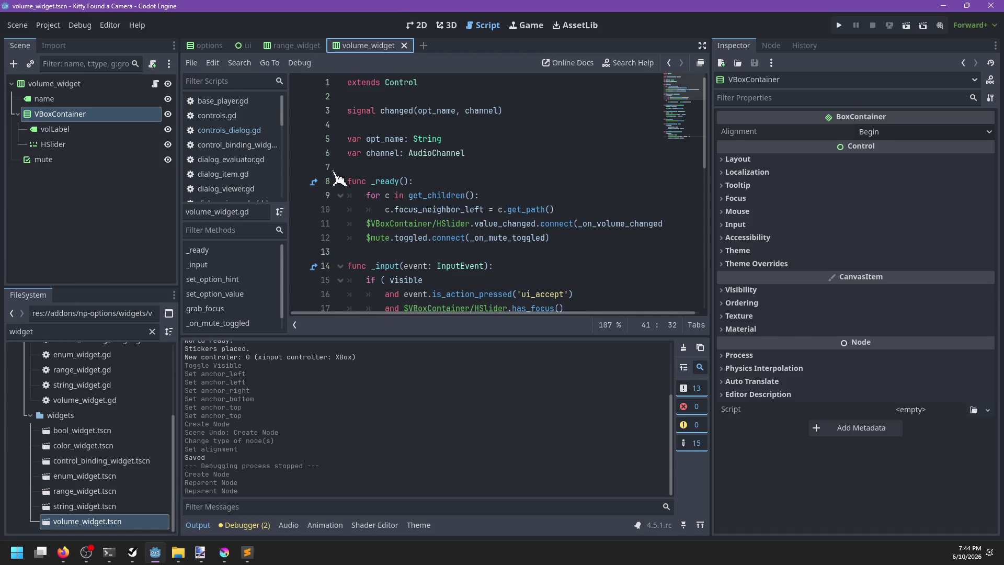
click(447, 25)
click(417, 25)
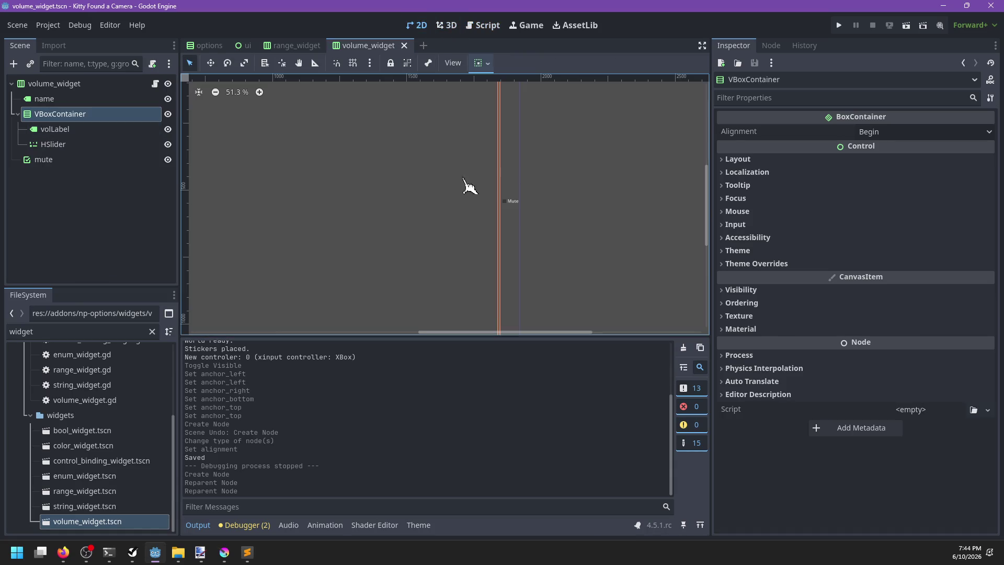
click(882, 137)
click(883, 162)
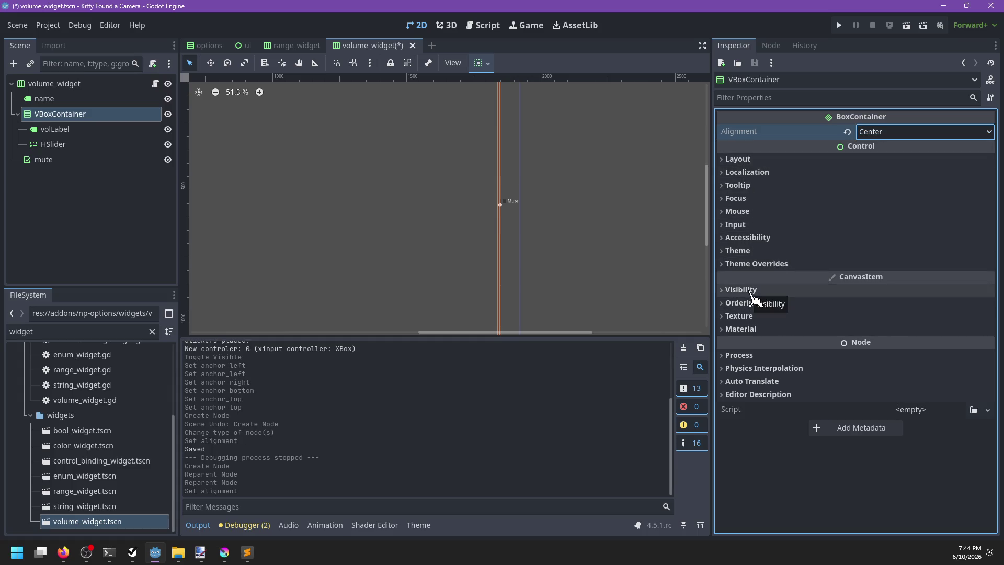
Step: Tick Horizontal Expand in the VBoxContainer's container sizing, save volume_widget.tscn, and run the game
click(738, 159)
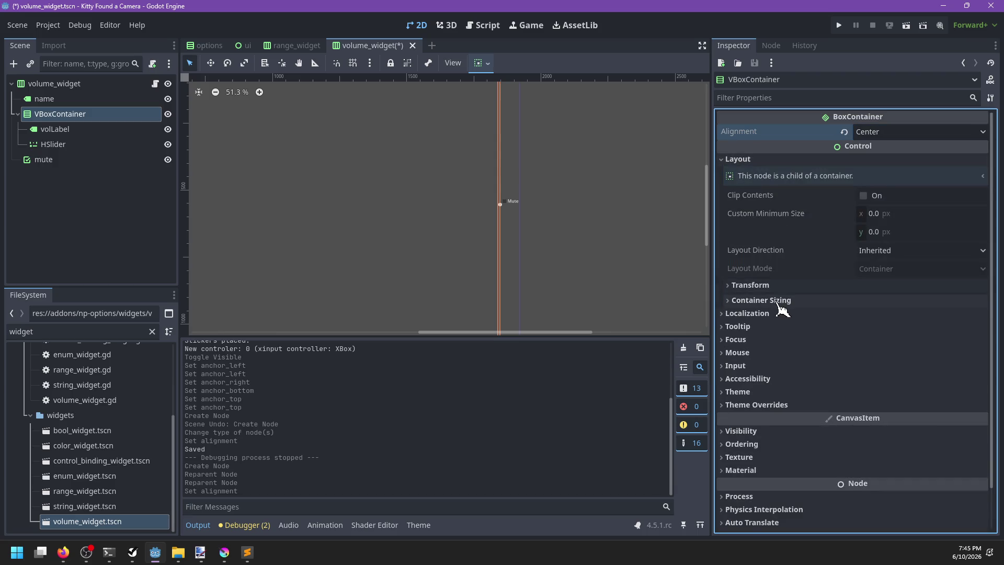
click(781, 302)
click(866, 333)
scroll(520, 213, down, 2)
scroll(552, 263, left, 3)
key(ctrl+s)
scroll(517, 255, up, 2)
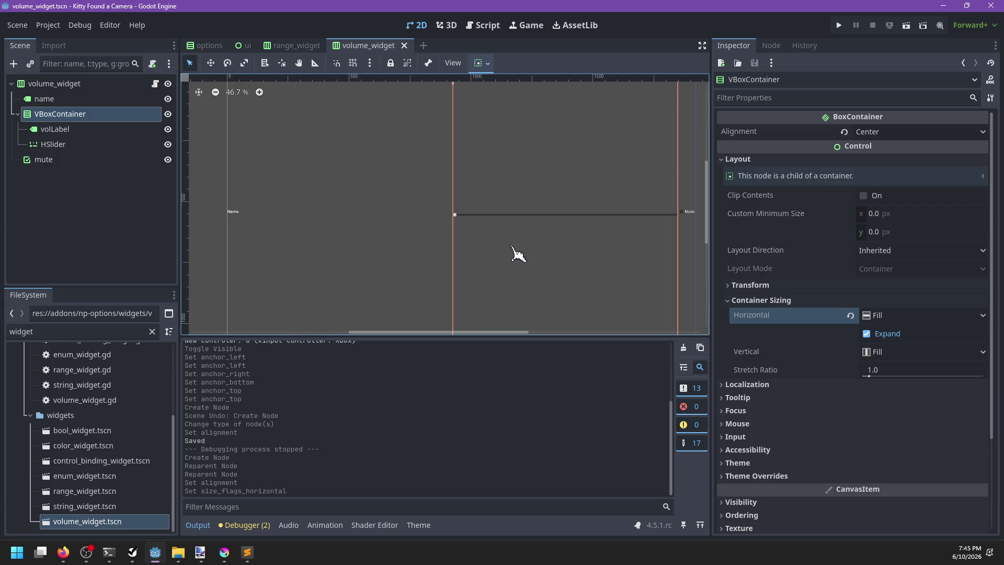
click(94, 130)
key(F5)
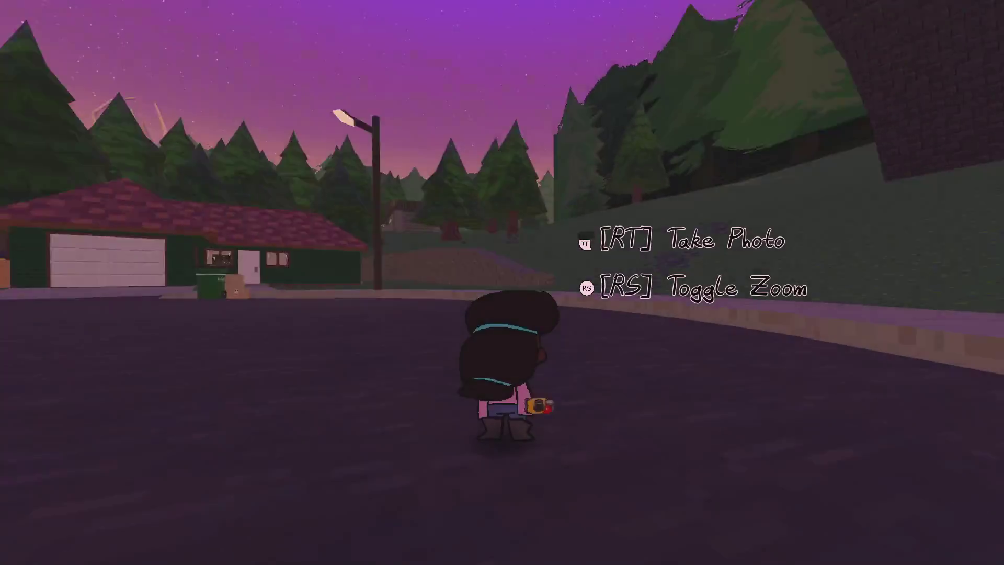
Step: Open Options from the pause menu and adjust the Master and Sfx volumes, returning Sfx to 1.00
key(Escape)
key(Down)
key(Return)
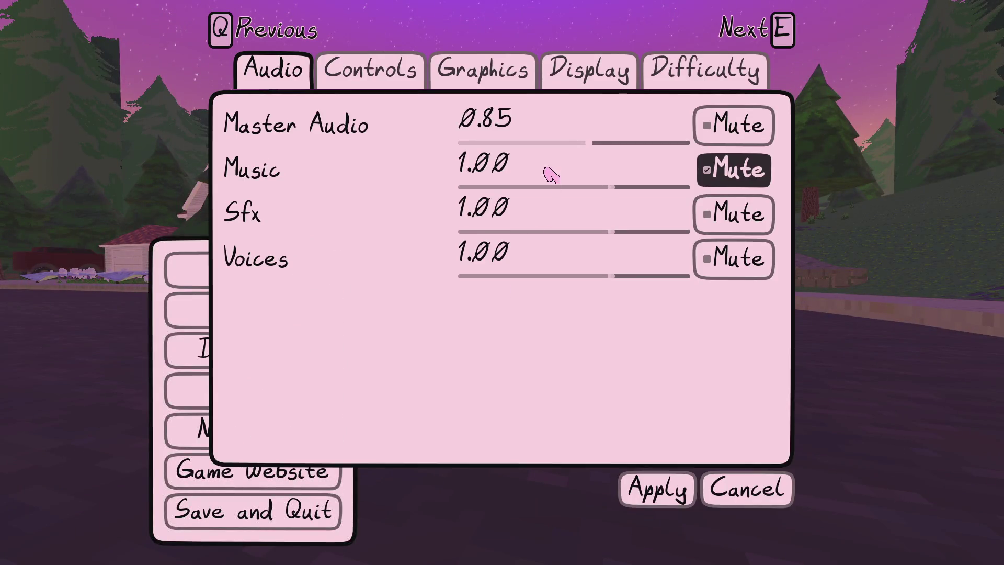
mouse_move(589, 149)
mouse_down()
mouse_move(505, 147)
mouse_move(654, 150)
mouse_up()
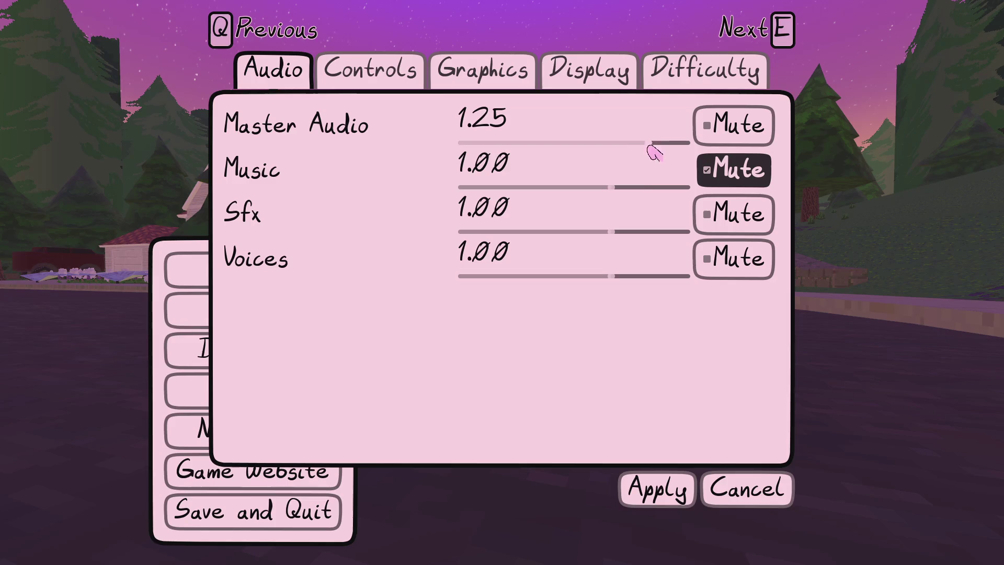
mouse_move(621, 190)
mouse_down()
mouse_move(543, 207)
mouse_move(641, 212)
mouse_move(617, 191)
mouse_up()
click(605, 232)
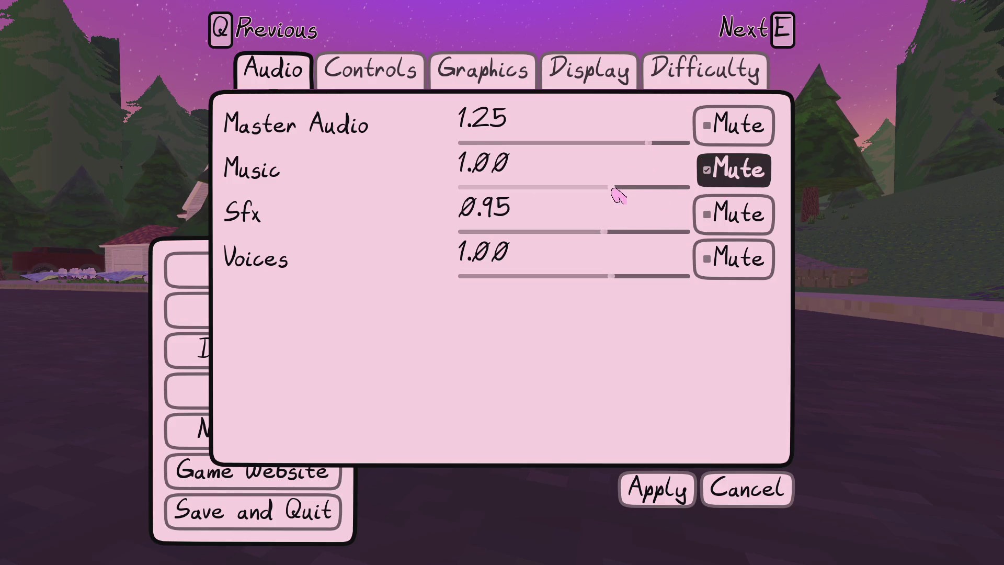
mouse_move(649, 150)
mouse_down()
mouse_move(576, 153)
mouse_move(584, 154)
mouse_up()
click(610, 230)
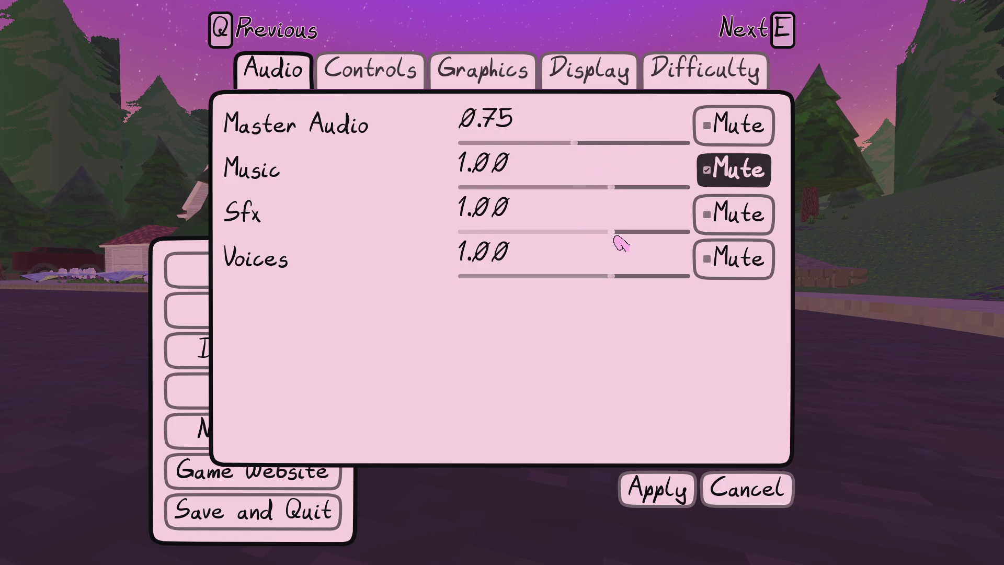
Step: On the Controls page, raise Camera Sensitivity from 1.0 to 1.8
click(381, 81)
scroll(471, 194, down, 2)
scroll(459, 201, up, 2)
mouse_move(532, 184)
mouse_down()
mouse_move(649, 184)
mouse_move(556, 183)
mouse_up()
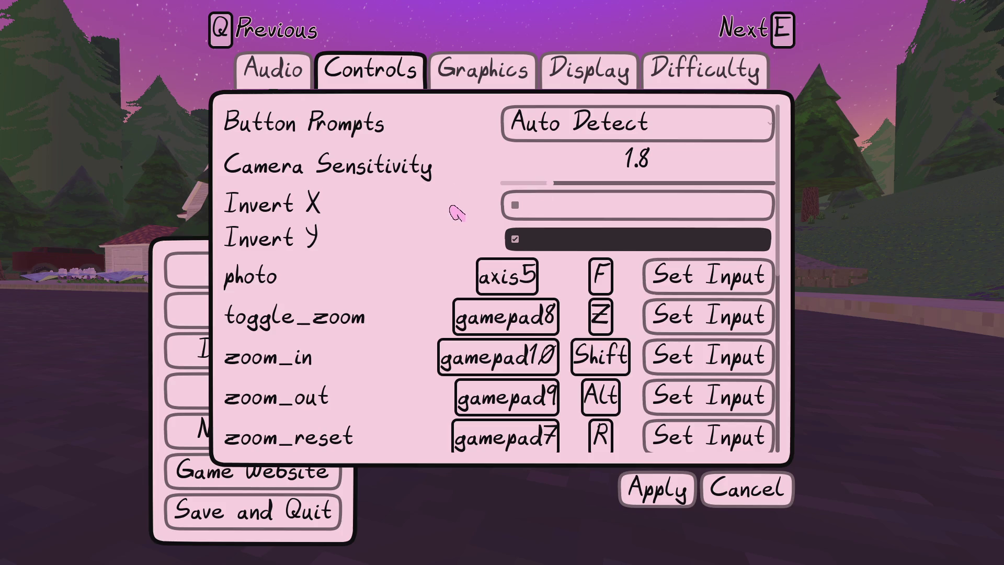
Step: Trigger the photo action's Set Input prompt with the F key, then return to Godot's Script workspace
scroll(449, 217, down, 1)
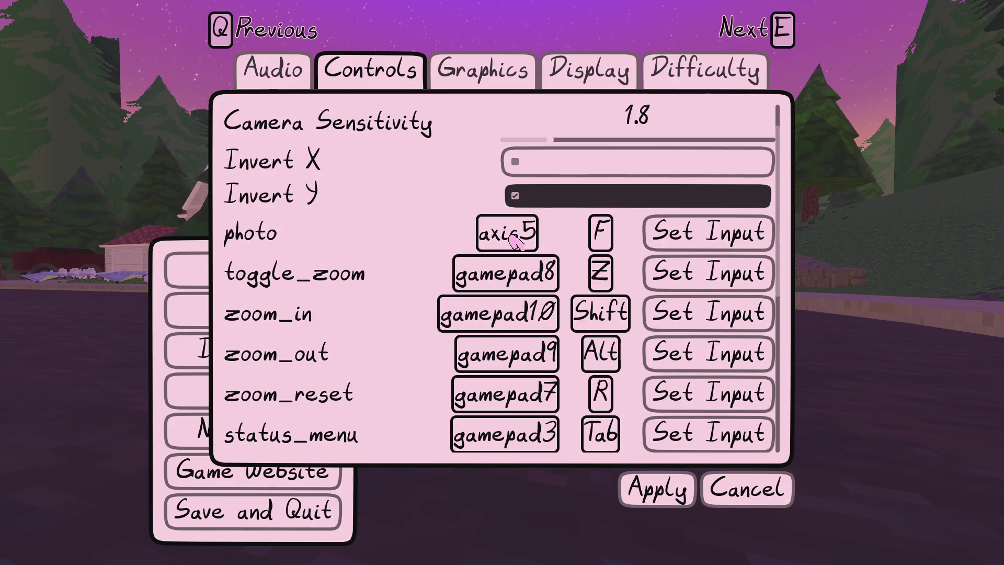
click(687, 232)
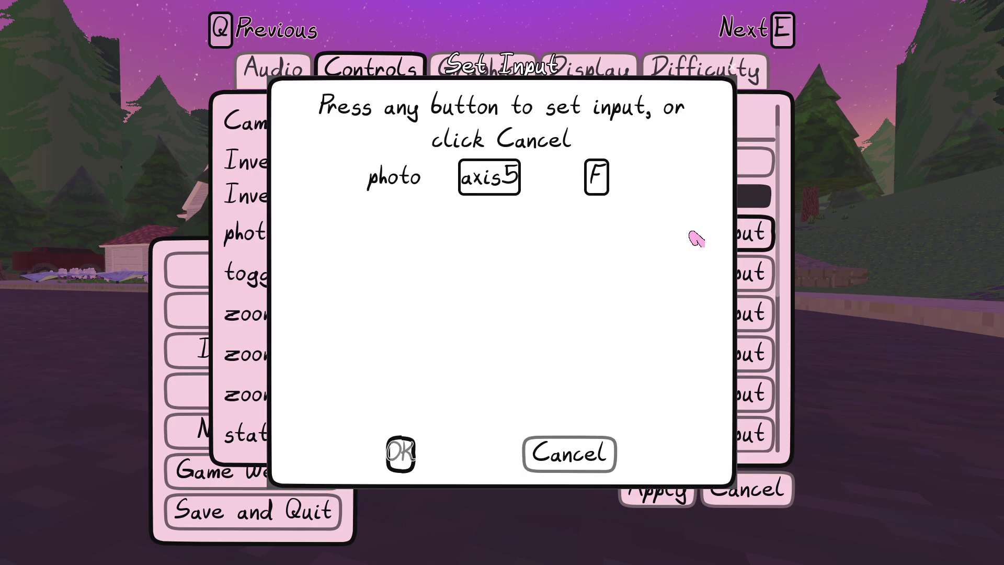
key(f)
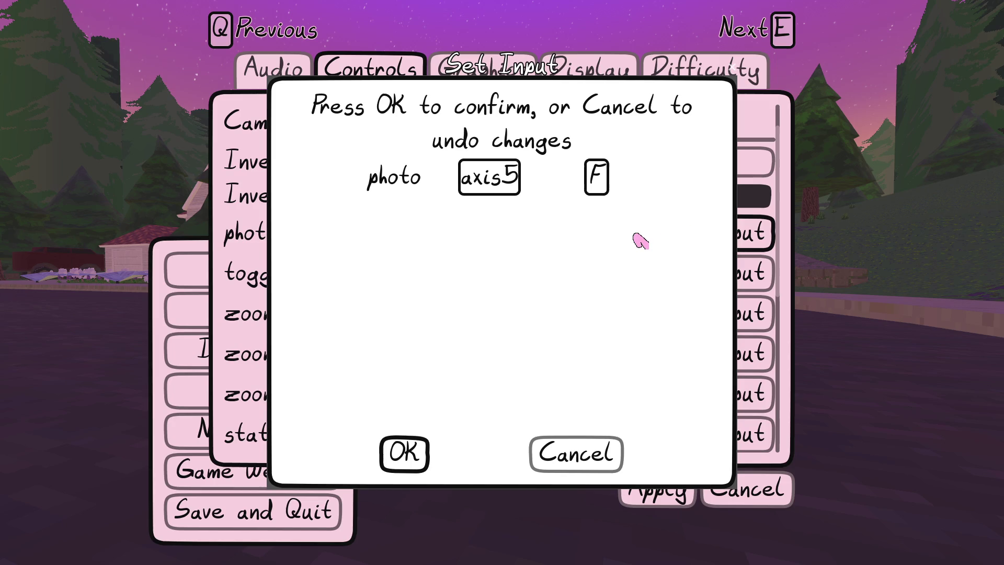
key(alt+Tab)
click(481, 26)
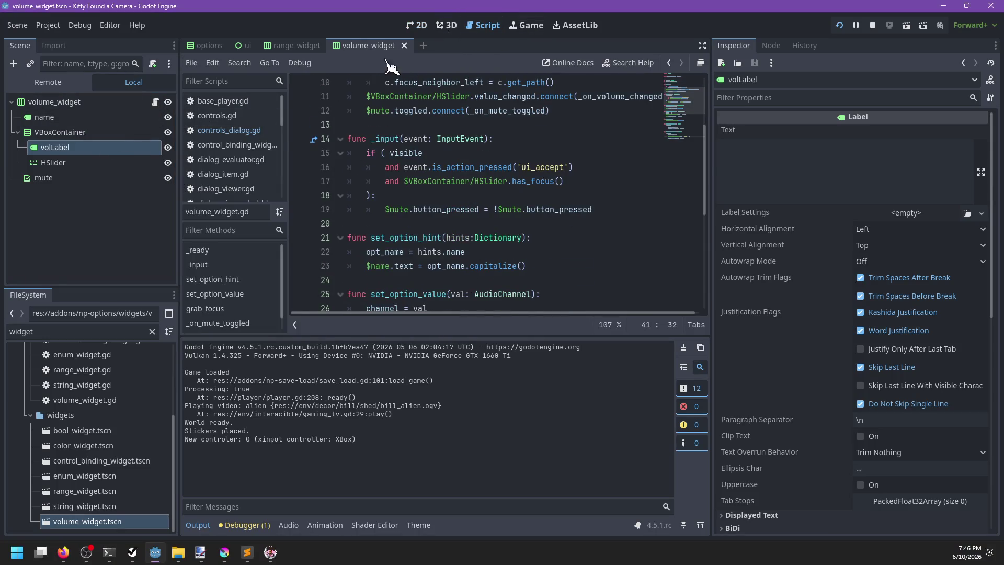
Step: Switch to the ui scene and view its script
click(242, 51)
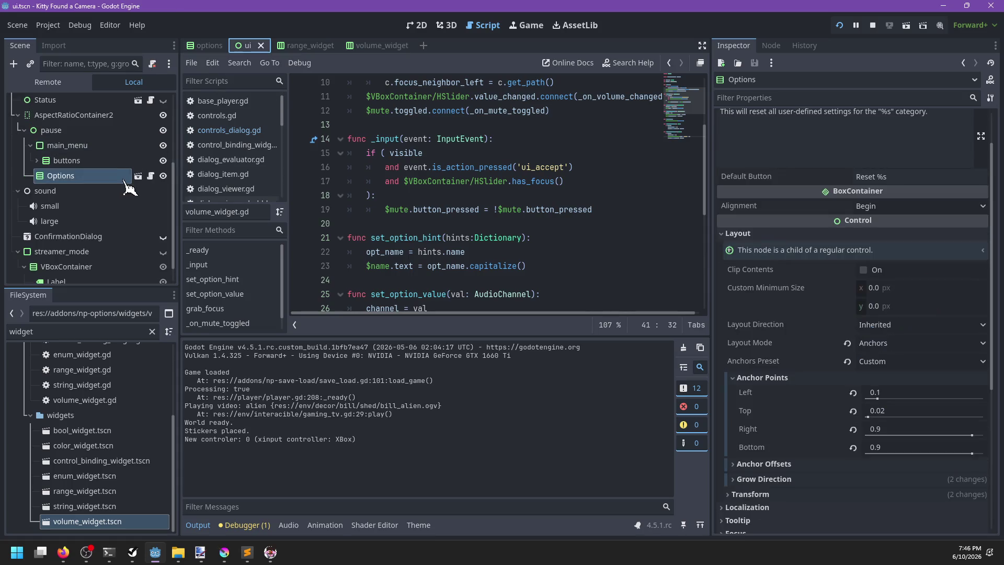
scroll(130, 188, down, 1)
scroll(154, 231, up, 2)
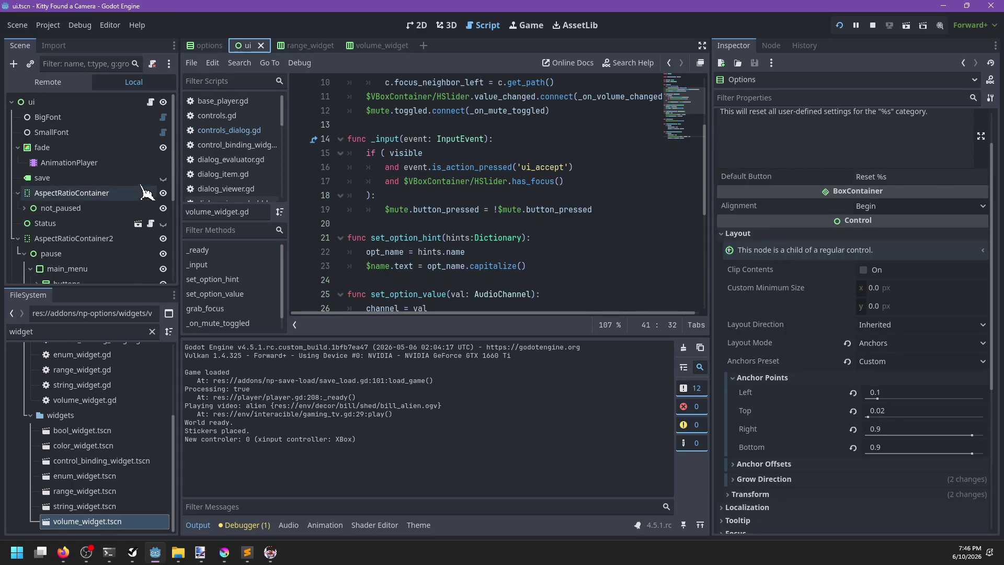
click(150, 102)
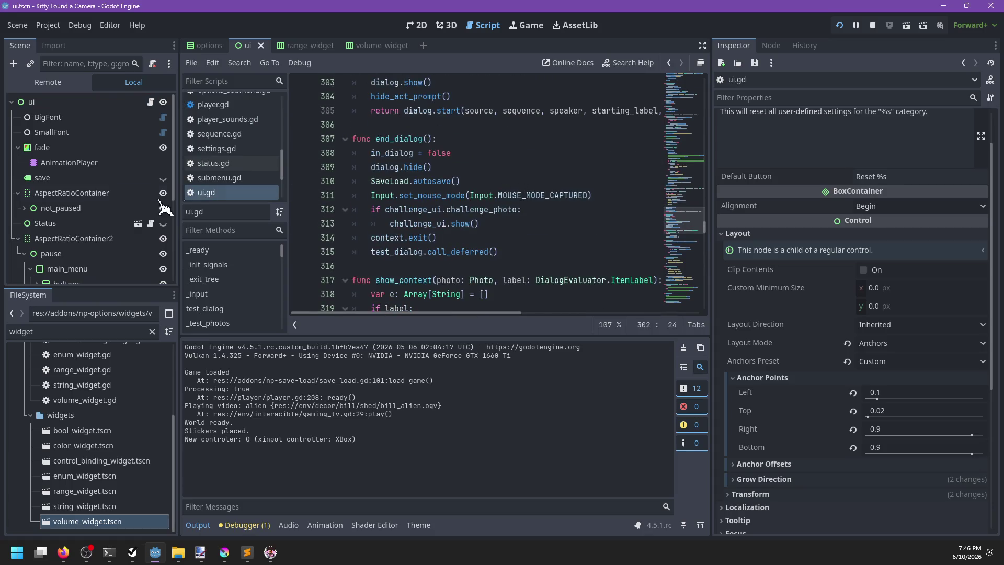
scroll(131, 204, down, 3)
Step: Open controls_dialog.gd from the options scene's key_prompt node and inspect its key_prompt and gamepad_prompt references
click(83, 230)
click(210, 46)
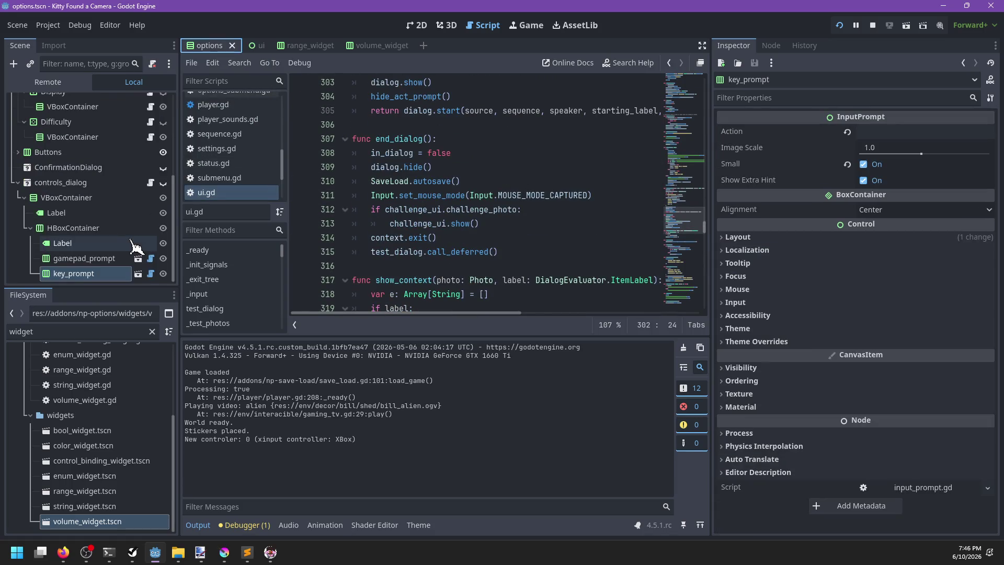
click(151, 183)
scroll(504, 219, down, 1)
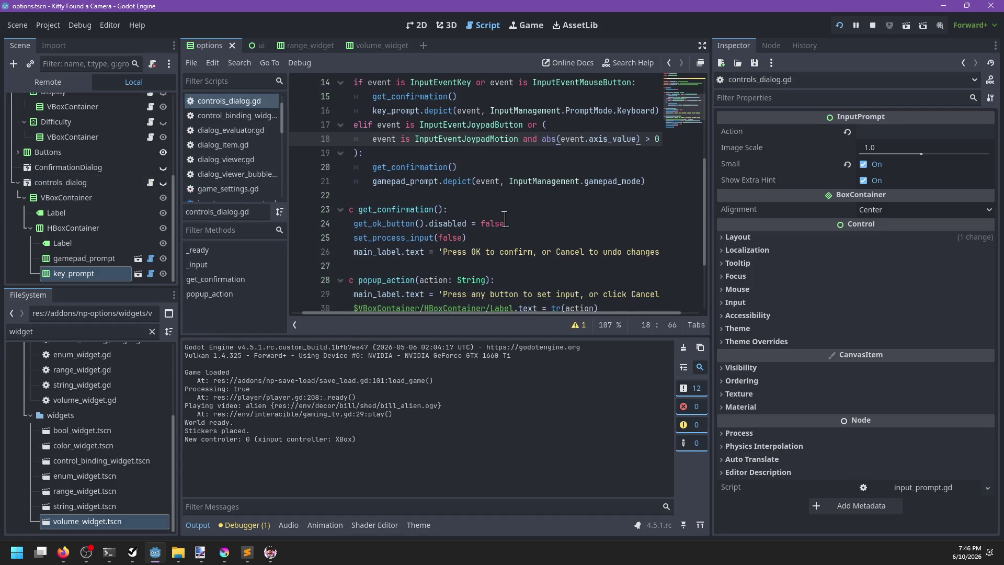
scroll(505, 221, right, 2)
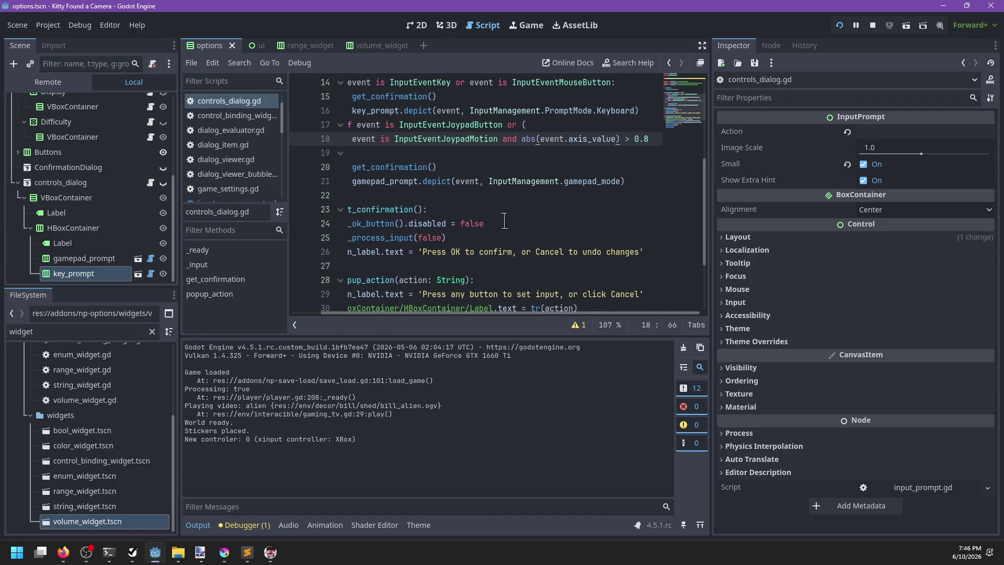
scroll(504, 220, left, 3)
double_click(409, 110)
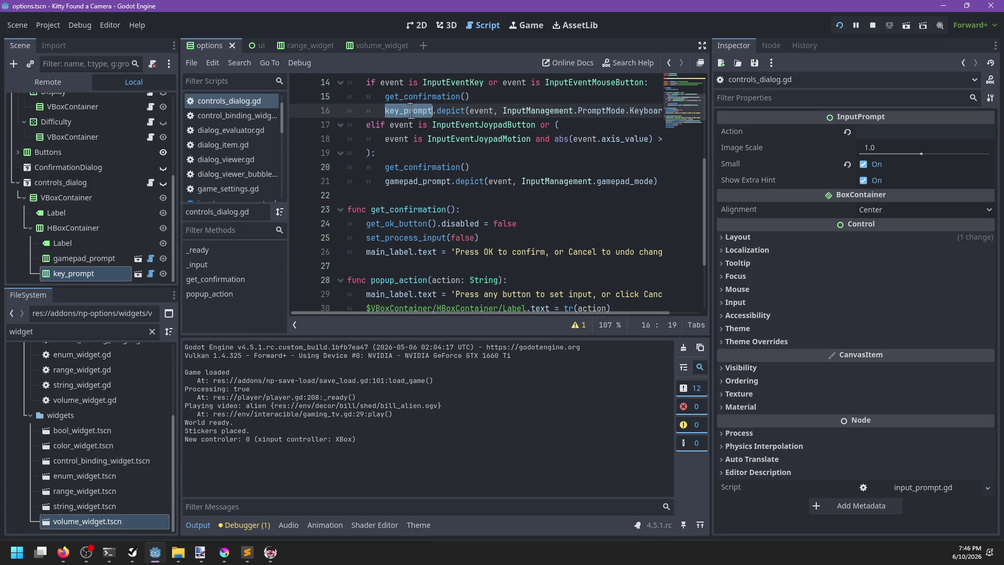
double_click(420, 181)
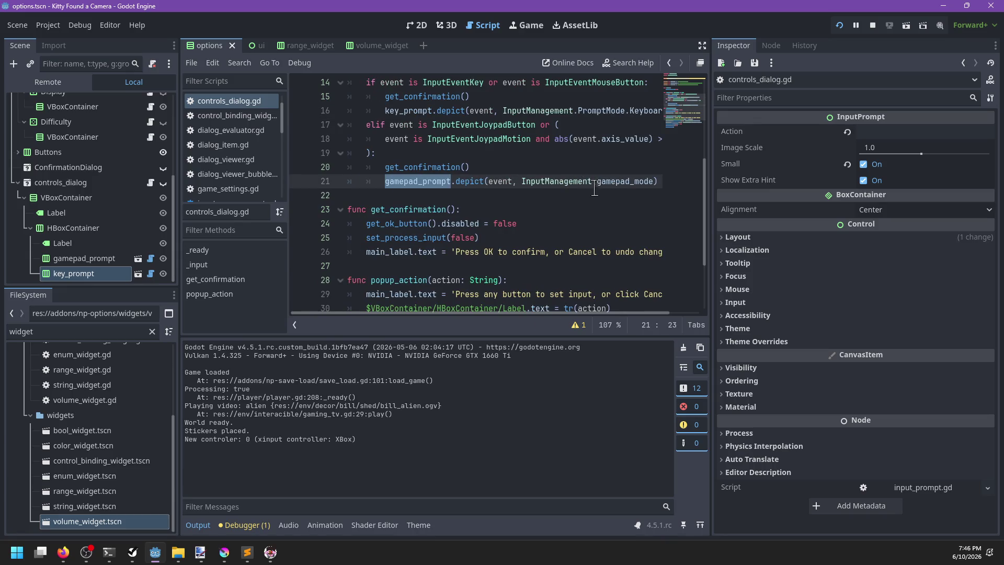
scroll(569, 181, right, 2)
scroll(570, 181, left, 2)
click(509, 168)
Step: Filter the FileSystem for 'axis' to list the axis prompt images, then return to the running game
double_click(110, 330)
text(axis)
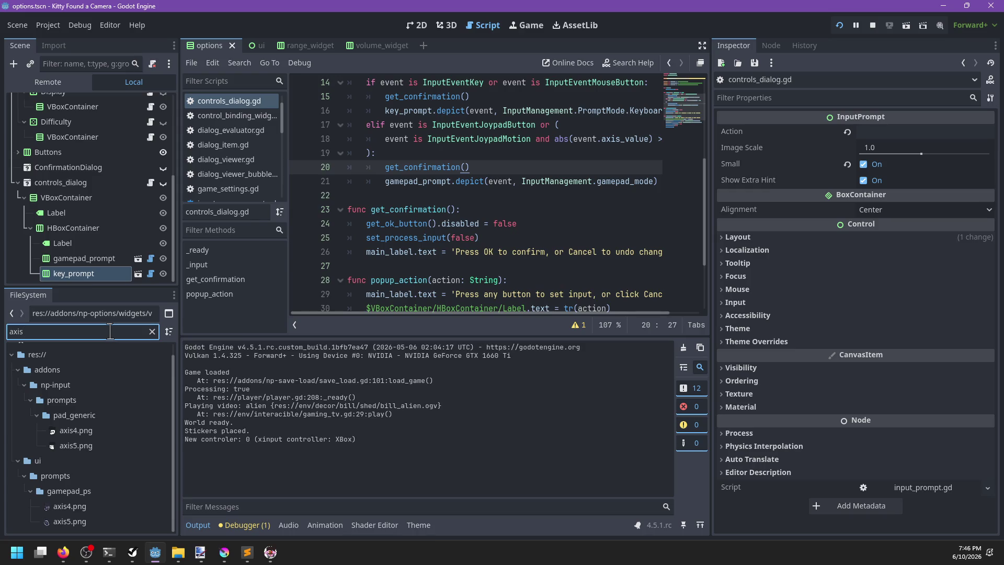
mouse_move(104, 441)
key(alt+Tab)
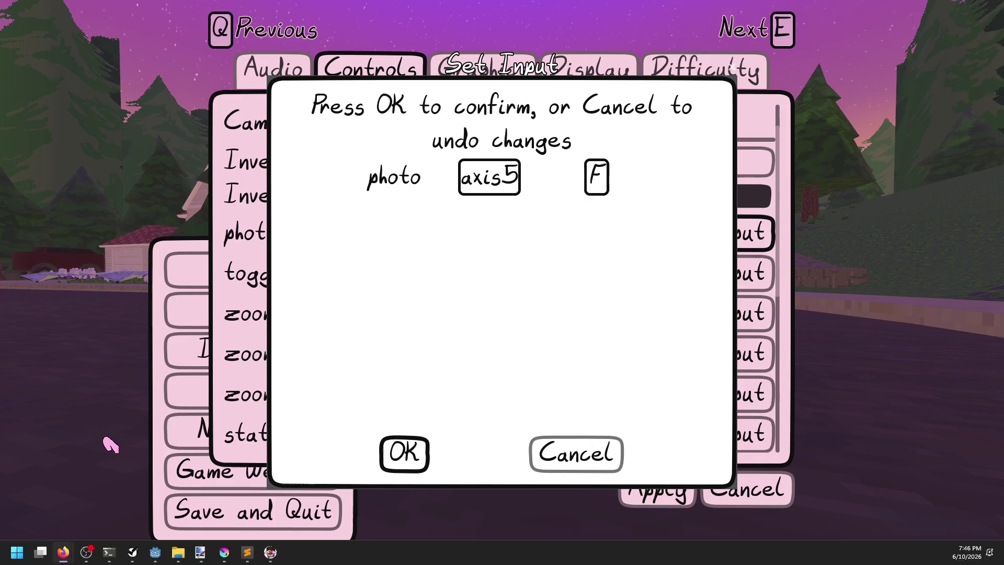
Step: Cancel the photo rebinding twice so it stays on axis5, then return to the editor and select gamepad_prompt
click(579, 467)
key(Return)
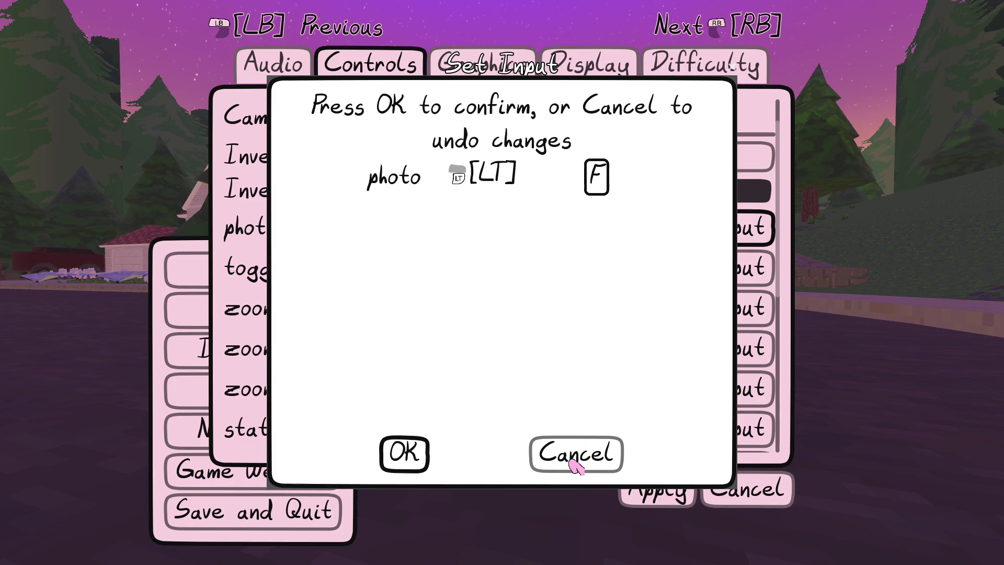
click(575, 464)
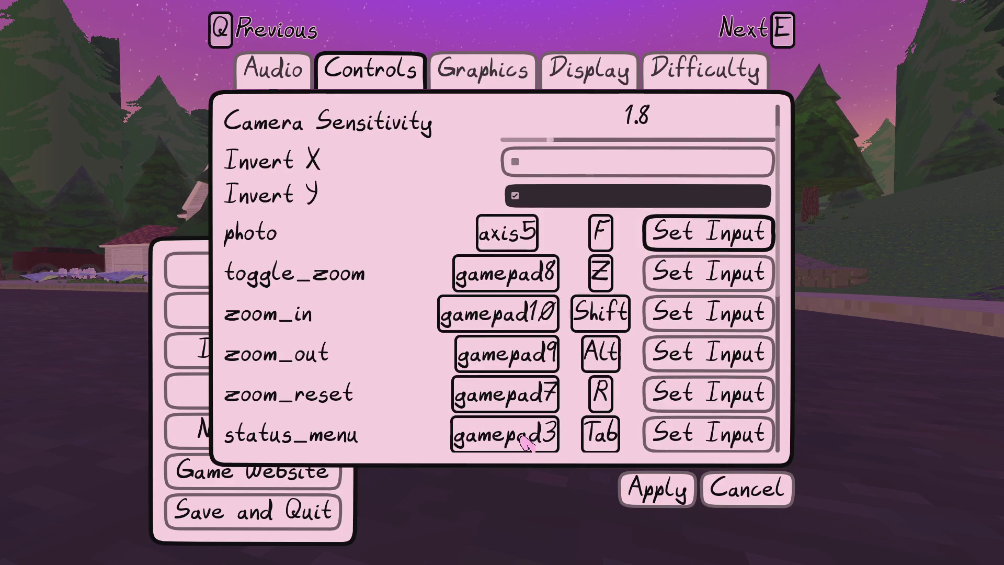
key(alt+Tab)
shift+click(84, 258)
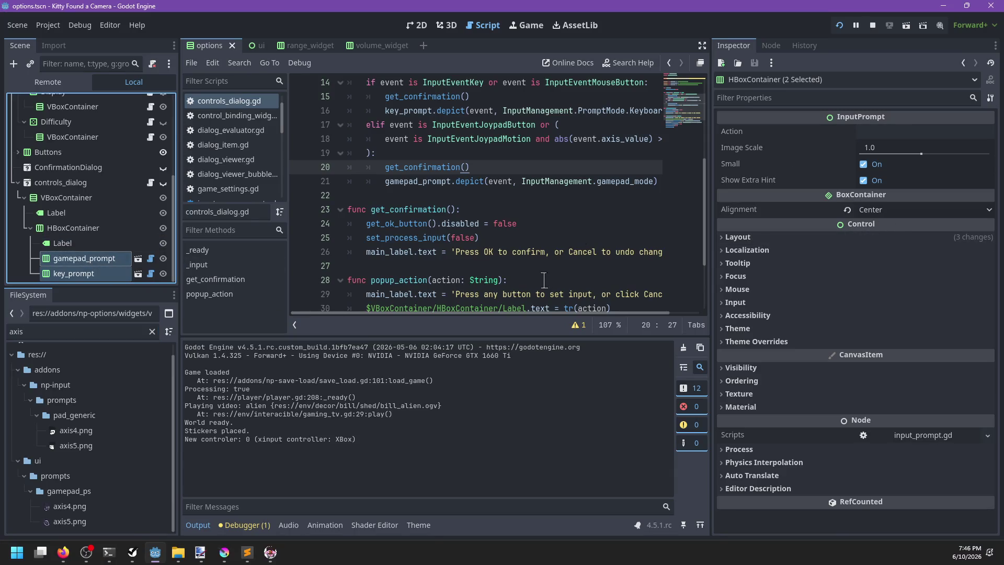
Step: Open input_prompt.gd and look at the else branch of its _ready function
click(151, 259)
scroll(500, 225, up, 6)
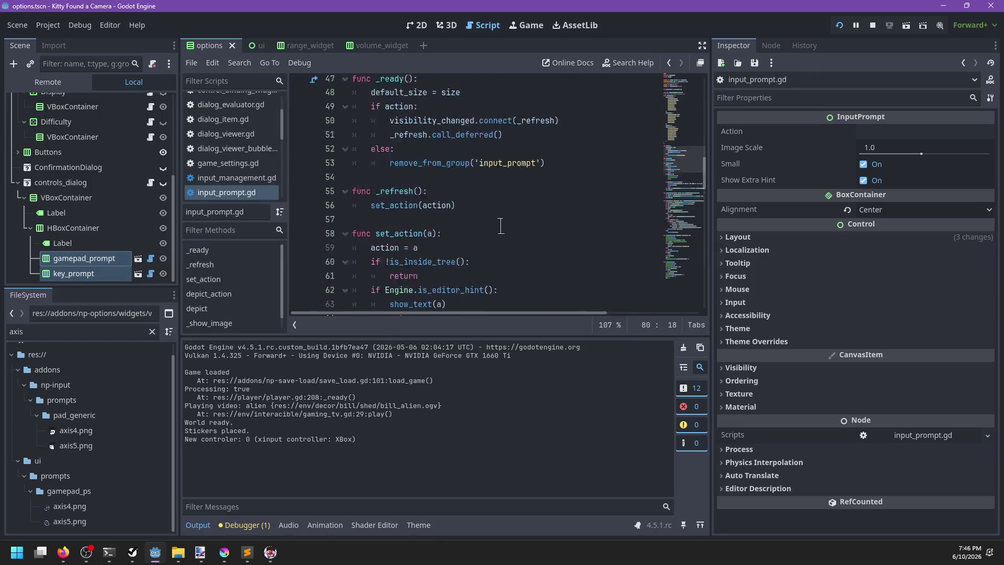
scroll(500, 225, up, 10)
scroll(503, 210, down, 11)
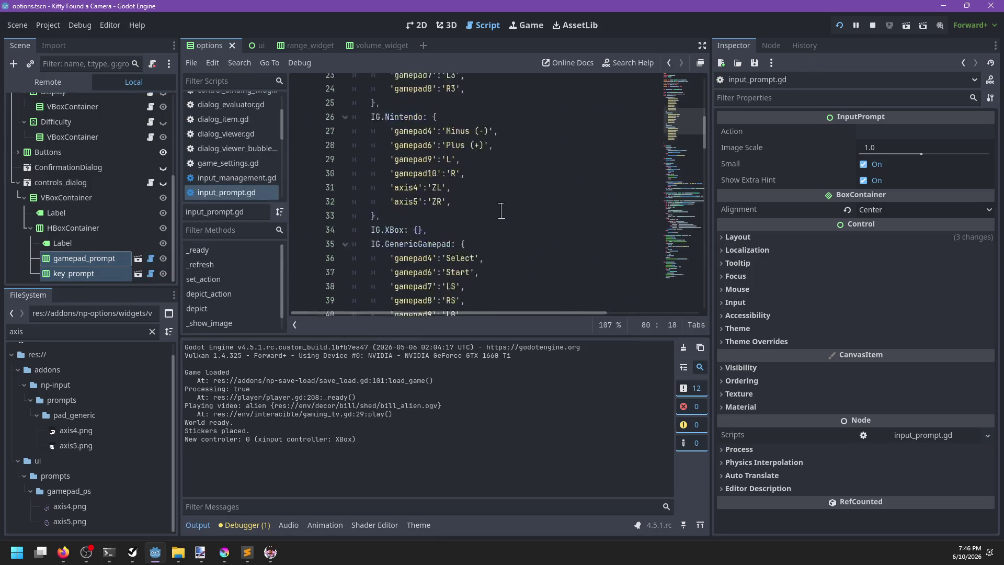
scroll(510, 207, up, 2)
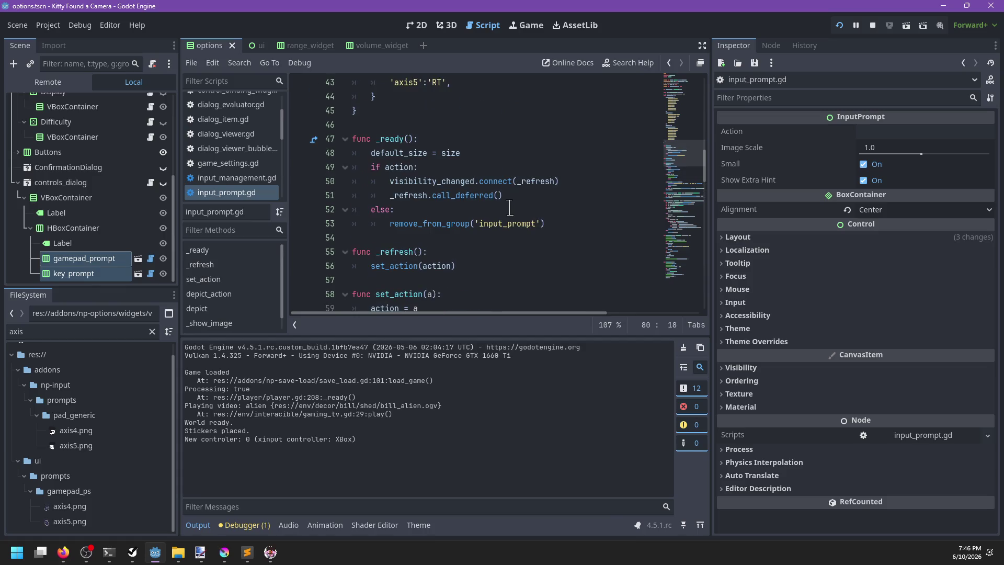
click(464, 209)
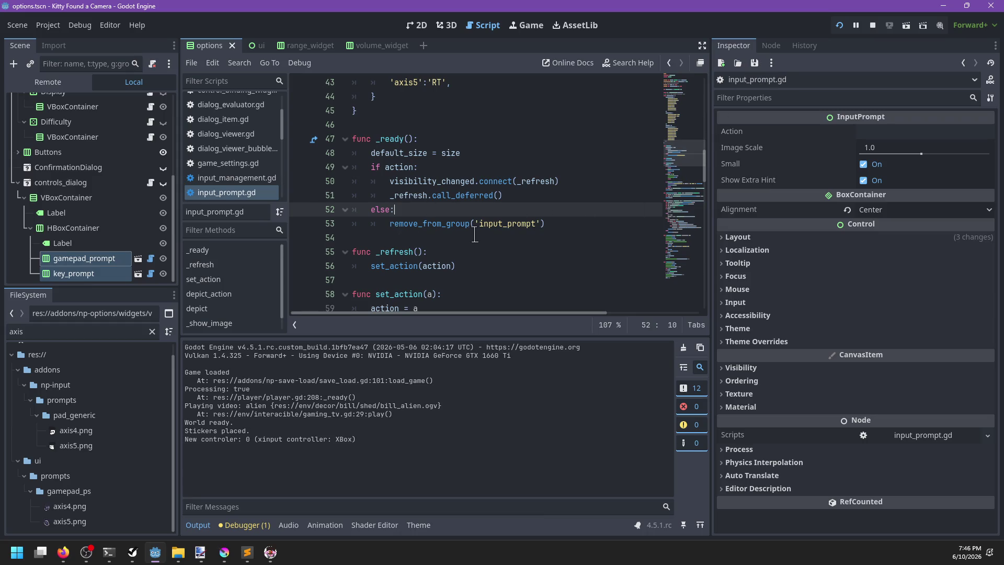
Step: Select the gamepad_prompt and key_prompt nodes together in the scene tree
click(80, 263)
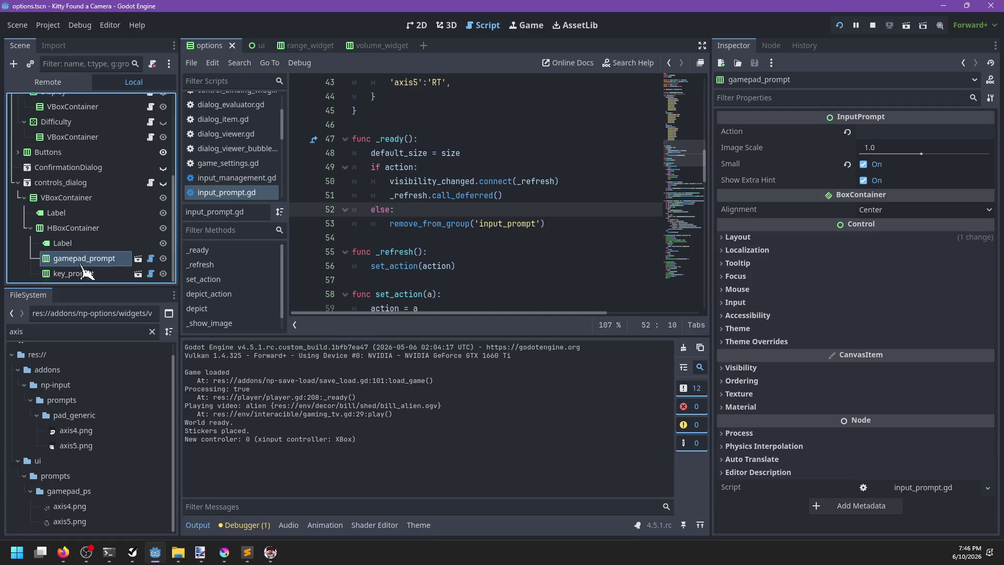
click(84, 273)
shift+click(91, 262)
Step: Read through the set_action, depict_action and depict functions in input_prompt.gd
scroll(515, 218, down, 3)
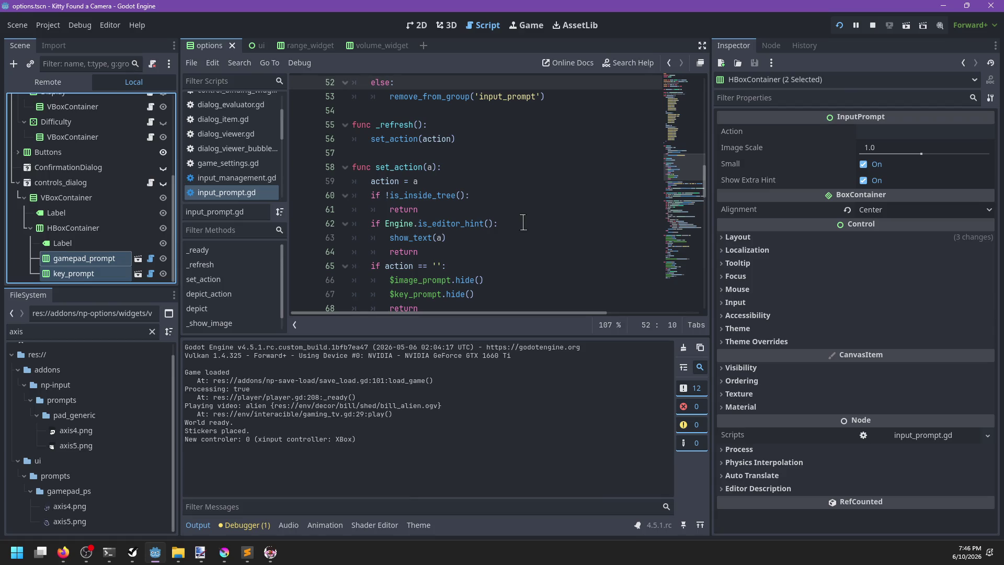
scroll(520, 218, down, 5)
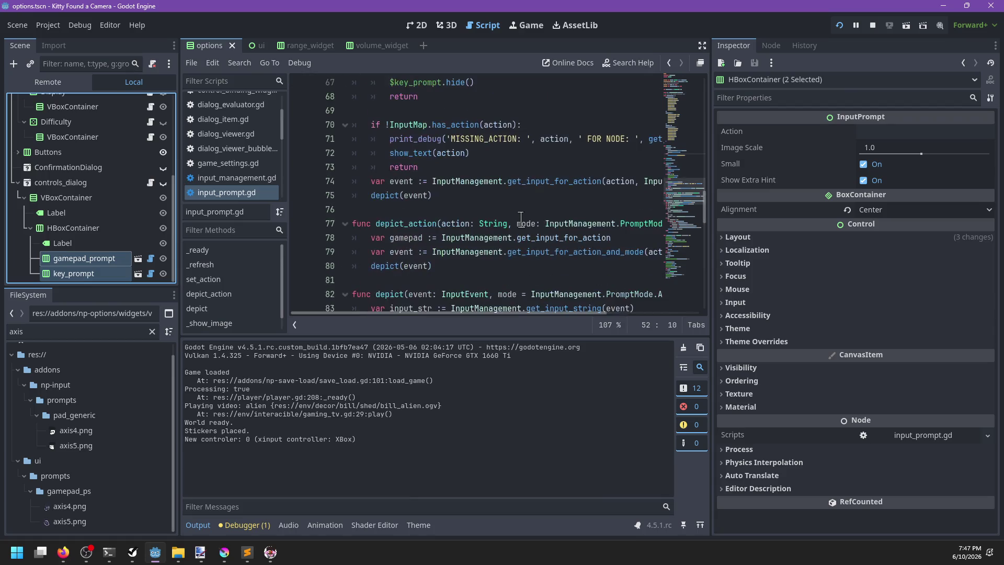
scroll(520, 218, up, 3)
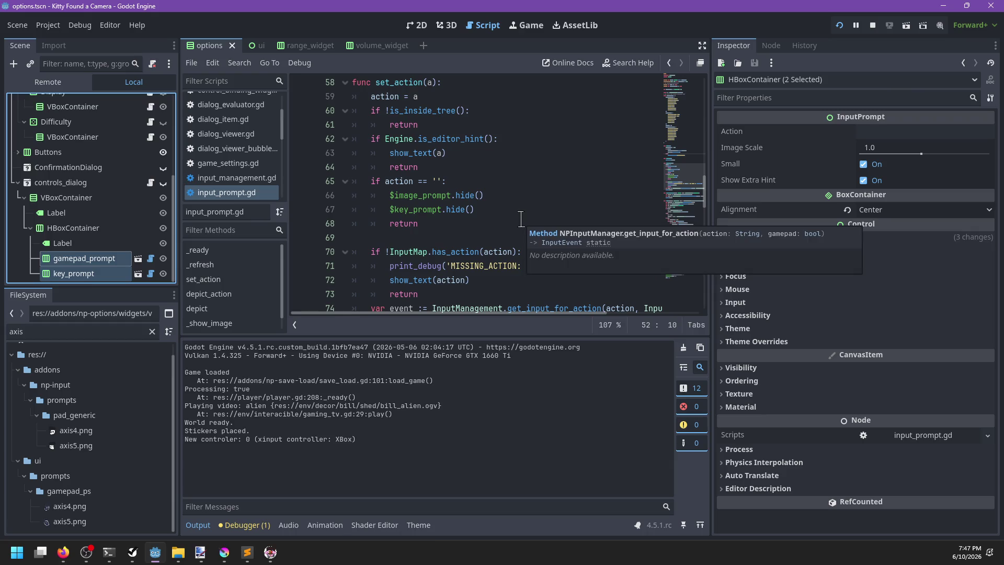
scroll(521, 218, down, 1)
scroll(520, 218, down, 3)
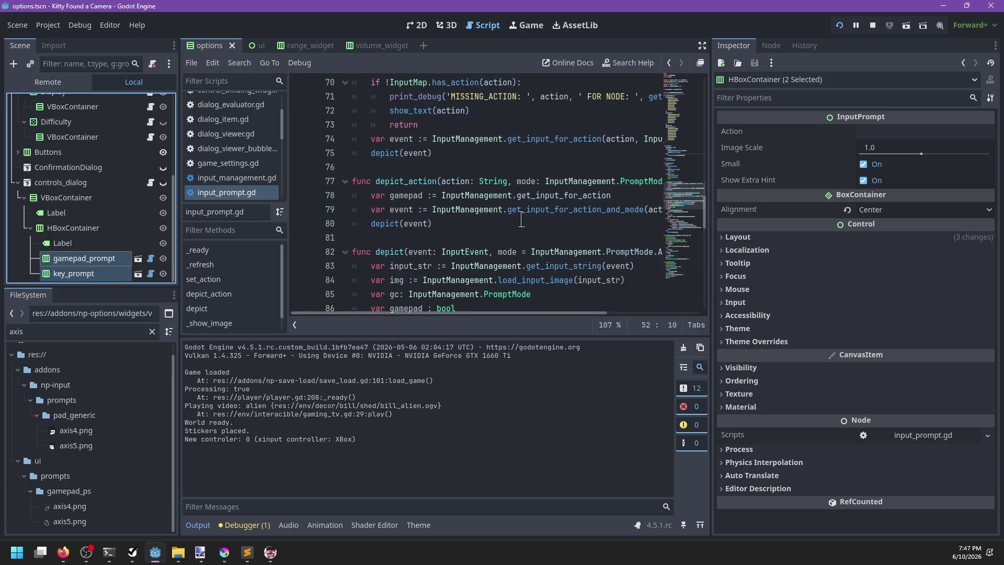
scroll(520, 220, up, 4)
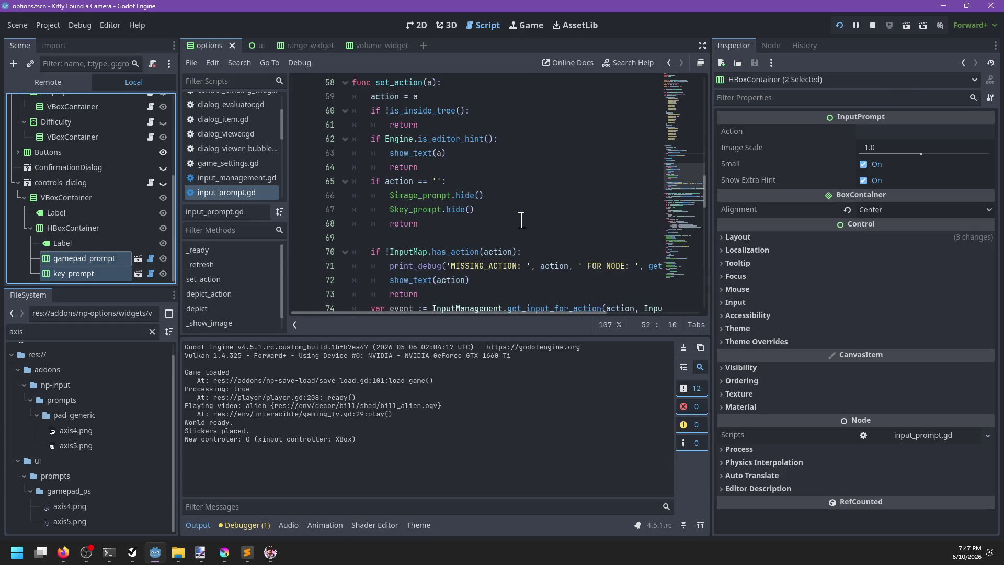
scroll(521, 219, down, 9)
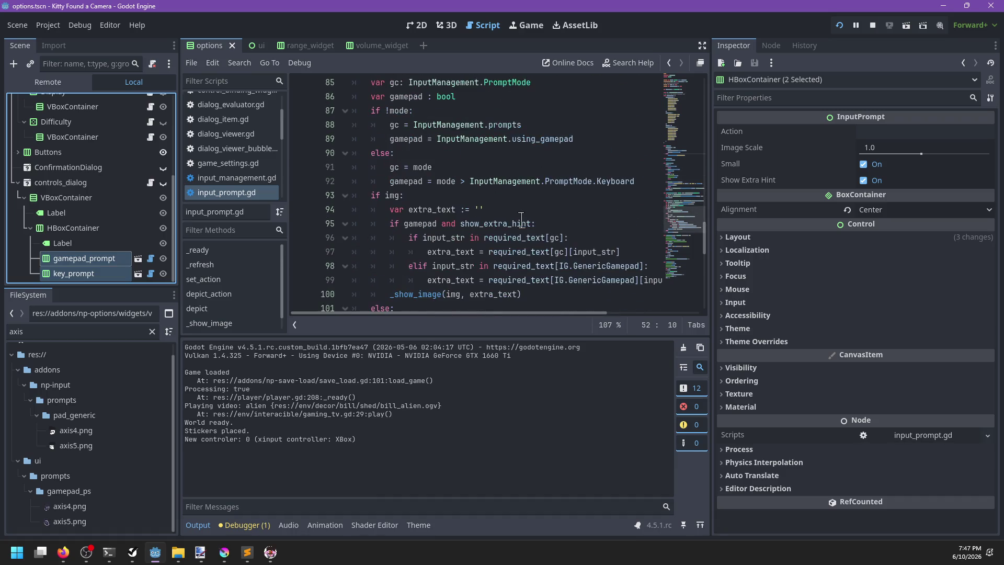
click(771, 45)
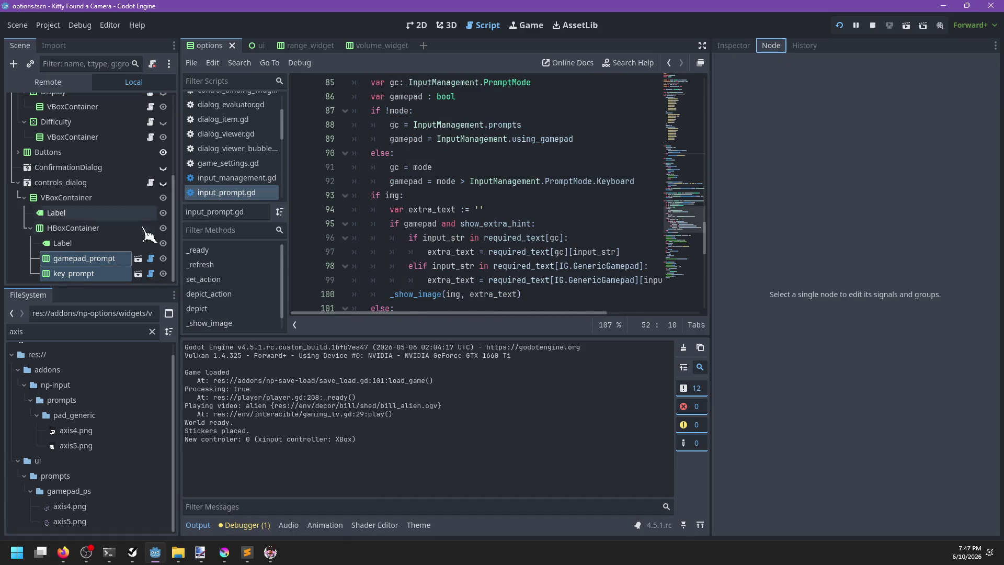
Step: Show the input_prompt group on gamepad_prompt and key_prompt, then review set_action's handling of empty and missing actions
click(111, 257)
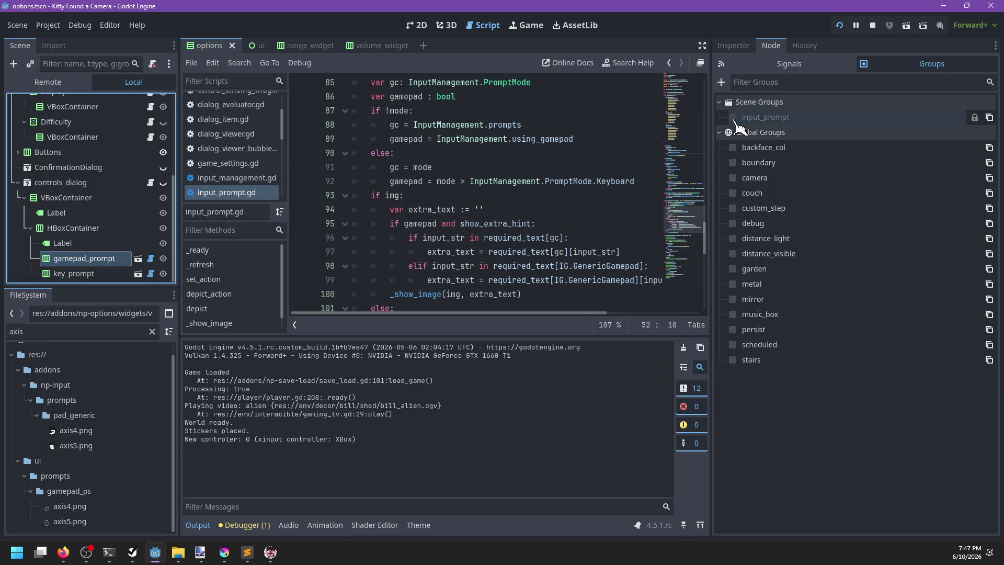
click(99, 274)
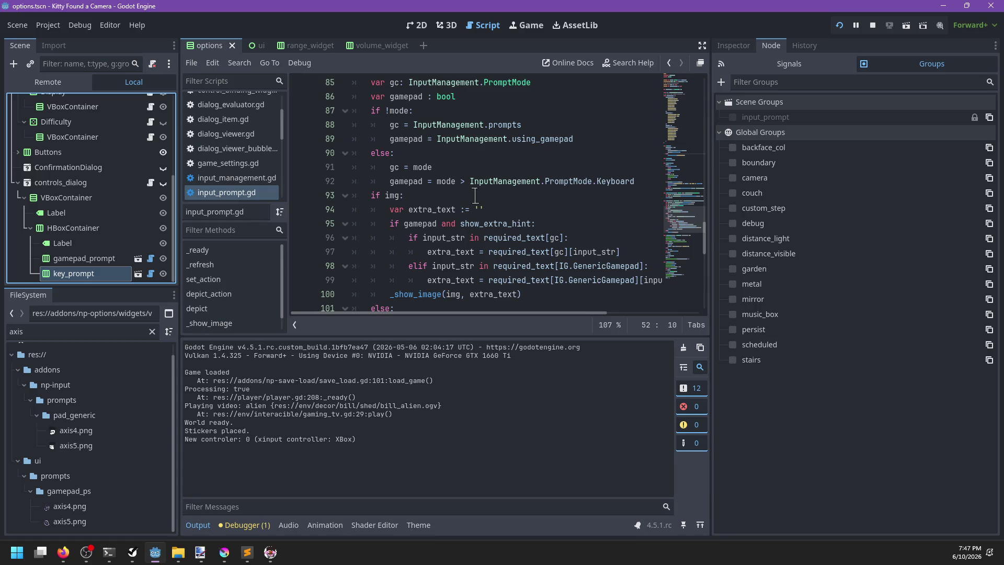
scroll(478, 204, up, 12)
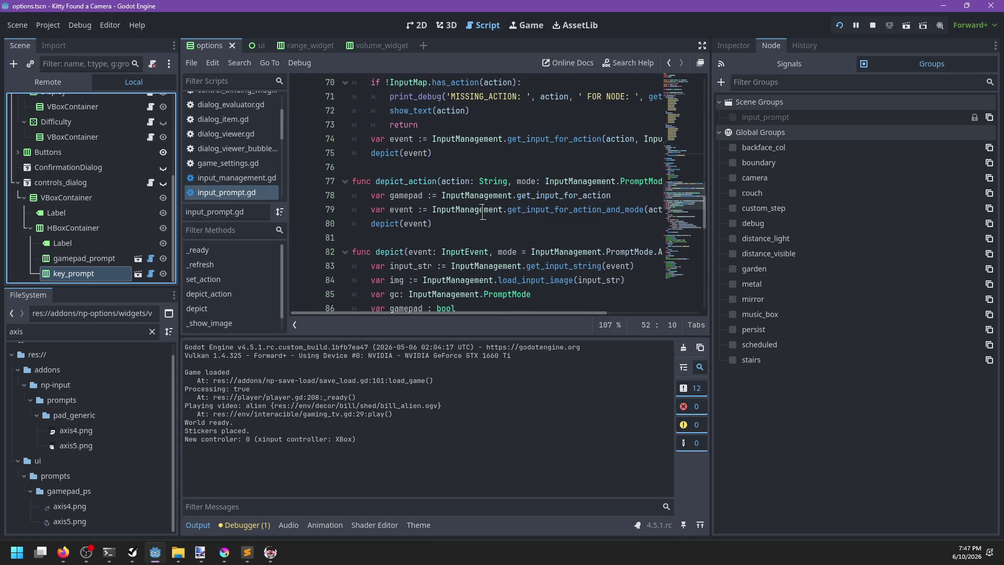
scroll(482, 211, down, 3)
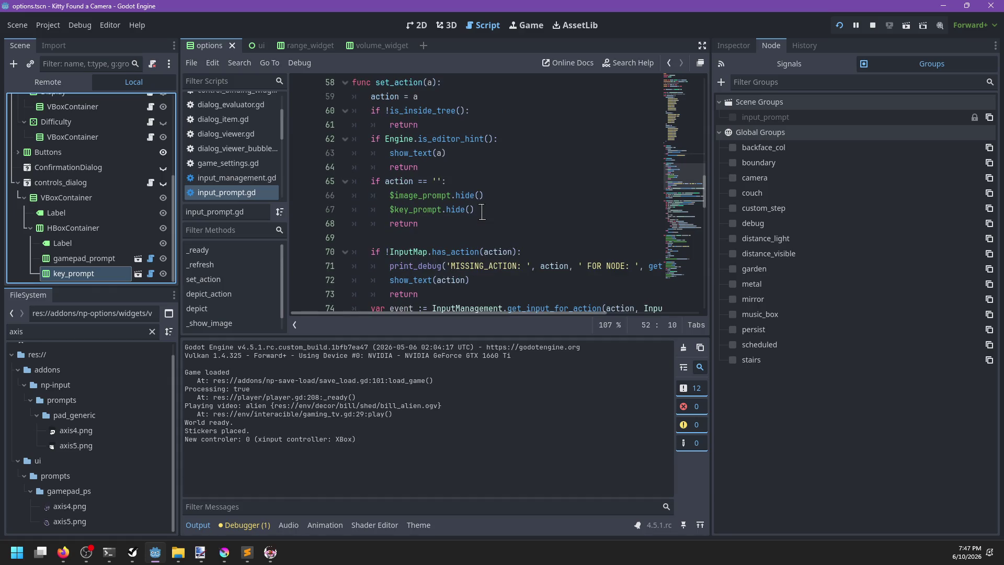
scroll(526, 195, down, 2)
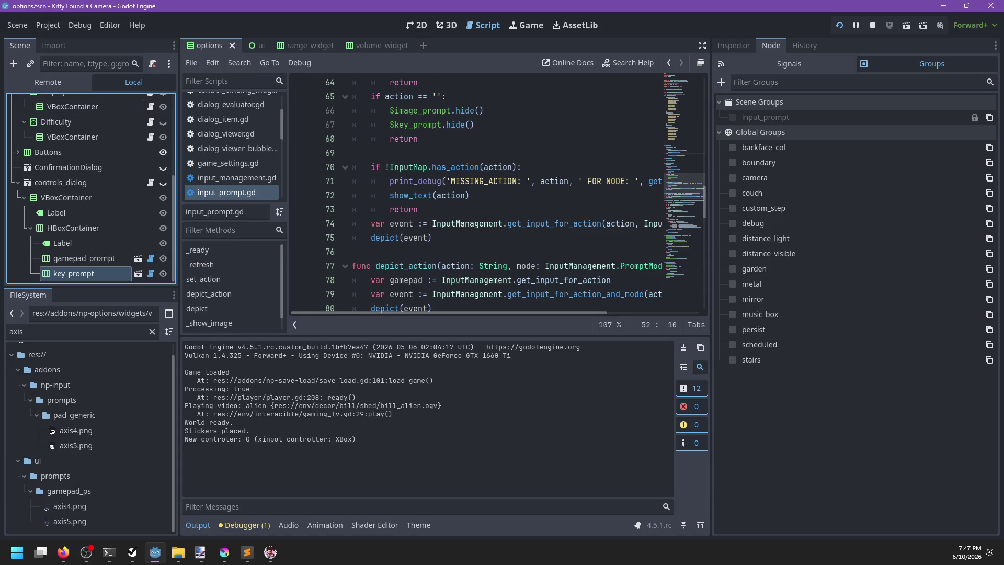
key(alt+Tab)
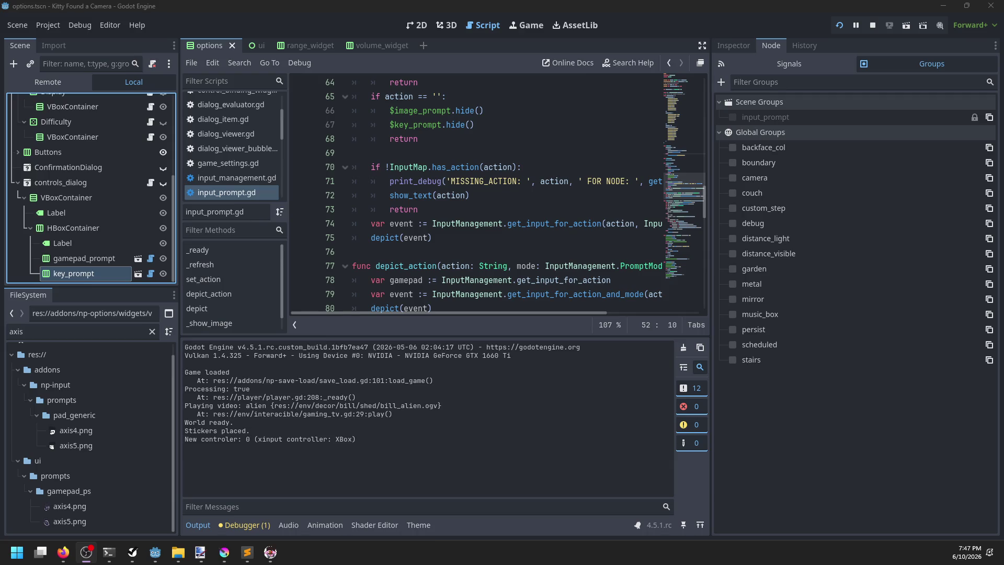
Step: Bring the Firefox window with the 'godot action mapping' DuckDuckGo results to the front
click(63, 552)
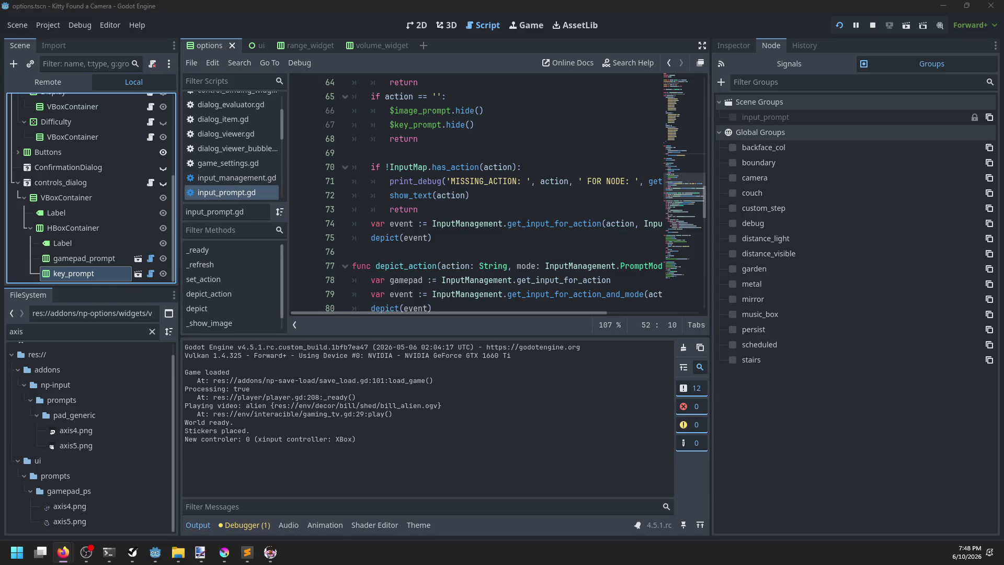
key(alt+Tab)
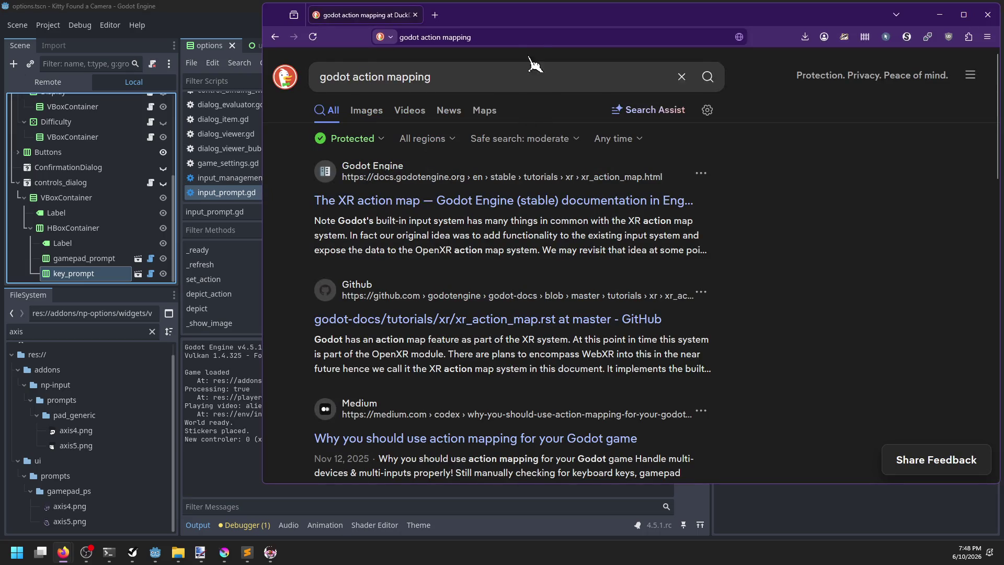
Step: Move the browser aside, skim the 'godot action mapping' results, then return to Godot
drag(532, 28, 414, 37)
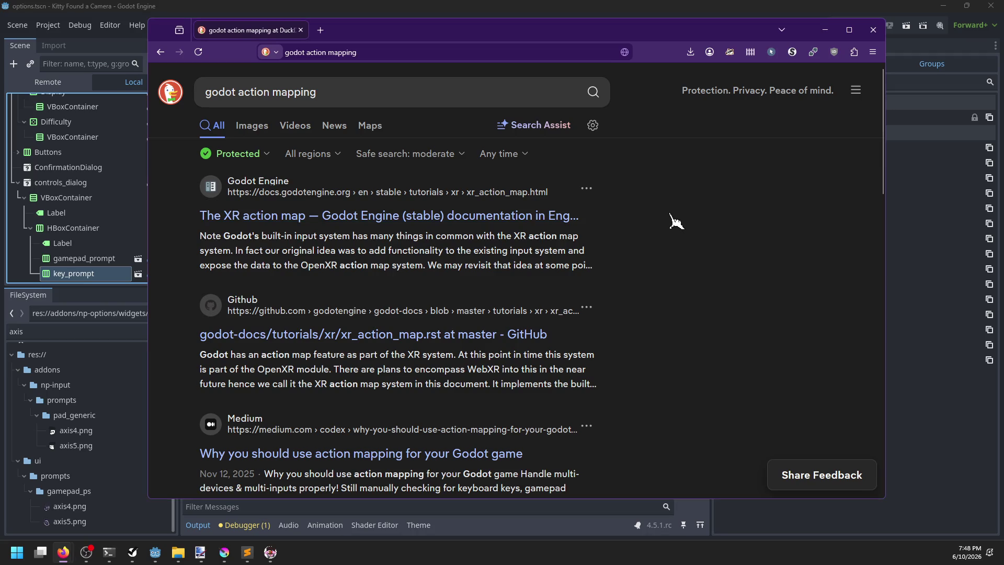
scroll(648, 209, down, 4)
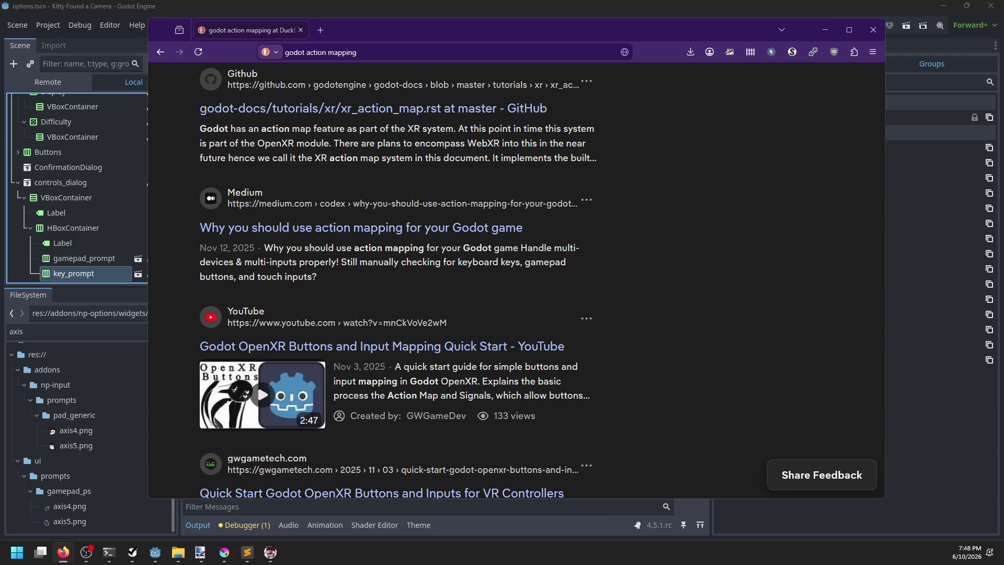
scroll(639, 340, down, 4)
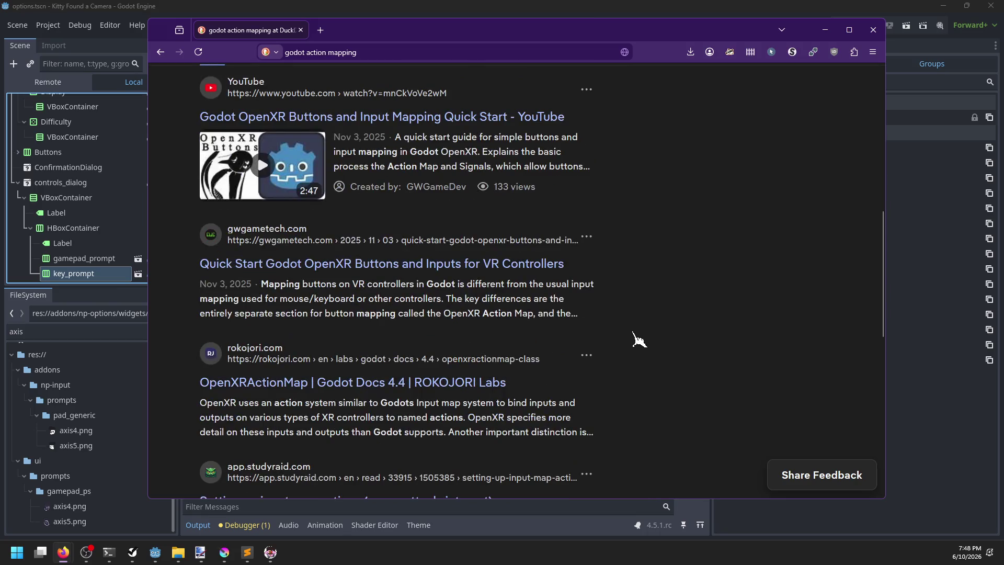
scroll(639, 340, up, 10)
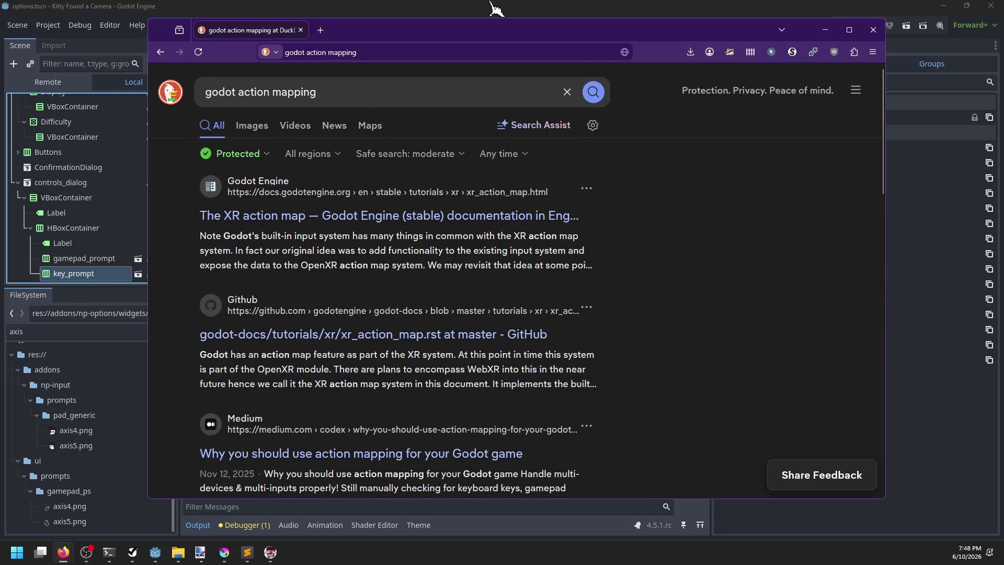
click(499, 8)
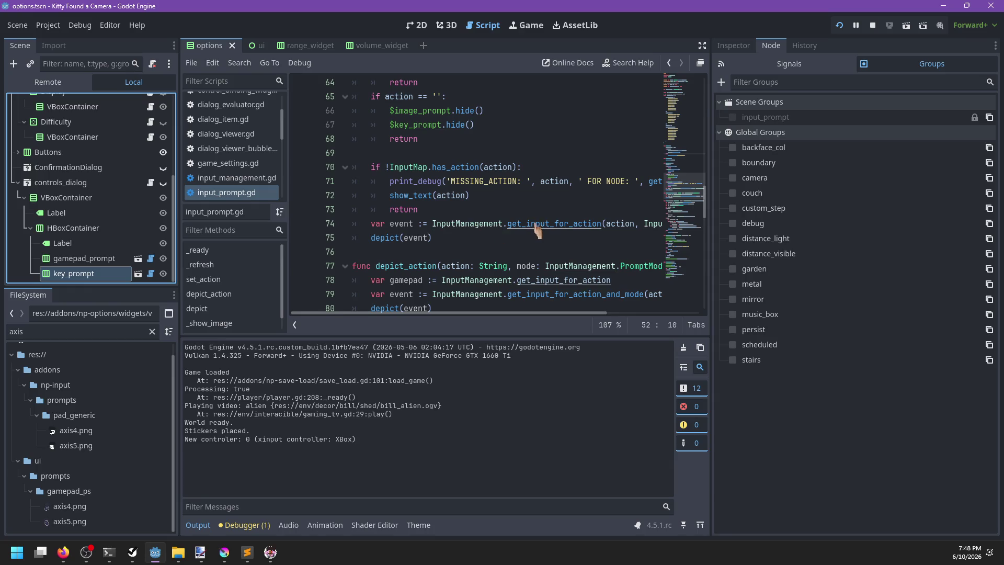
Step: Jump to get_input_for_action's definition, then search DuckDuckGo for 'godot InputMap'
ctrl+click(536, 224)
key(alt+Tab)
click(363, 86)
key(ctrl+BackSpace)
key(ctrl+BackSpace)
text(InputMap)
key(Return)
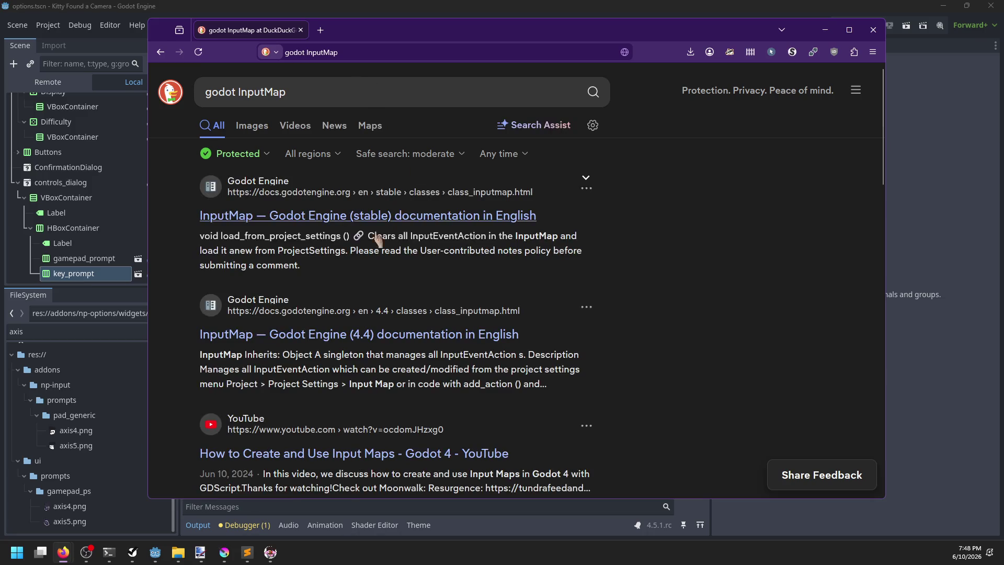
Step: Skim the InputMap results and return to input_management.gd in the Godot editor
scroll(366, 230, down, 3)
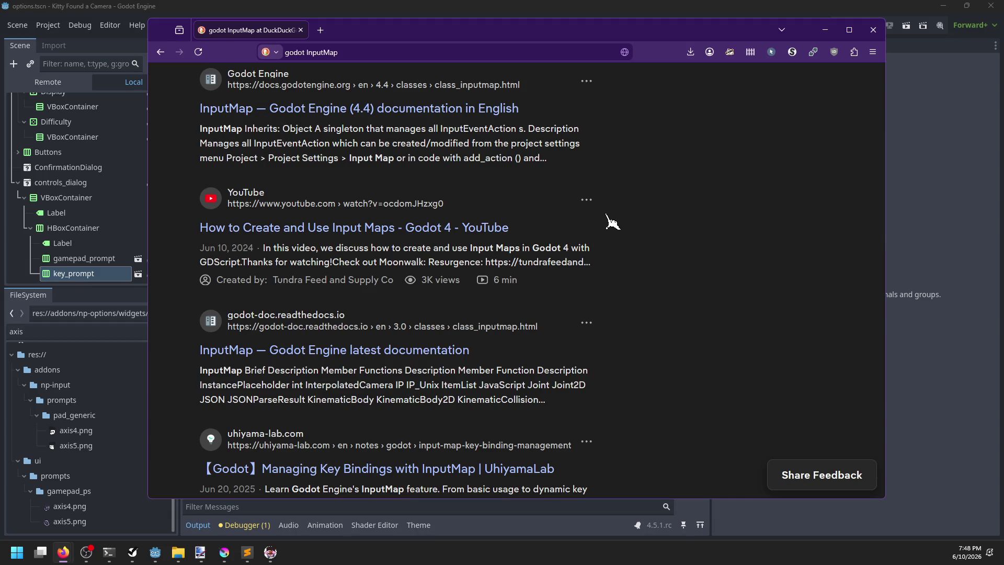
click(117, 7)
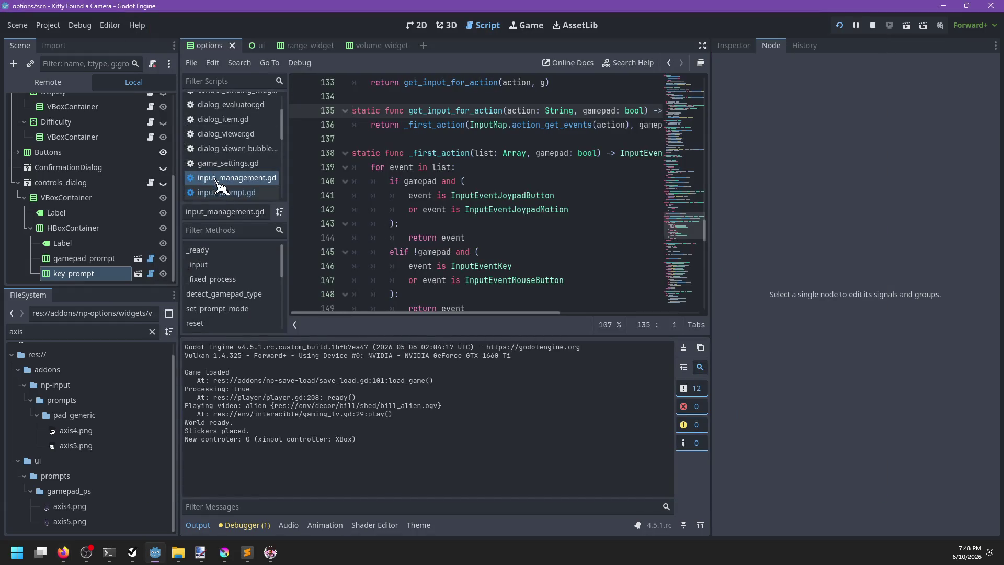
Step: Scroll through controls_dialog.gd, then open control_binding_widget.gd from the script list
click(151, 183)
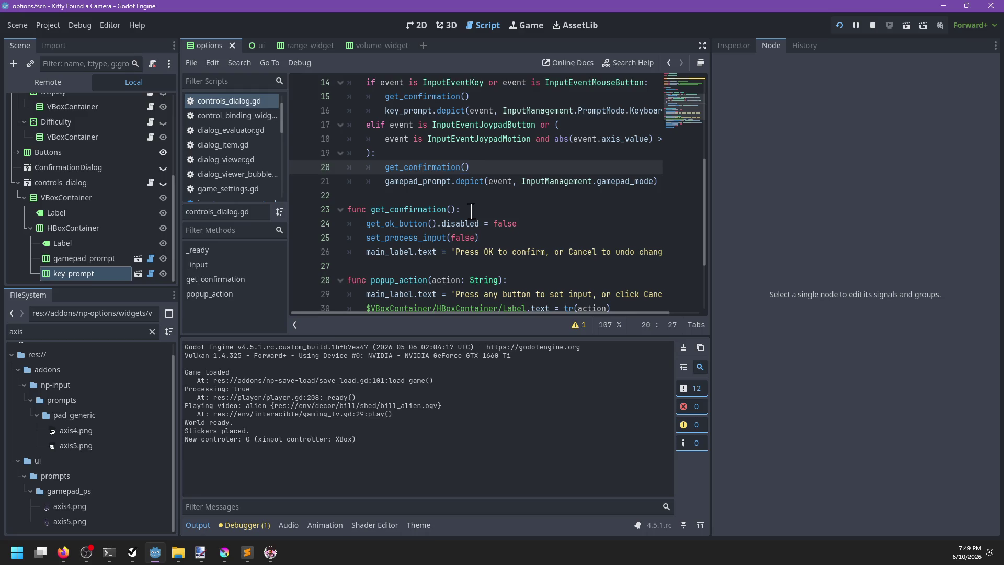
scroll(472, 214, up, 2)
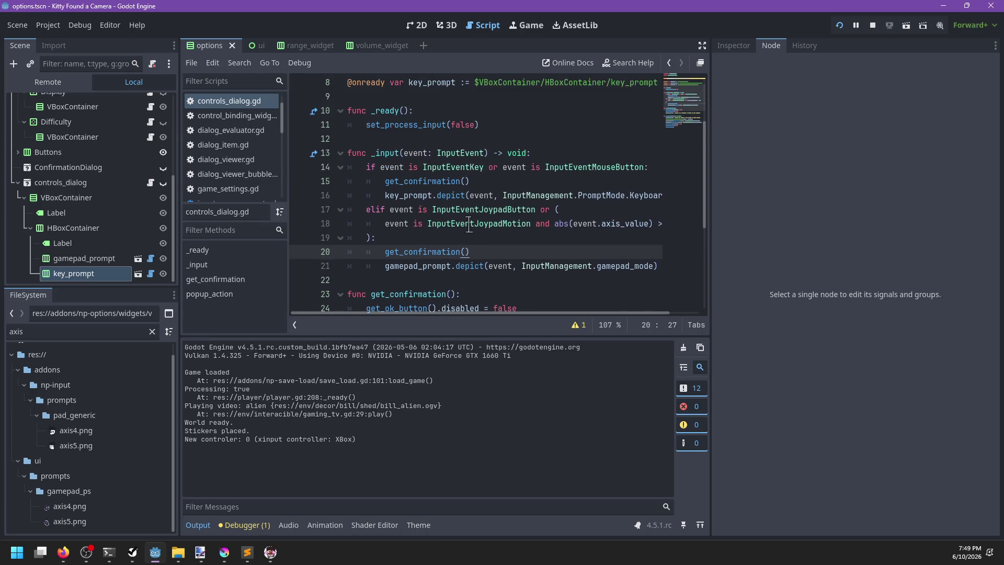
scroll(473, 217, down, 2)
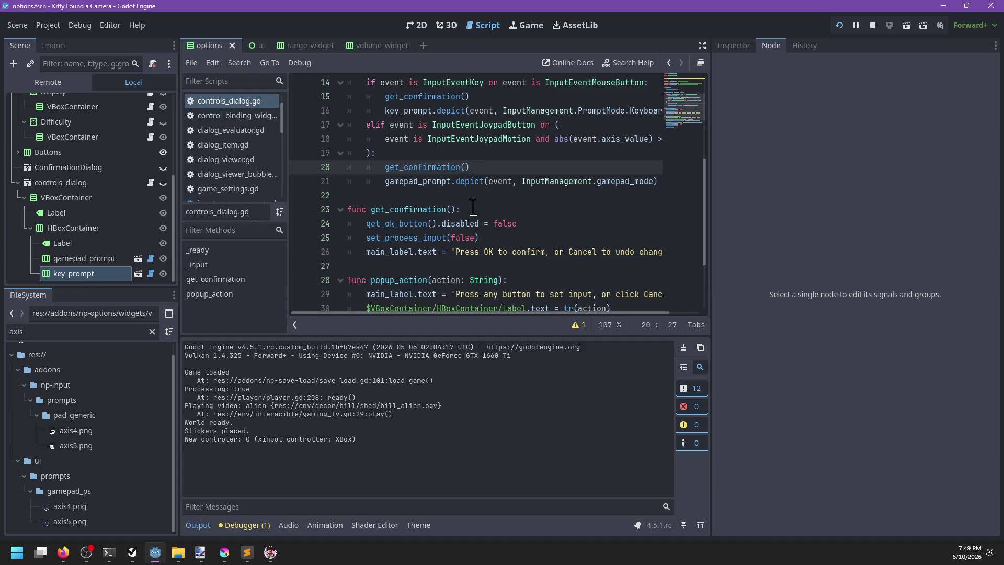
scroll(473, 208, up, 5)
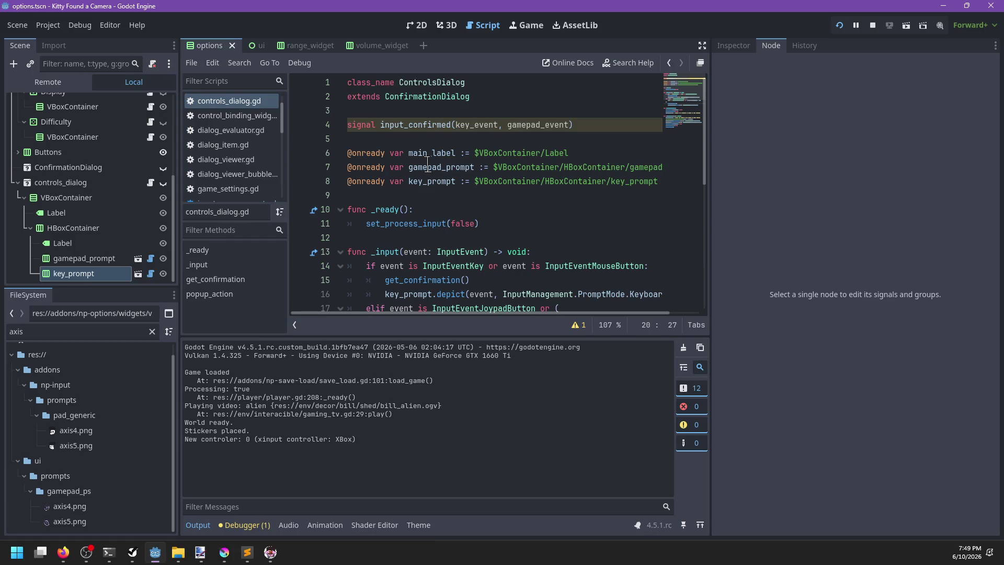
scroll(241, 136, down, 3)
scroll(258, 172, up, 3)
click(249, 132)
scroll(470, 157, up, 3)
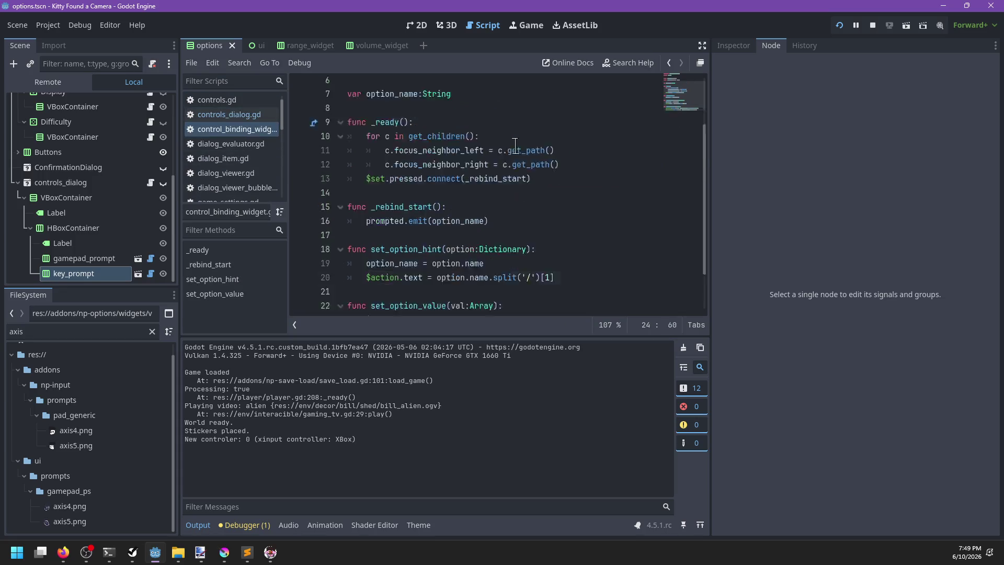
Step: Read control_binding_widget.gd, select set_option_value, and go back to controls_dialog.gd
scroll(449, 149, down, 1)
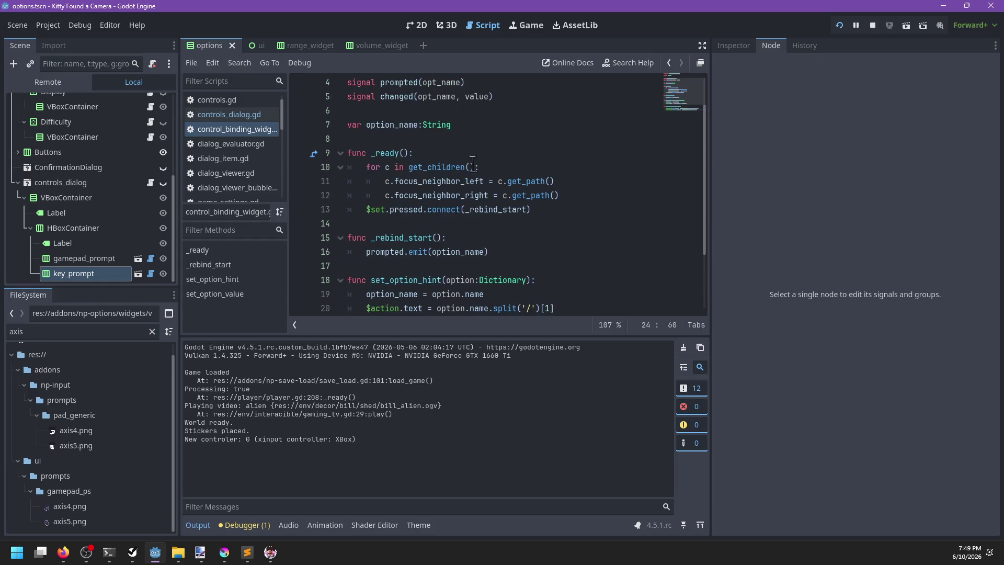
scroll(494, 148, down, 2)
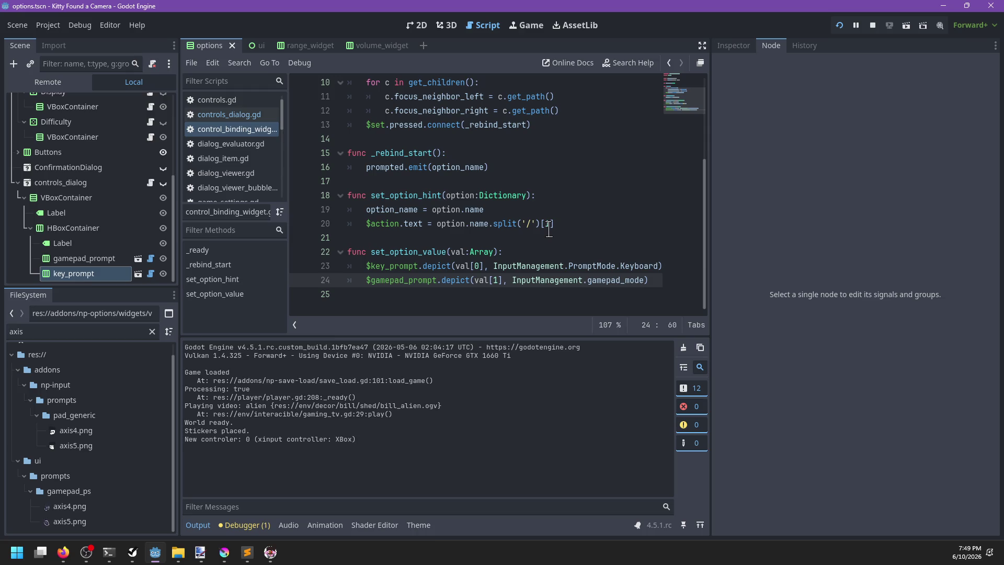
scroll(447, 231, up, 2)
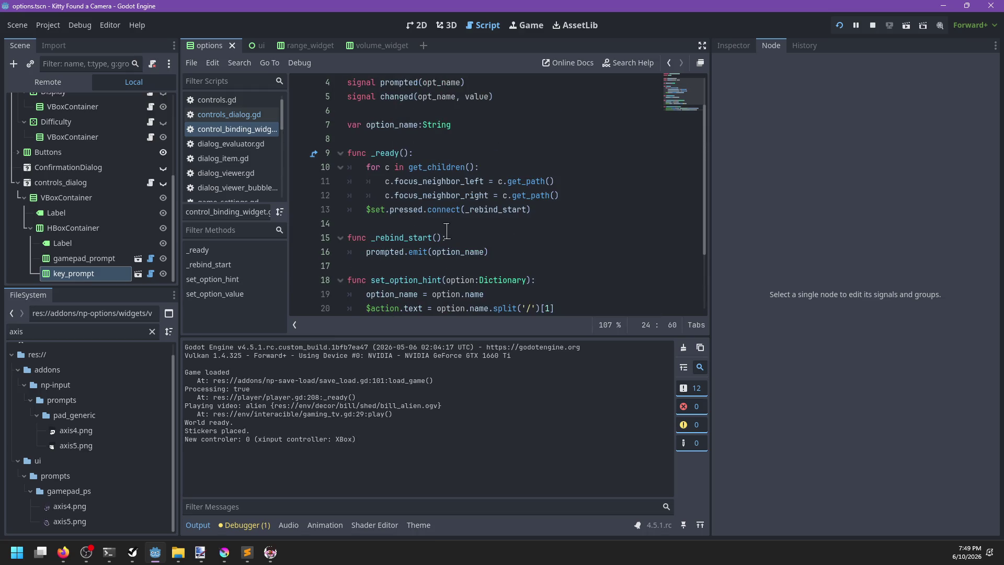
scroll(447, 230, down, 1)
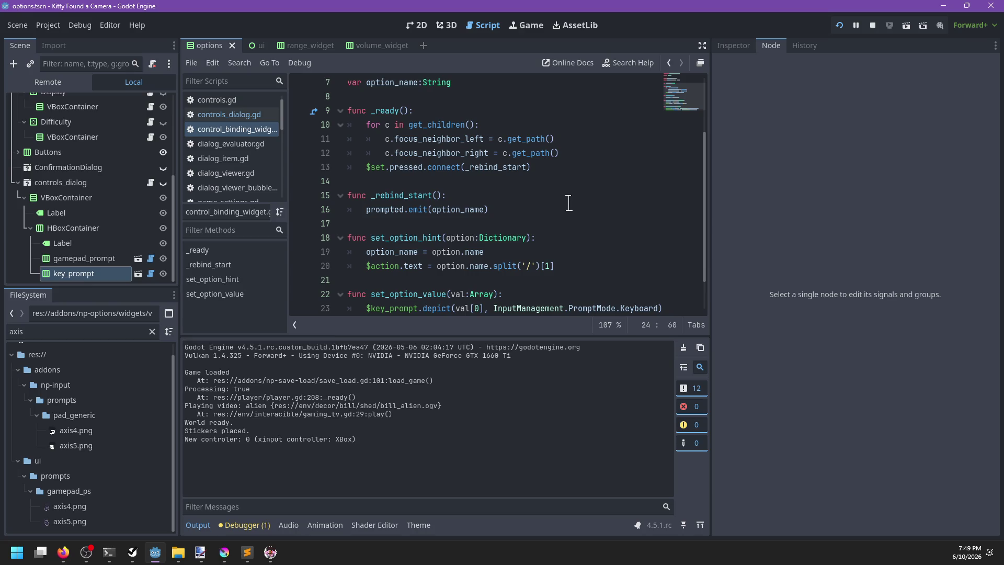
scroll(497, 182, up, 2)
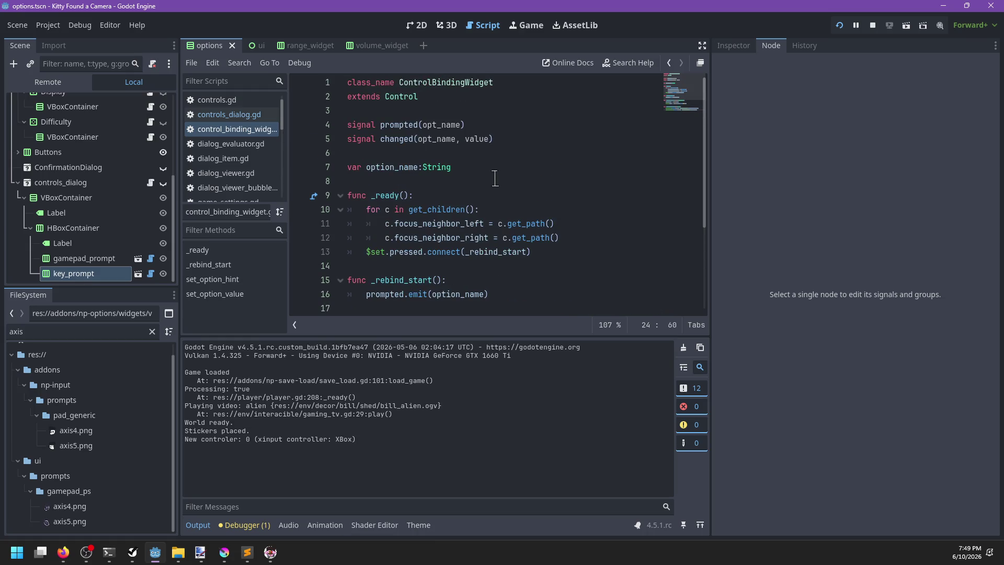
scroll(495, 178, down, 3)
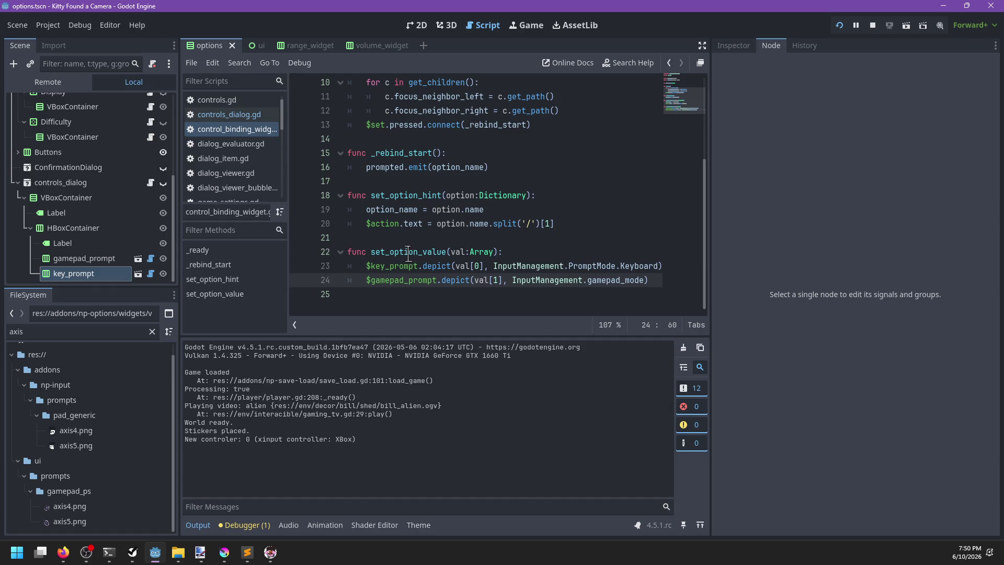
double_click(407, 252)
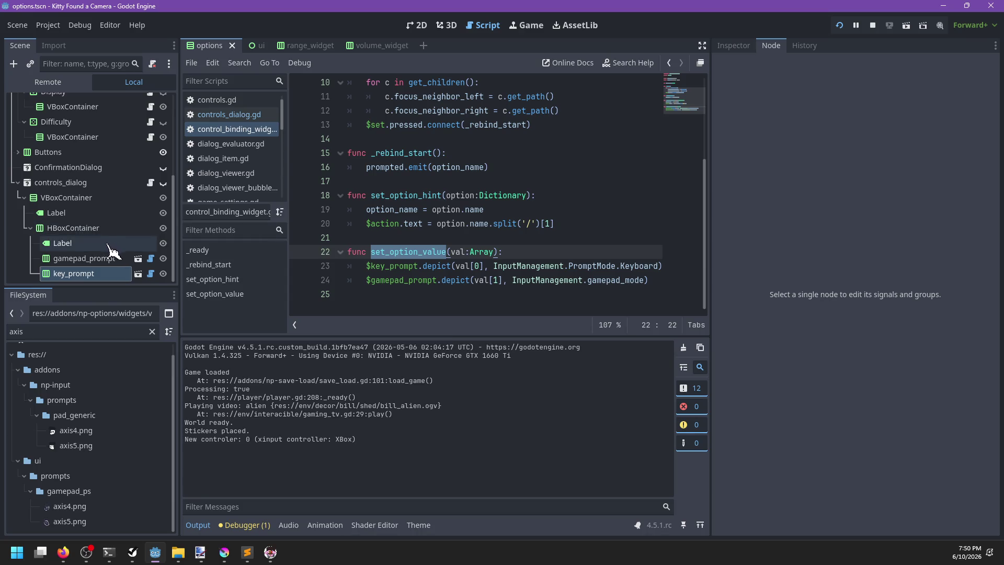
click(150, 182)
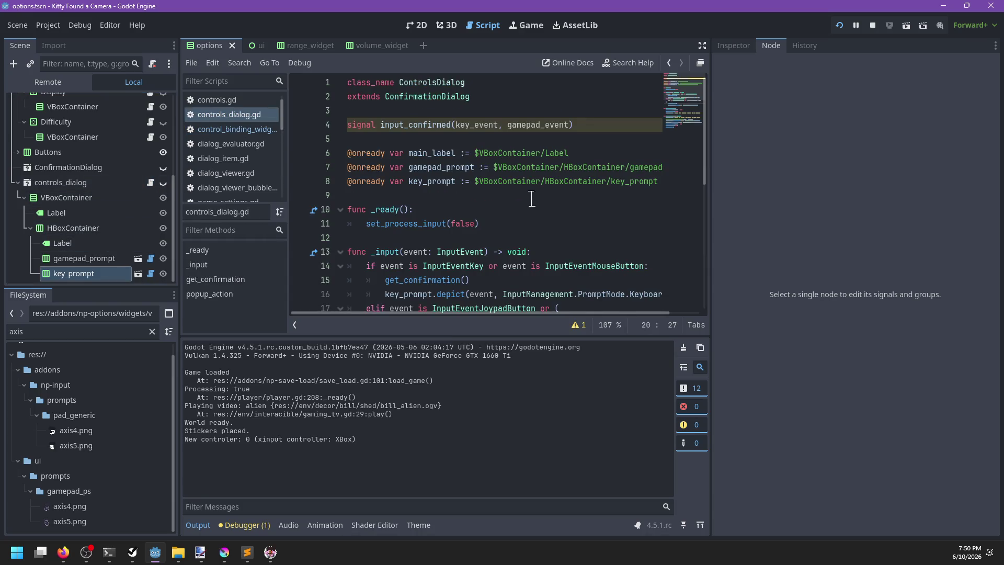
Step: Add a func ok_pressed(): header on a new line at the end of controls_dialog.gd
scroll(522, 199, down, 2)
scroll(522, 198, down, 3)
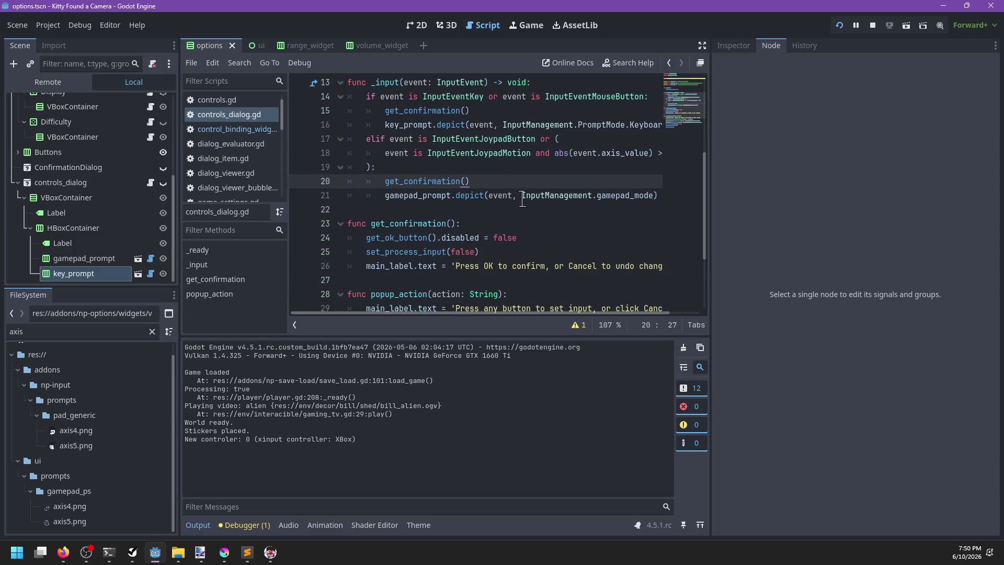
scroll(522, 199, down, 3)
click(488, 280)
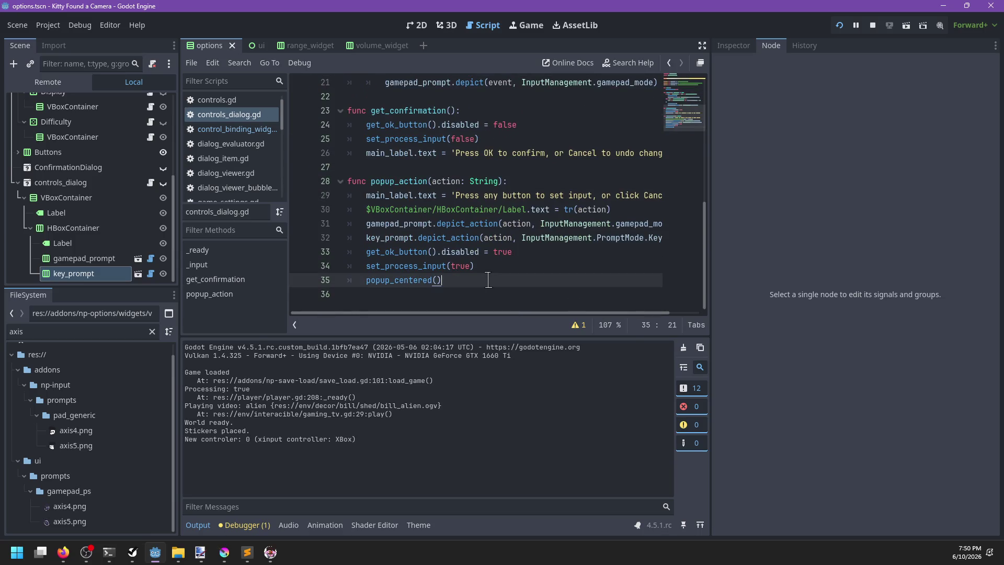
scroll(487, 277, up, 5)
scroll(488, 273, down, 5)
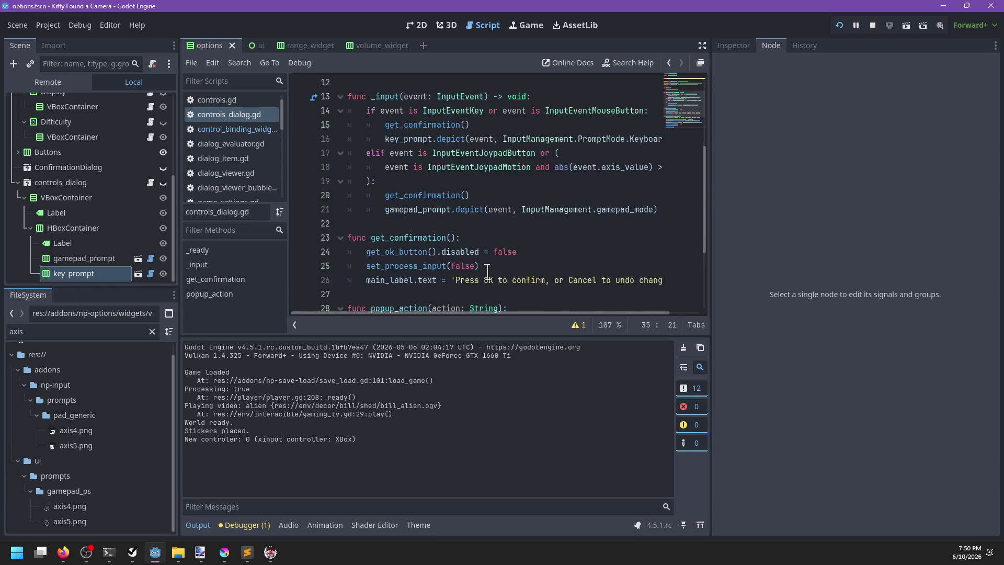
click(461, 294)
key(Return)
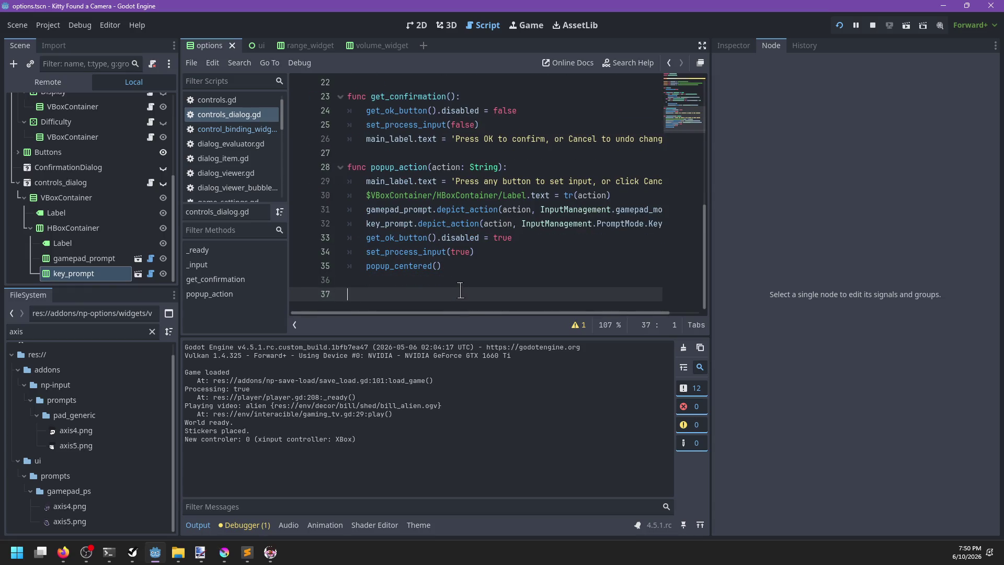
text(func )
text(pr)
text(ed():)
key(Return)
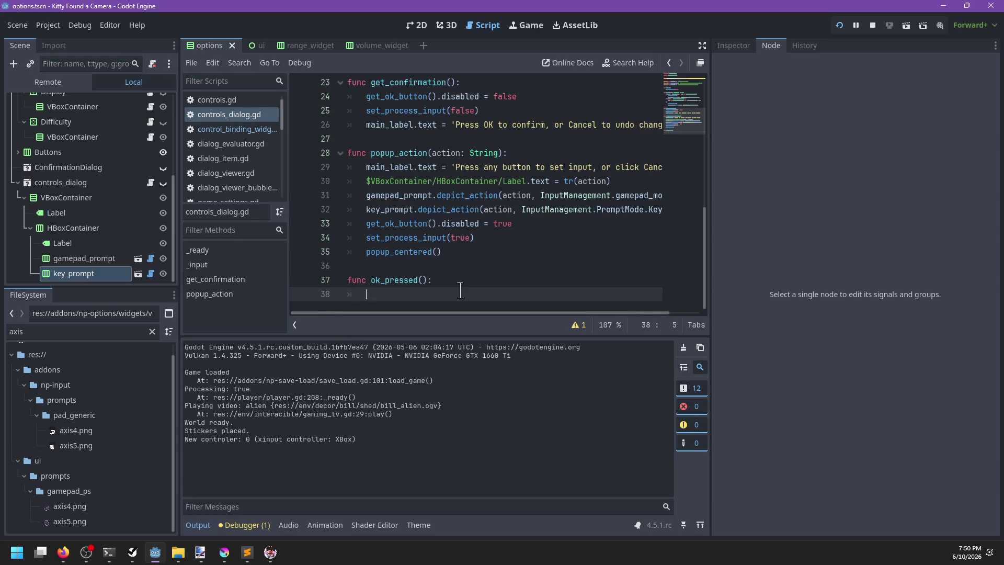
Step: Start ok_pressed's body with 'signal_confirmed.'
scroll(452, 232, up, 7)
click(575, 124)
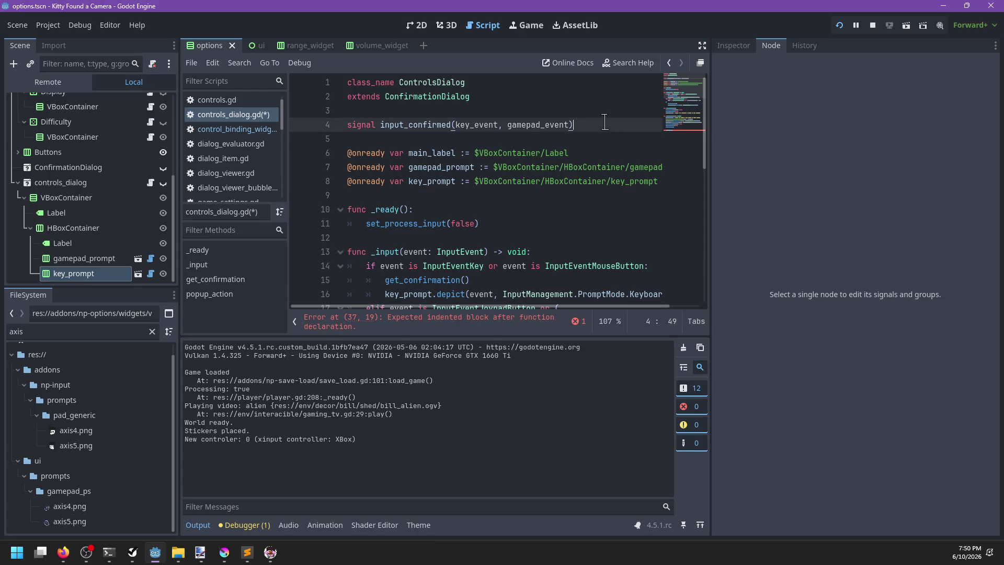
scroll(494, 230, down, 8)
click(478, 278)
text(s)
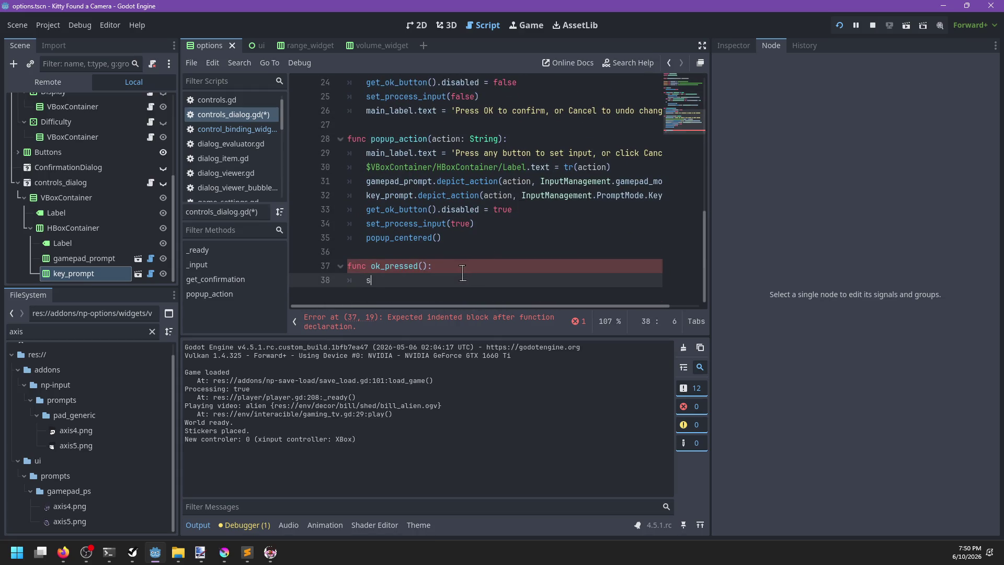
text(gnal_confi)
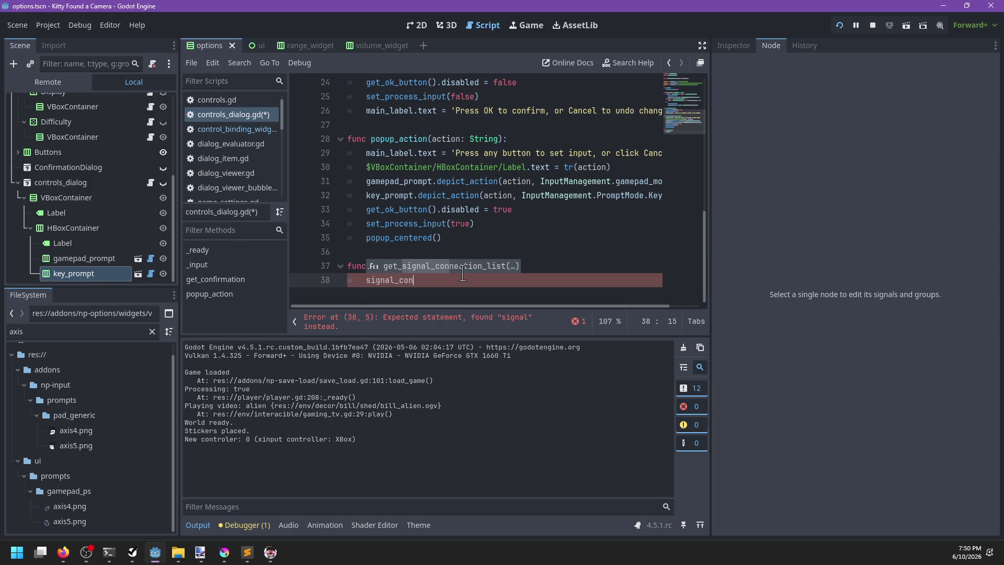
text(rmed.)
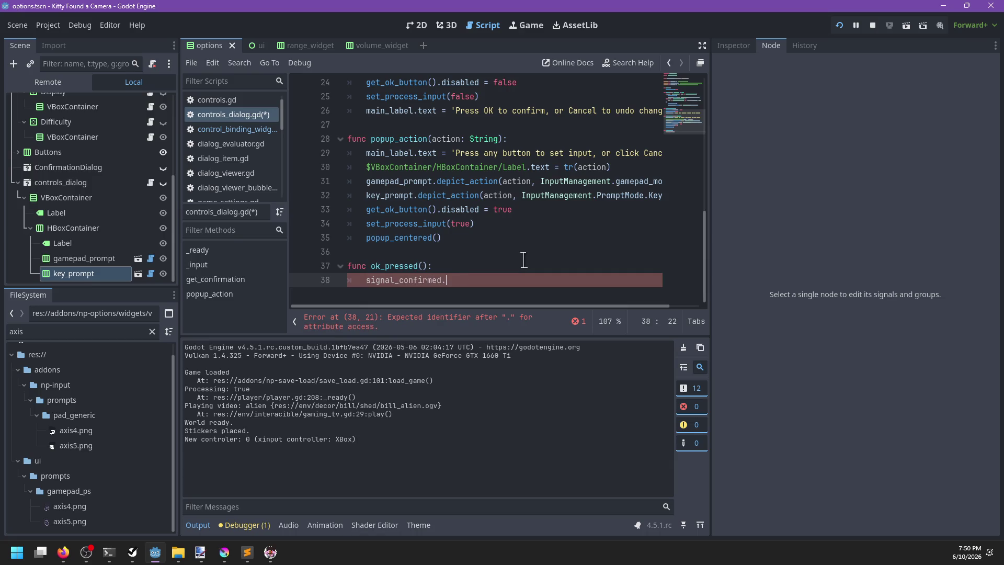
scroll(485, 222, up, 8)
click(468, 192)
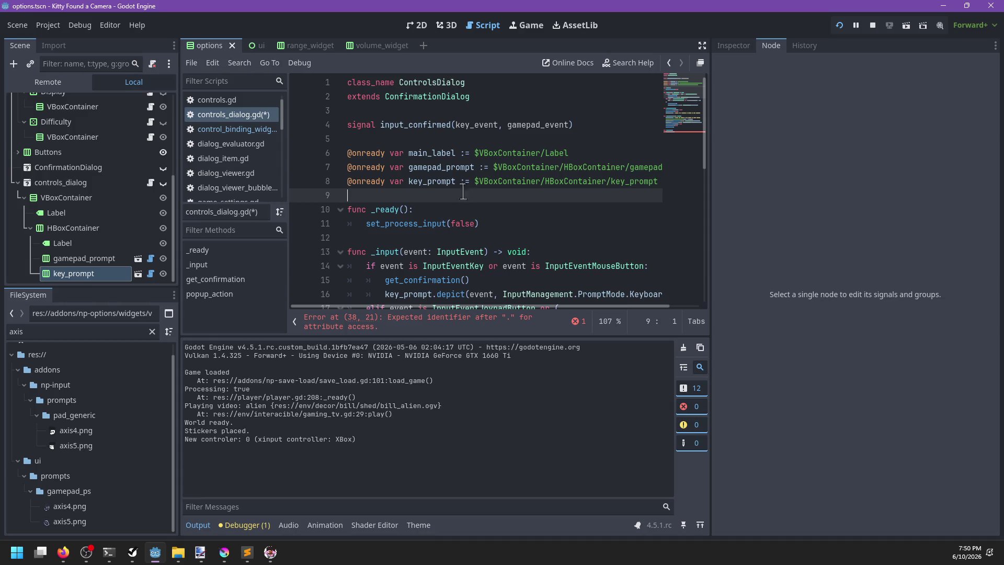
Step: Declare a key_input variable on a new line below the onready variables
key(Return)
key(Return)
key(Up)
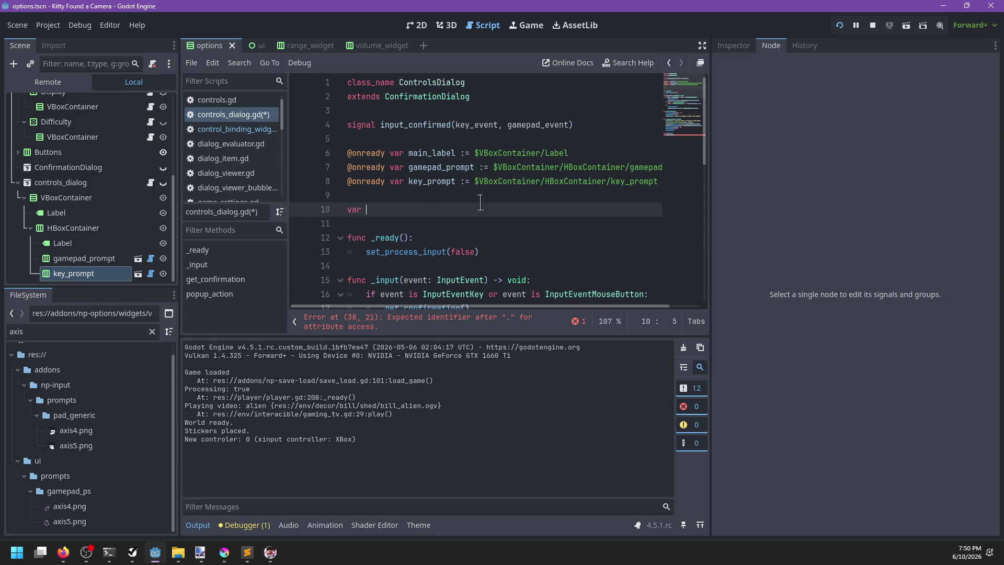
text(_input :=)
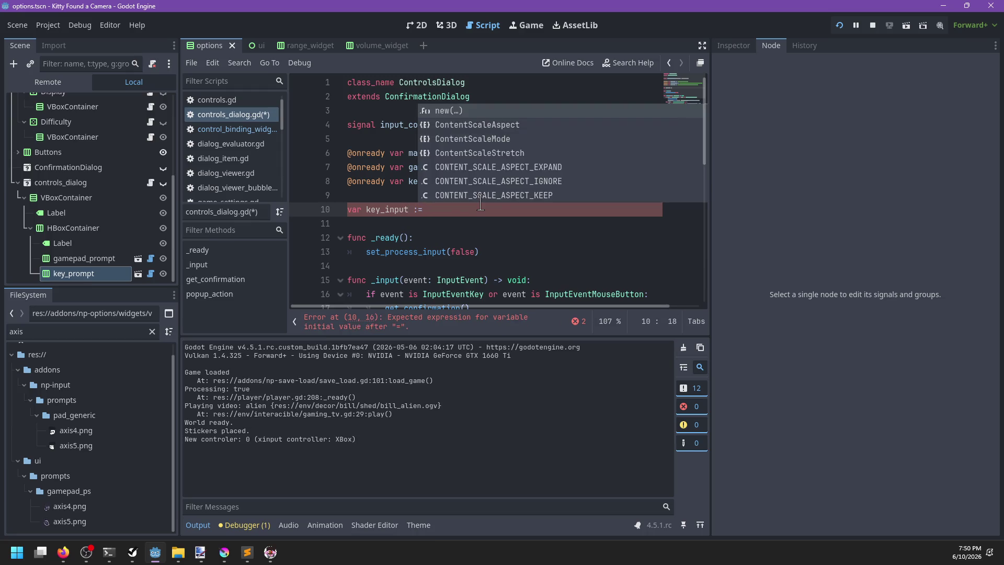
Step: Add a new line after the tr(action) line inside popup_action
scroll(479, 203, down, 4)
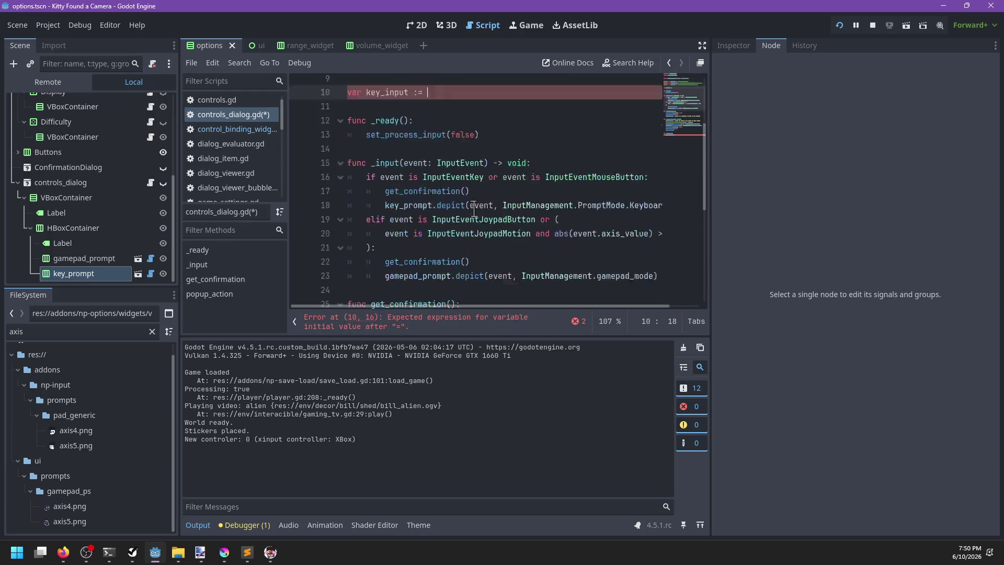
scroll(469, 208, right, 2)
scroll(469, 208, left, 2)
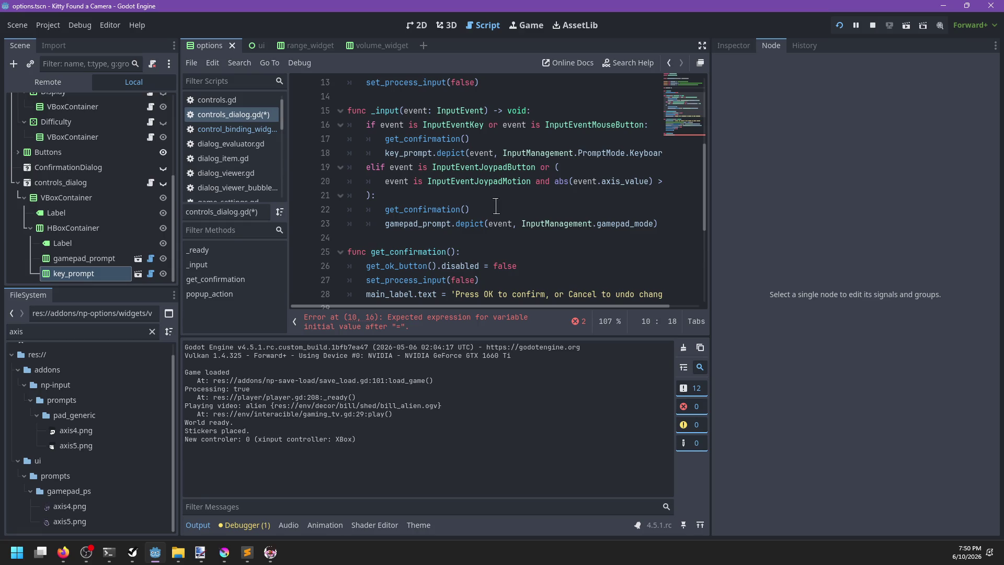
scroll(497, 206, up, 1)
scroll(496, 206, down, 4)
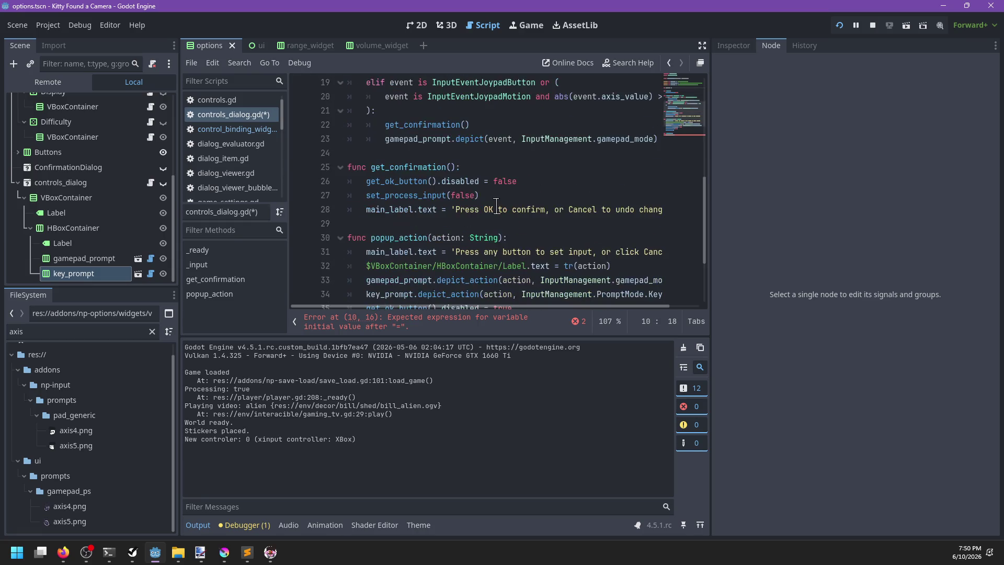
double_click(516, 238)
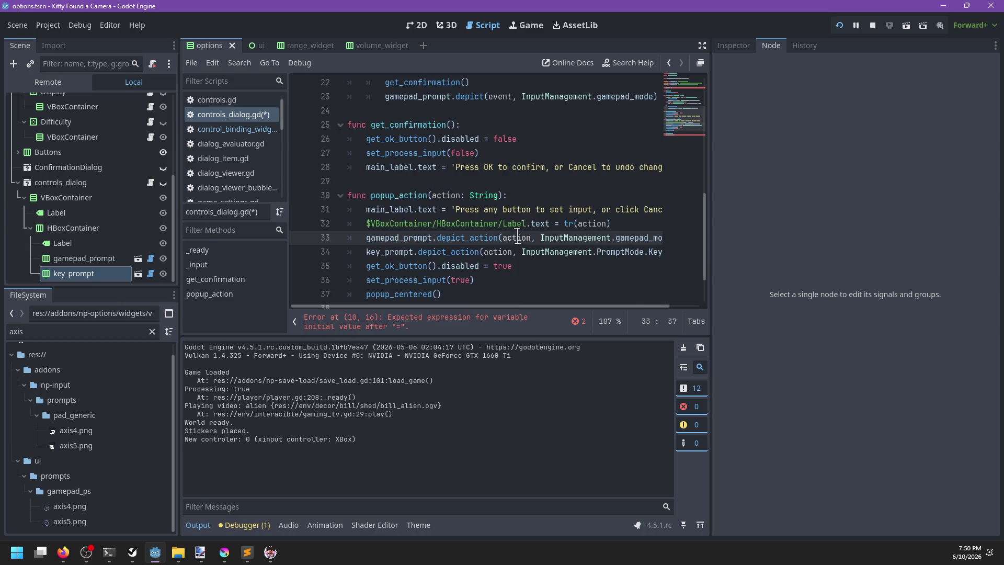
click(625, 220)
key(Return)
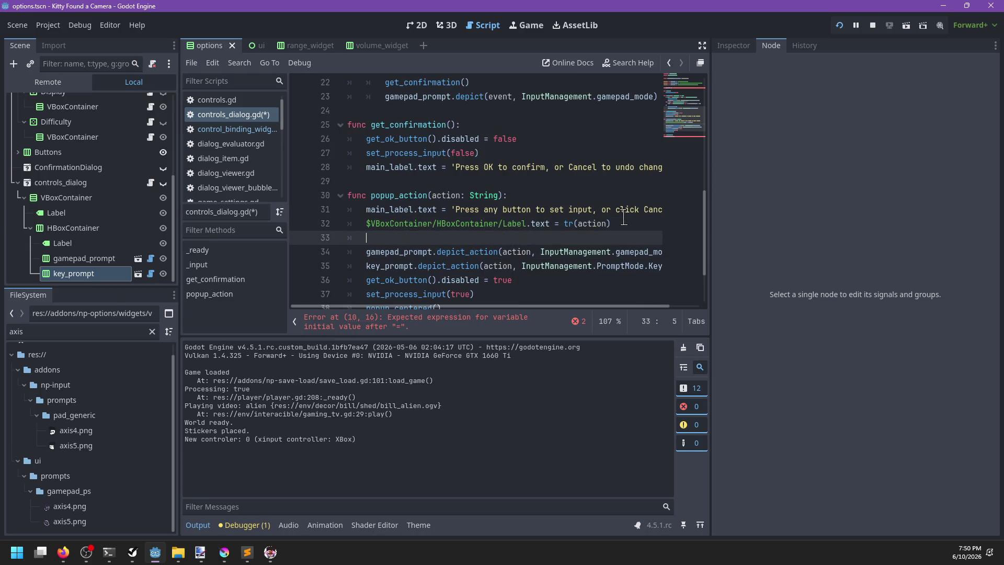
key(BackSpace)
Step: Assign key_input = InputManagement.get_input_for_action_and_mode(action, InputManagement.PromptMode.Keyboard)
text(yt)
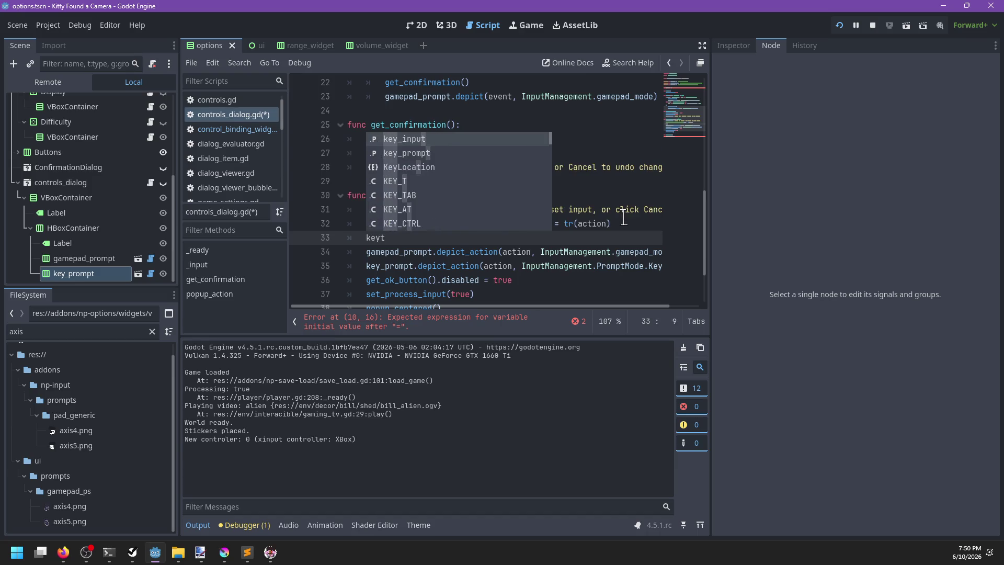
key(BackSpace)
text())
text(in)
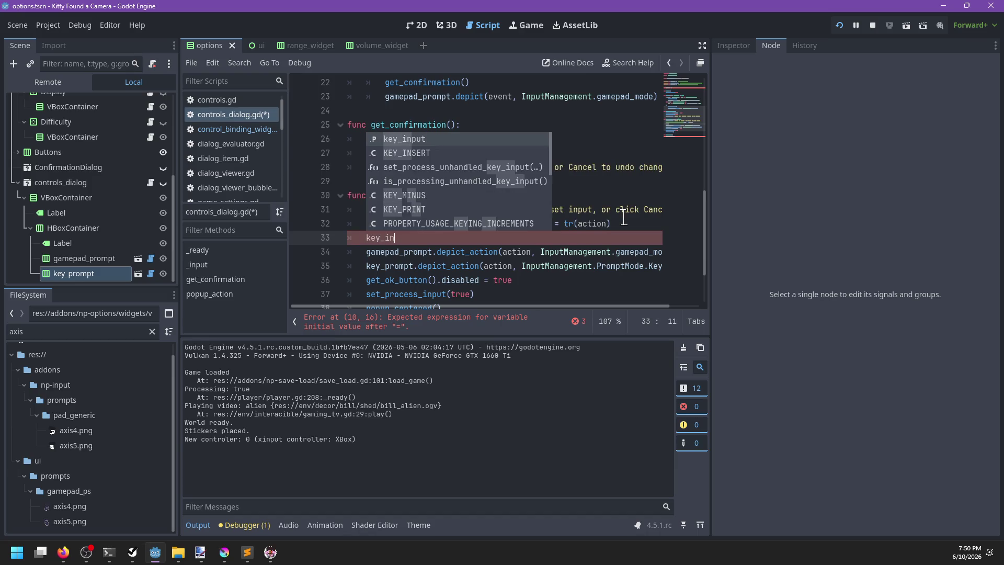
key(Return)
text(= InputM)
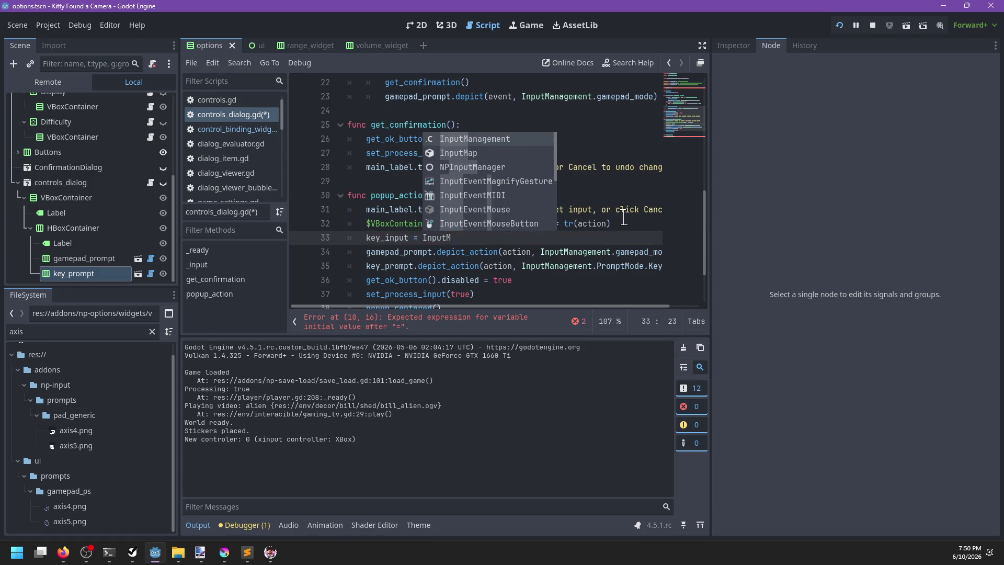
key(Return)
text(.)
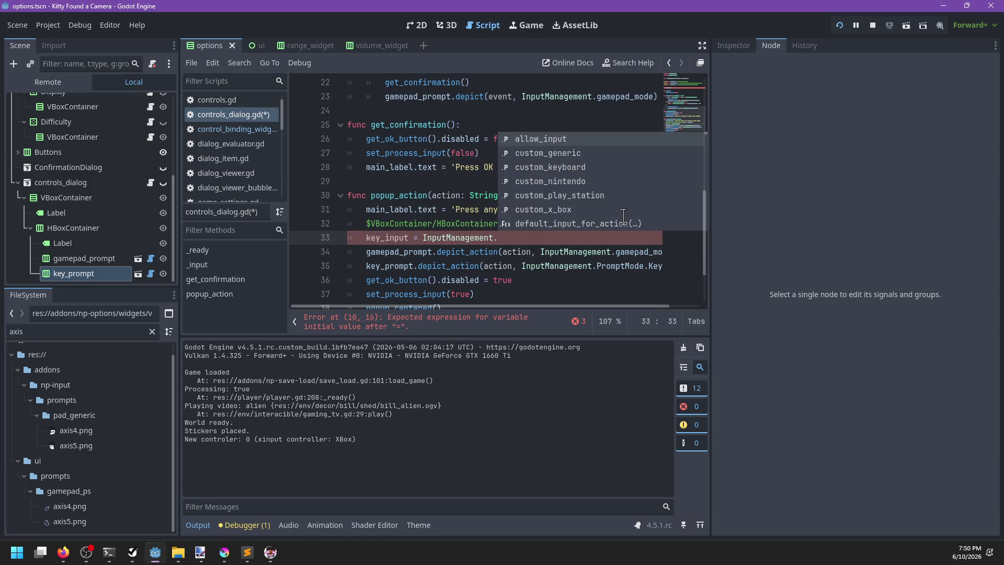
text(get_)
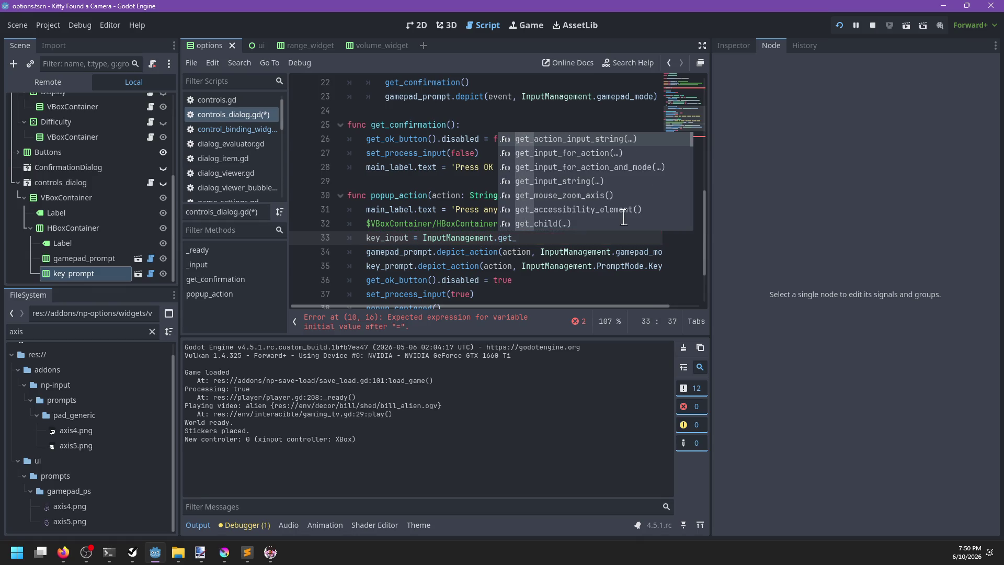
key(Down)
key(Down)
key(Return)
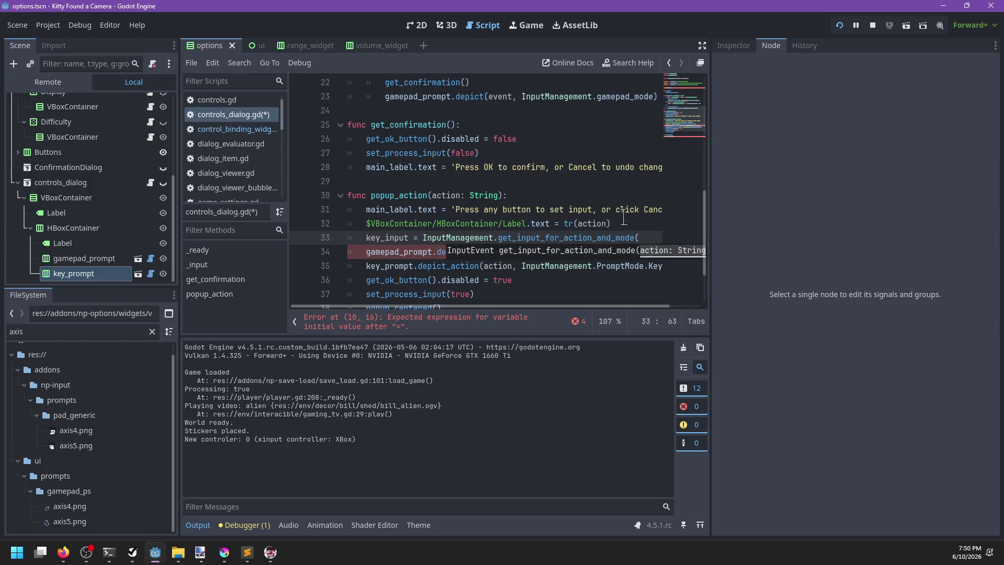
text(ction,)
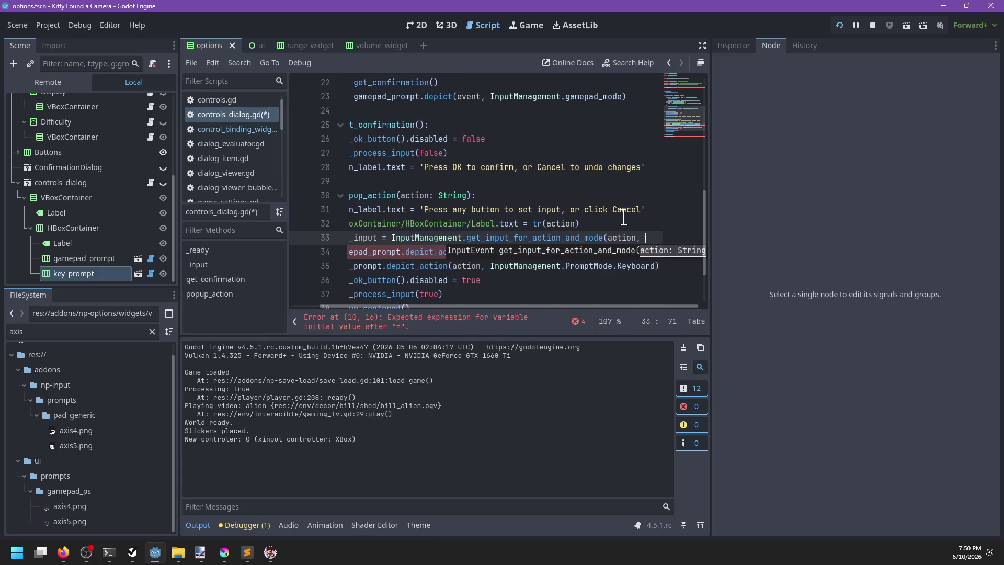
drag(489, 265, 656, 265)
key(ctrl+c)
key(BackSpace)
click(651, 238)
key(ctrl+v)
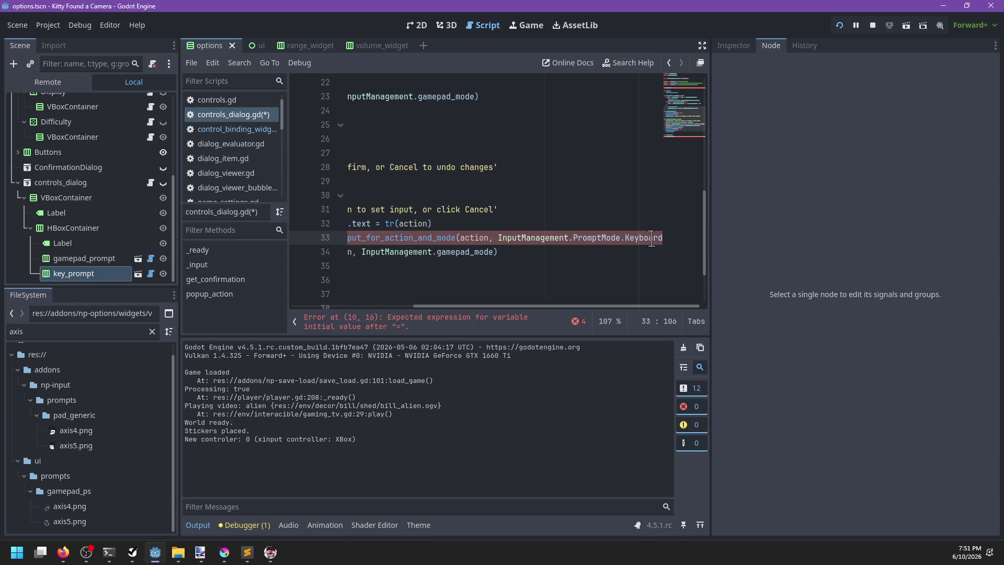
text())
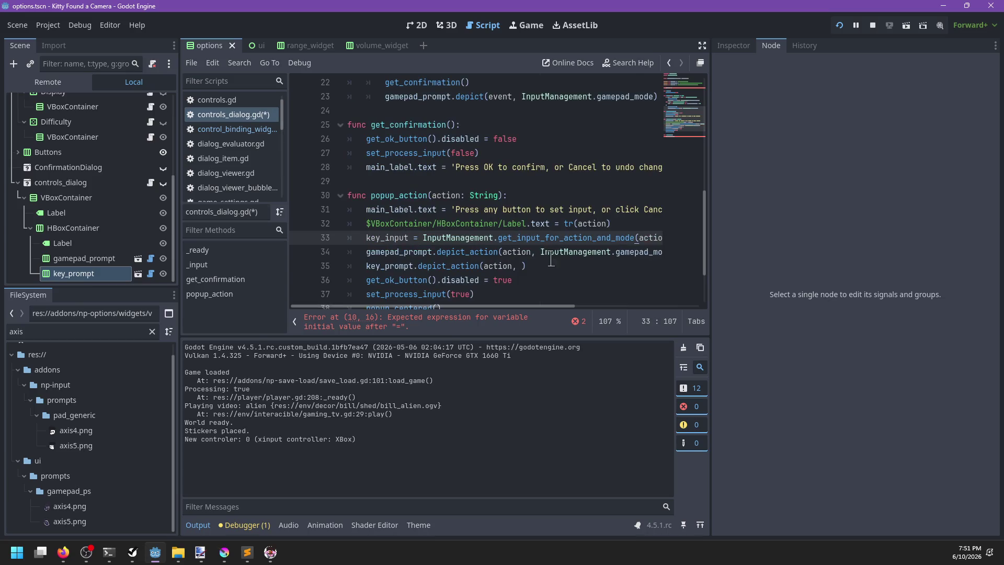
Step: Change line 35 to key_prompt.depict(key_input, InputManagement.PromptMode.Keyboard)
drag(526, 265, 417, 268)
text(depict(key_)
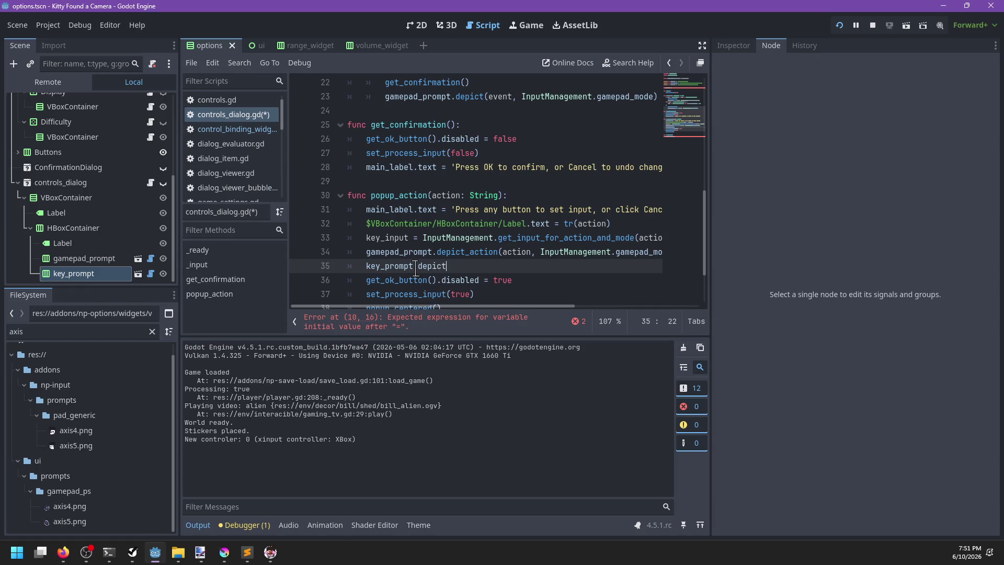
text(inpuy)
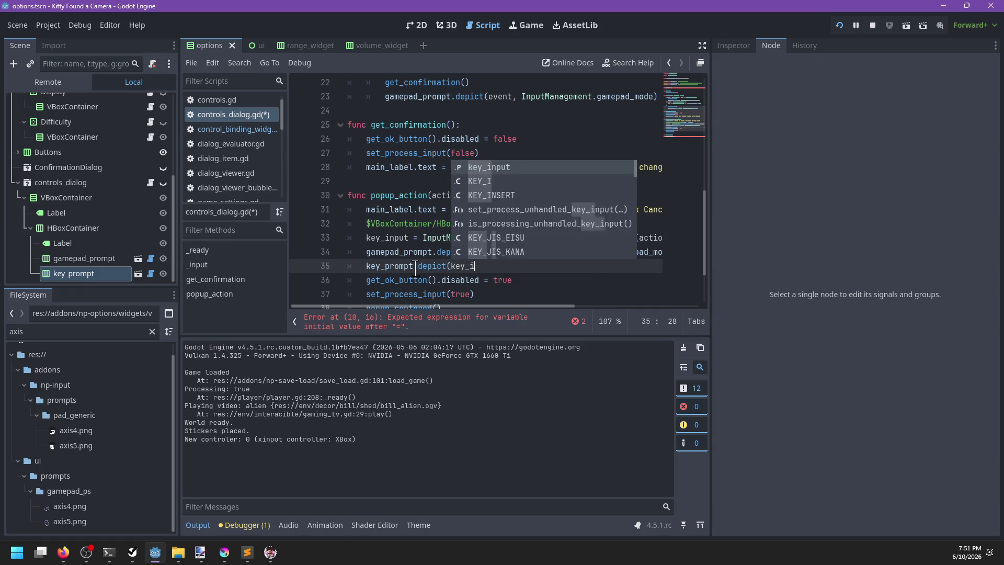
key(BackSpace)
key(BackSpace)
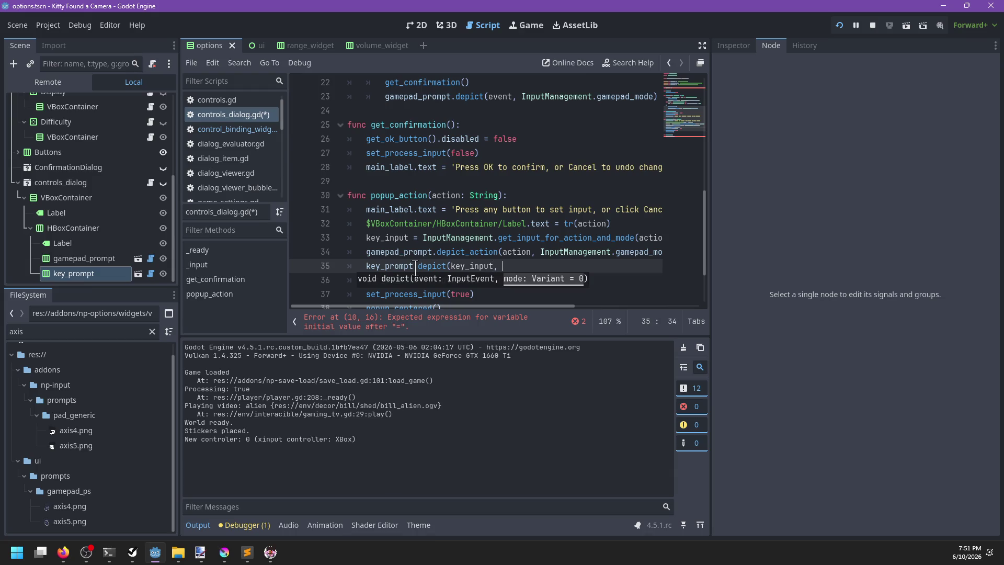
text(nputManagement.)
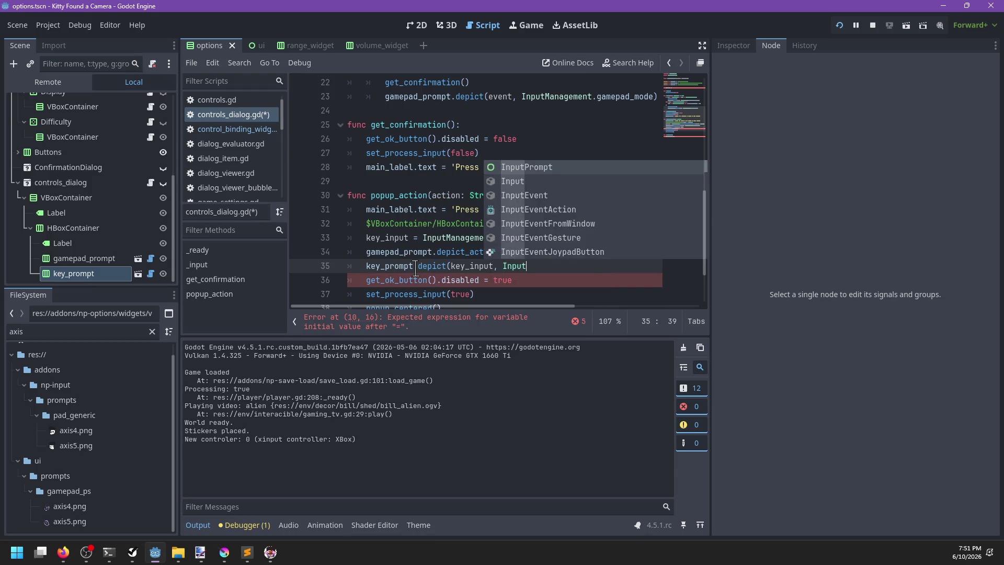
text(gamepad_mode.)
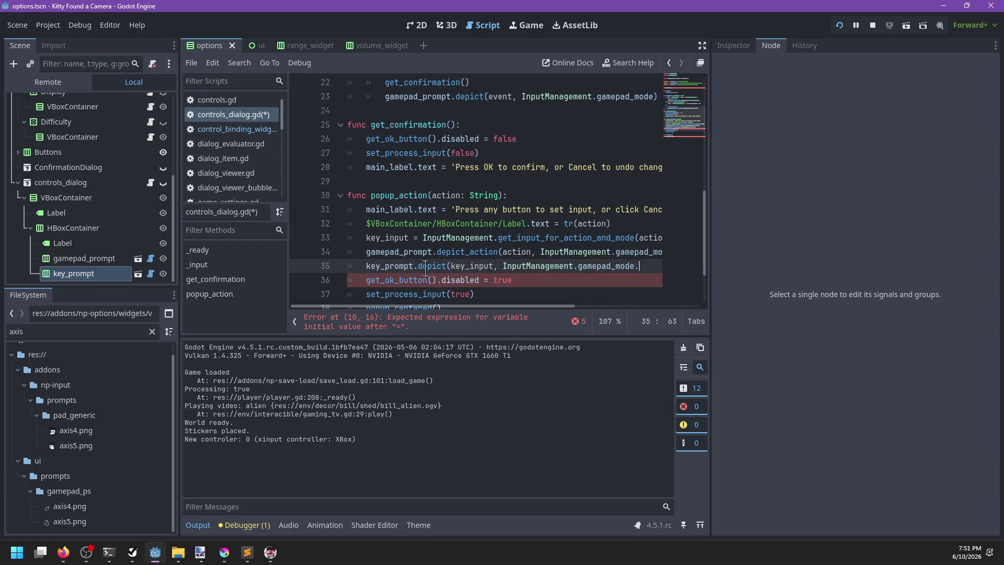
scroll(460, 261, right, 2)
key(ctrl+BackSpace)
key(ctrl+BackSpace)
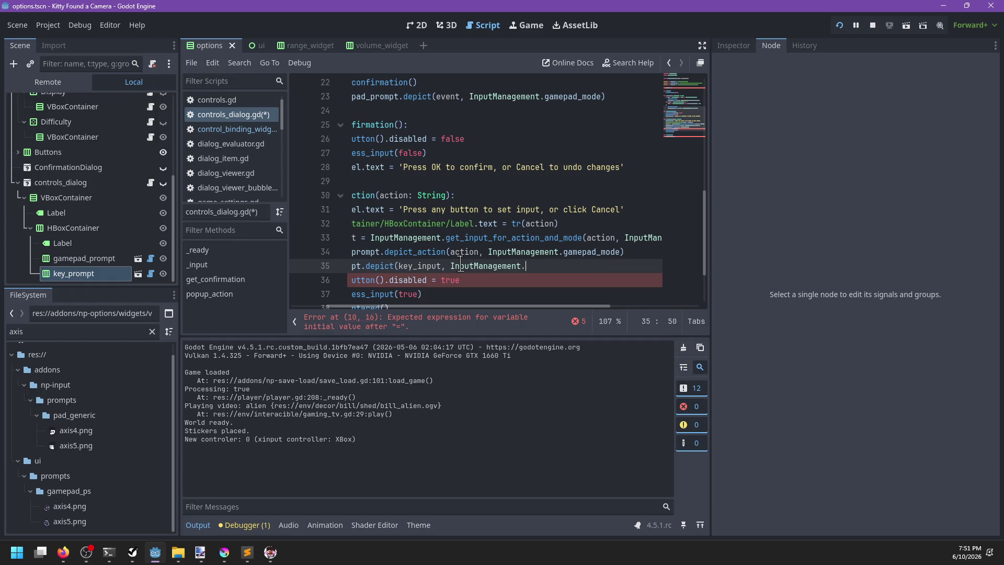
key(BackSpace)
key(BackSpace)
text(Mode.)
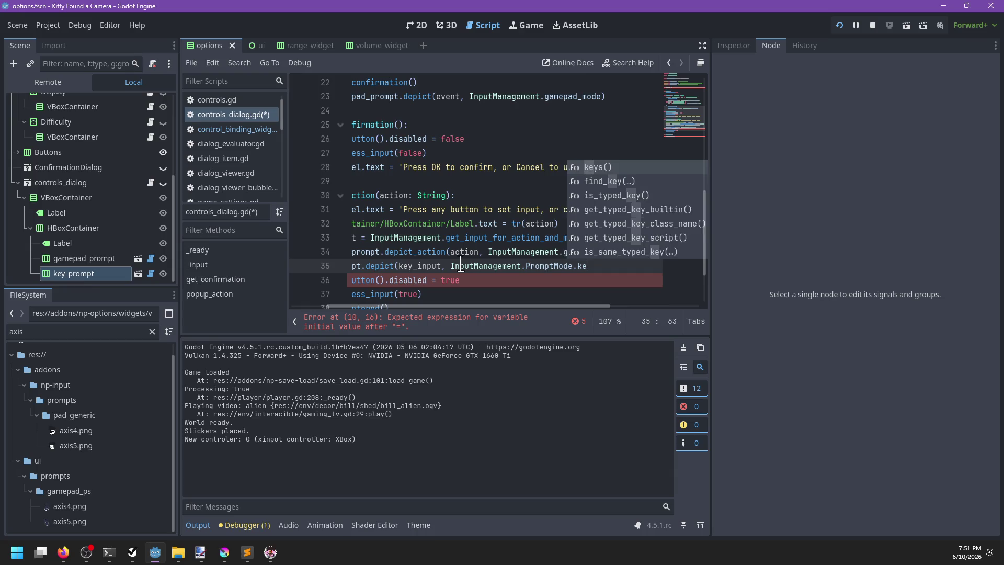
text(Keyboard))
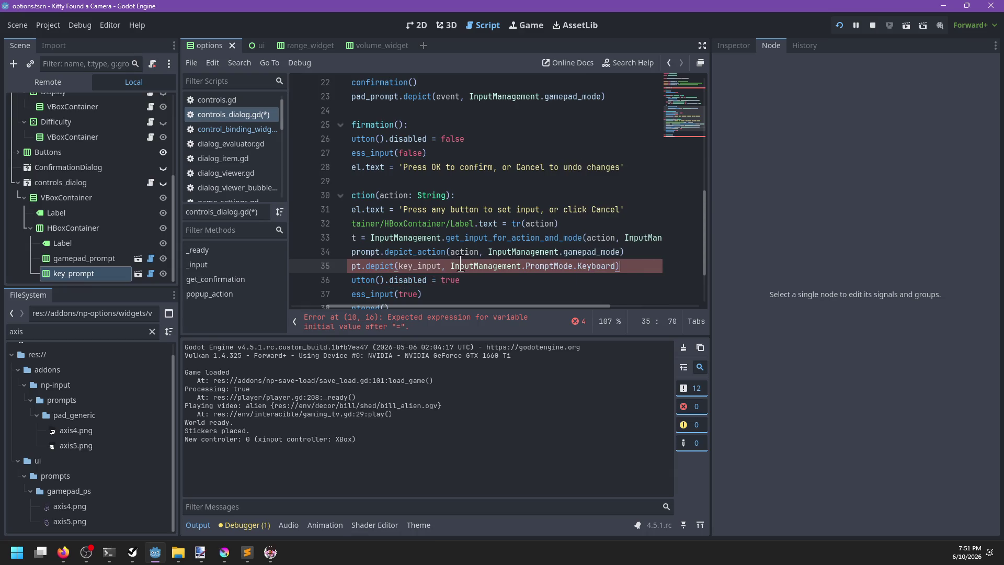
scroll(416, 235, left, 2)
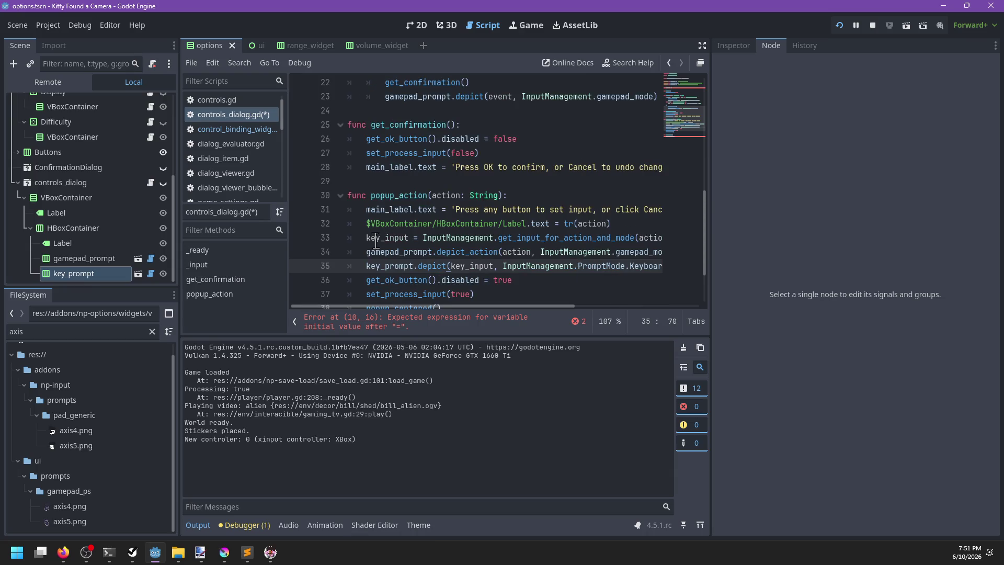
scroll(413, 225, up, 7)
Step: Type key_input as InputEvent and declare var gamepad_input: InputEvent below it
click(454, 212)
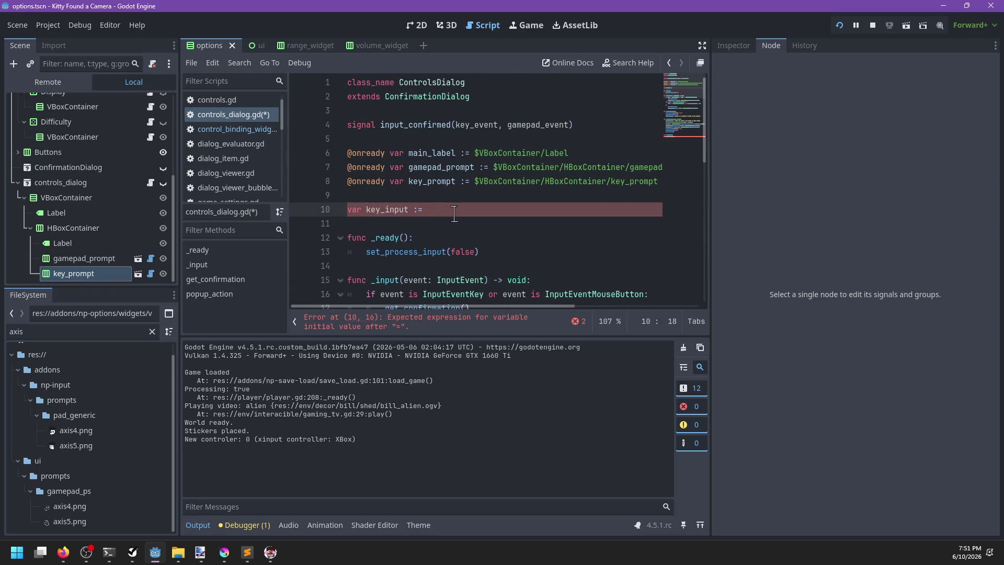
text(putEvent)
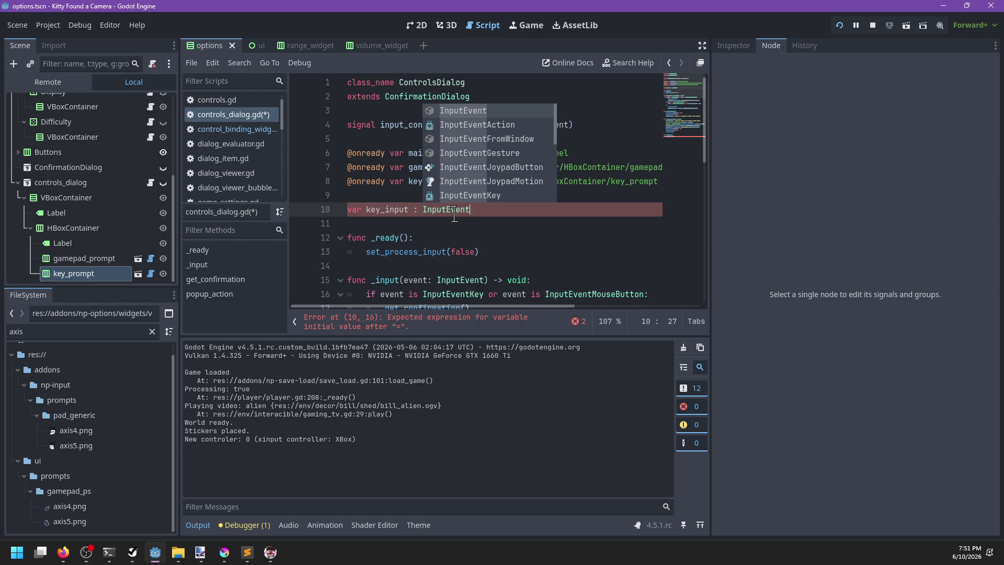
key(Return)
key(Return)
text(var )
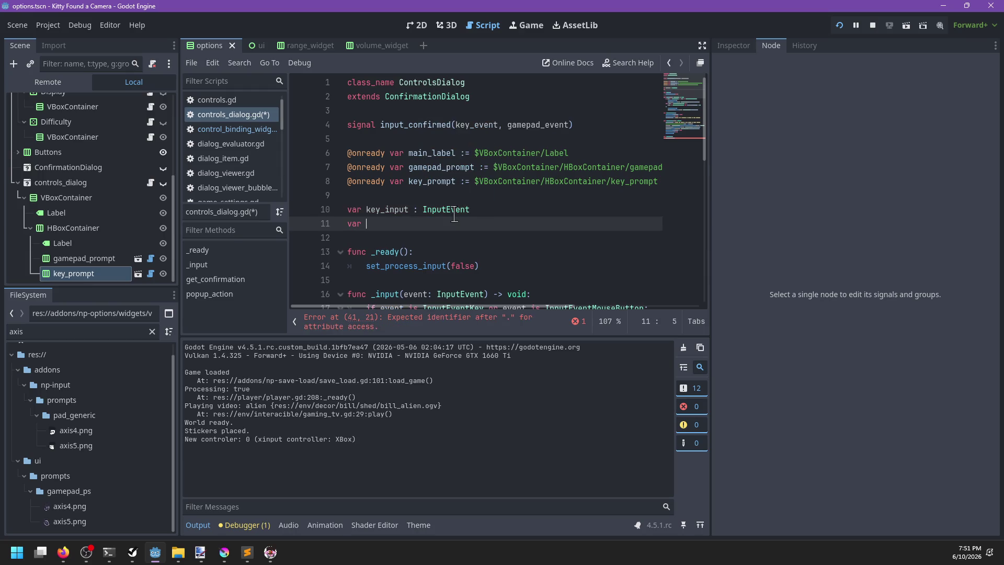
text(gamepad_input := I)
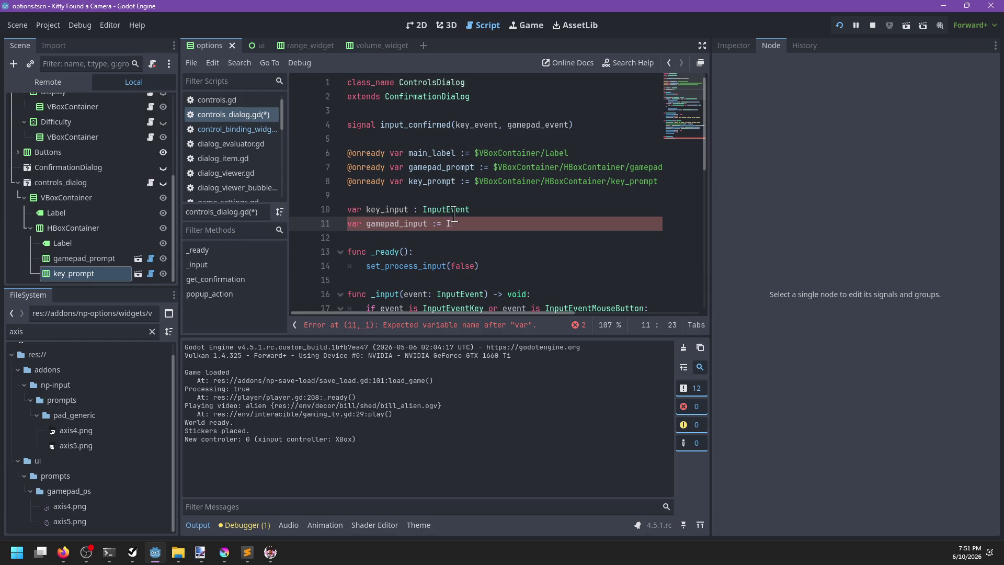
key(BackSpace)
key(BackSpace)
key(BackSpace)
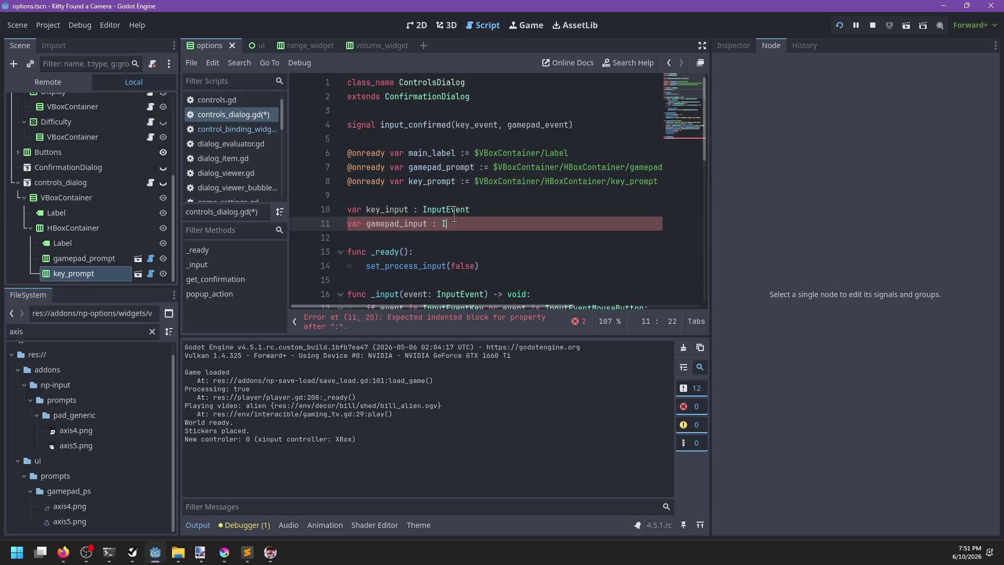
text(utEvent)
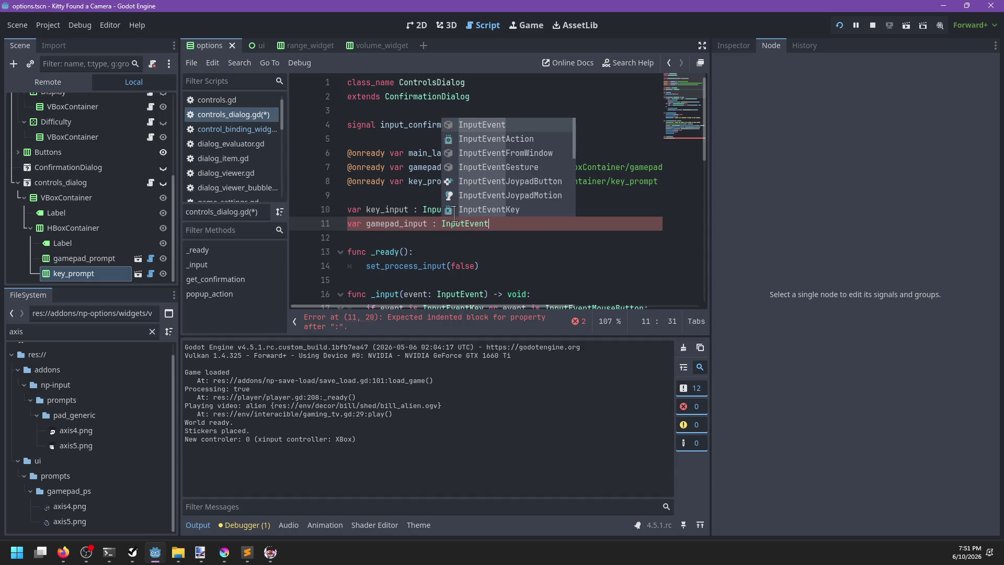
key(Return)
Step: Remove the spaces before the colons in the key_input and gamepad_input declarations
click(413, 210)
key(BackSpace)
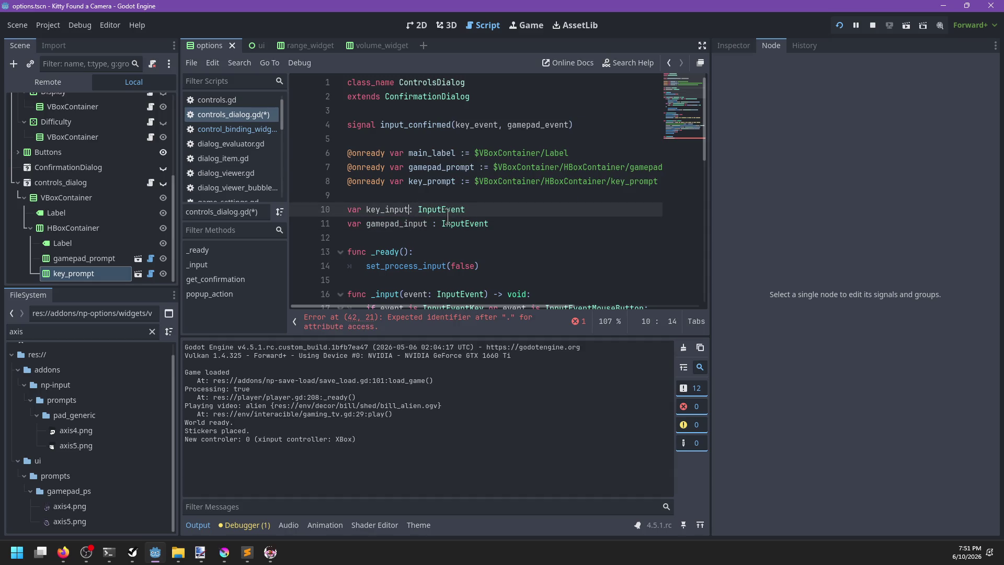
key(Down)
key(ctrl+Right)
key(Delete)
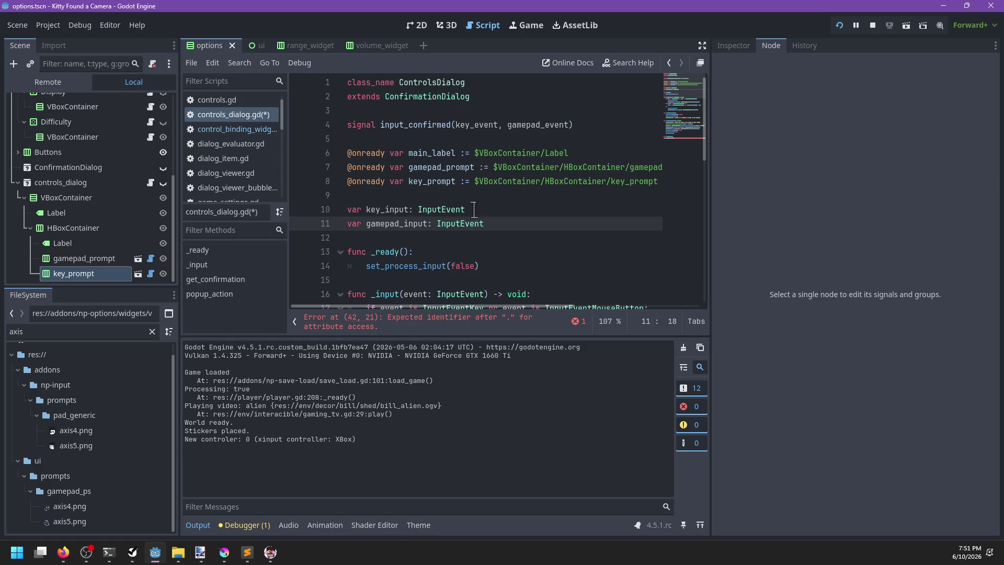
scroll(480, 208, down, 2)
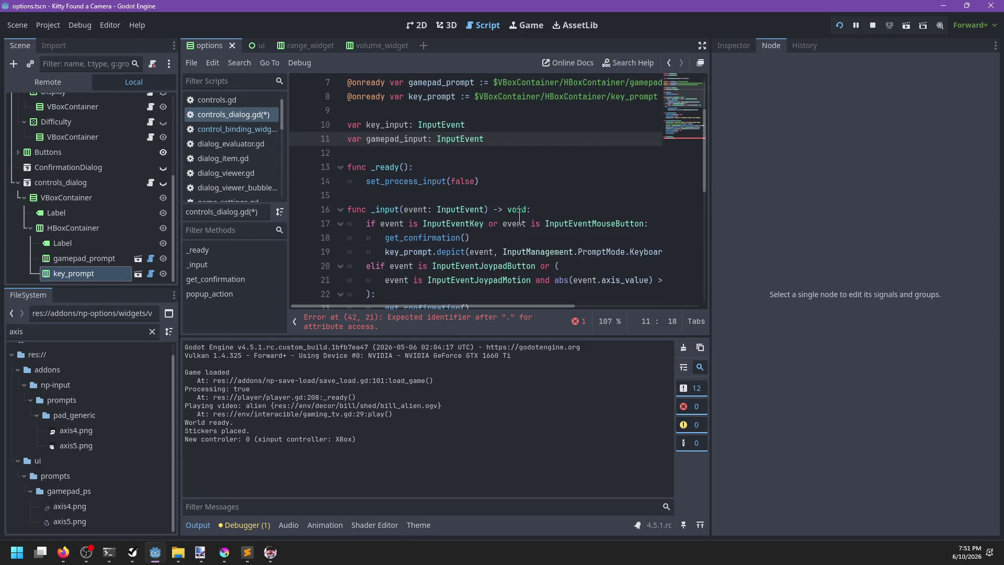
Step: Below the key_input line, add gamepad_input = InputManagement.get_input_for_action_and_mode(action, InputManagement.gamepad_mode)
scroll(519, 216, down, 3)
scroll(518, 216, down, 3)
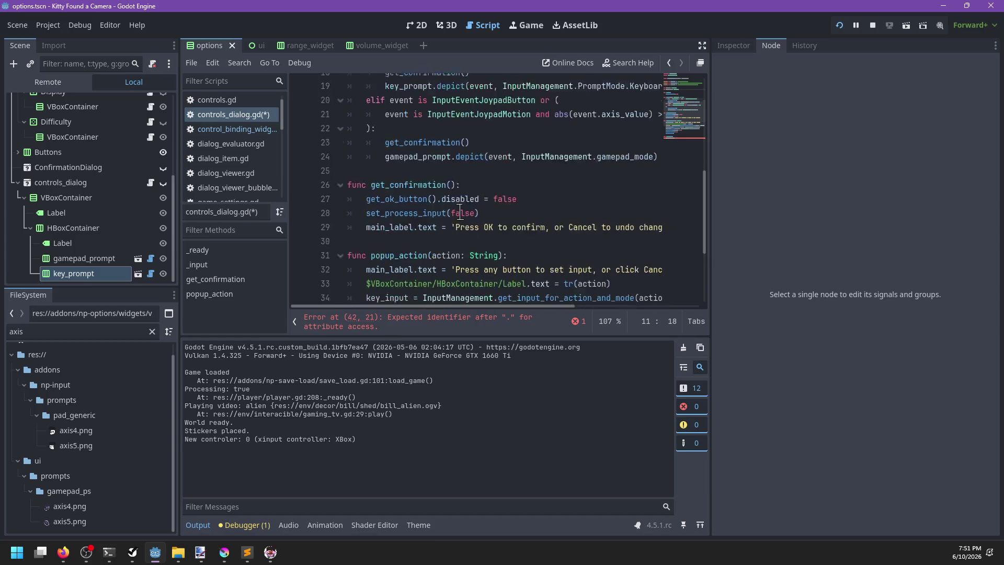
scroll(456, 223, right, 3)
scroll(455, 223, left, 3)
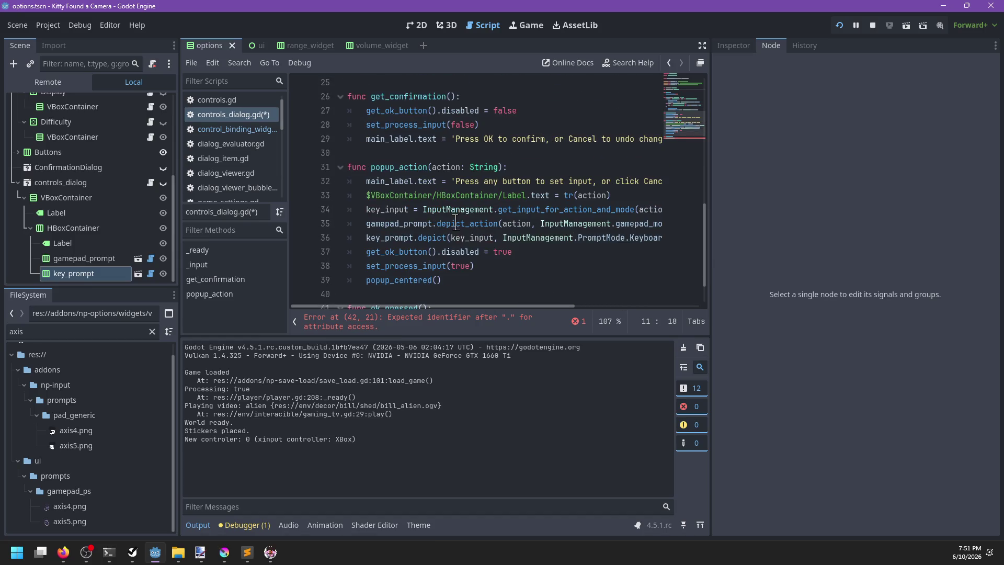
click(451, 209)
key(ctrl+Return)
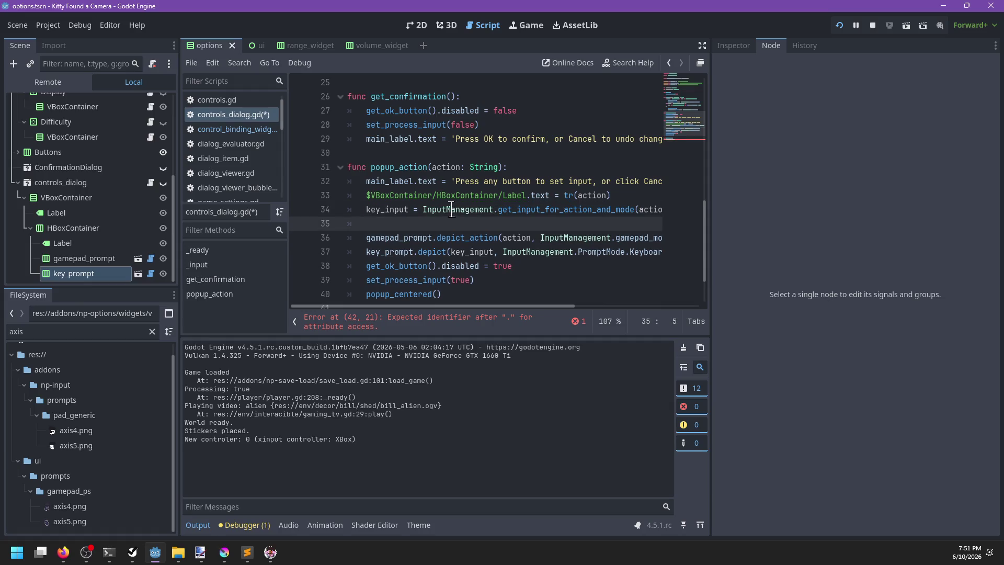
text(gamepad_input =)
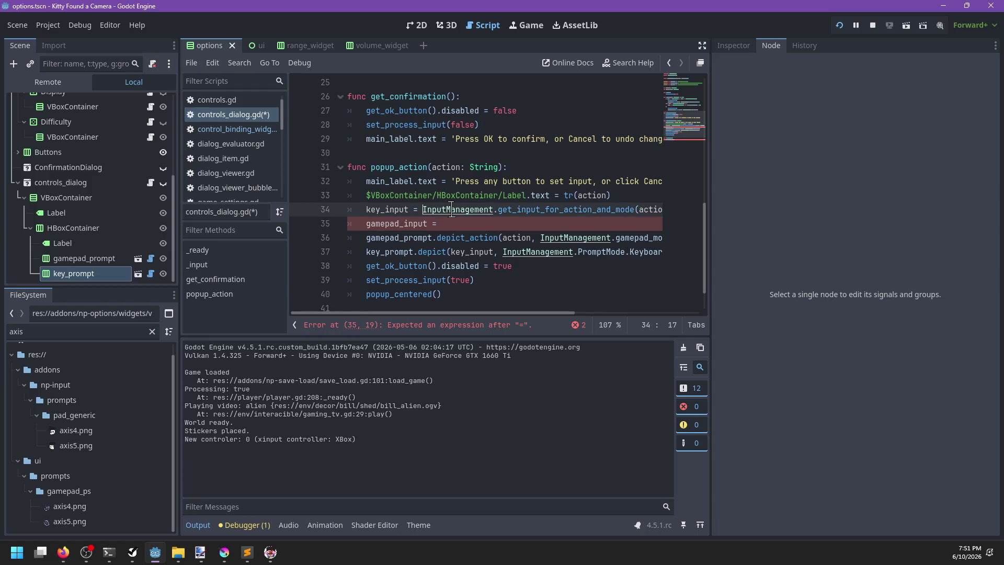
scroll(452, 209, right, 3)
key(ctrl+v)
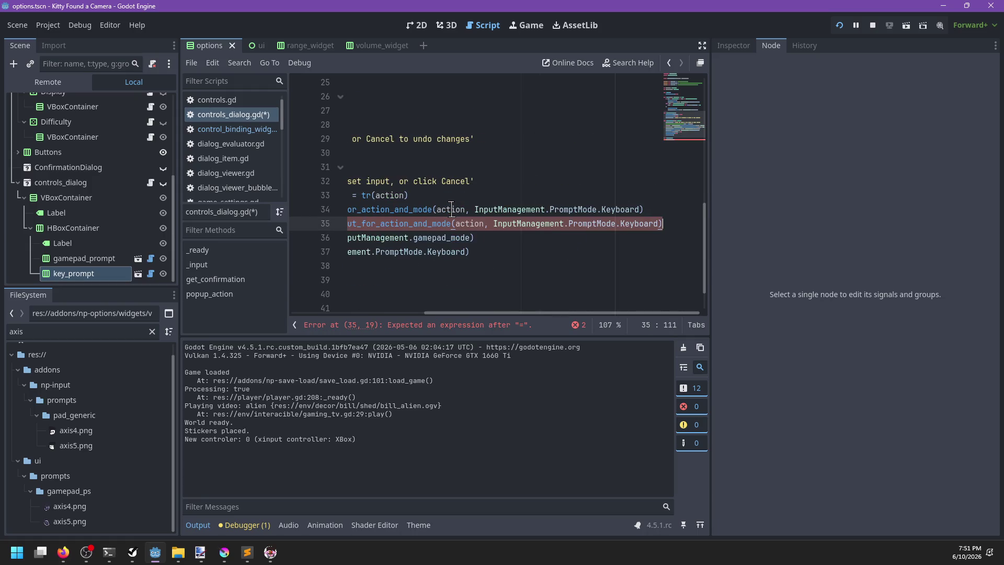
key(Left)
key(ctrl+BackSpace)
key(ctrl+BackSpace)
key(ctrl+BackSpace)
text(gamepad_mode)
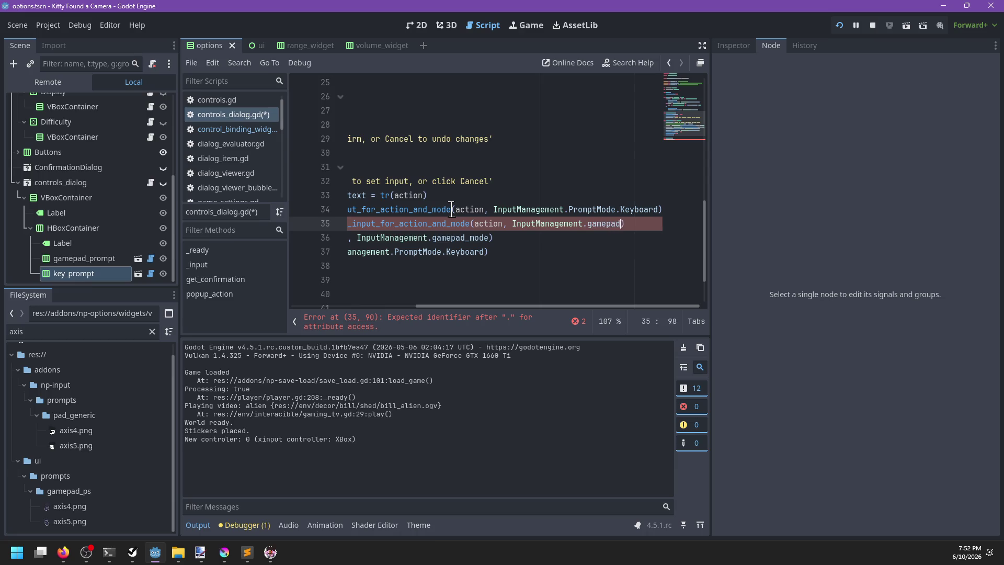
Step: Change the gamepad prompt's depict_action(action, …) call to depict(gamepad_input, …)
scroll(460, 223, left, 1)
scroll(460, 223, left, 2)
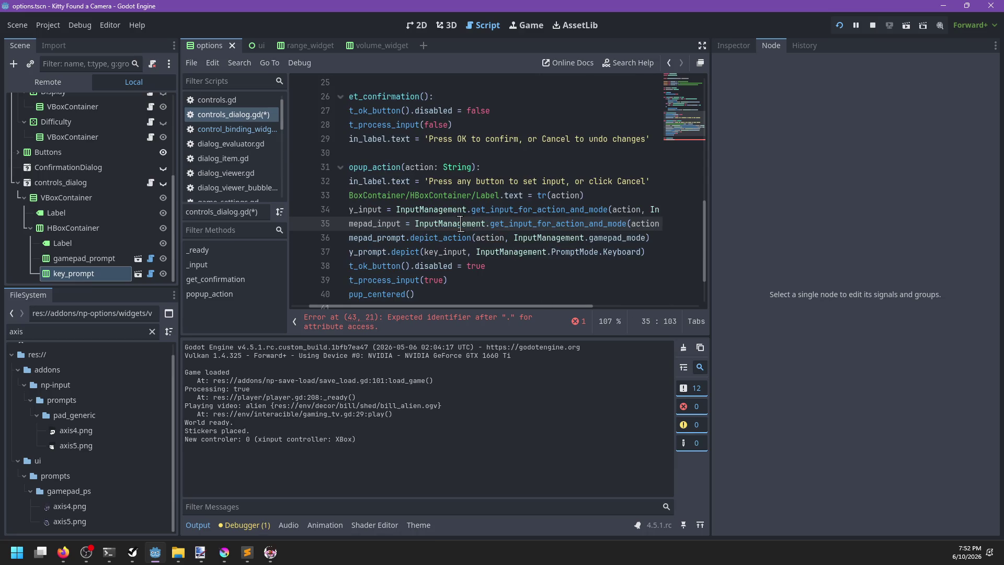
scroll(460, 225, left, 1)
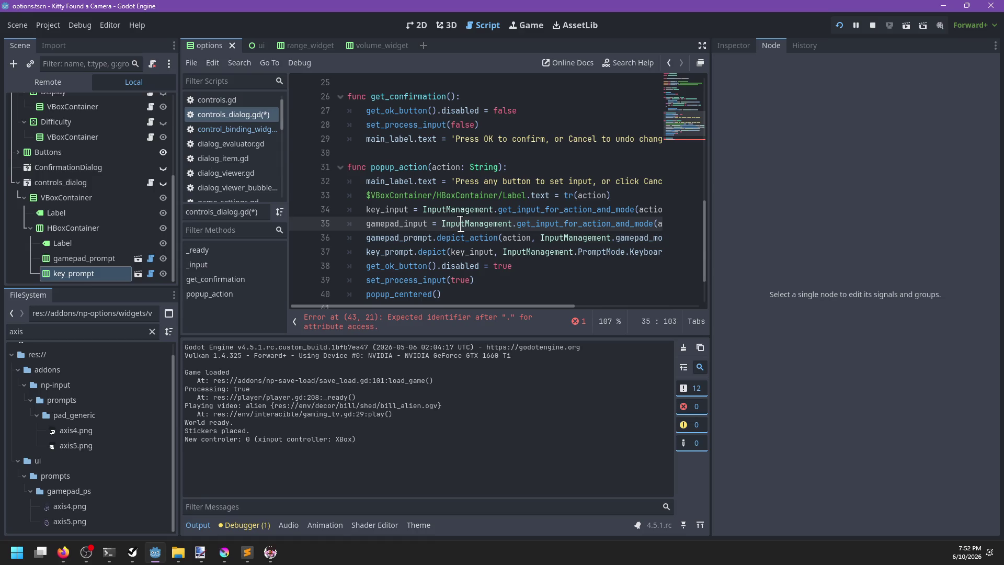
scroll(460, 223, right, 4)
scroll(460, 225, left, 4)
scroll(460, 226, right, 2)
scroll(473, 235, left, 1)
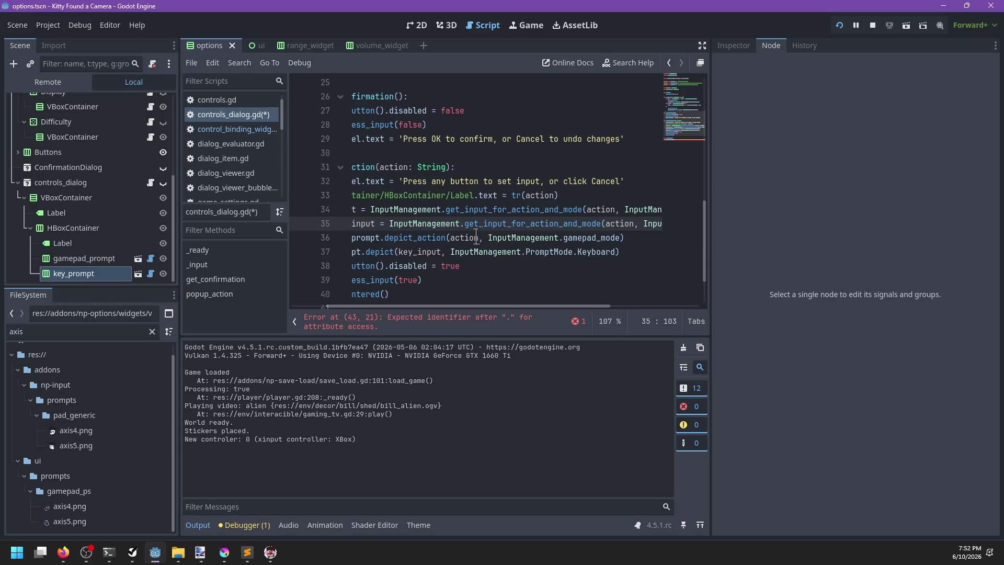
double_click(473, 237)
scroll(474, 238, left, 1)
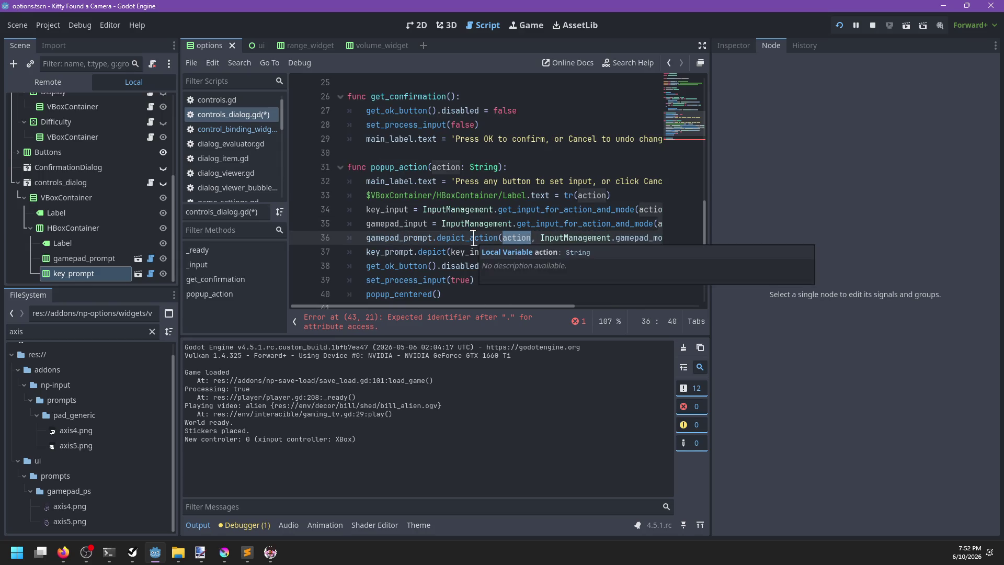
key(BackSpace)
key(Left)
key(BackSpace)
key(BackSpace)
key(BackSpace)
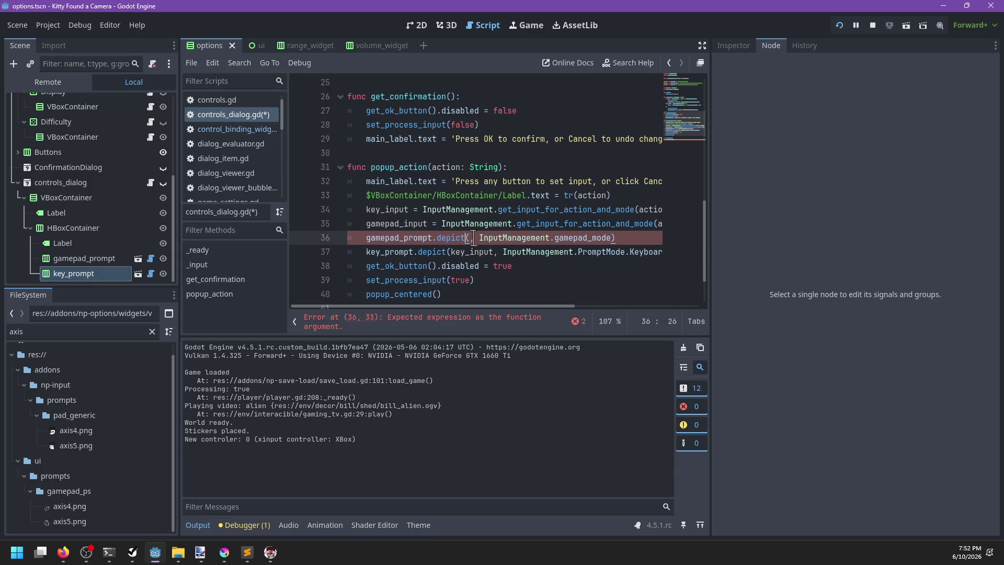
text(gamepad_input)
key(Return)
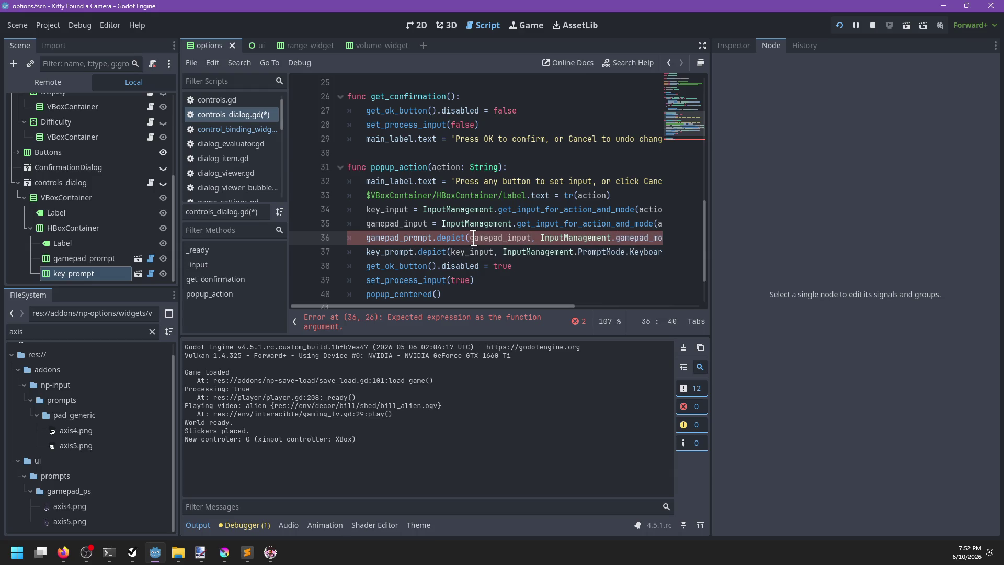
scroll(474, 237, up, 4)
Step: Store the event as key_input in the keyboard branch and as gamepad_input in the gamepad branch
click(538, 156)
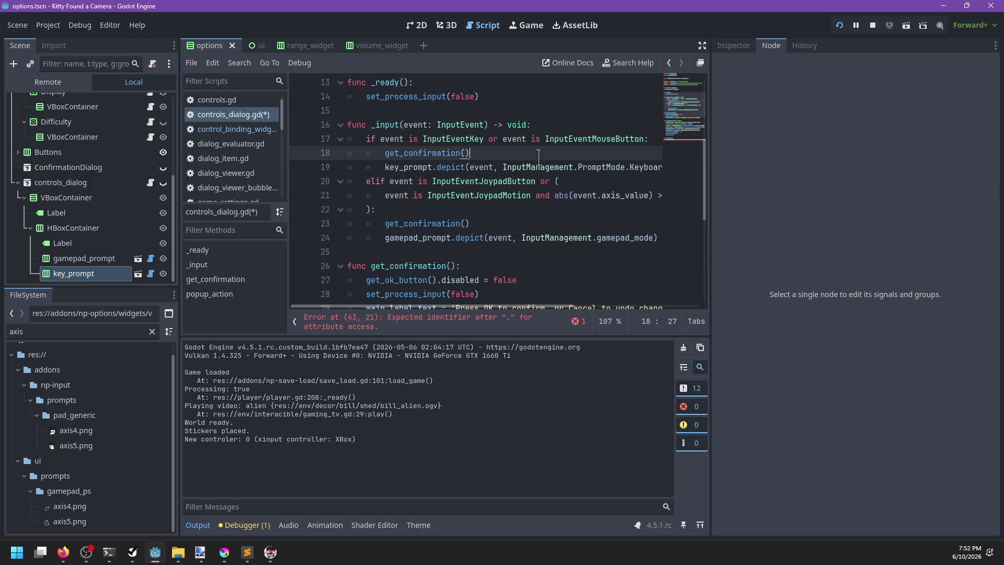
key(Return)
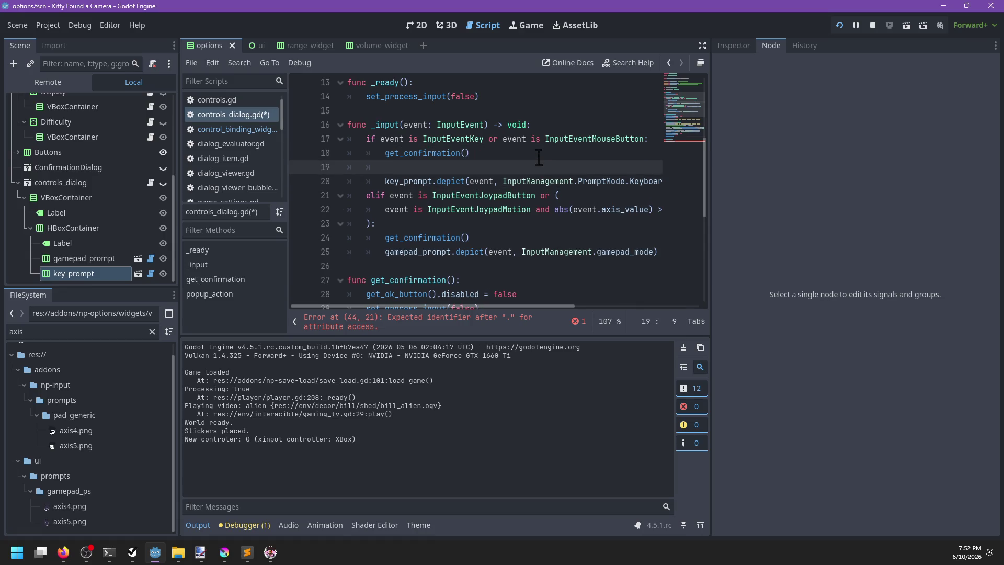
text(_in)
key(BackSpace)
key(BackSpace)
key(BackSpace)
key(Down)
key(Down)
key(Down)
key(Return)
text(gamepad_input = )
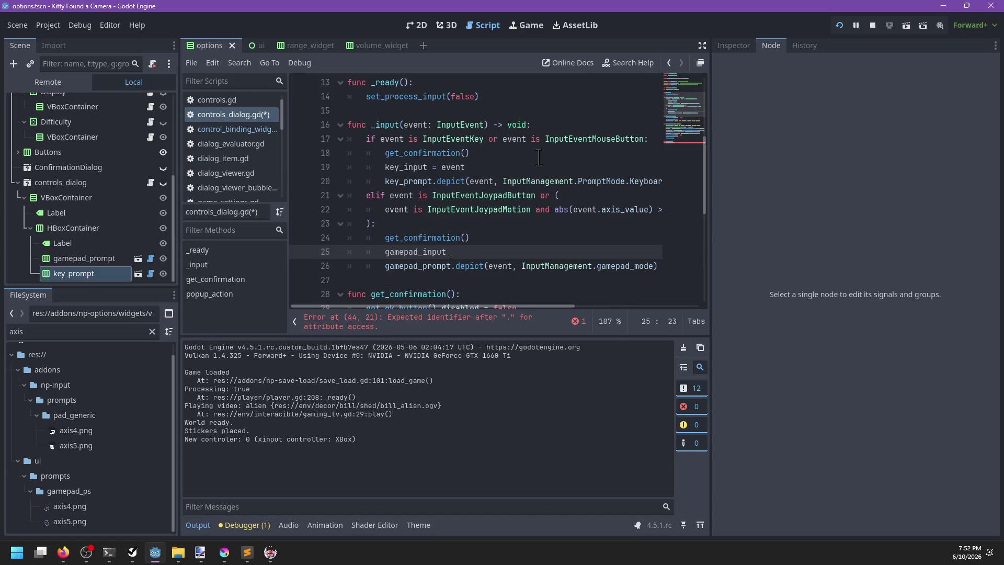
text(event)
Step: Move the gamepad branch's get_confirmation() call below its gamepad prompt depict call
drag(492, 237, 491, 228)
key(ctrl+x)
key(Down)
key(Down)
key(End)
key(Return)
key(ctrl+v)
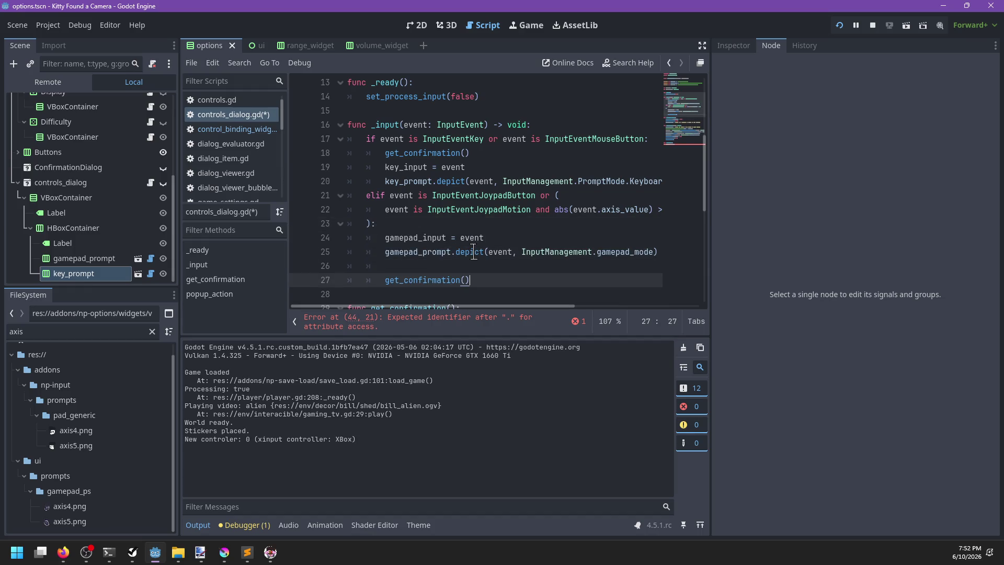
Step: Copy get_confirmation() below the key prompt depict call in the keyboard branch
click(450, 153)
click(498, 158)
key(ctrl+c)
key(Down)
key(Down)
key(End)
key(Return)
key(ctrl+v)
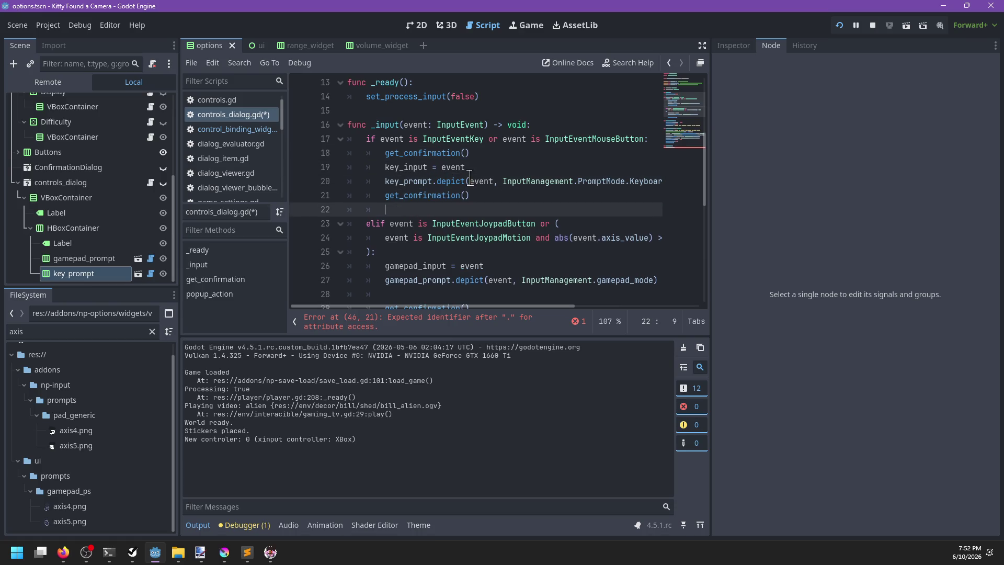
Step: Delete the original get_confirmation() line and the leftover blank lines
click(486, 157)
key(shift+Home)
key(BackSpace)
key(BackSpace)
key(BackSpace)
key(BackSpace)
key(Down)
key(Down)
key(Down)
key(End)
key(Down)
key(BackSpace)
key(BackSpace)
key(BackSpace)
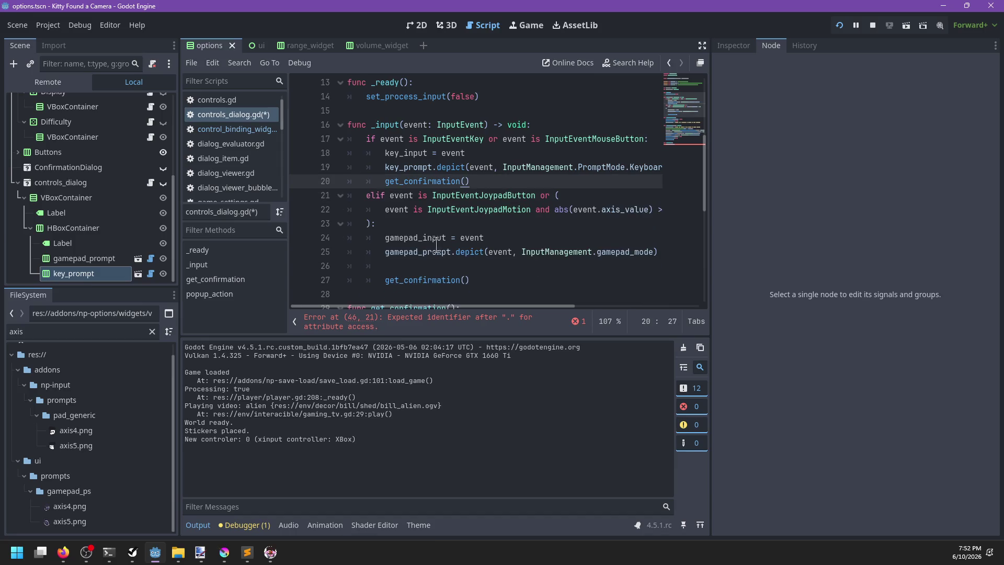
drag(438, 252, 440, 264)
click(440, 264)
key(BackSpace)
key(BackSpace)
key(BackSpace)
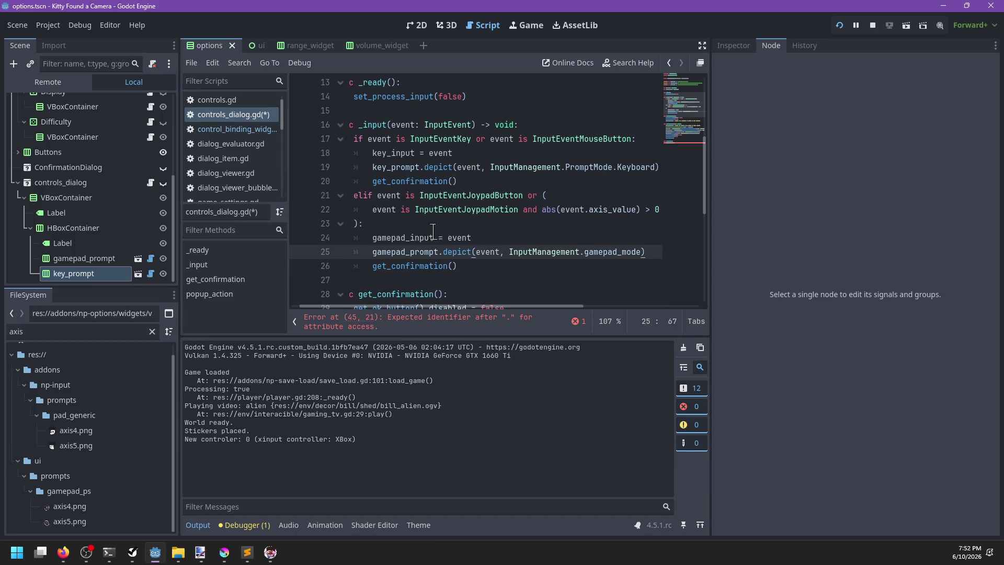
scroll(428, 157, down, 6)
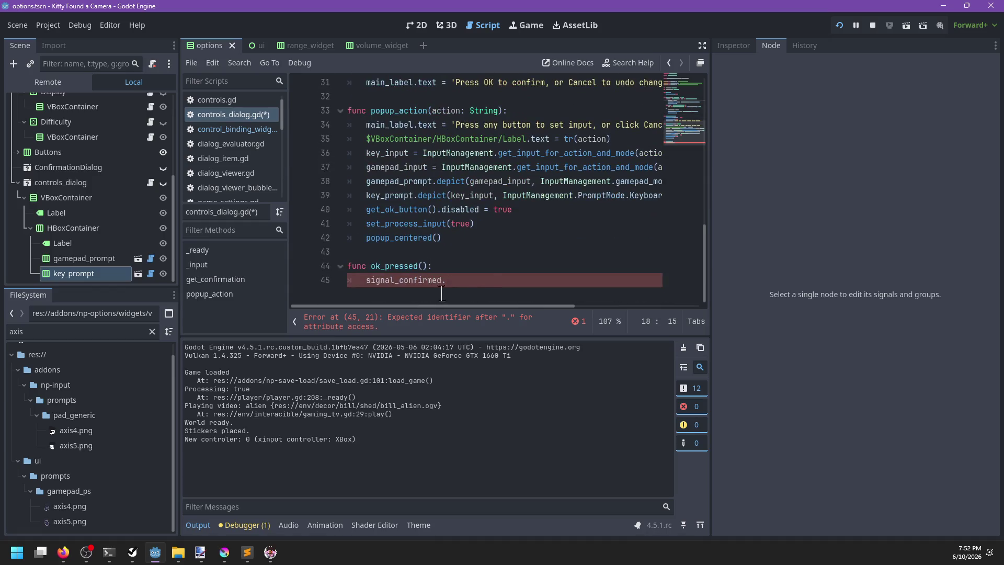
Step: Make the emit call in ok_pressed pass key_input and gamepad_input as its arguments
click(491, 280)
text(it(ke)
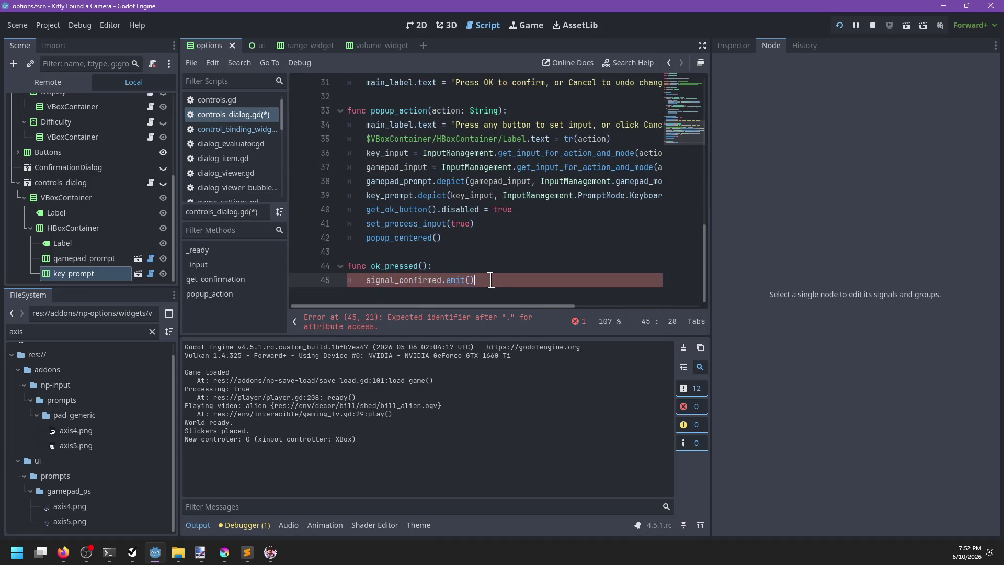
text(y_prompt, gamepad_prompt)
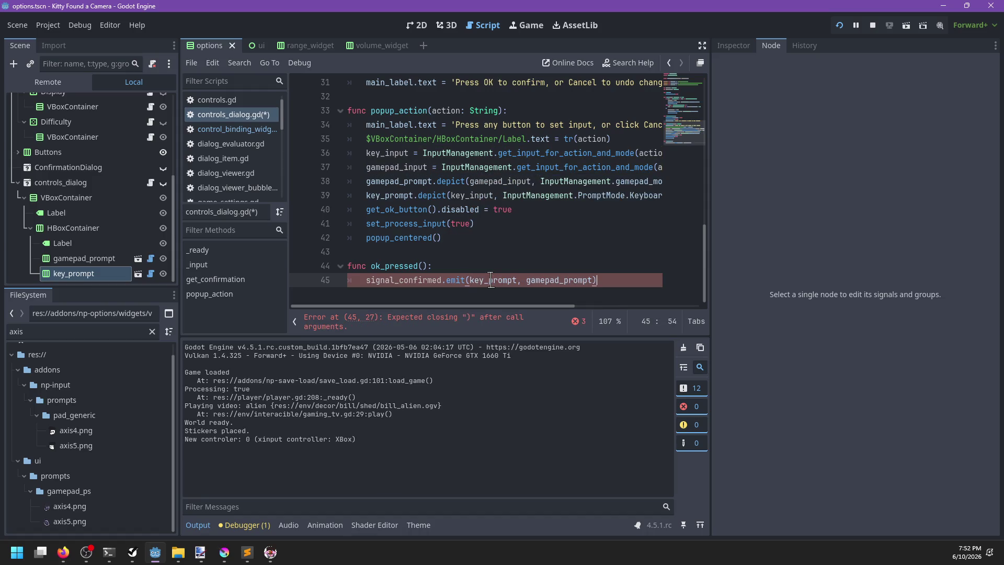
scroll(490, 281, up, 15)
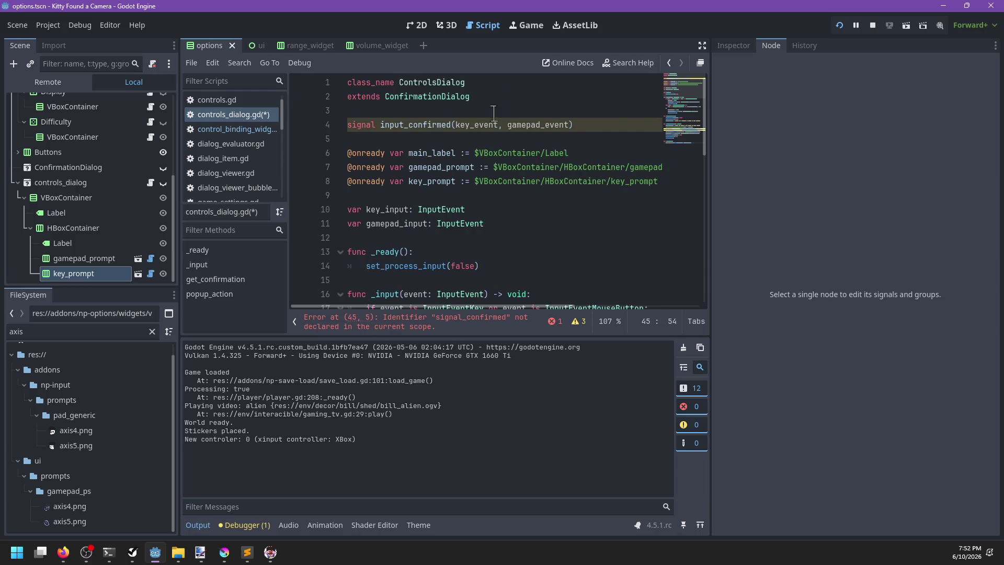
scroll(475, 150, down, 10)
double_click(495, 280)
text(key_input)
key(ctrl+Right)
key(ctrl+BackSpace)
text(gamepad_inpu)
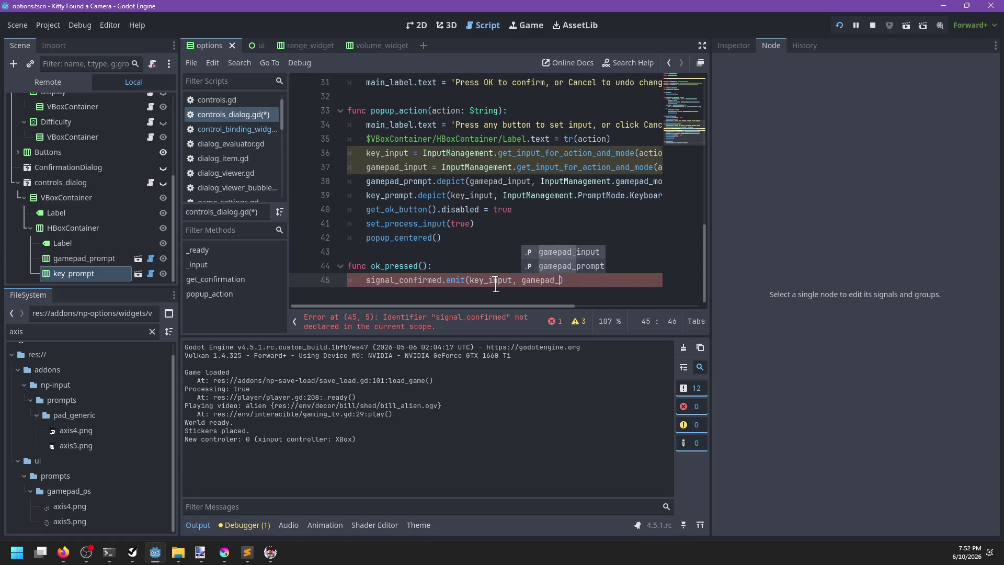
text(t)
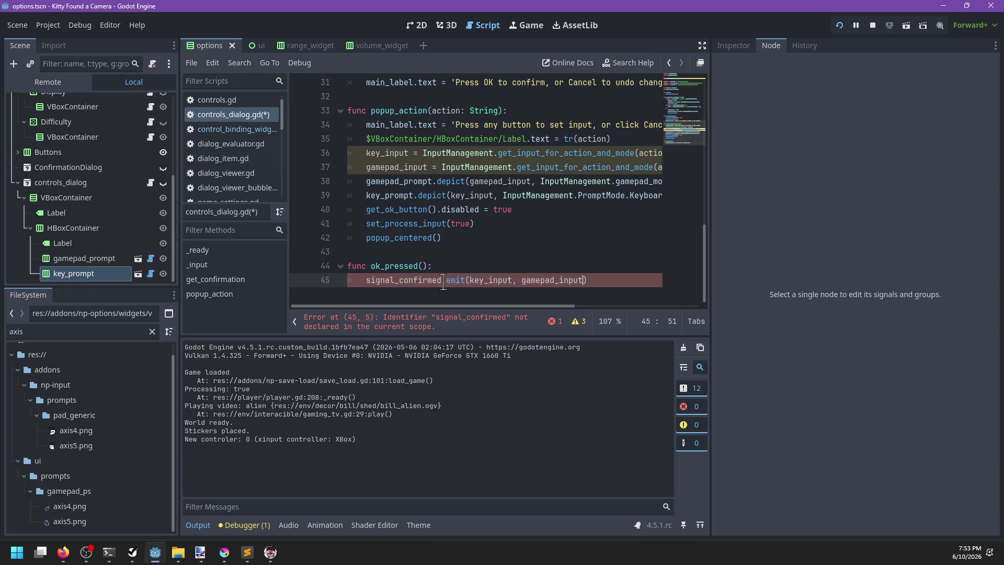
Step: Replace signal_confirmed with input_confirmed and save controls_dialog.gd
double_click(425, 281)
scroll(446, 268, up, 10)
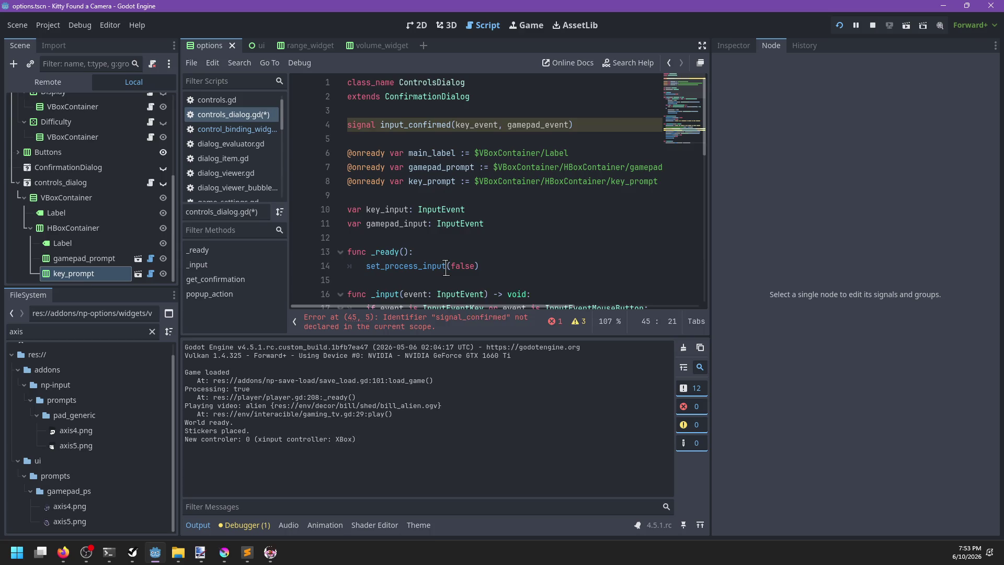
text(input_confirmed.emit(key_input, gamepad_input)
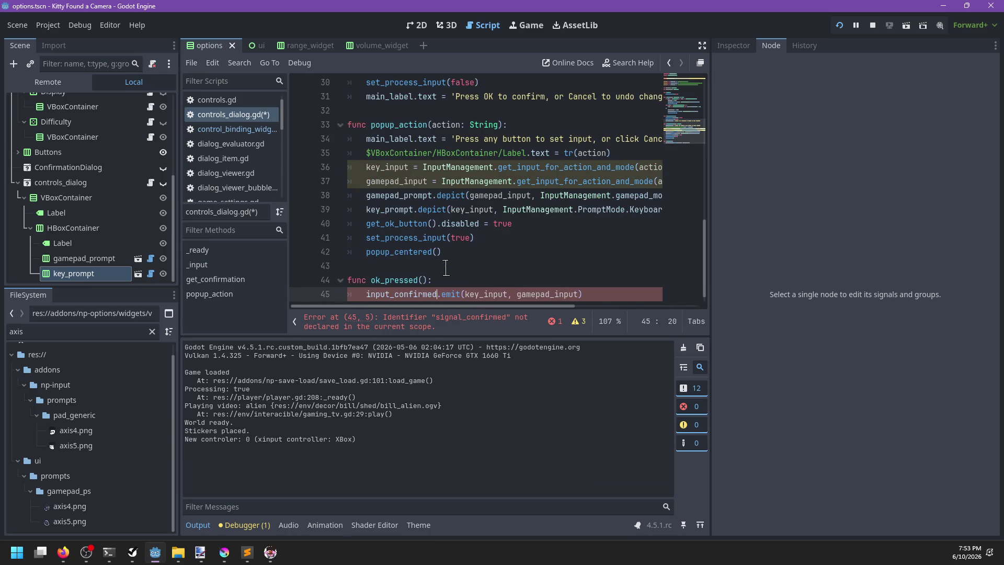
key(ctrl+s)
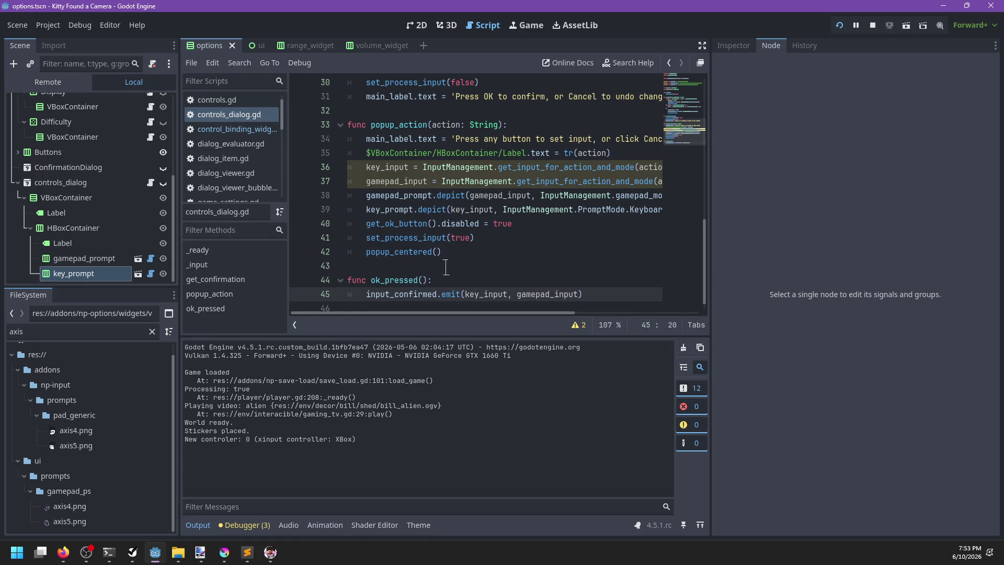
scroll(448, 183, up, 10)
Step: Add action_name as the first input_confirmed parameter and declare var action_name: String
click(454, 124)
text(action_name)
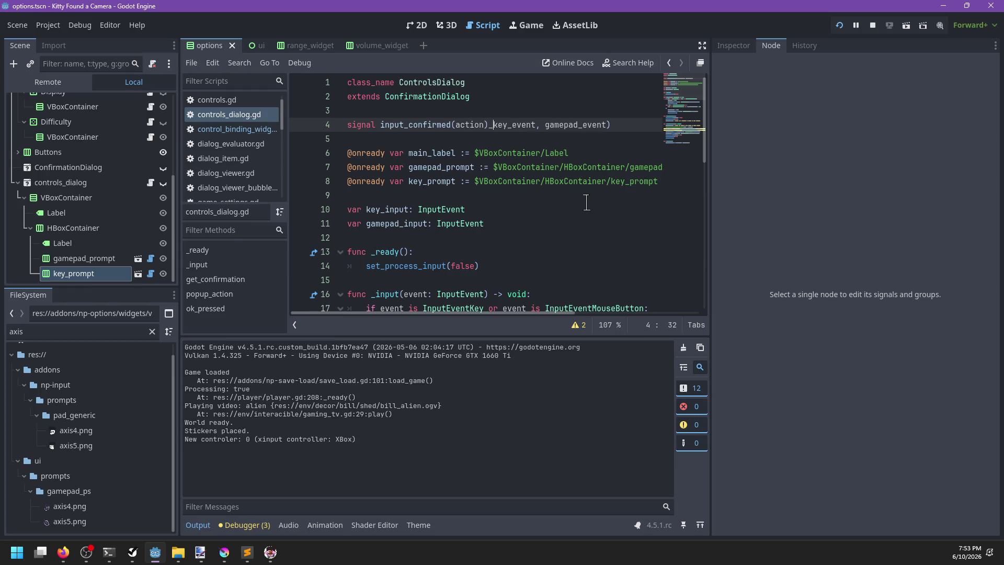
text(,)
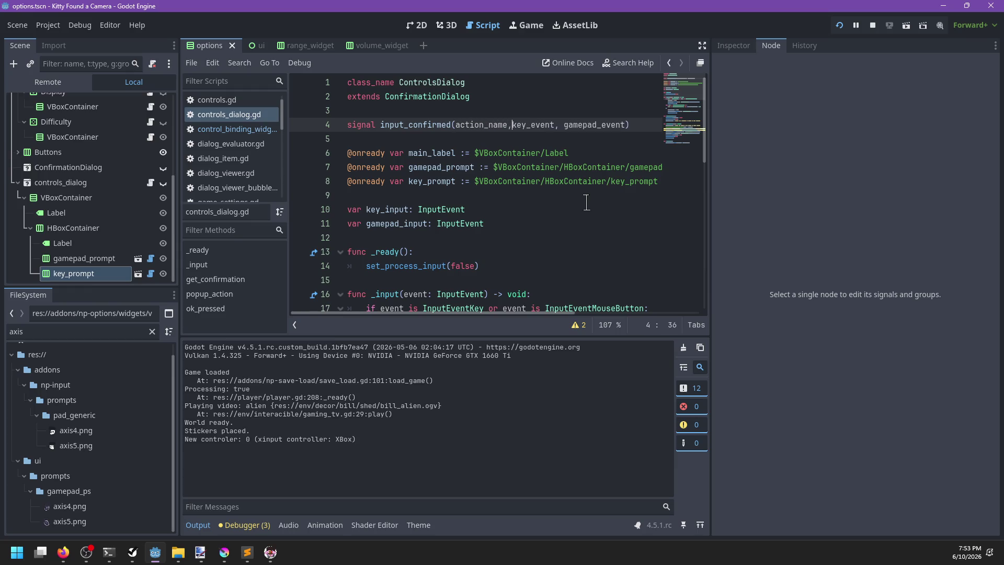
key(Down)
key(Down)
key(Down)
key(Return)
text(var action_)
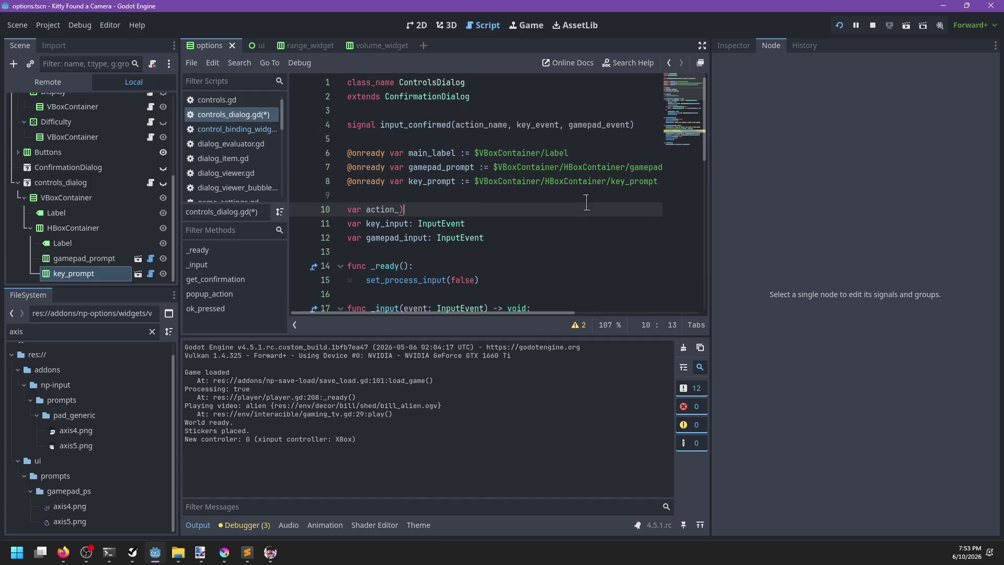
text(tring)
click(471, 128)
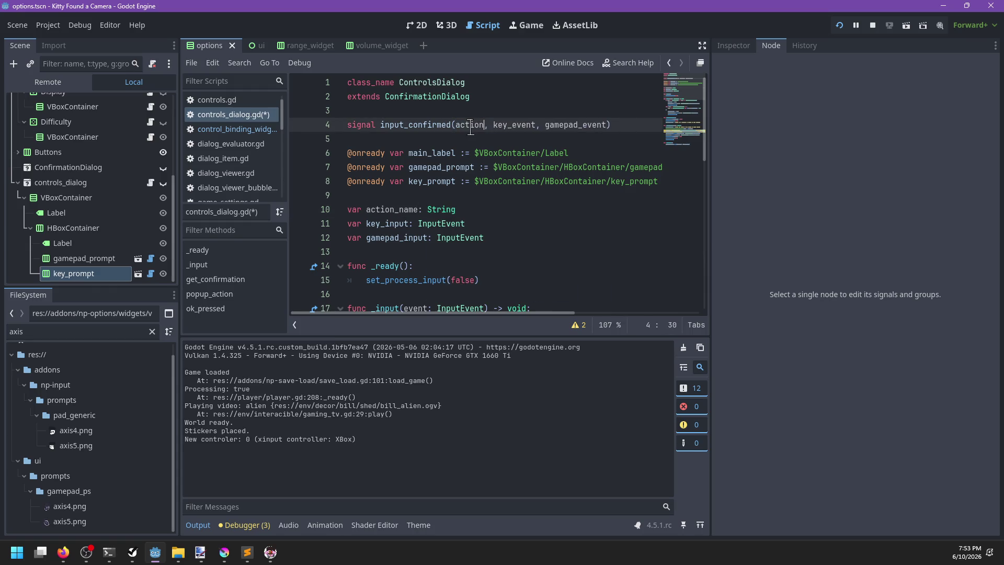
Step: Set action_name = action as the first line of popup_action
scroll(486, 232, down, 5)
scroll(523, 174, down, 5)
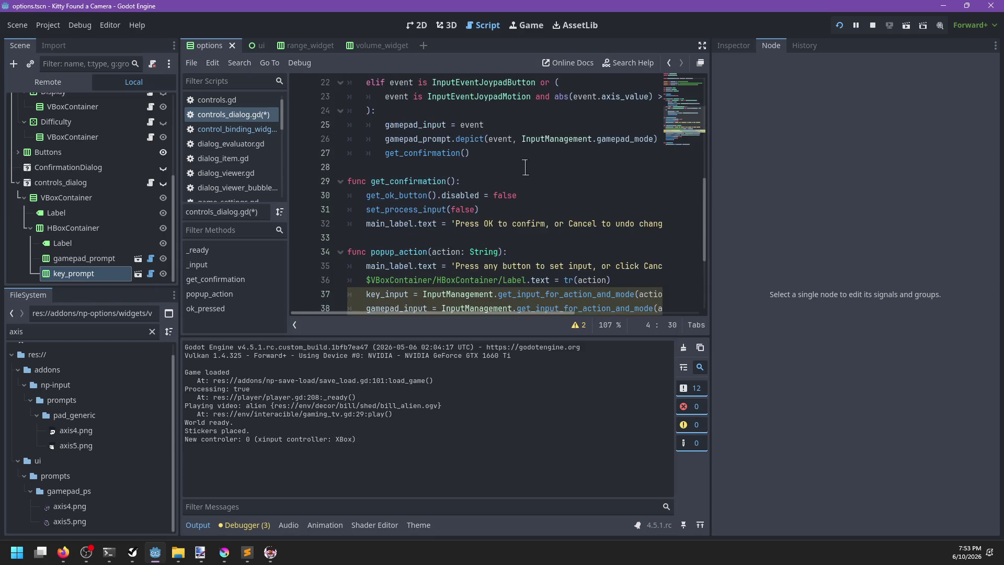
click(549, 168)
key(Return)
text(action_n)
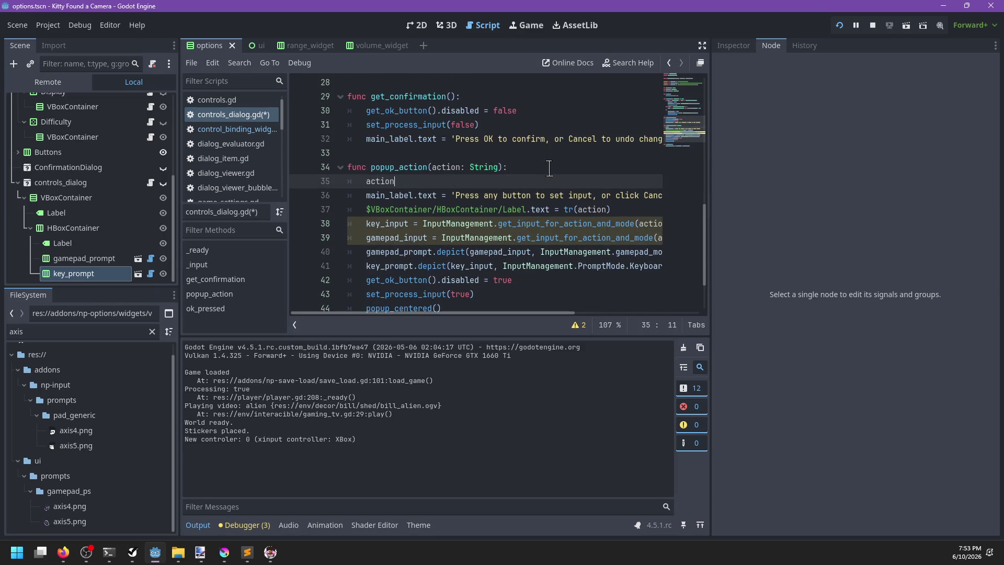
text(ame = acti)
Step: Pass action_name as the first argument of the input_confirmed emit call and show the script warnings
scroll(503, 197, down, 2)
click(464, 278)
text(action_na)
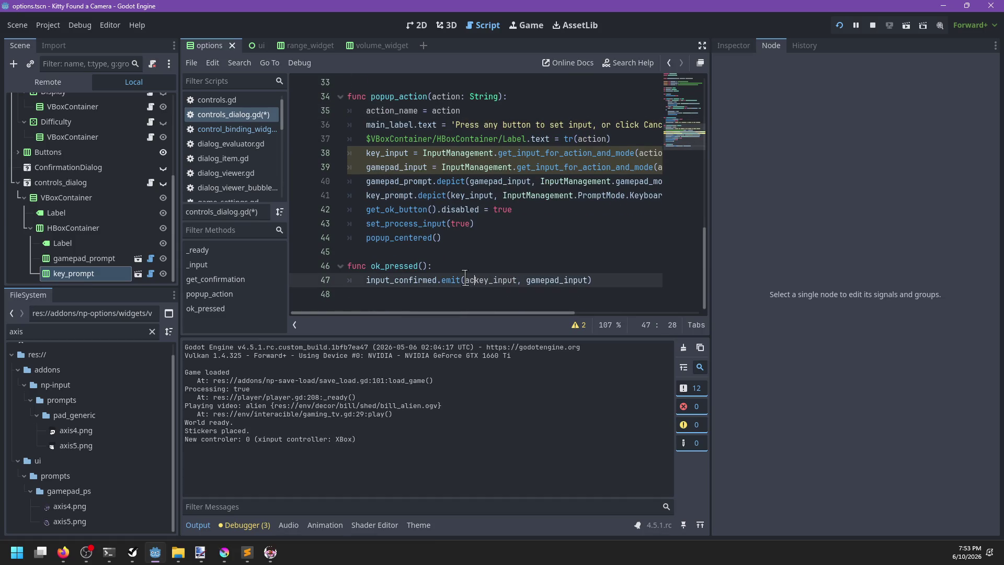
text(me,)
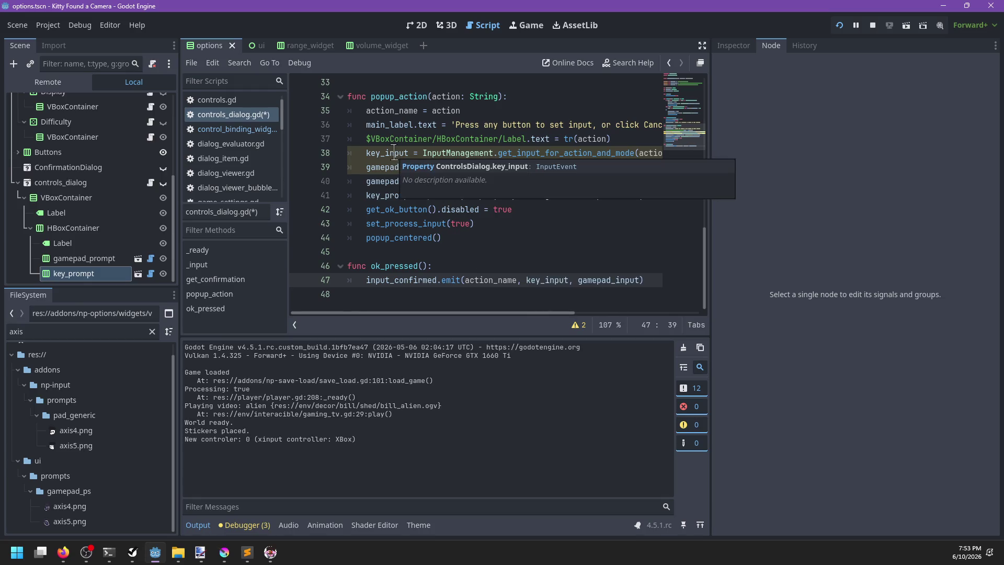
click(579, 324)
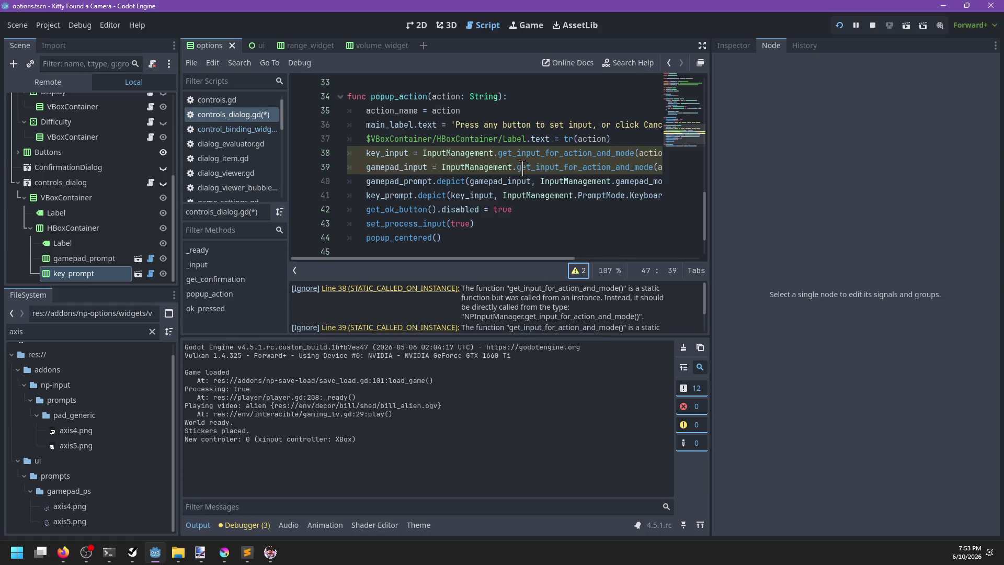
Step: Replace InputManagement with NPInputManager in the lookup calls on lines 38 and 39
scroll(493, 153, right, 5)
scroll(493, 153, left, 5)
click(472, 152)
double_click(472, 153)
scroll(472, 153, right, 3)
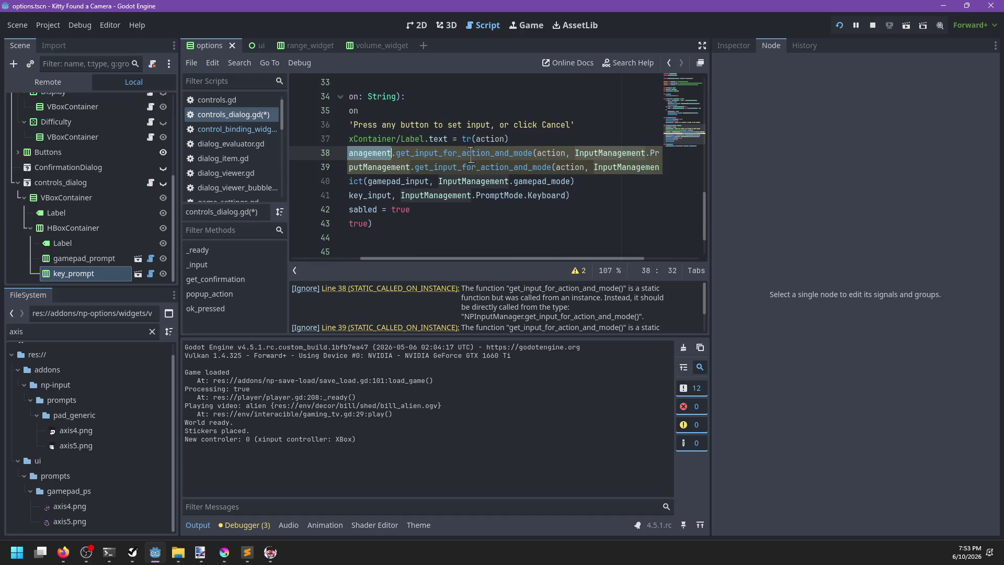
scroll(472, 152, left, 3)
text(NPI)
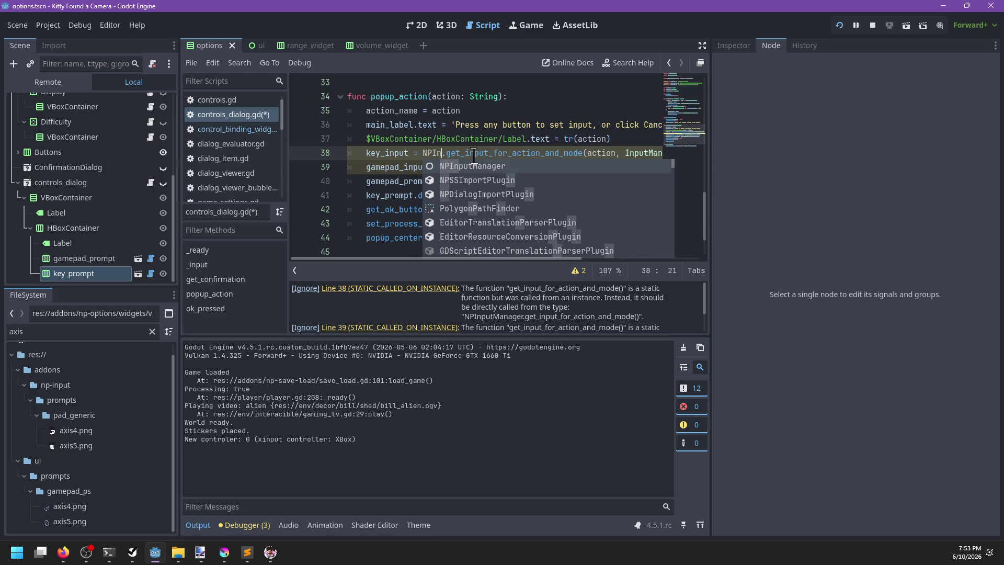
key(Return)
double_click(474, 152)
key(ctrl+c)
double_click(481, 167)
key(ctrl+v)
Step: Widen the code area and undo the accidental NPInputManager paste over line 38's mode argument
scroll(488, 174, right, 5)
scroll(544, 208, right, 1)
scroll(512, 230, left, 6)
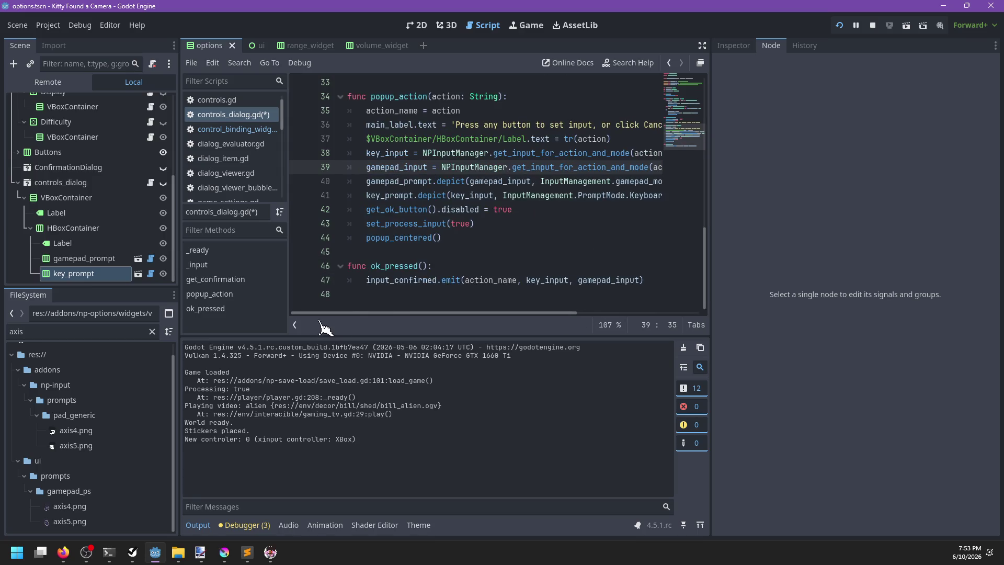
click(295, 324)
double_click(625, 153)
key(ctrl+v)
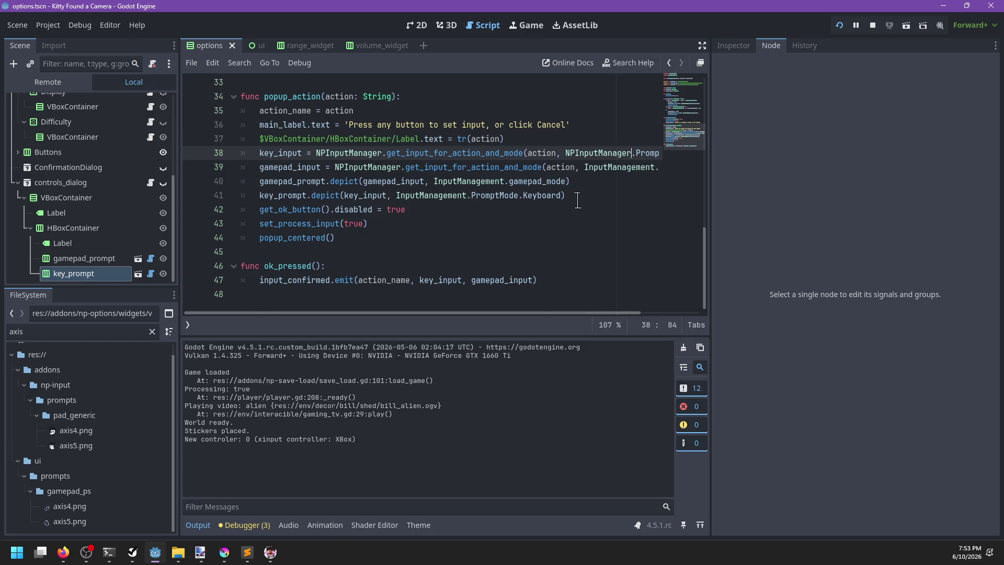
scroll(579, 200, right, 2)
key(ctrl+z)
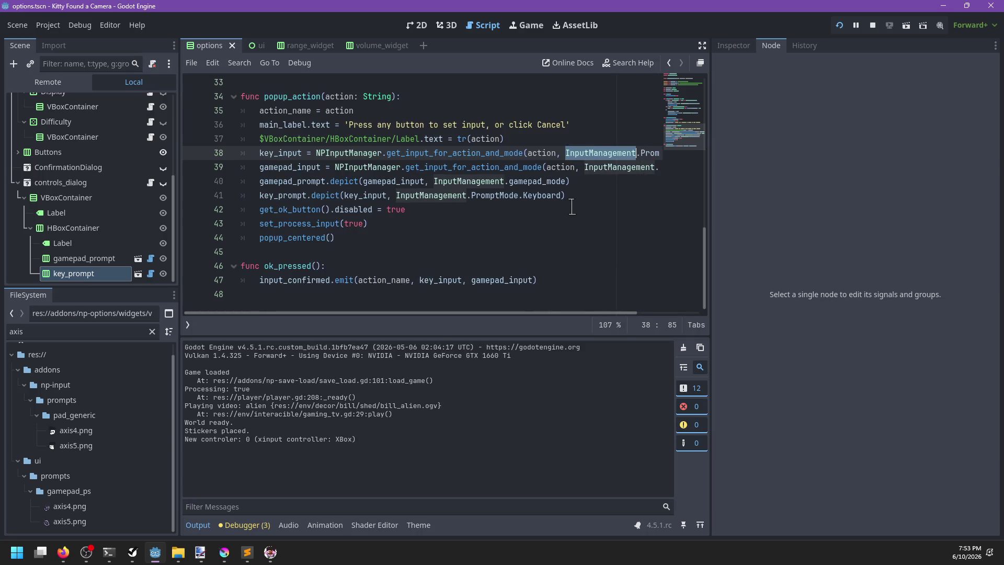
click(414, 213)
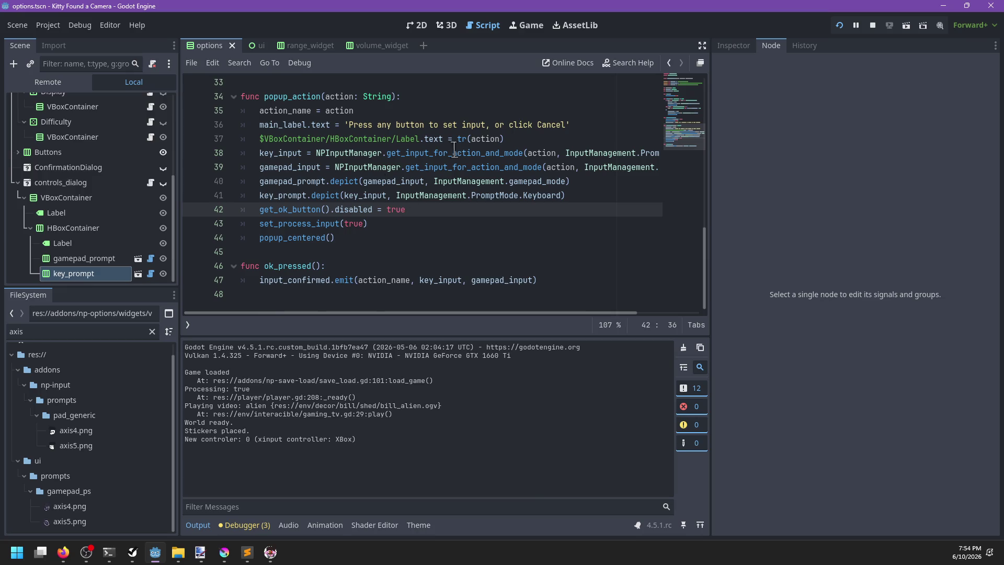
double_click(344, 181)
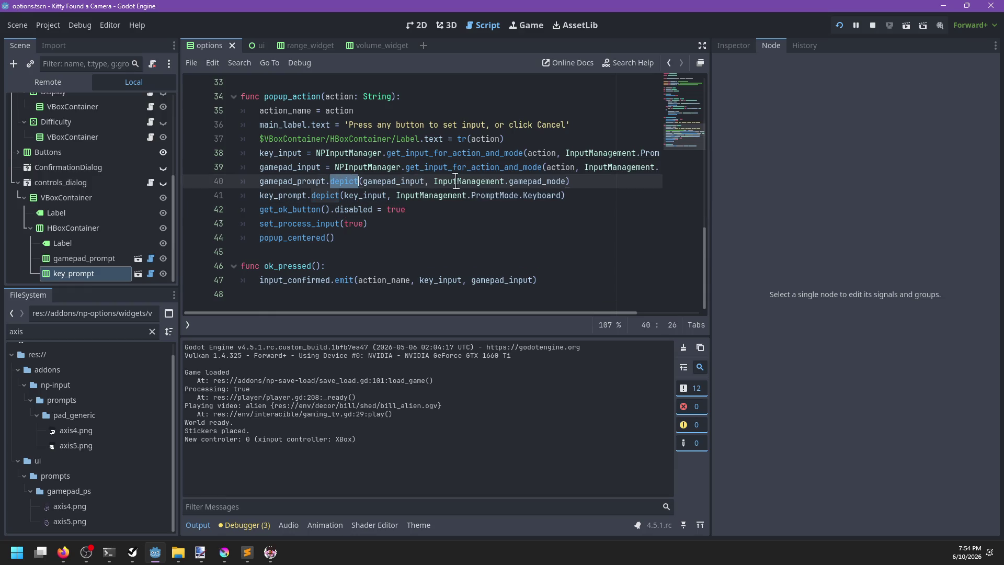
click(331, 195)
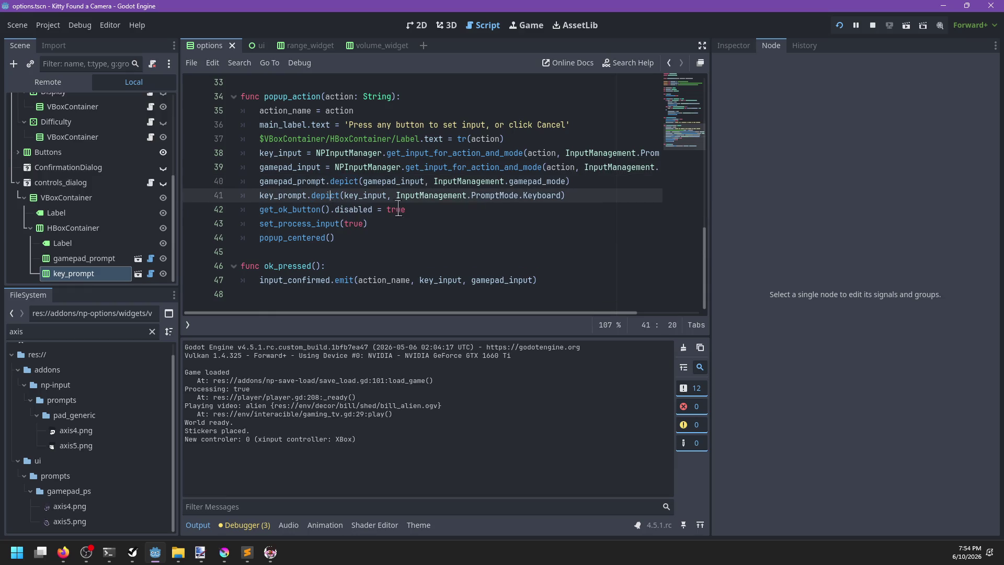
click(473, 214)
scroll(474, 219, up, 1)
scroll(474, 219, up, 6)
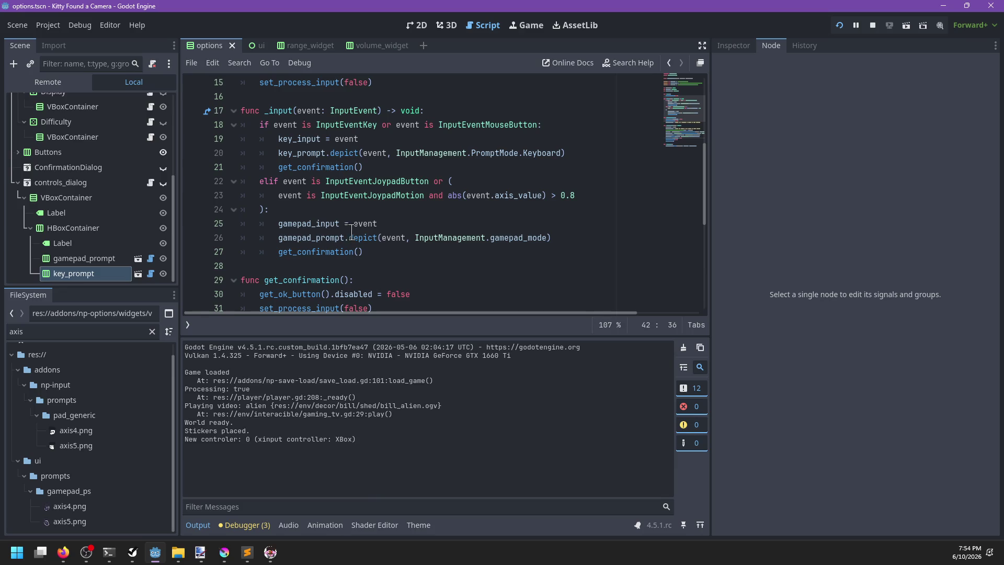
scroll(395, 225, down, 3)
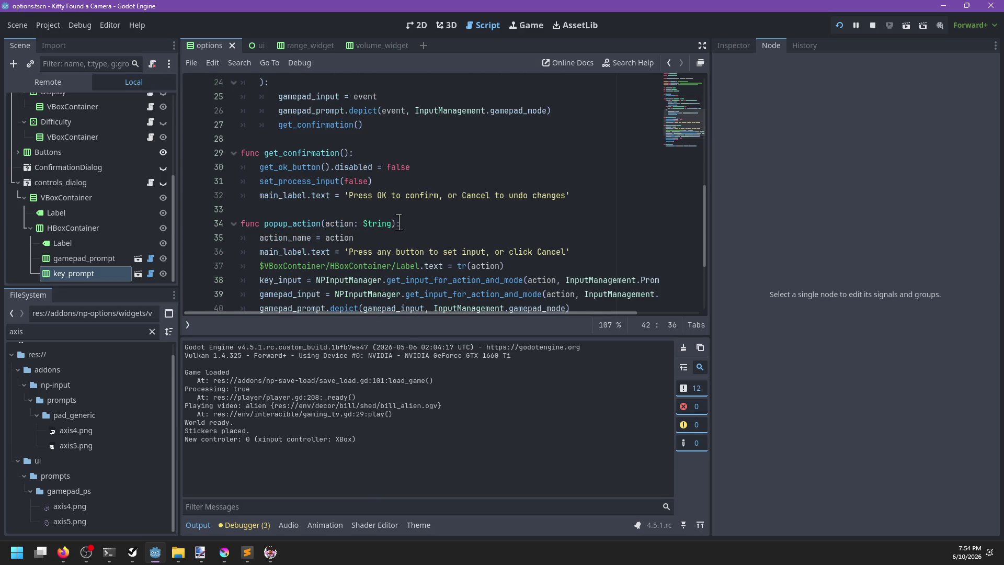
double_click(324, 124)
scroll(366, 157, down, 3)
scroll(402, 174, up, 3)
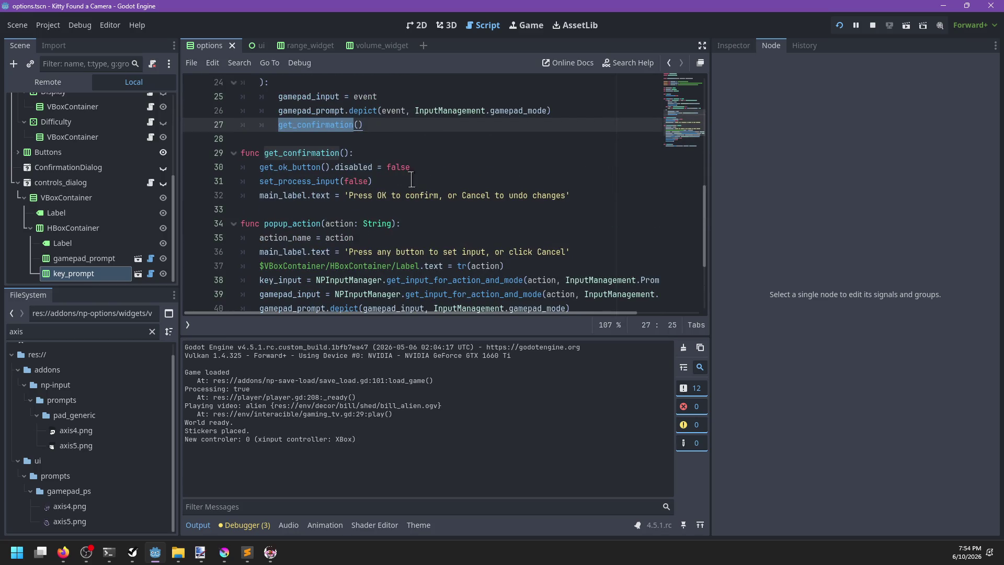
scroll(434, 225, up, 3)
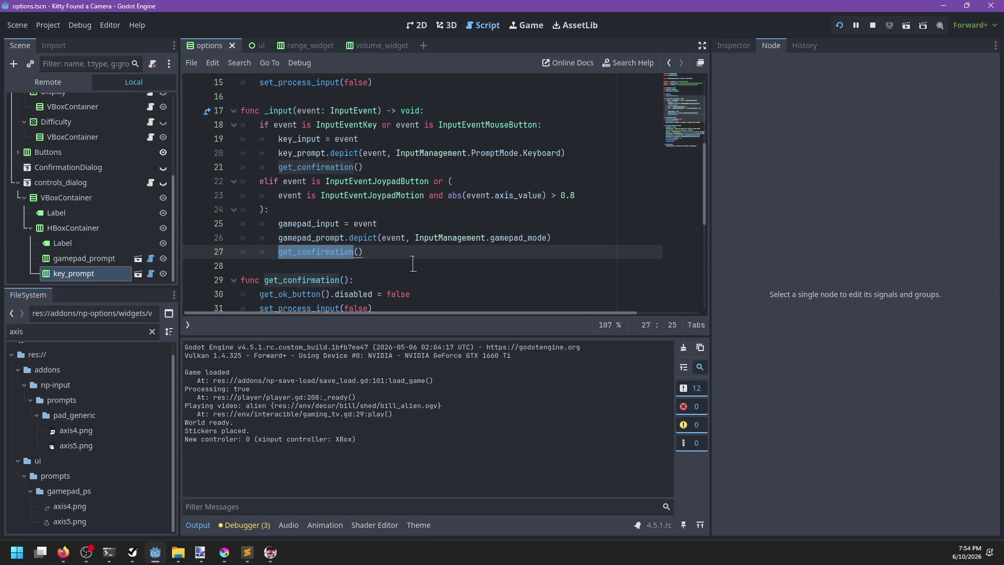
scroll(412, 263, up, 5)
scroll(412, 263, down, 5)
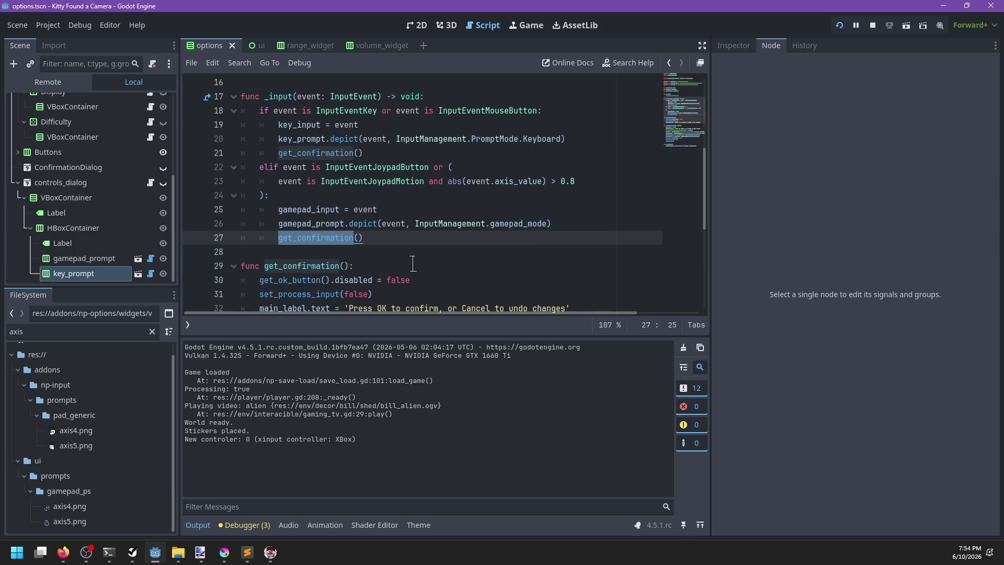
scroll(412, 264, down, 4)
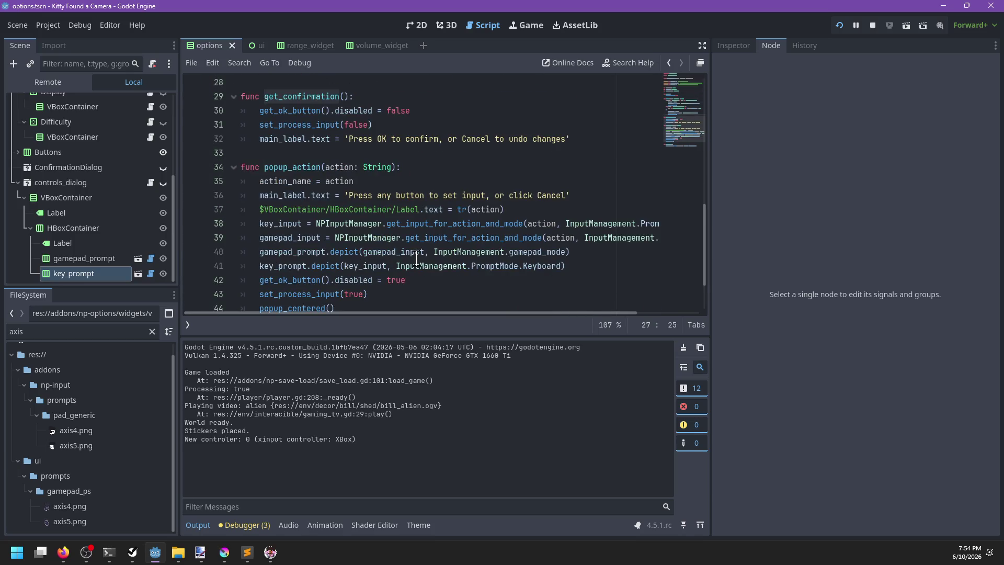
scroll(417, 258, down, 2)
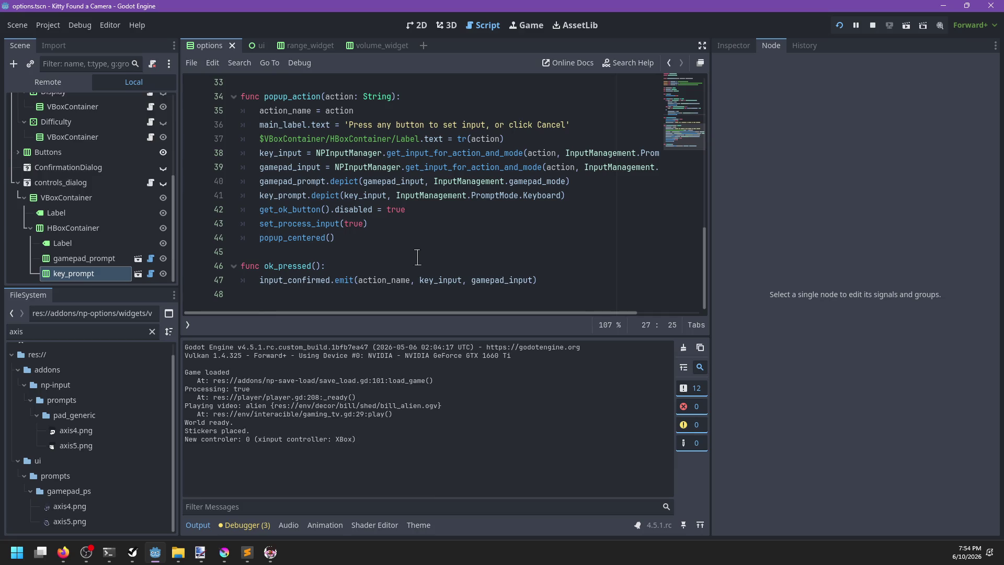
scroll(395, 226, up, 6)
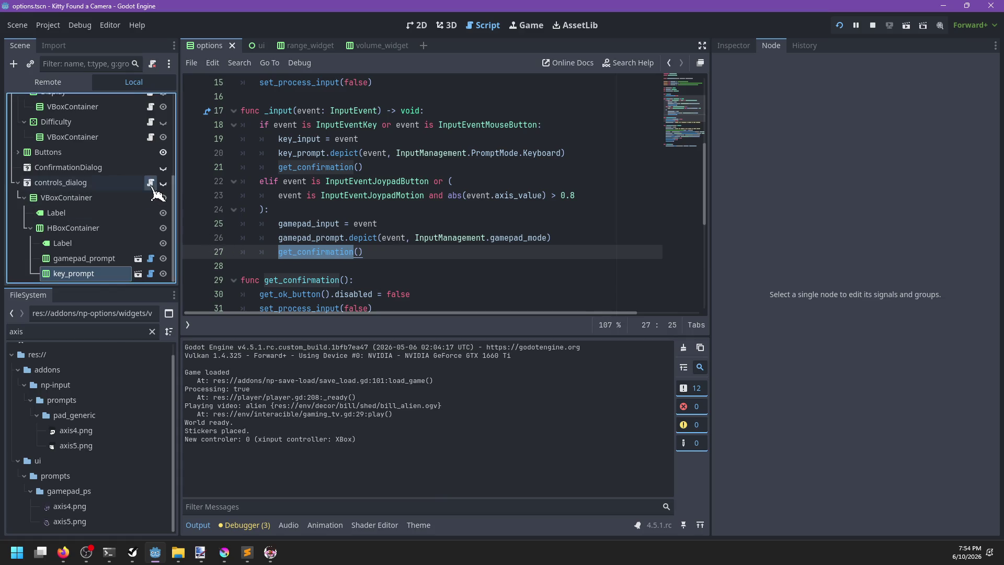
Step: Select the controls_dialog node and view its properties in the Inspector
click(106, 184)
click(733, 45)
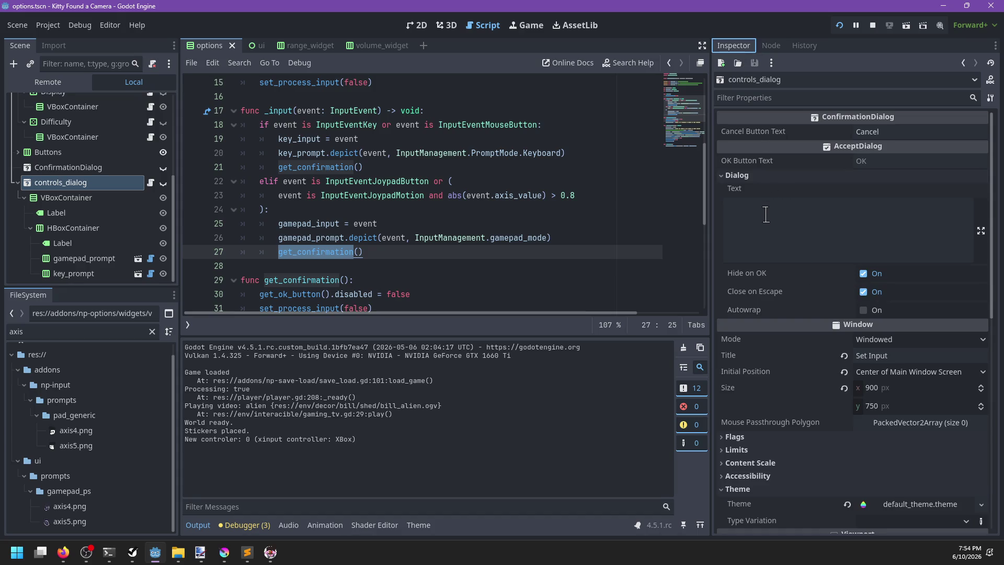
Step: In _ready, add confirmed.connect(ok_pressed) after set_process_input(false)
mouse_move(751, 298)
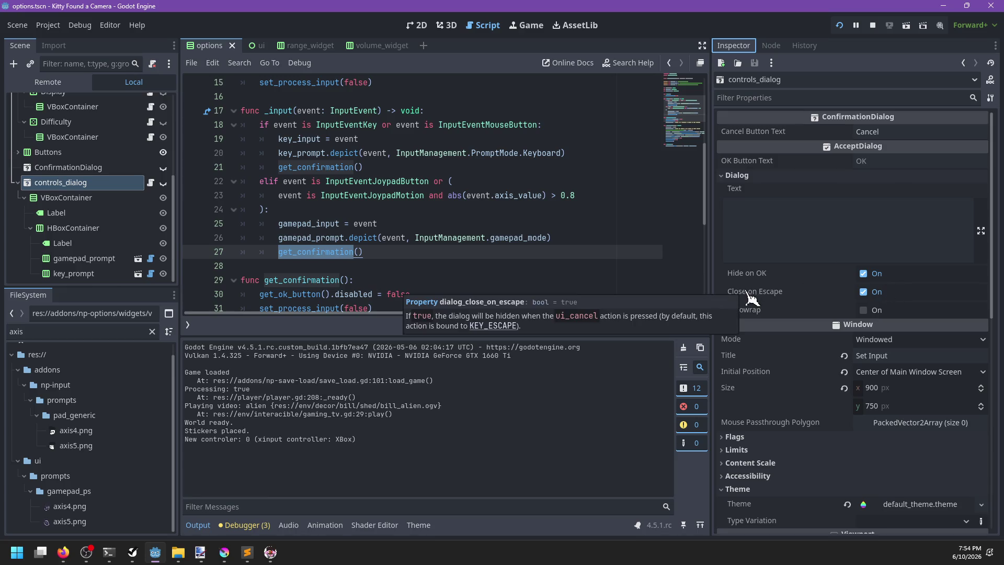
mouse_move(753, 315)
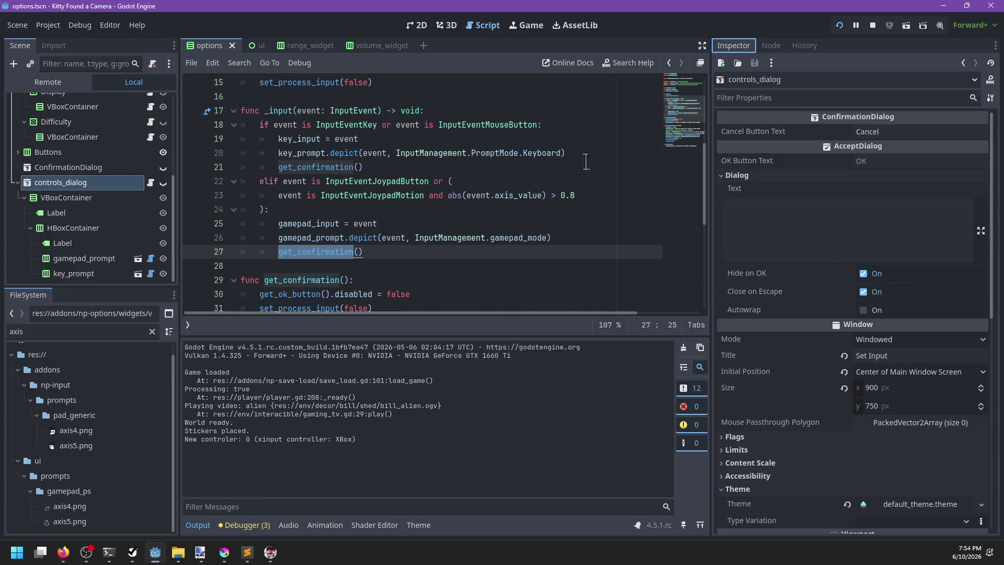
scroll(522, 186, down, 6)
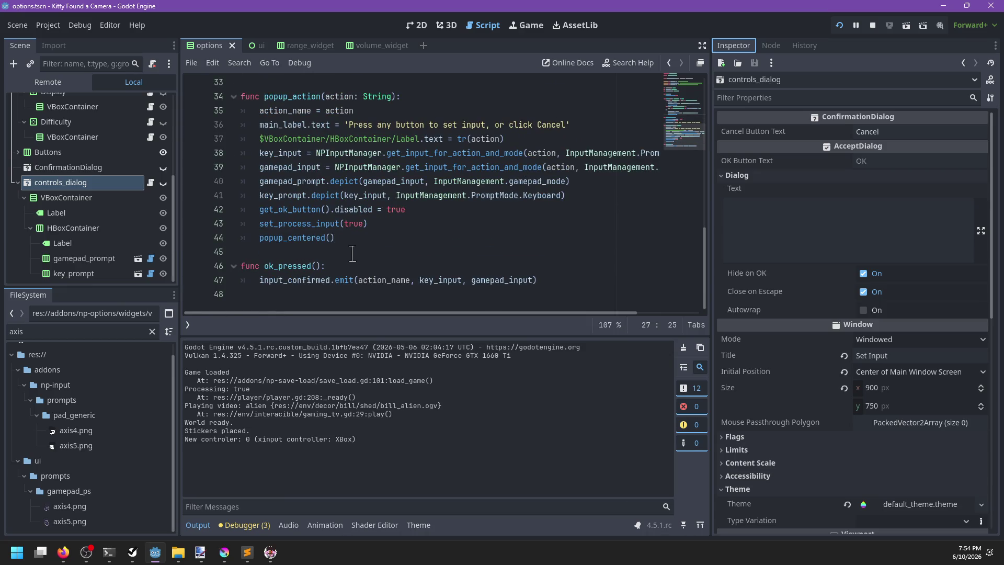
scroll(353, 253, up, 8)
scroll(353, 252, down, 1)
click(401, 125)
key(Return)
text(onfirmed.co)
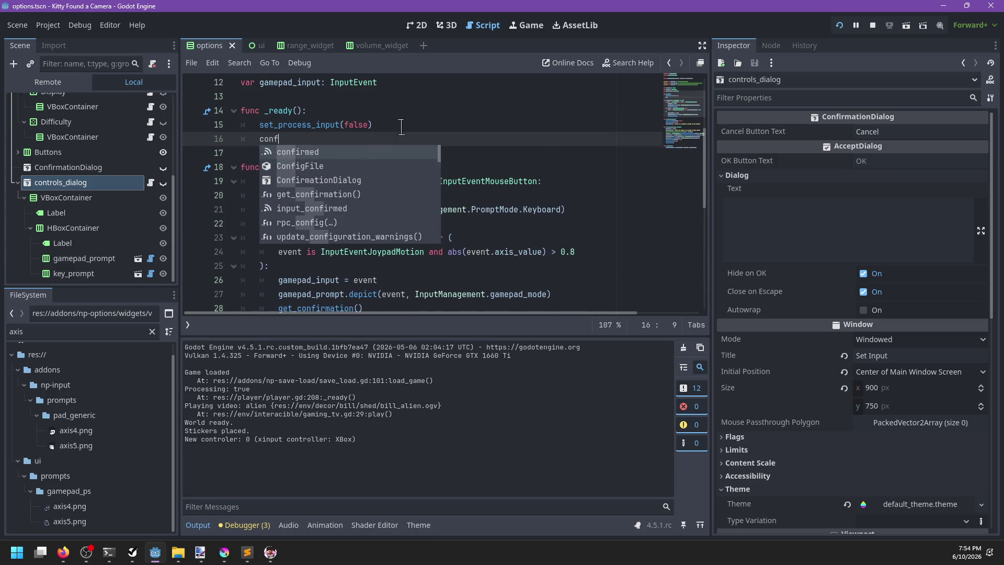
key(Return)
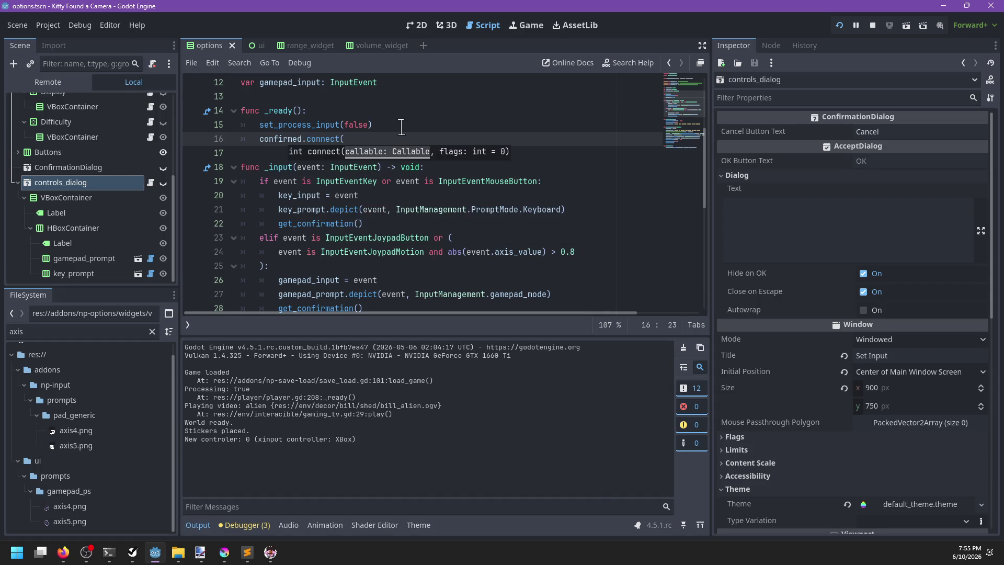
text(k_pressed)
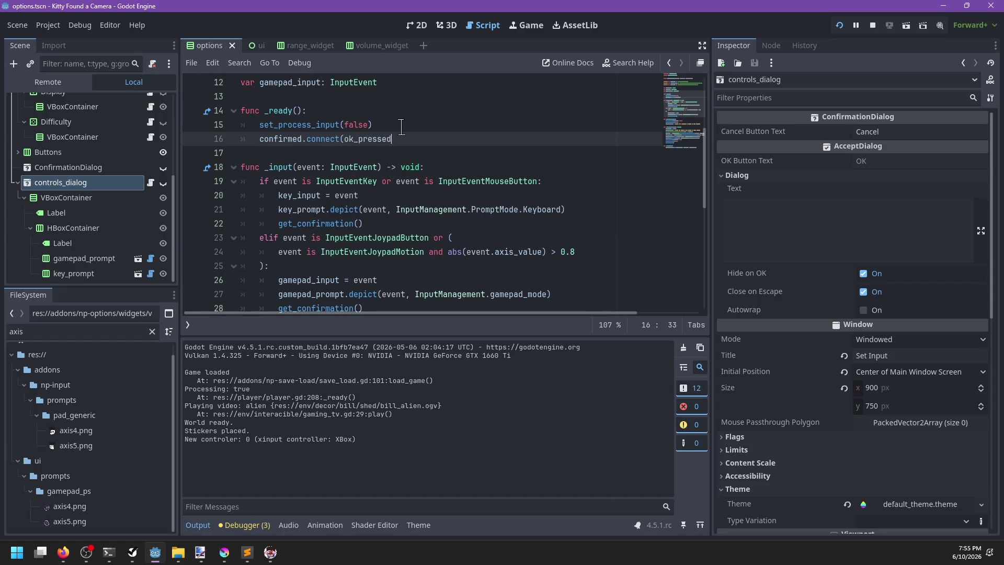
Step: Save the controls dialog script and the options scene
scroll(401, 136, down, 7)
key(ctrl+s)
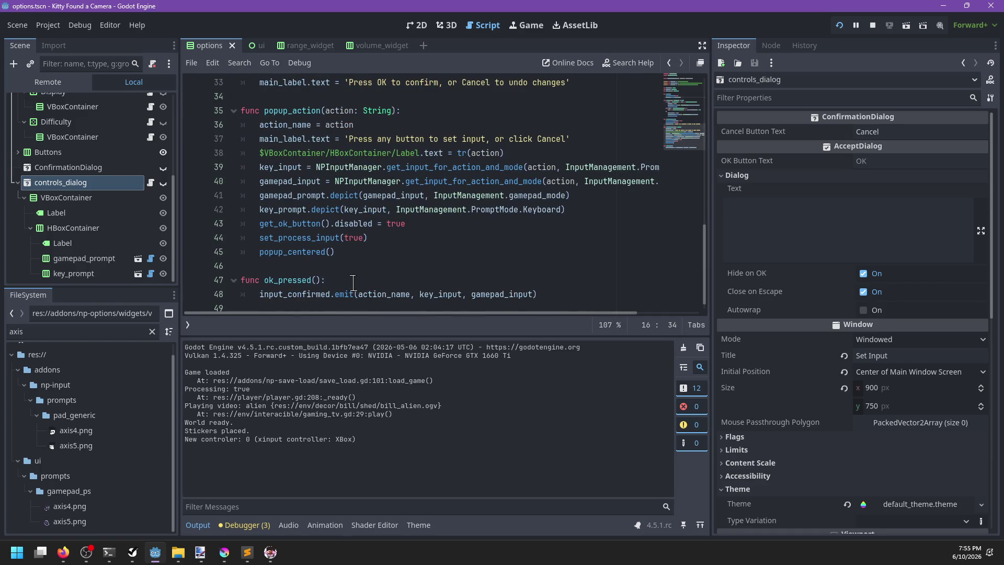
scroll(552, 277, up, 10)
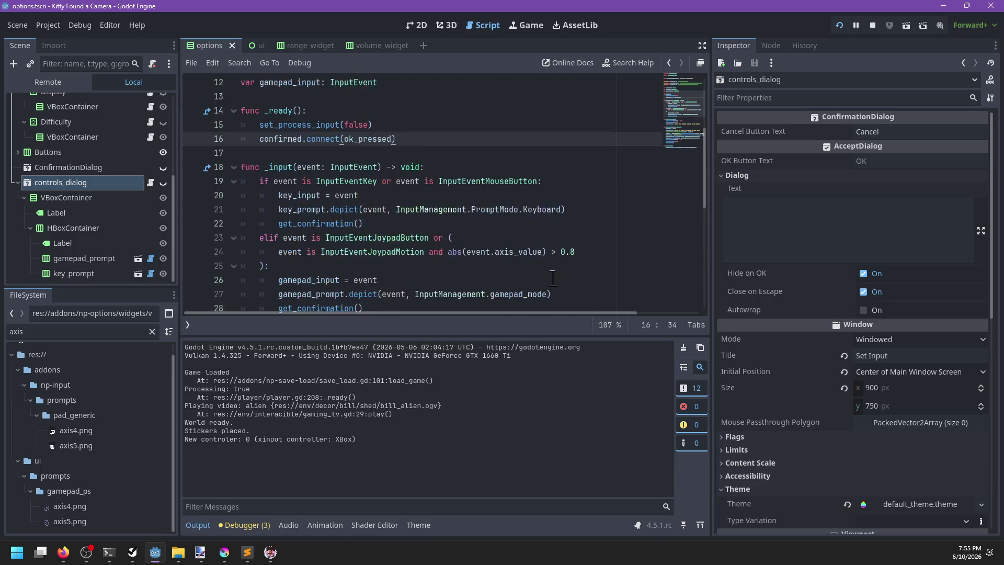
scroll(161, 204, up, 5)
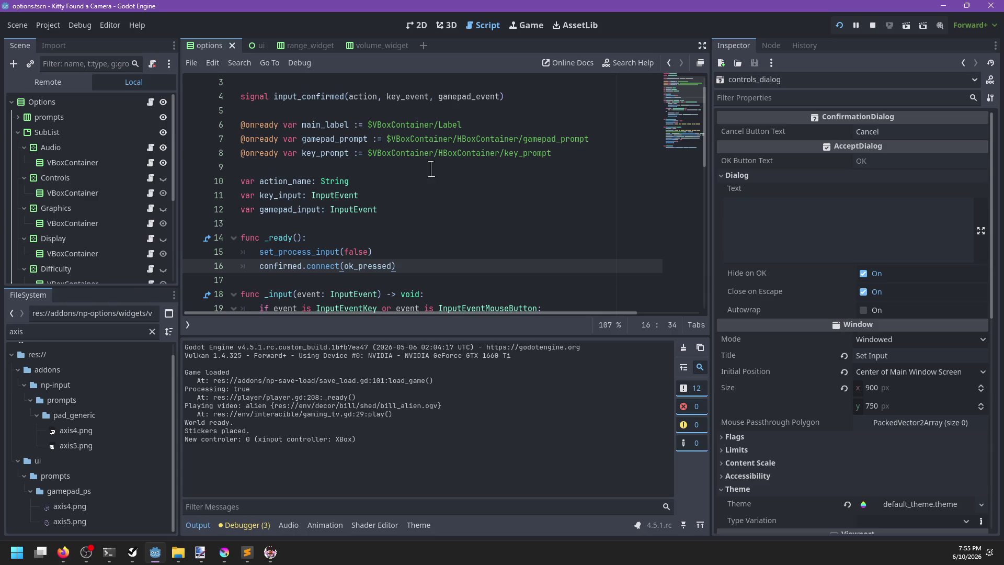
Step: In options.gd, add the line $controls_dialog.input_confirmed.connect(_on_input_confirmed)
click(151, 102)
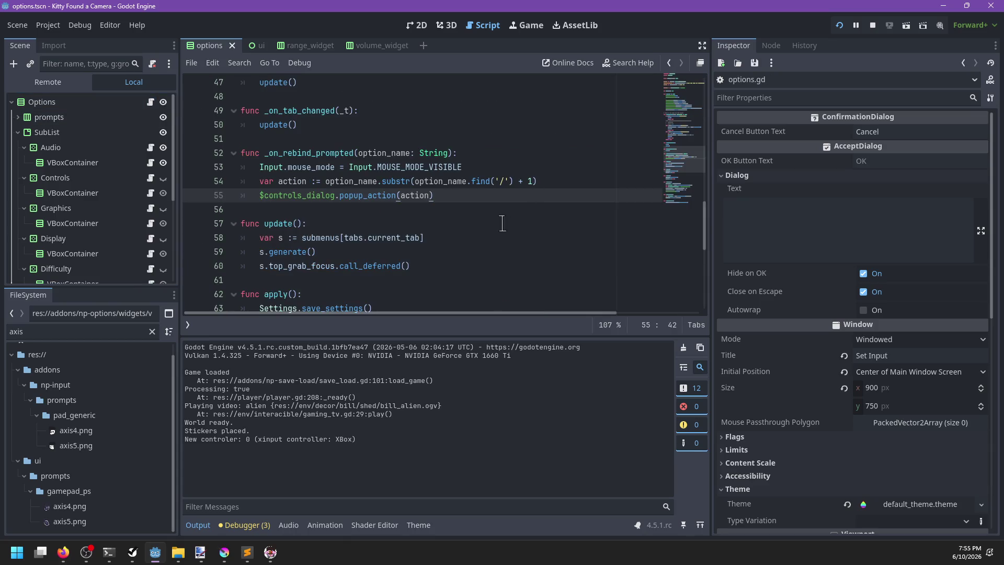
scroll(151, 238, down, 4)
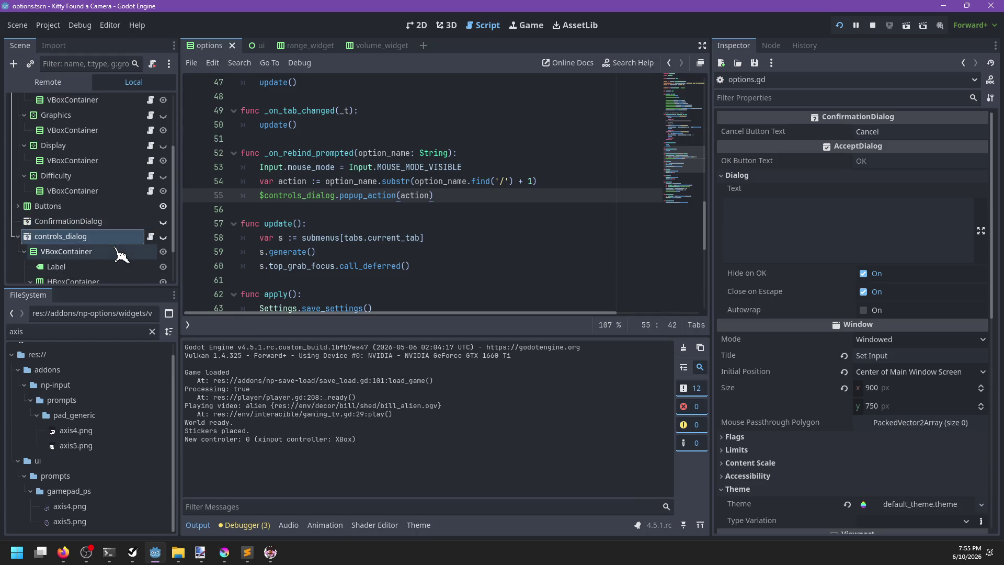
scroll(141, 238, up, 2)
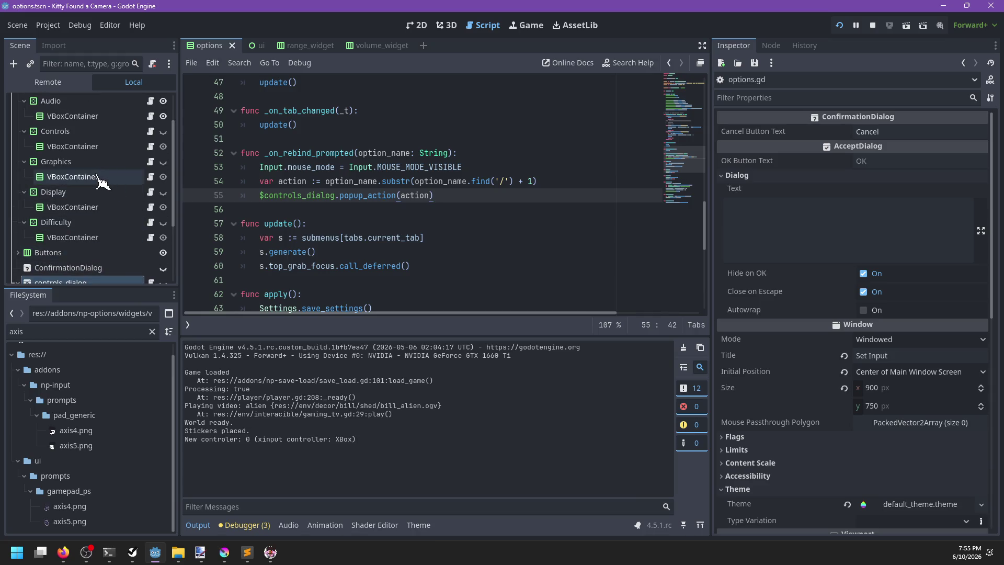
click(83, 333)
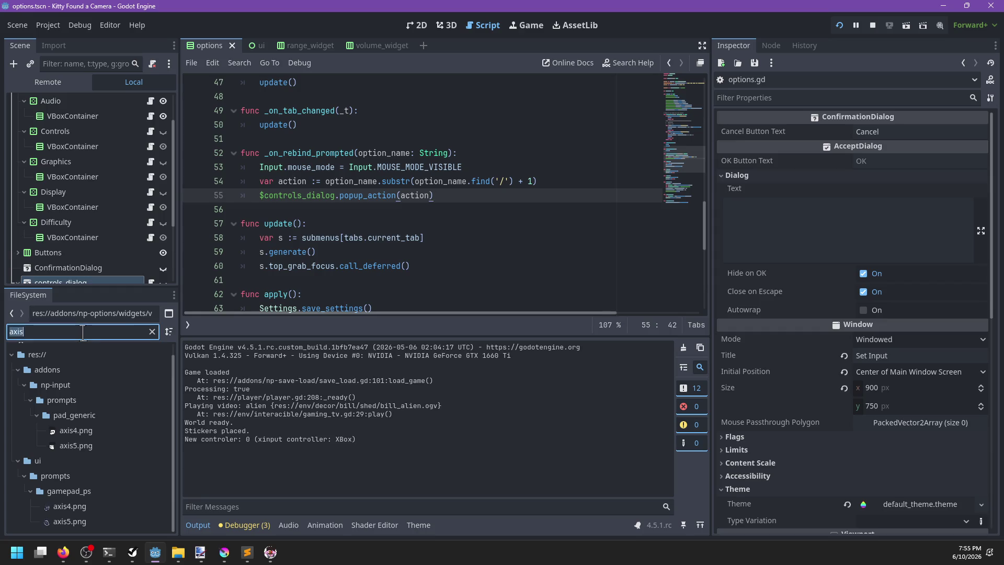
text(settings)
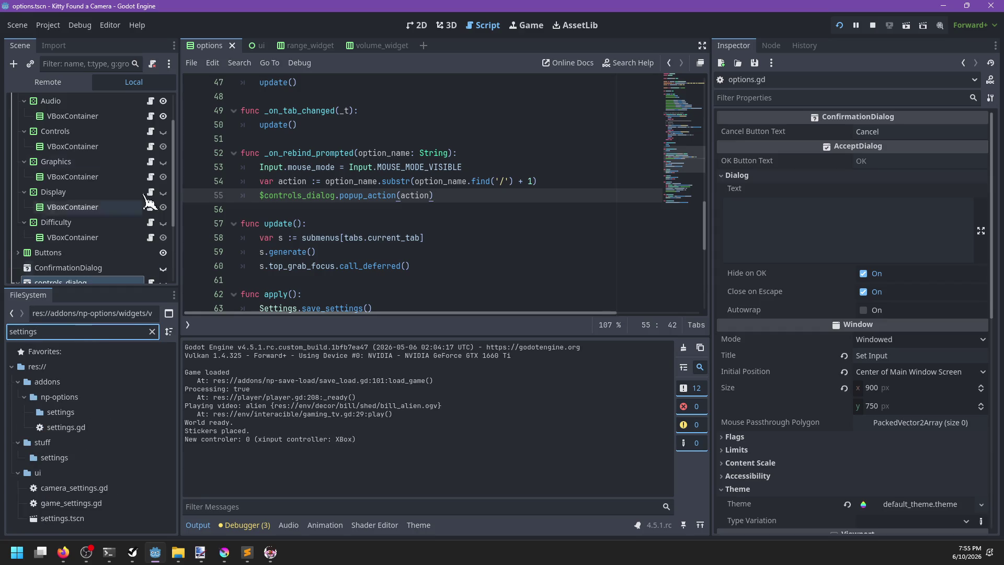
scroll(157, 157, up, 3)
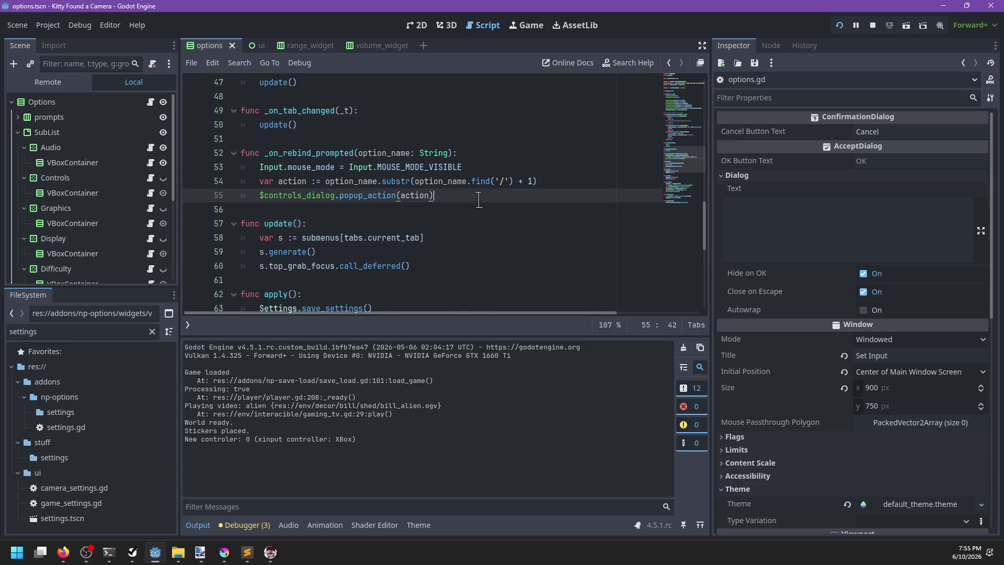
scroll(477, 203, down, 3)
key(Return)
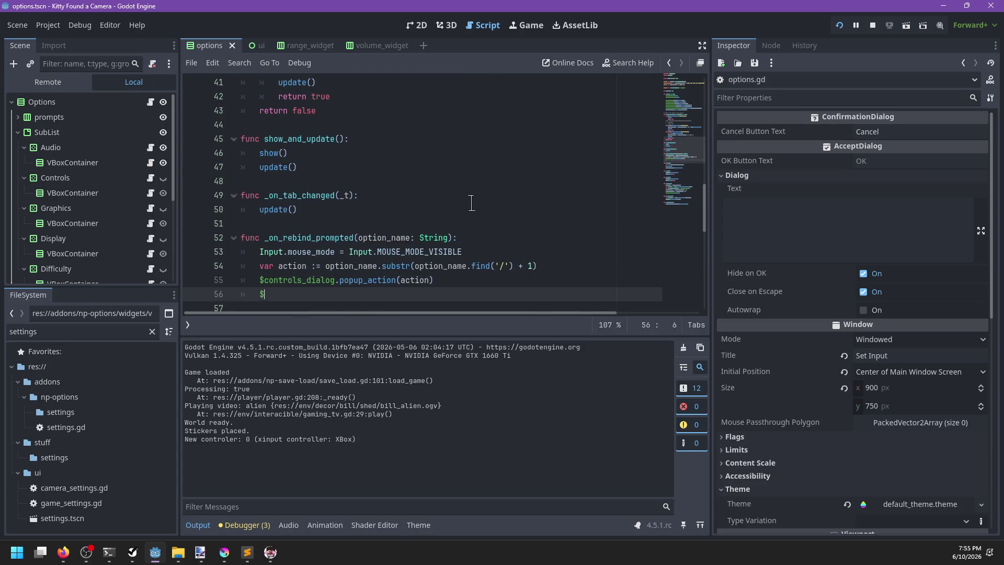
text(controls_dialog.inpu)
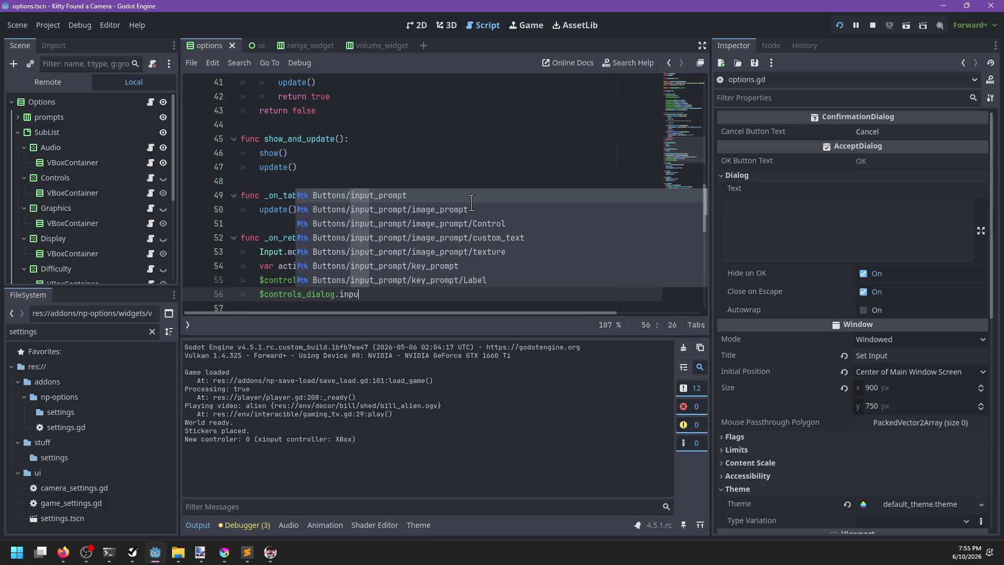
text(t_confirmed.co)
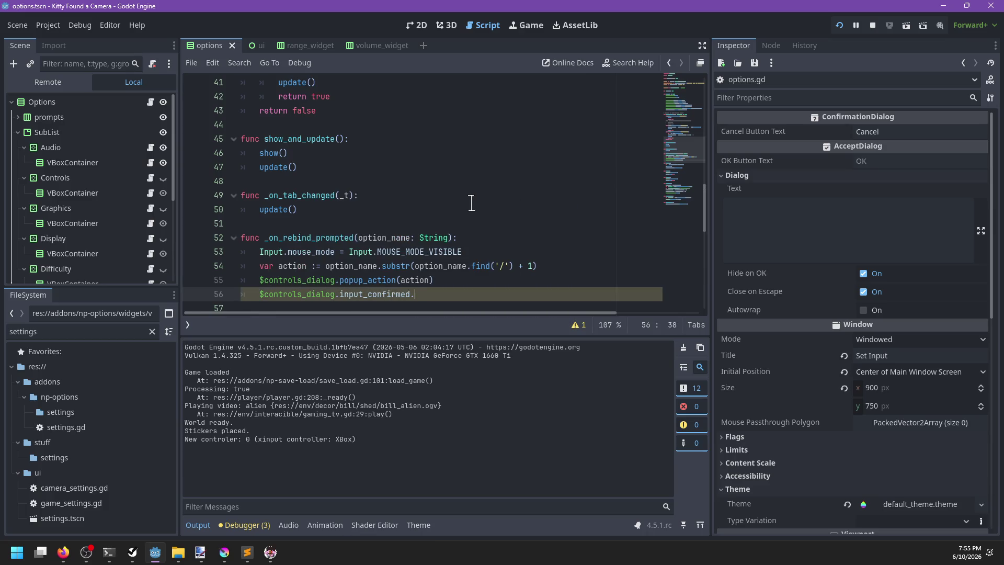
text(nnect(_on_)
text(input_confirmed)
key(ctrl+shift+Left)
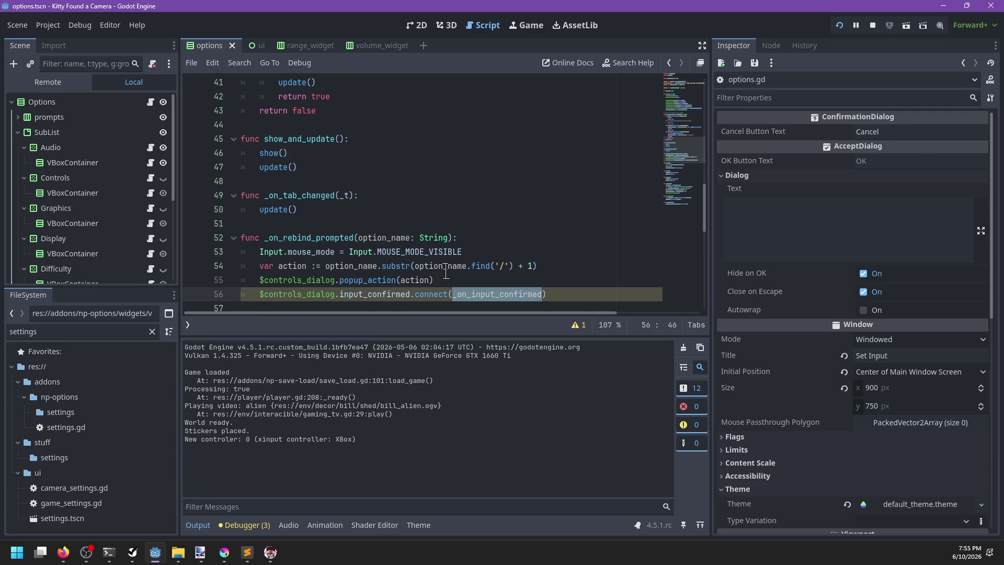
key(Left)
scroll(444, 272, down, 1)
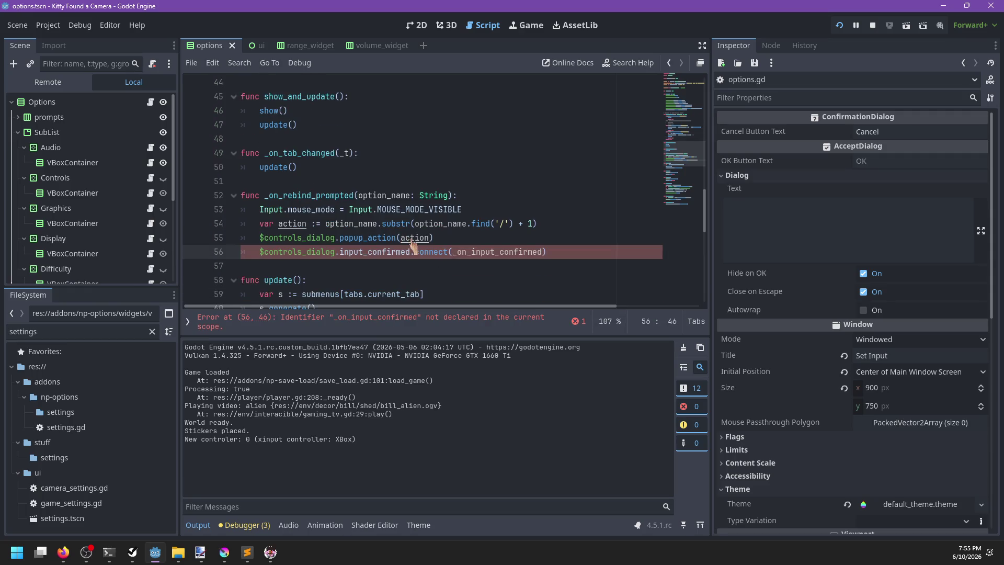
Step: Move the input_confirmed connection into _ready, below tabs.tab_changed.connect
click(563, 241)
scroll(545, 239, up, 7)
scroll(546, 239, up, 3)
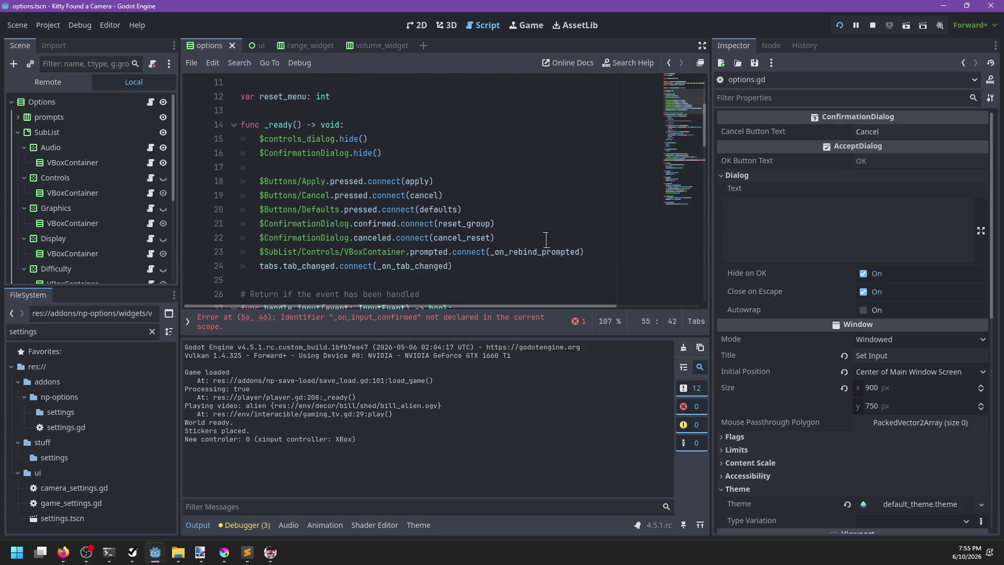
scroll(511, 269, down, 9)
scroll(489, 269, up, 9)
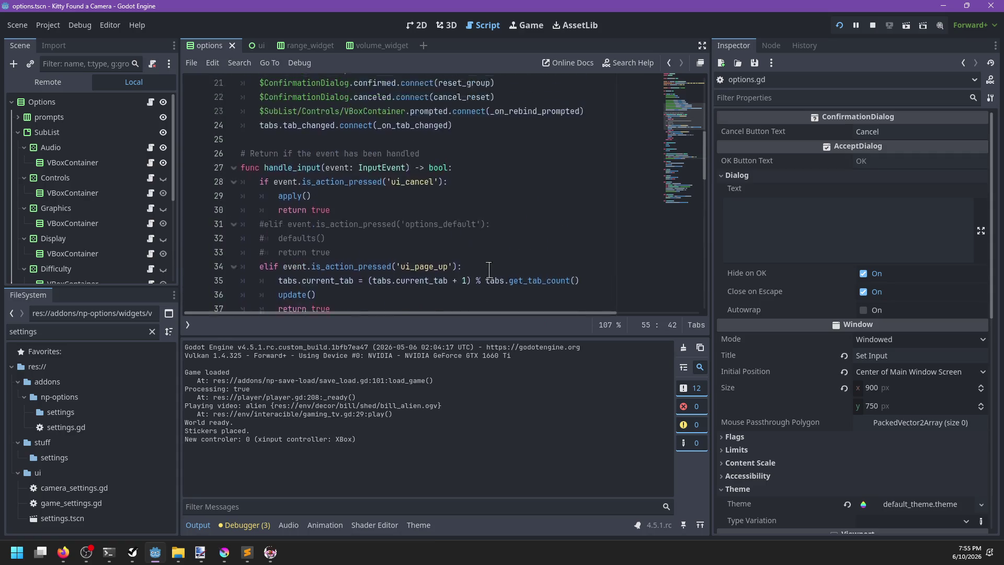
click(472, 238)
key(Down)
key(End)
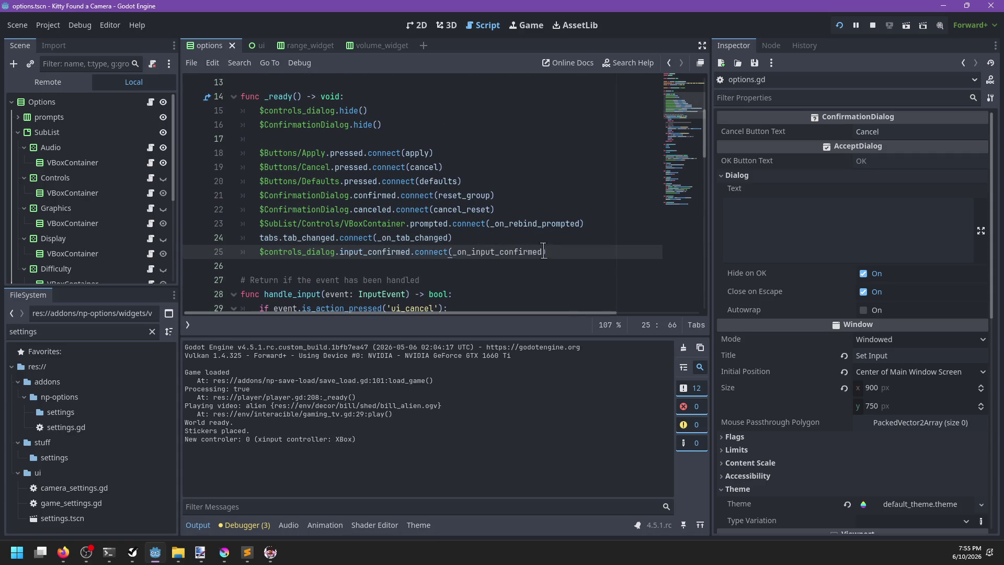
Step: Make room below _on_rebind_prompted for a new function
ctrl+click(524, 229)
click(394, 237)
key(Return)
key(Return)
key(Up)
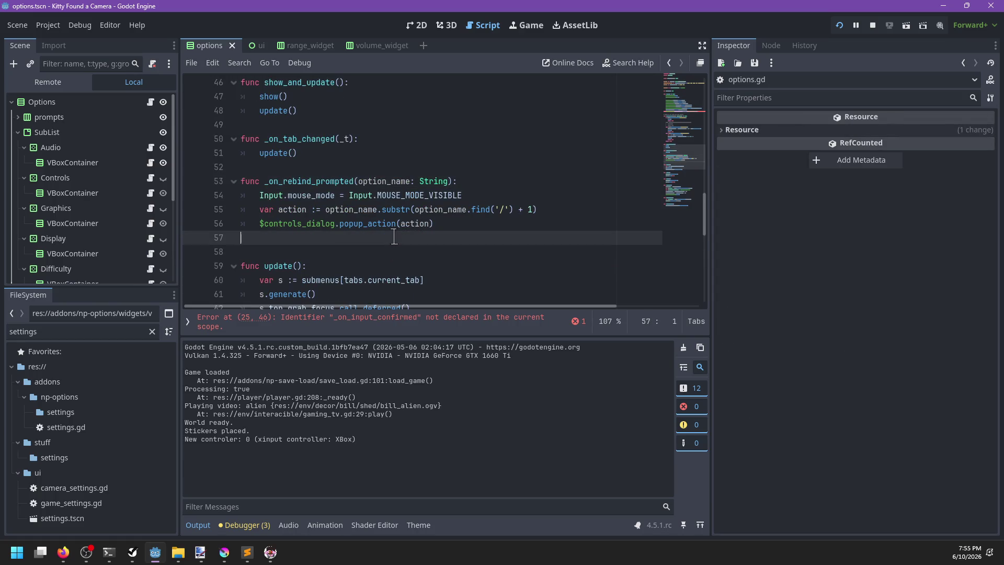
Step: Write a stub _on_rebind_confirmed(action_name: String, key_event: InputEvent, gamepad_event: InputEvent) with pass
text(on_rebind_con)
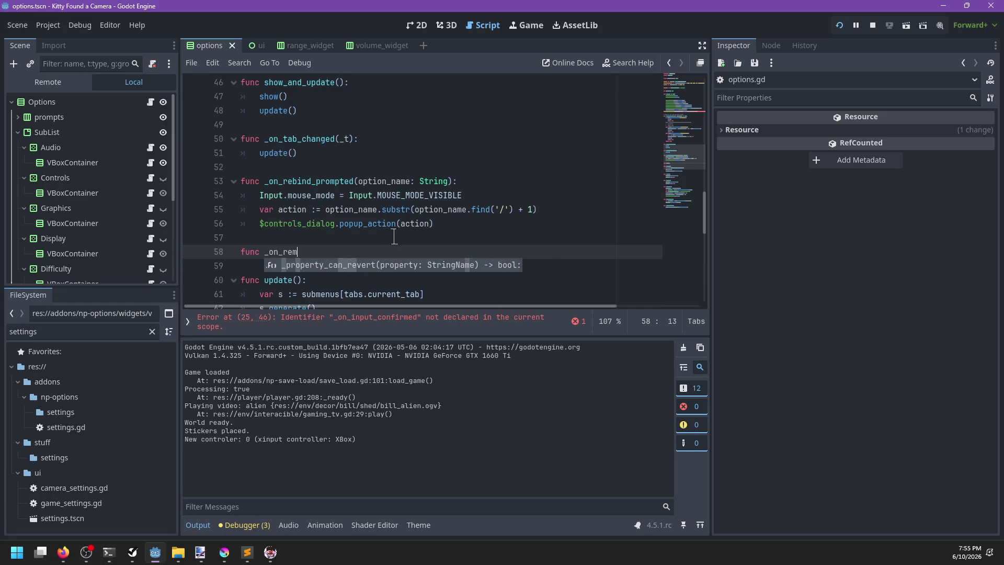
text(firmed()
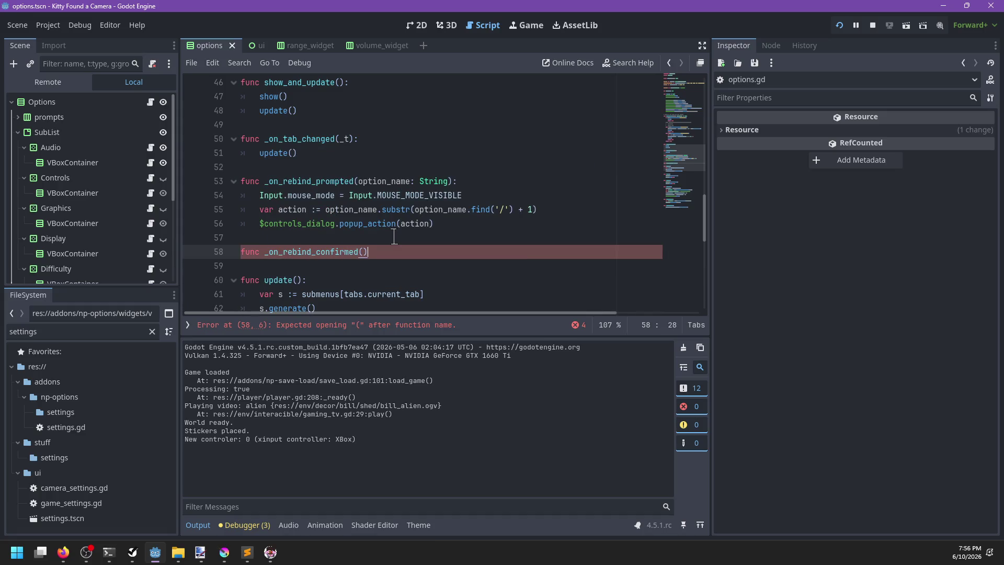
key(Left)
text(tion_name: Str)
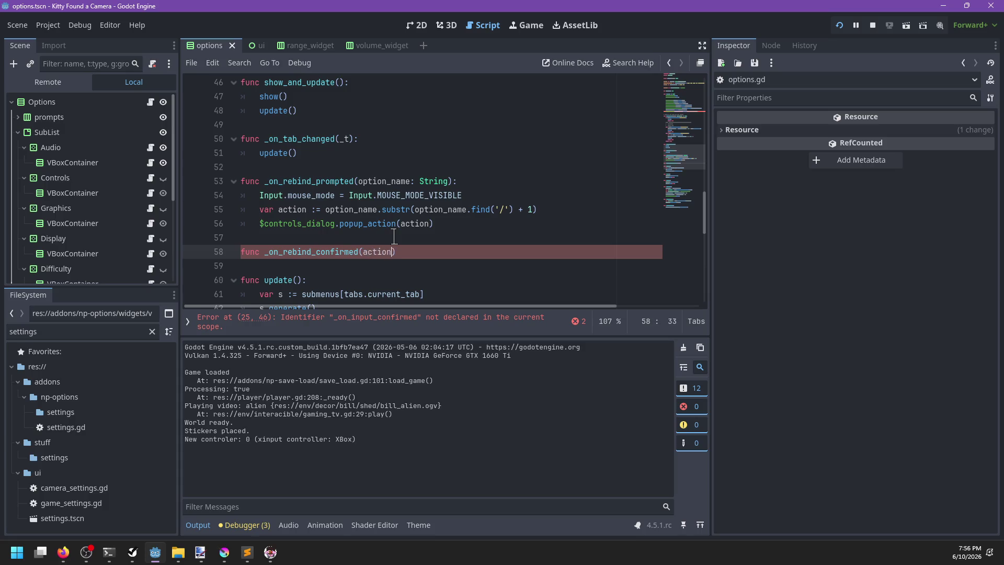
text(ing, k)
text(ey_event: Input)
text(Event, )
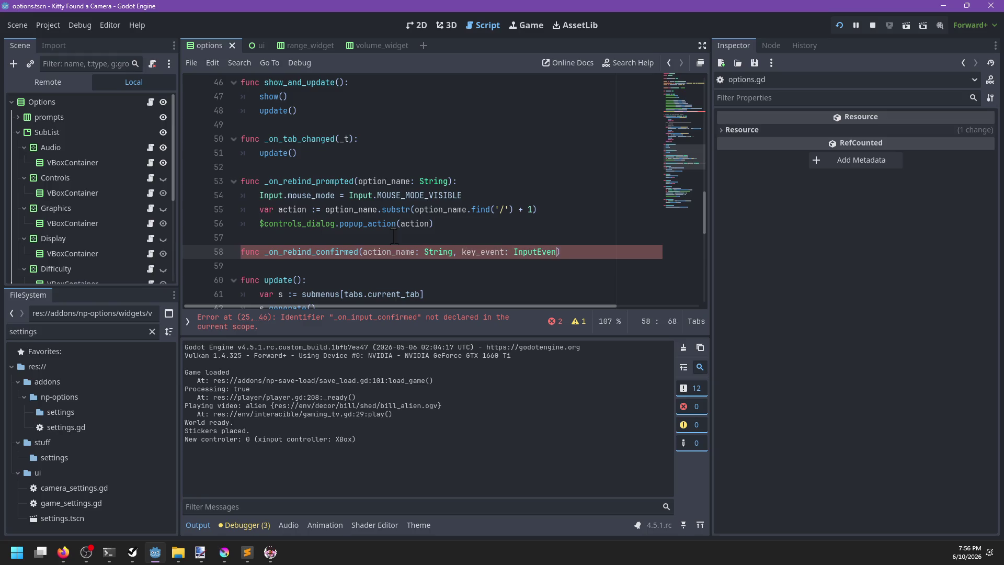
text(gamepad_event)
text(nputEvent):)
key(Return)
text(pass)
Step: Point line 25's connection at _on_rebind_confirmed and review the unused-parameter warnings
double_click(336, 251)
key(ctrl+c)
click(359, 321)
double_click(465, 181)
key(ctrl+v)
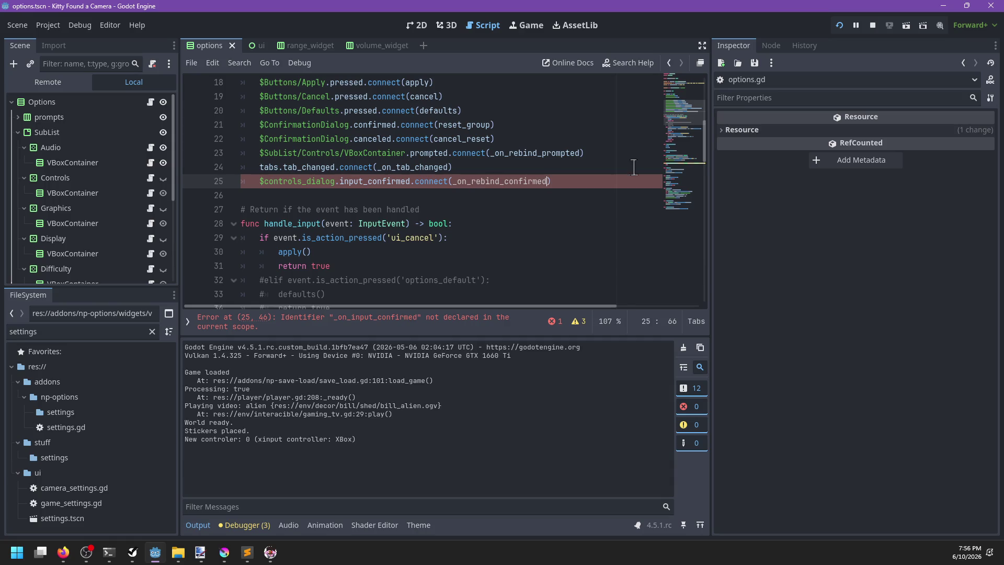
scroll(635, 204, down, 15)
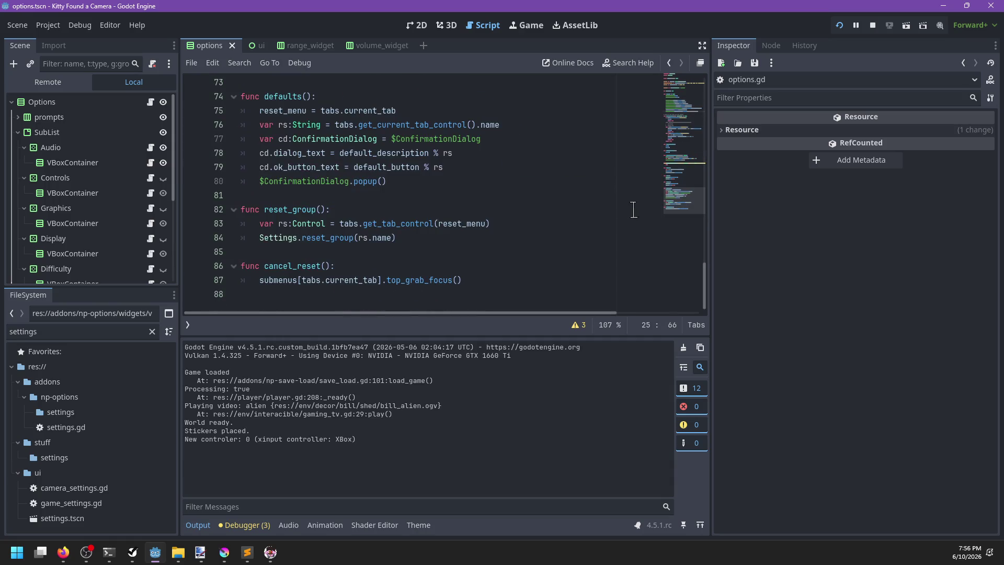
click(577, 325)
click(285, 288)
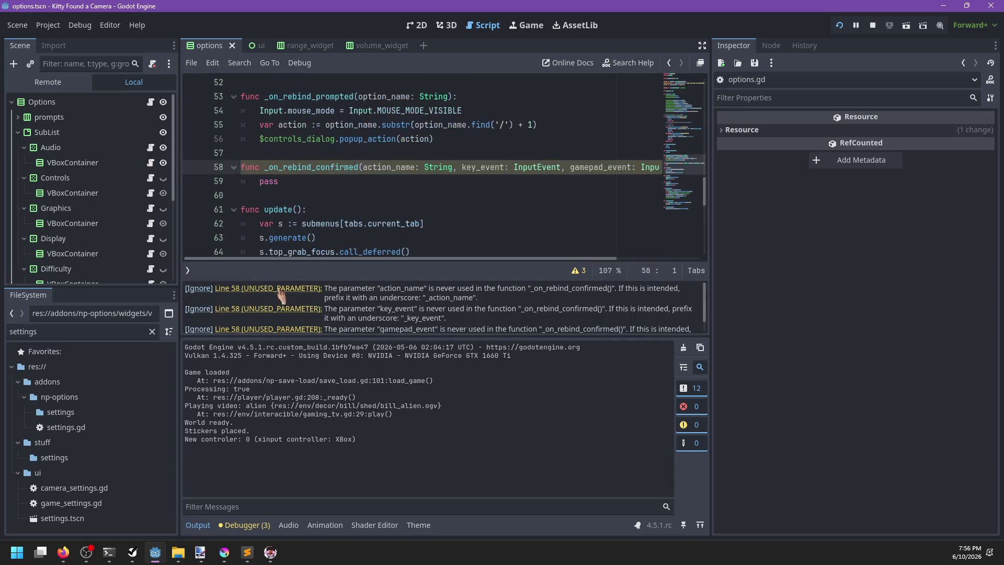
click(334, 184)
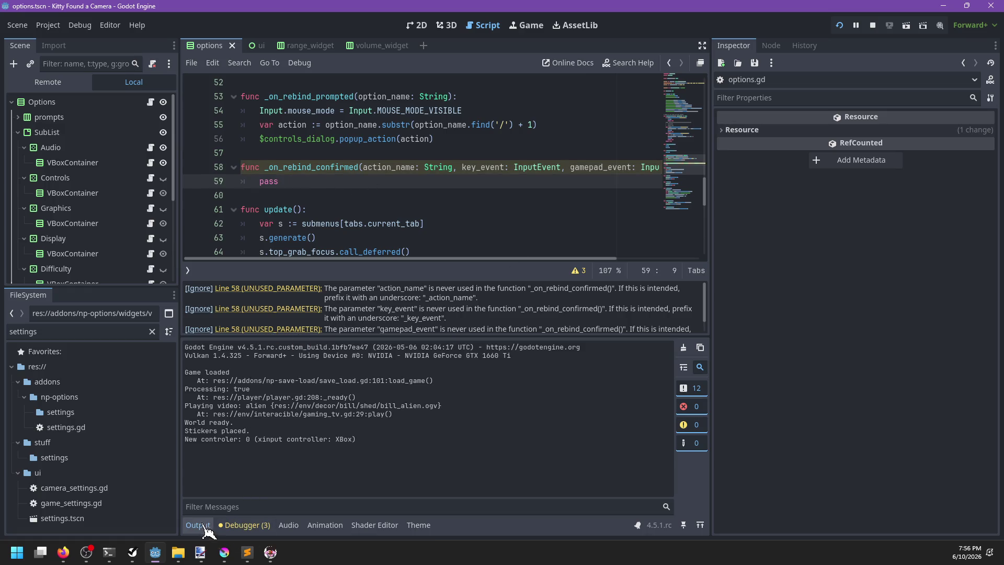
Step: Remove the pass placeholder and consult options_submenu.gd before returning to options.gd
click(204, 527)
key(ctrl+BackSpace)
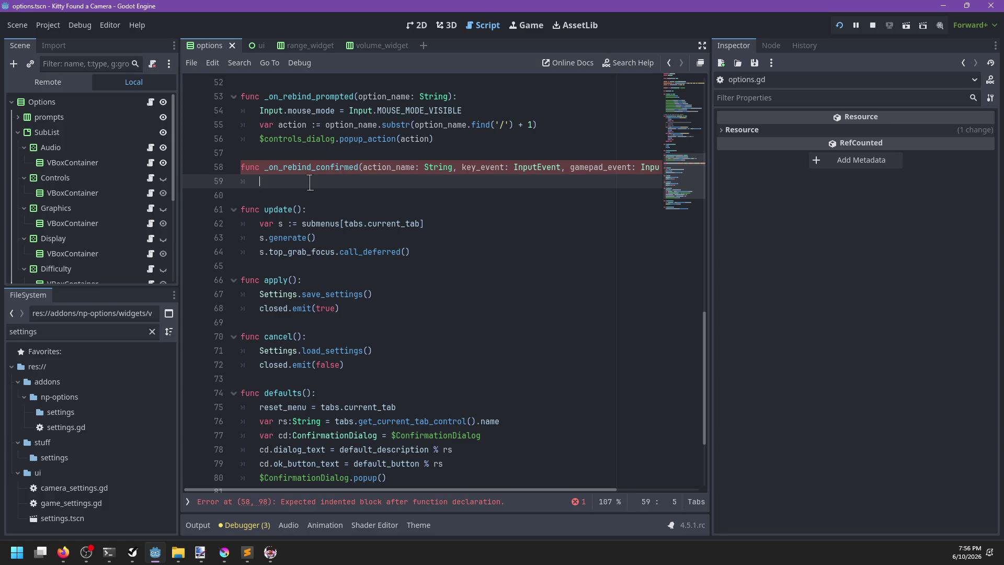
scroll(311, 181, up, 15)
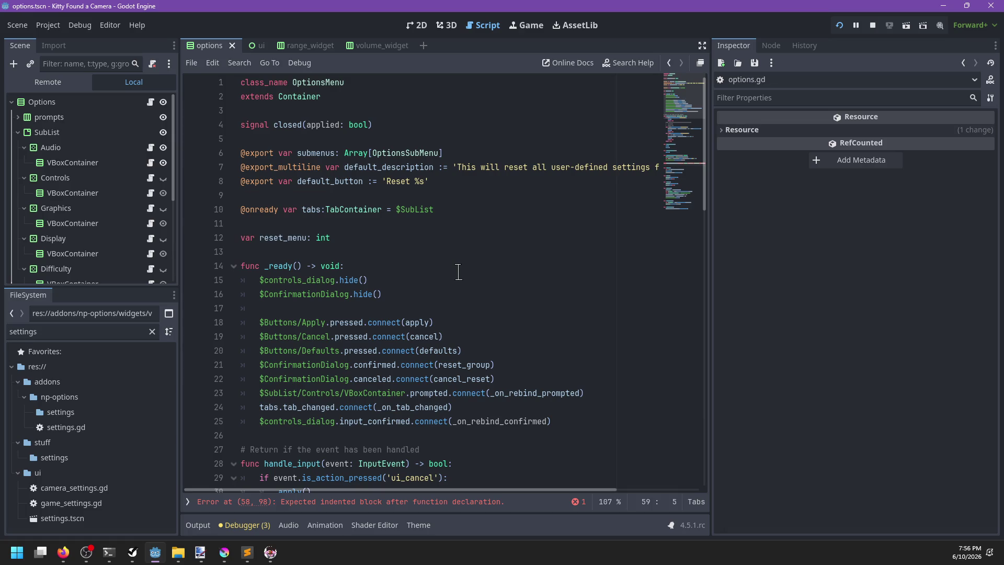
scroll(458, 271, down, 2)
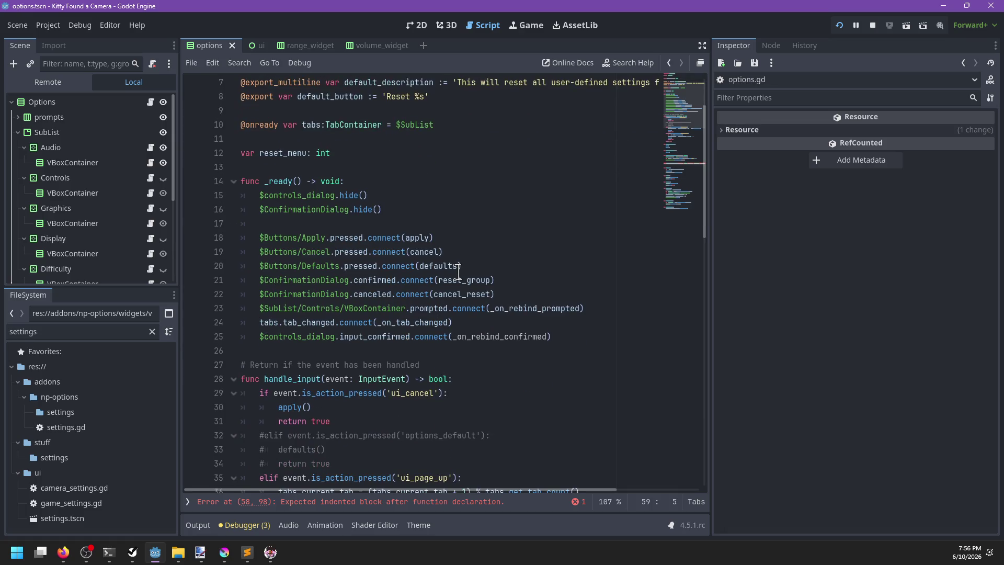
scroll(458, 272, down, 10)
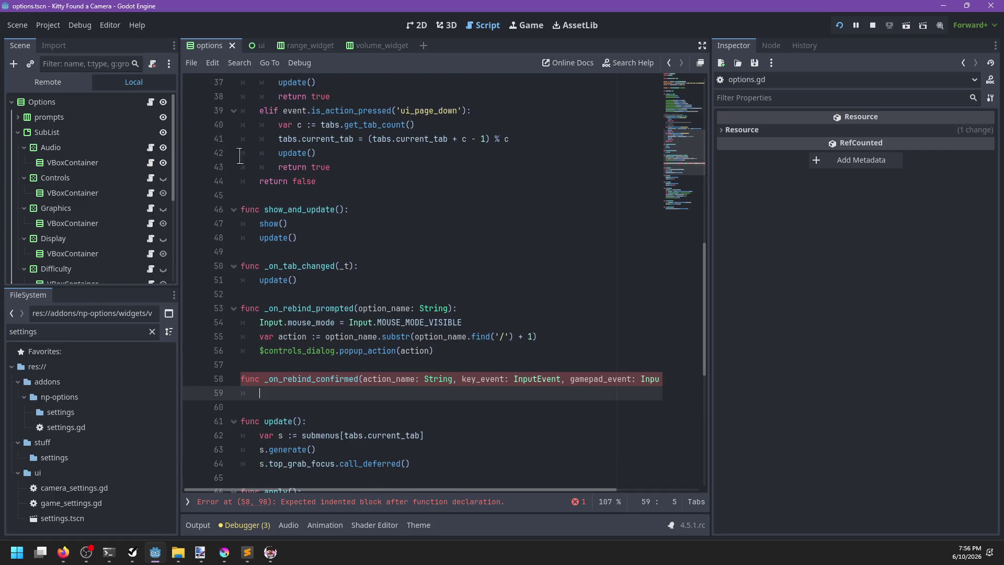
click(151, 193)
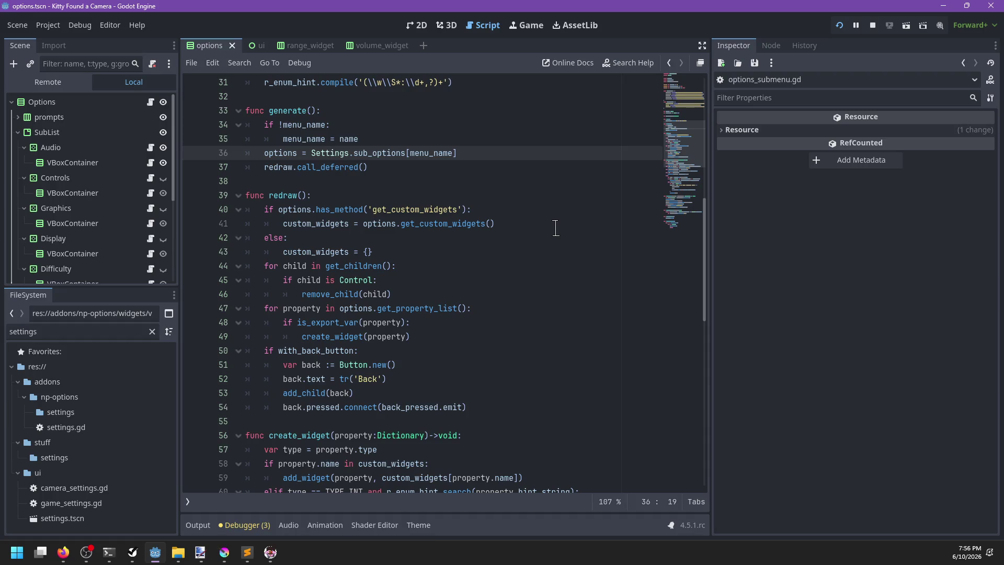
scroll(554, 227, up, 5)
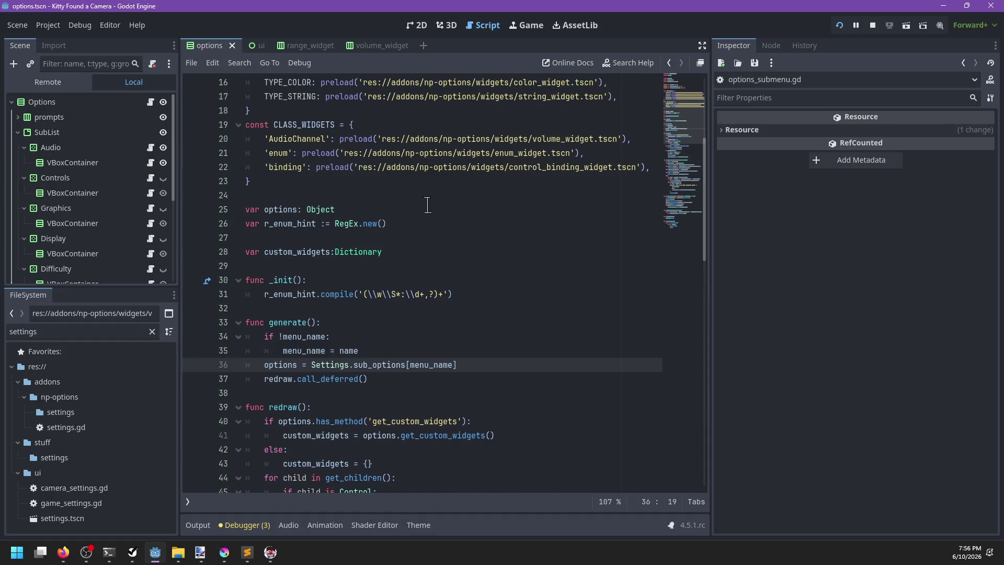
click(151, 102)
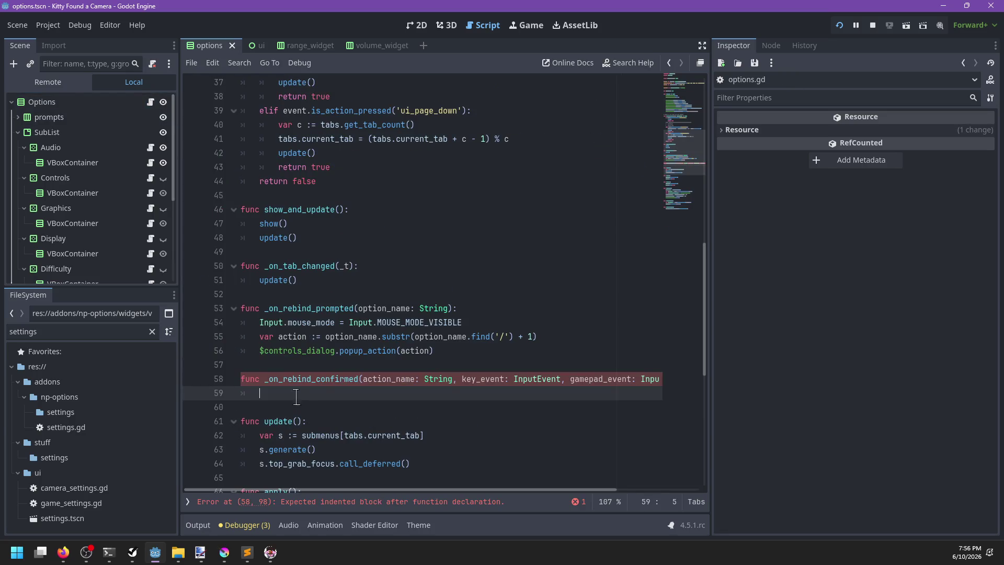
Step: Begin the body with $SubList/Controls/VBoxContainer.options.set('bindings/' plus the action name
text(Con)
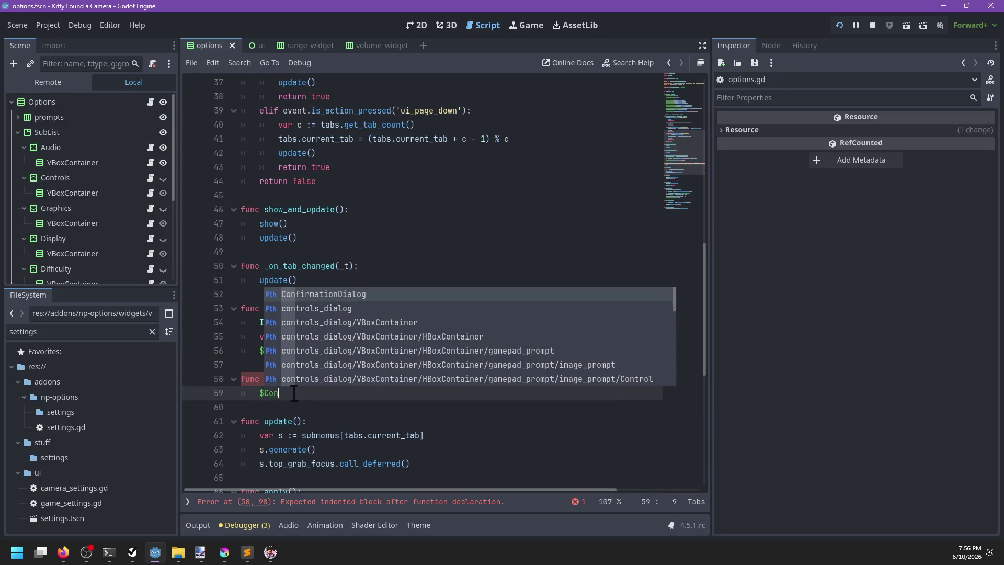
text(trols/)
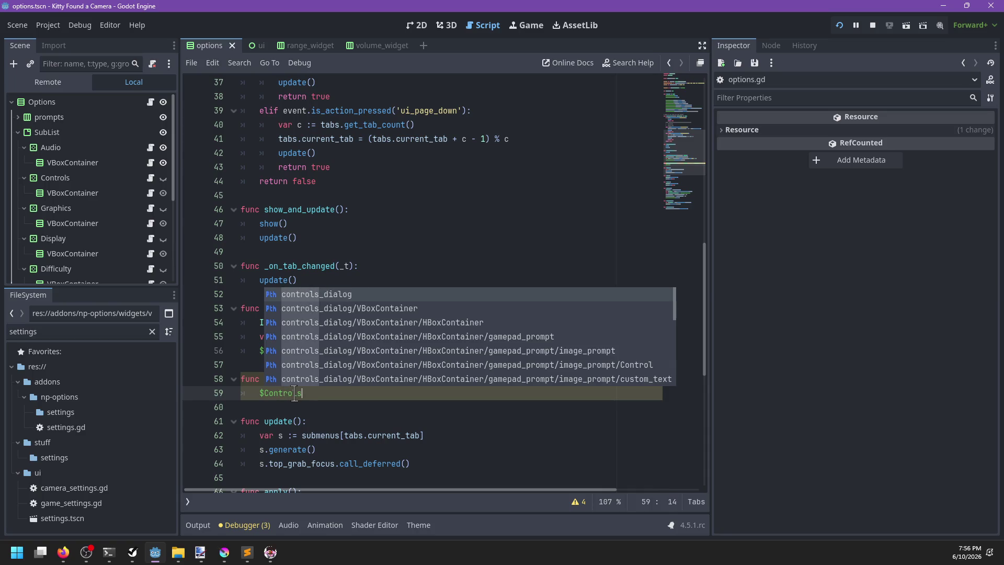
key(Return)
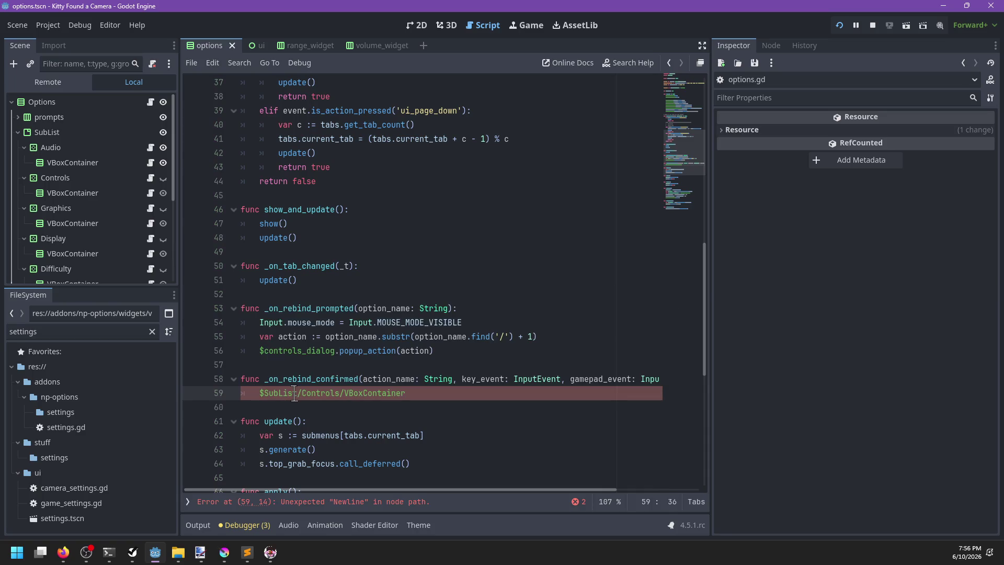
text(.)
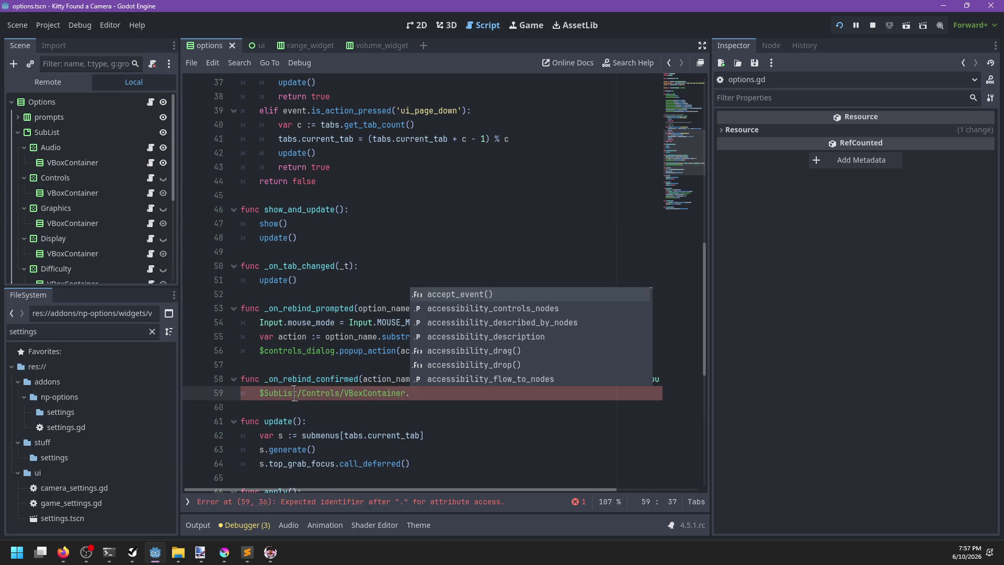
text(options.set_)
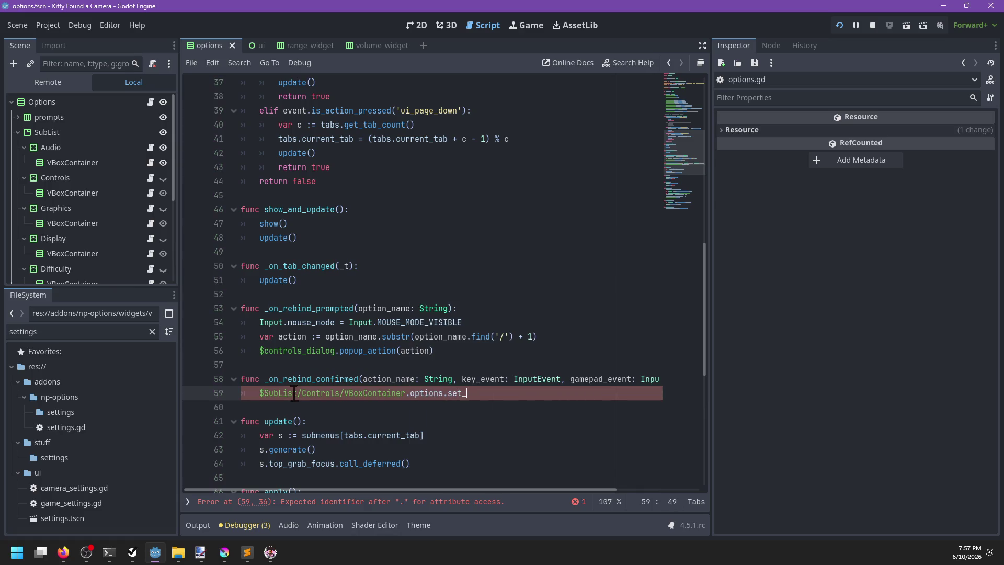
key(BackSpace)
text(()
text('')
text(indings/)
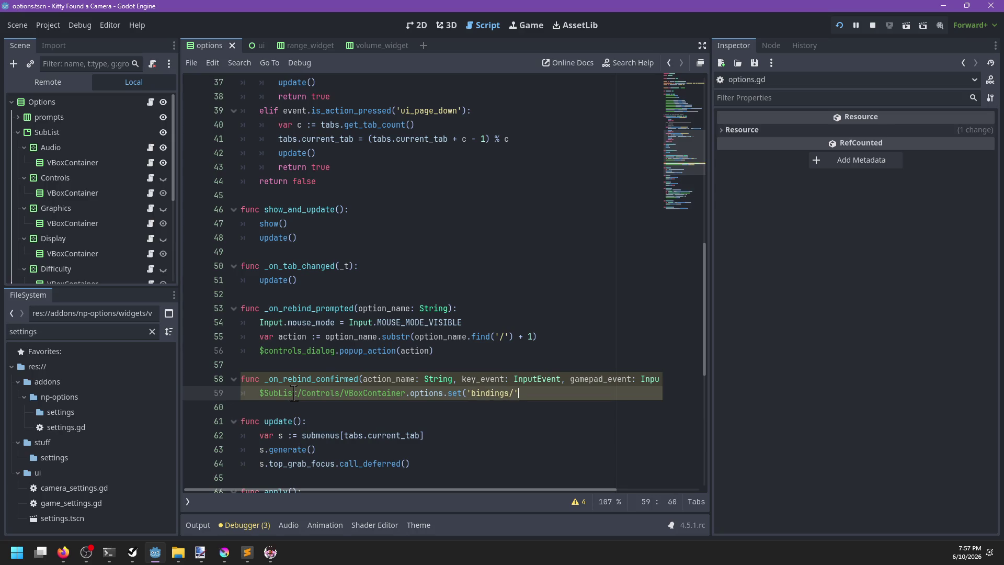
text(ctio)
text(name,)
Step: Close all open scripts except options.gd
click(88, 331)
key(ctrl+backslash)
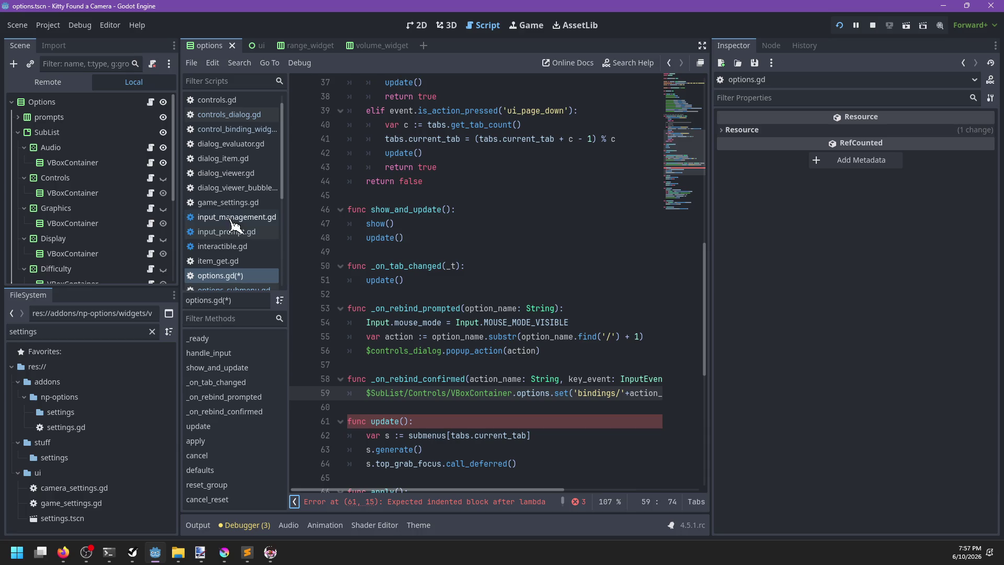
scroll(235, 236, down, 2)
right_click(230, 230)
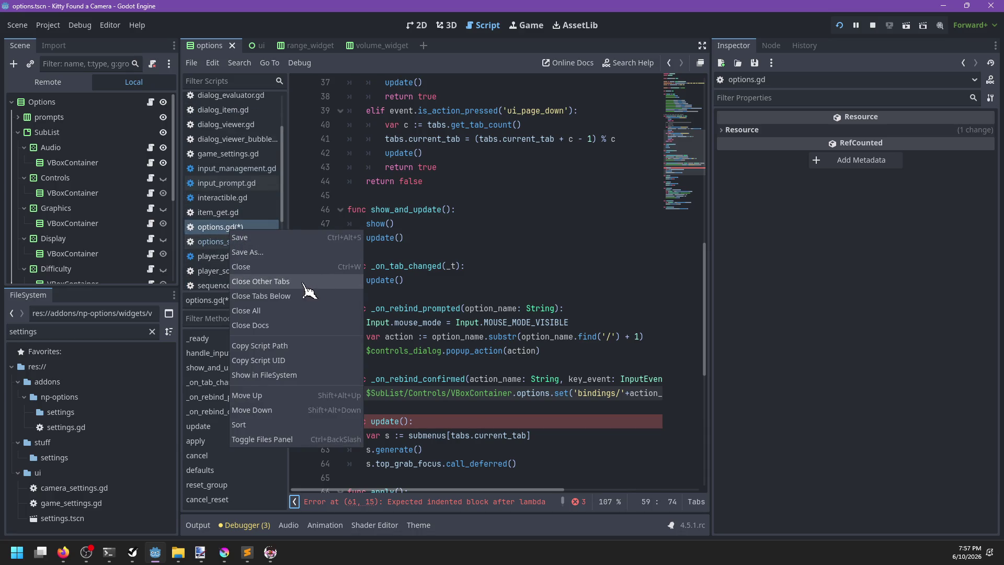
click(290, 292)
Step: Open controls.gd to read its _set_binding setter, then go back to options.gd
click(120, 332)
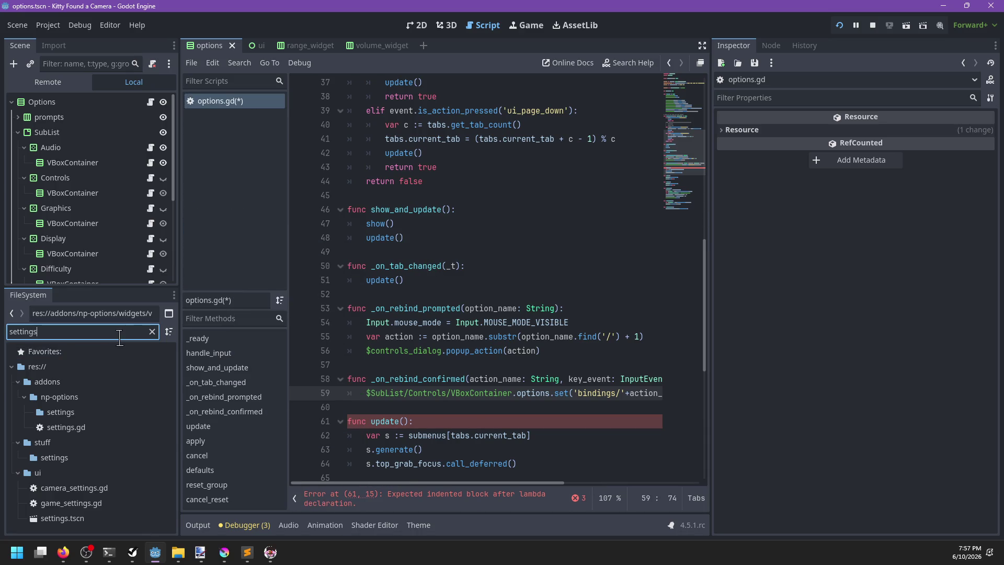
text(controls)
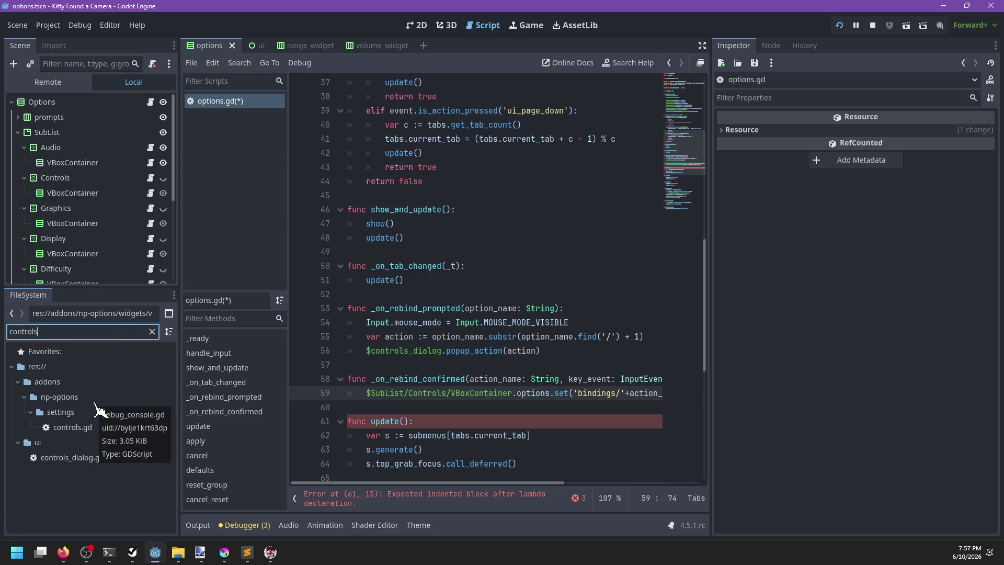
double_click(73, 427)
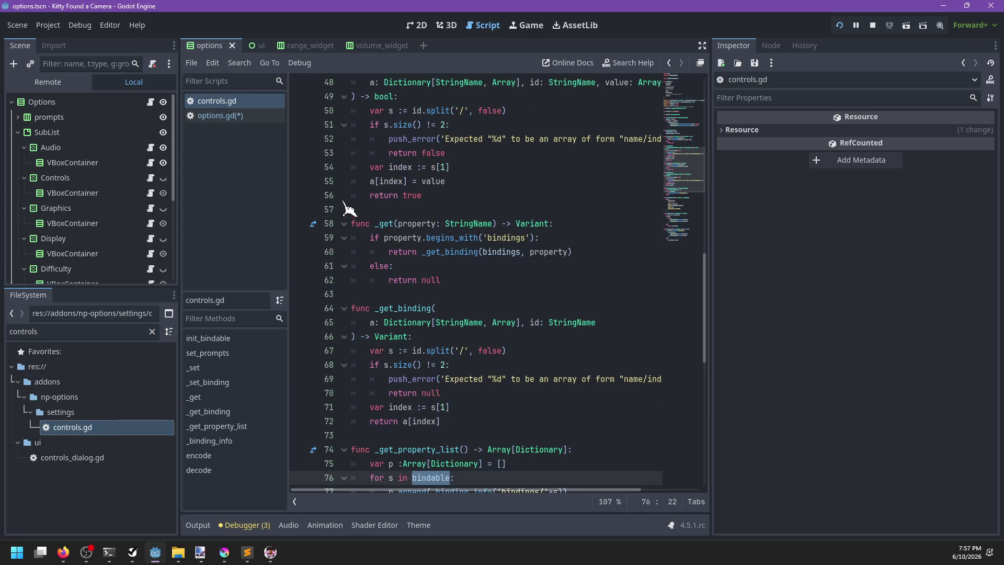
scroll(524, 299, down, 5)
scroll(523, 299, up, 7)
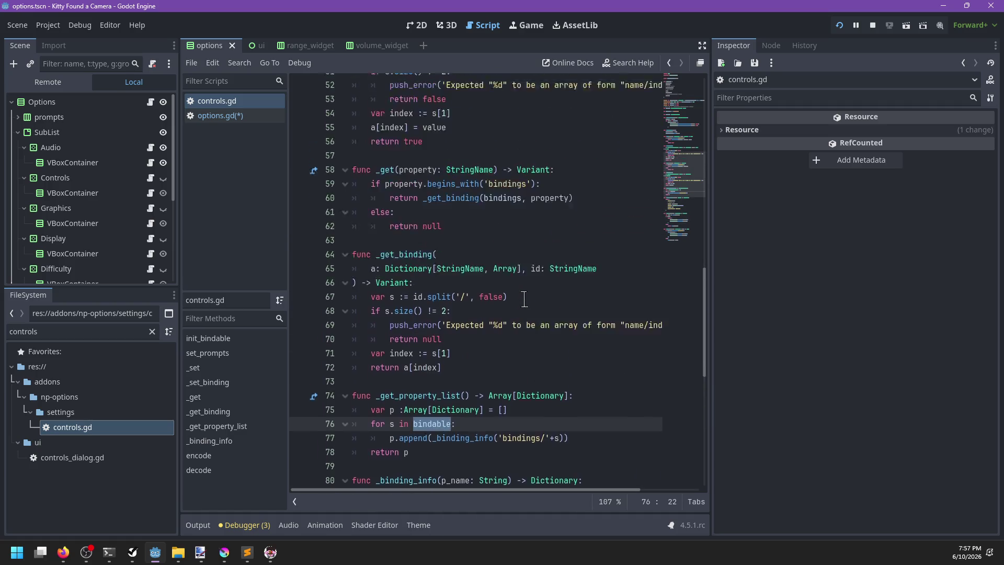
scroll(521, 299, down, 4)
scroll(521, 299, up, 8)
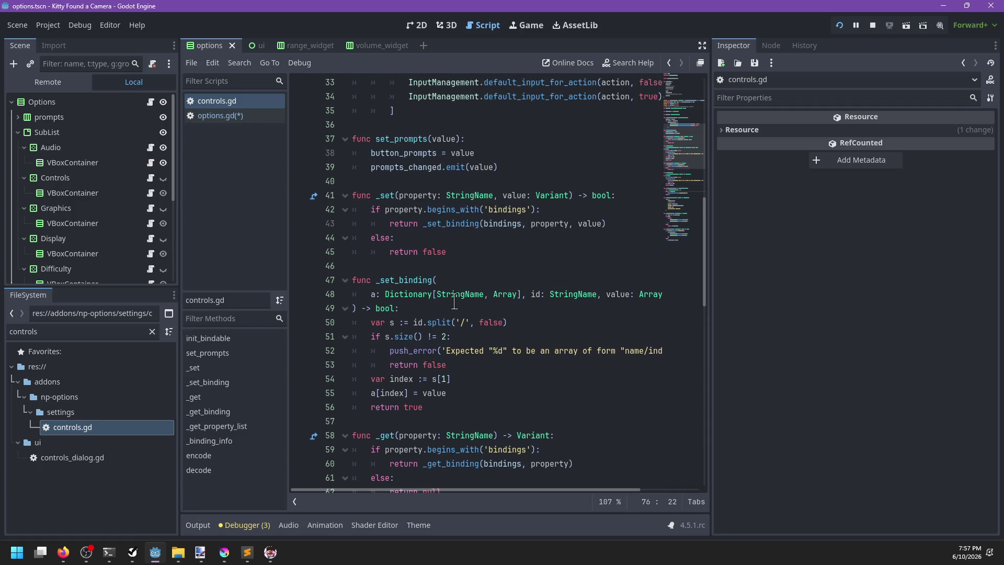
scroll(444, 302, right, 5)
scroll(444, 301, left, 5)
double_click(454, 294)
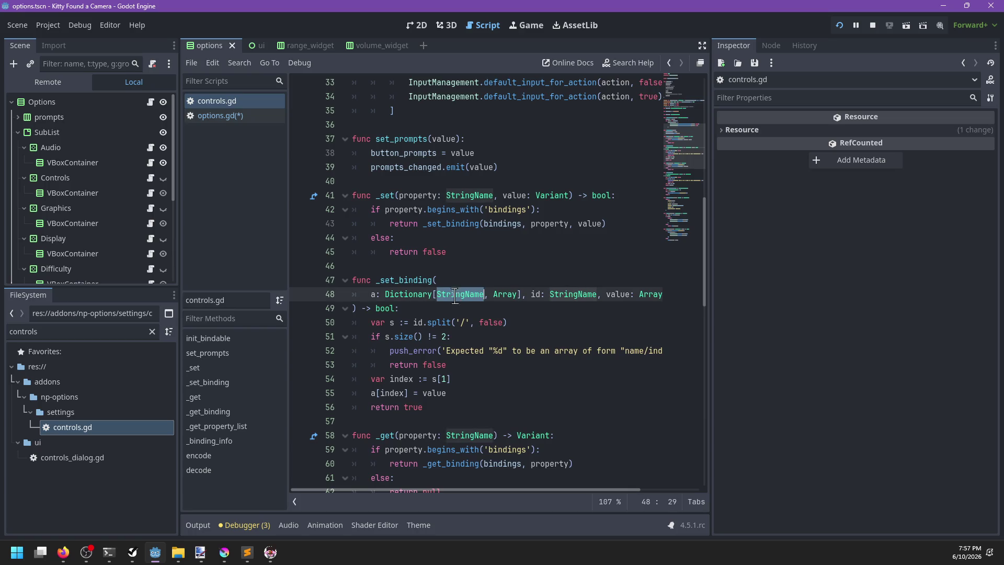
scroll(452, 303, right, 4)
scroll(452, 304, left, 4)
click(268, 117)
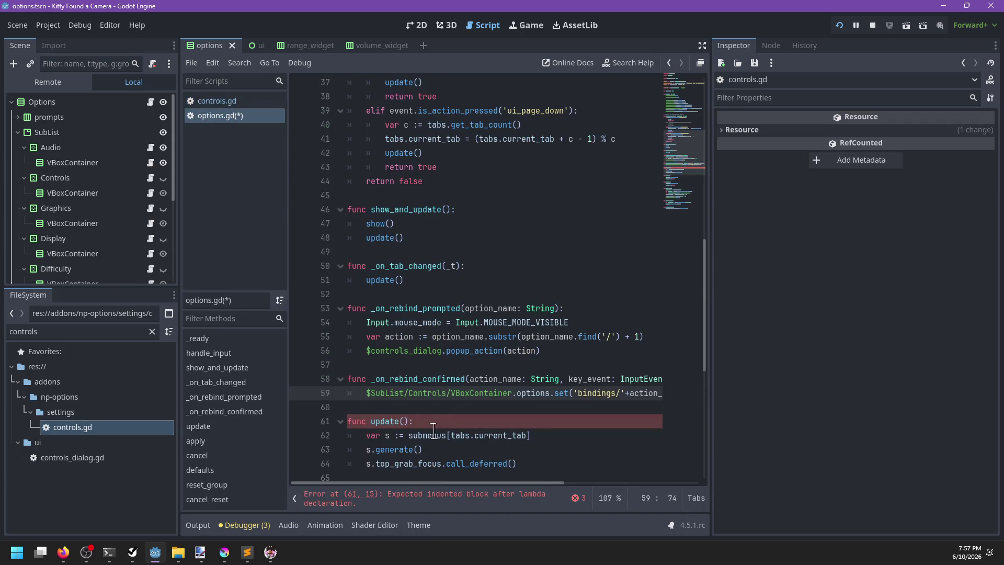
Step: Inspect the parameter types and value usage in controls.gd's binding setter (lines 48-55)
scroll(457, 397, right, 3)
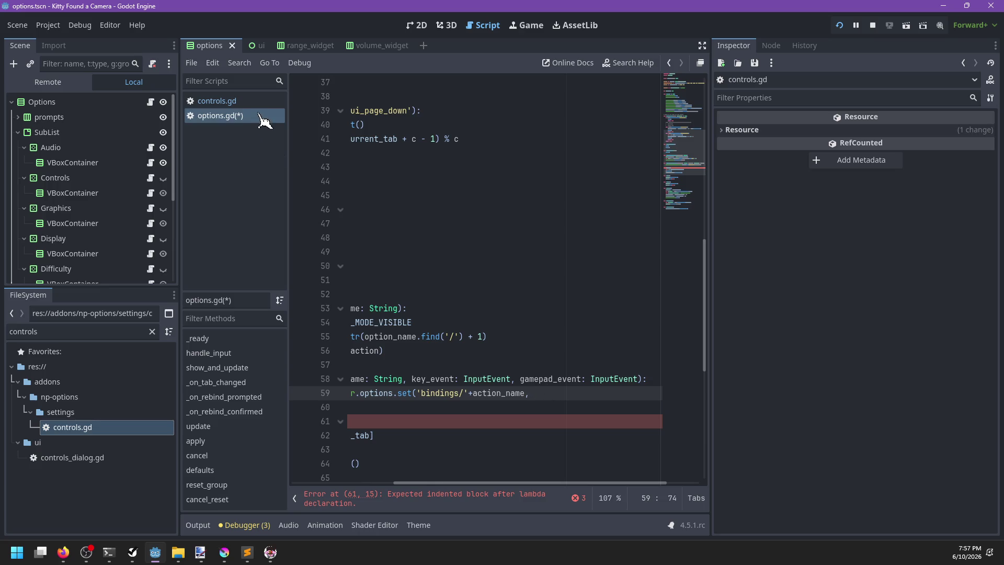
click(254, 103)
scroll(522, 280, right, 5)
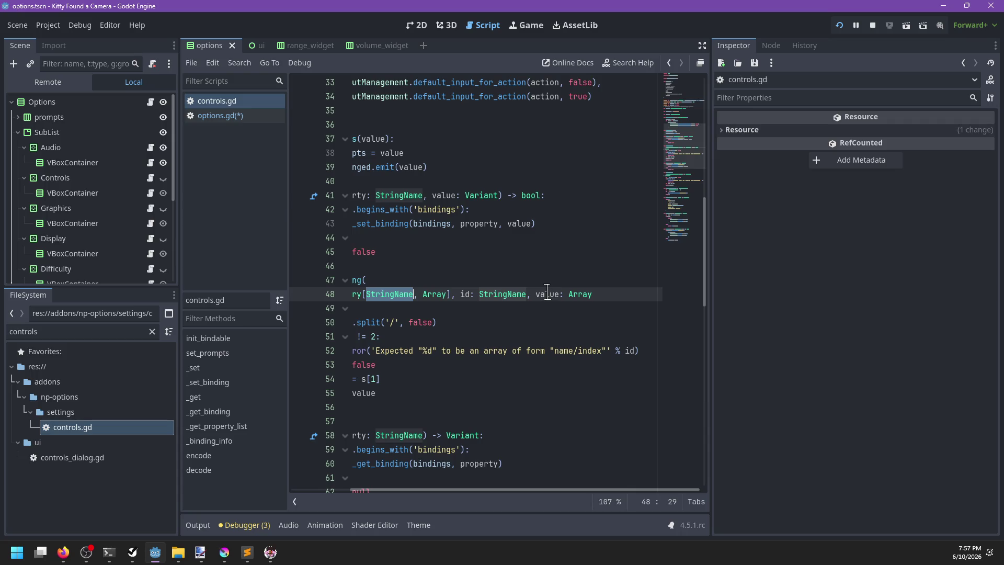
scroll(546, 292, left, 4)
double_click(644, 294)
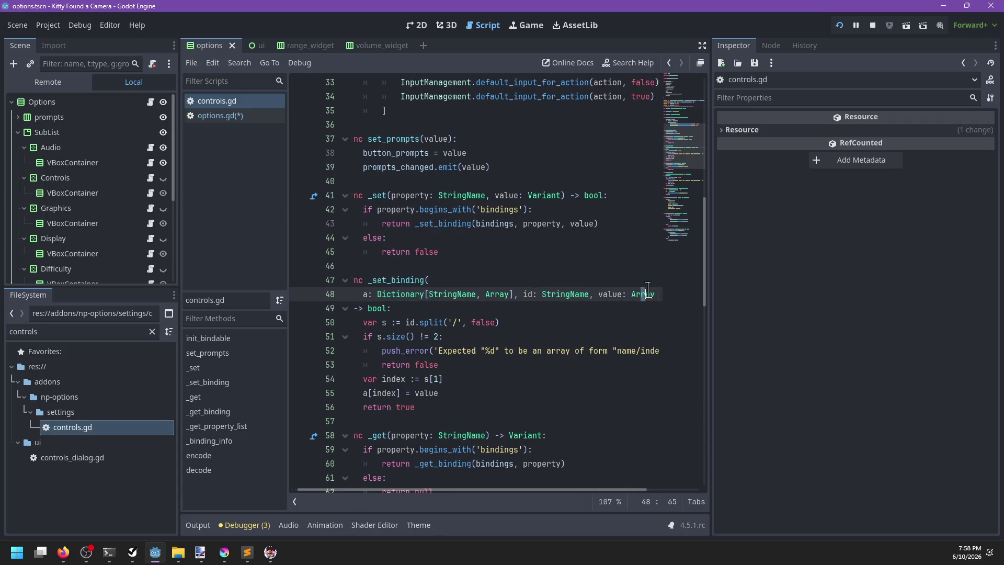
scroll(388, 360, left, 1)
double_click(395, 379)
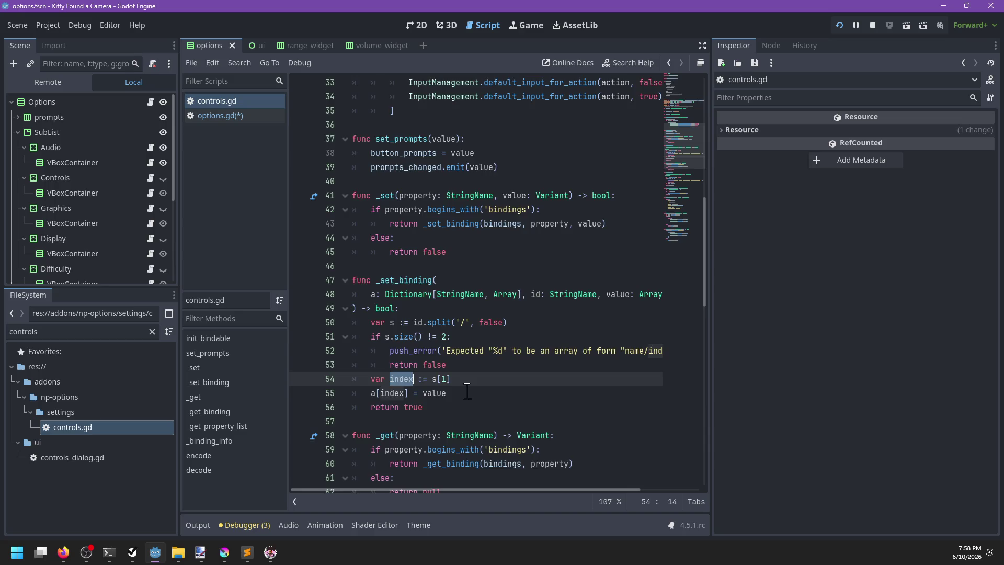
scroll(452, 373, down, 1)
scroll(447, 353, right, 3)
scroll(448, 353, left, 3)
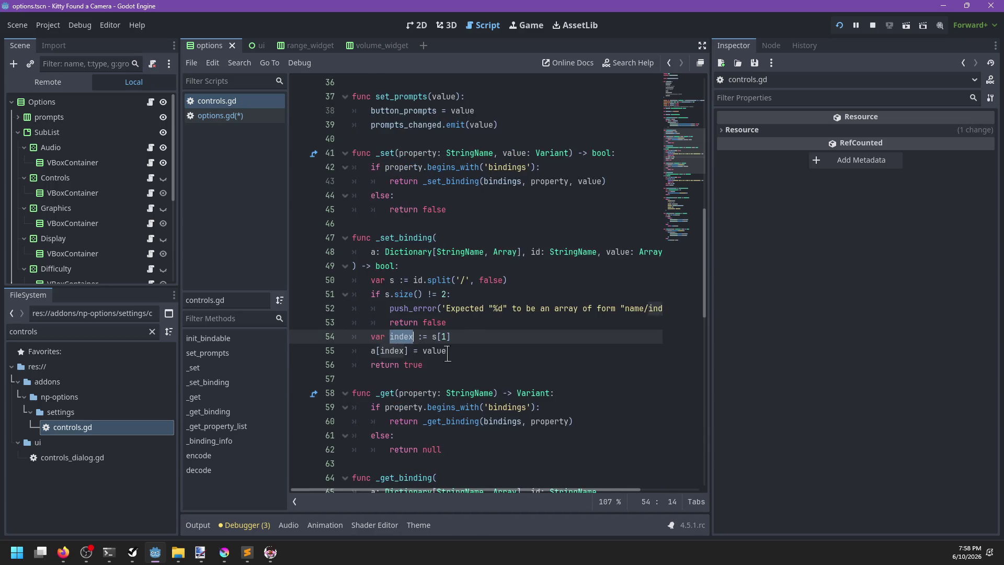
click(435, 355)
double_click(435, 355)
Step: Look up the definition of default_input_for_action, then return to options.gd
scroll(494, 356, down, 3)
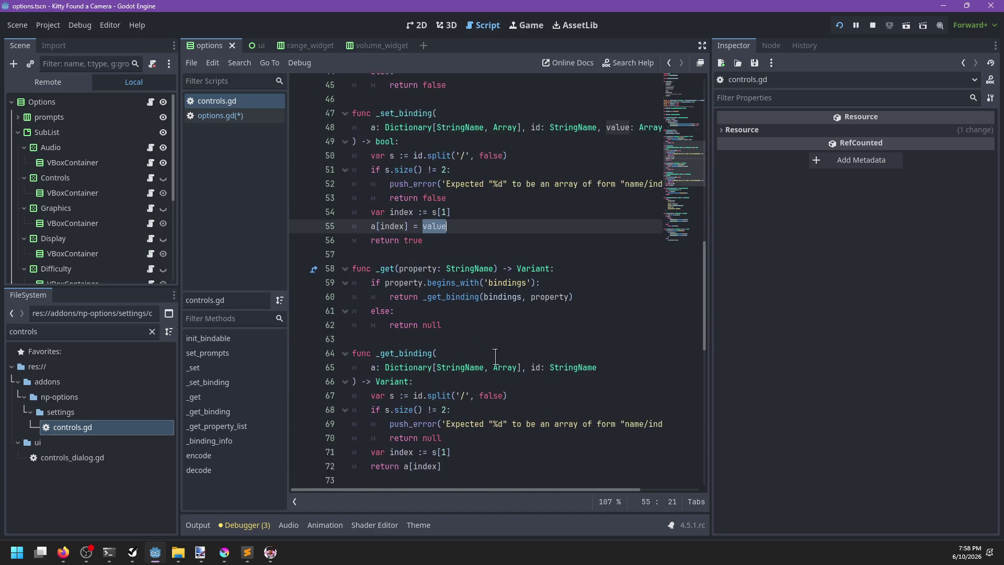
scroll(495, 356, down, 5)
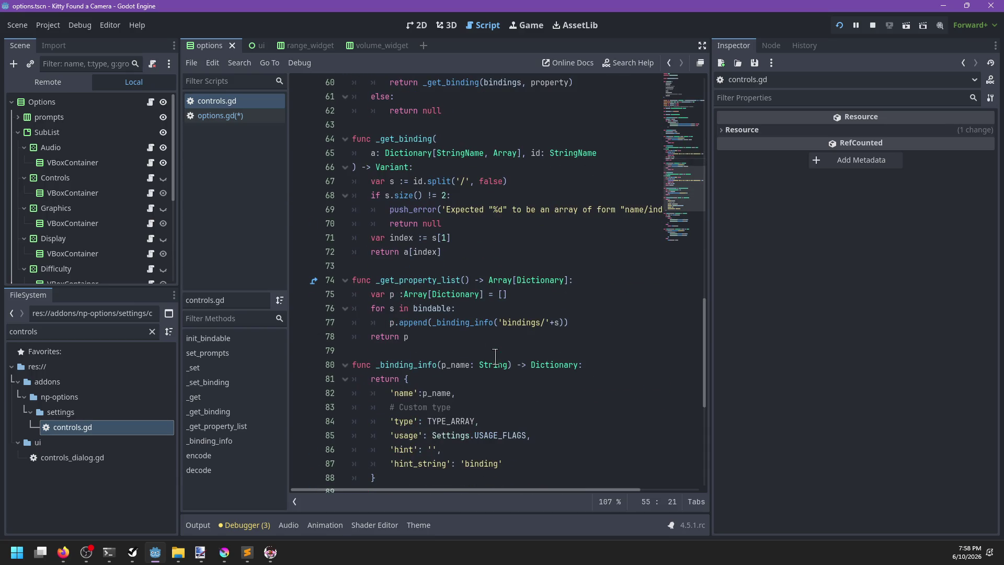
scroll(495, 357, down, 2)
scroll(495, 358, down, 5)
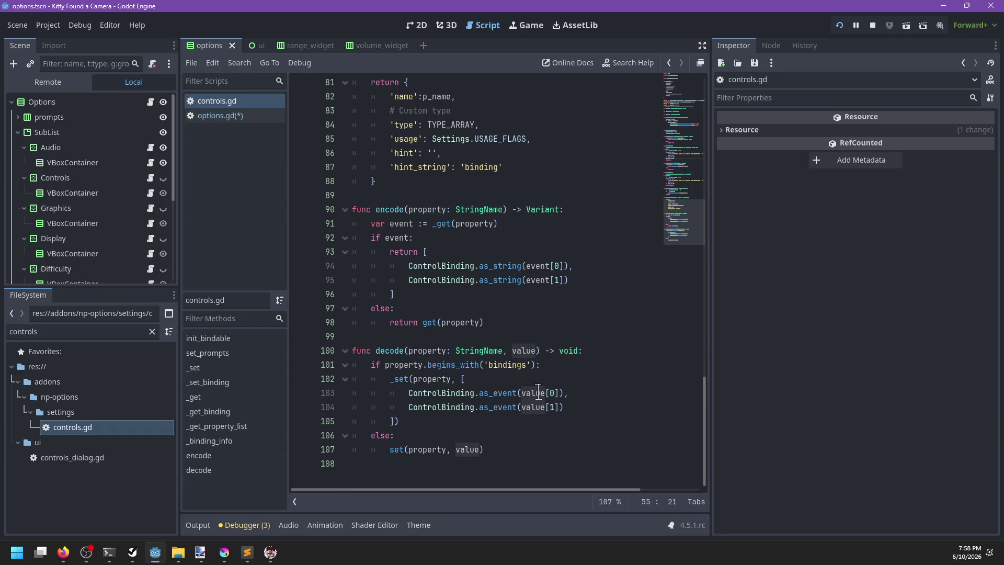
scroll(536, 389, up, 8)
scroll(537, 389, up, 14)
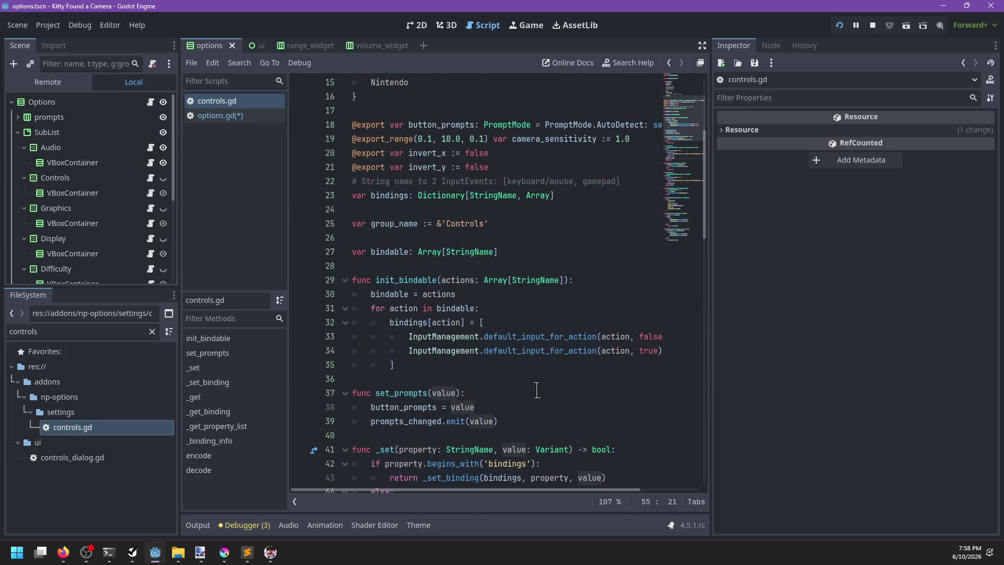
scroll(535, 389, right, 3)
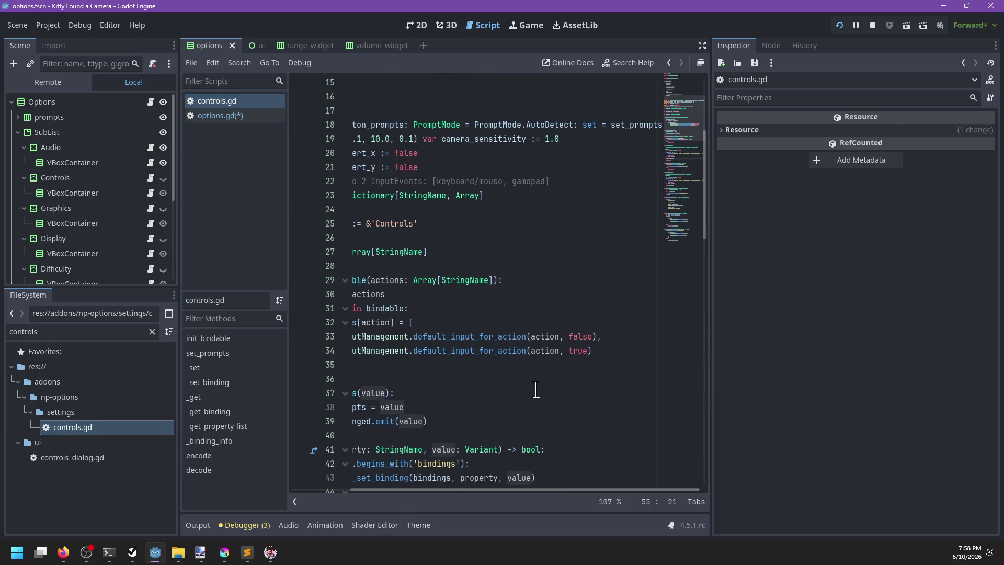
mouse_move(570, 337)
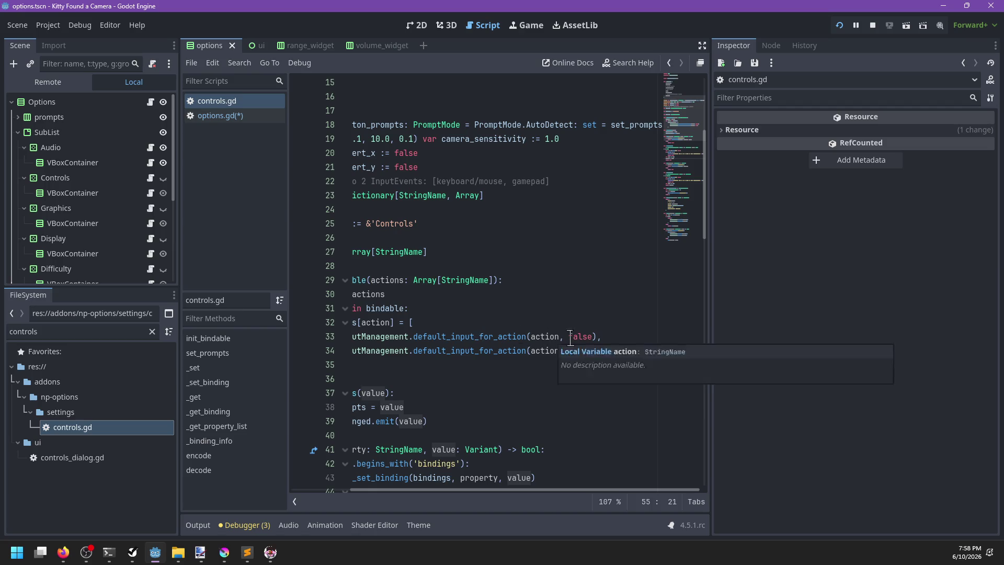
ctrl+click(520, 337)
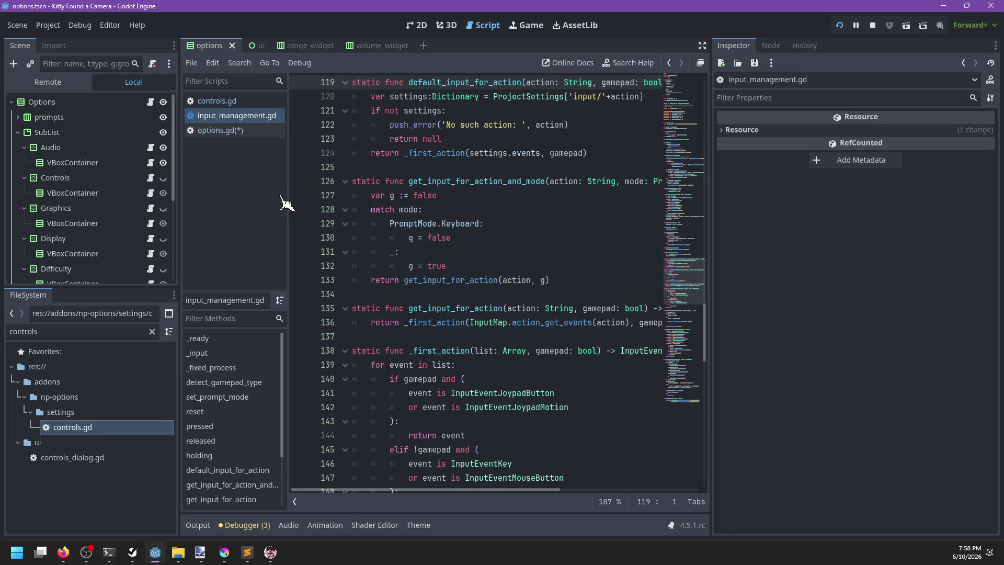
click(262, 130)
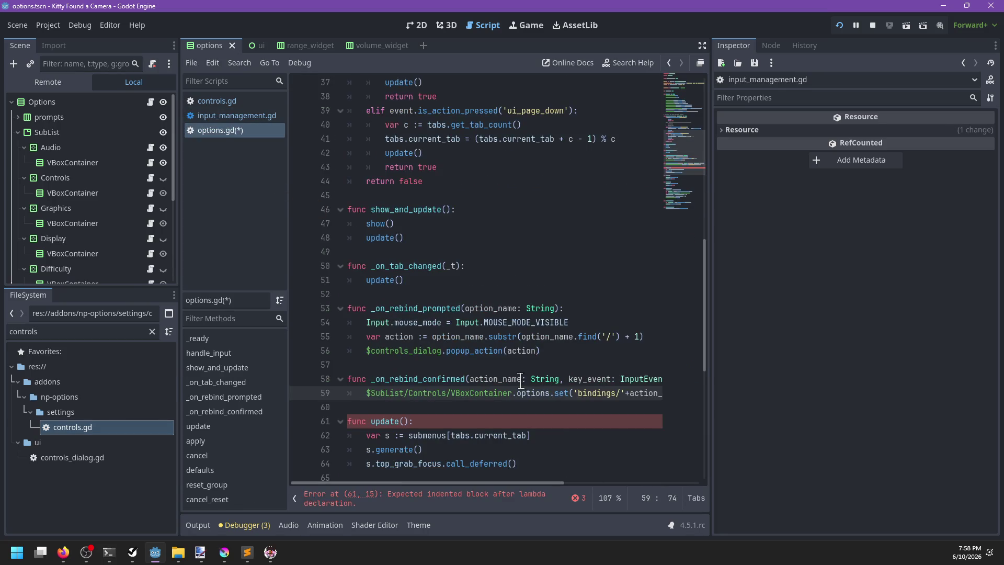
scroll(520, 379, up, 12)
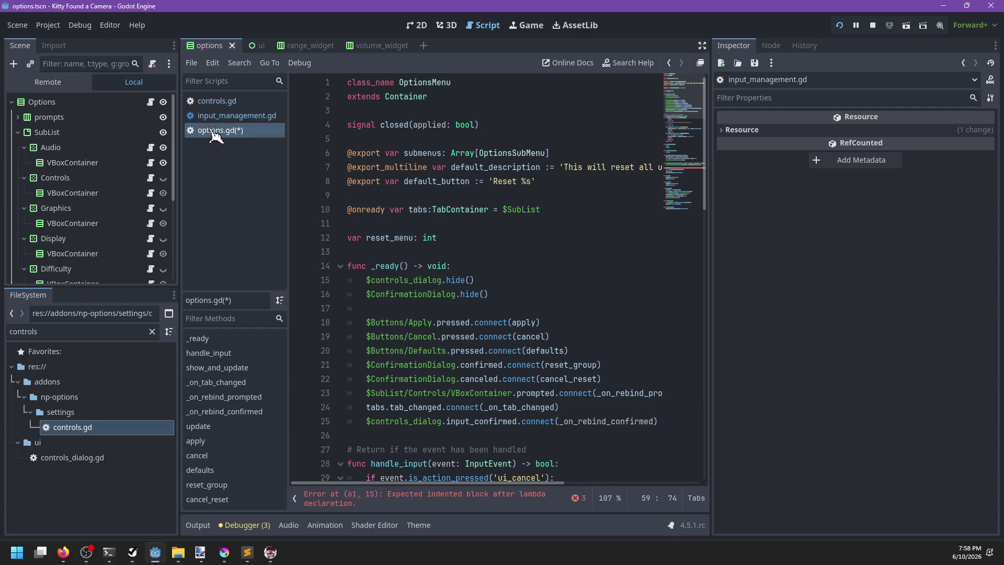
Step: Add an unfinished '# Keyboard and ga' comment inside init_bindable's bindings array
click(209, 101)
click(532, 319)
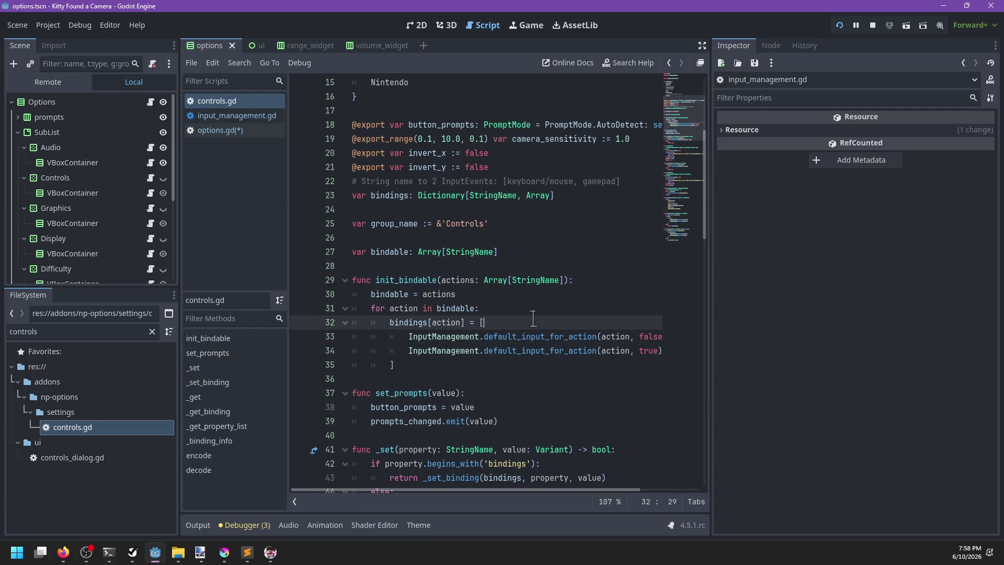
key(Return)
text(board and input)
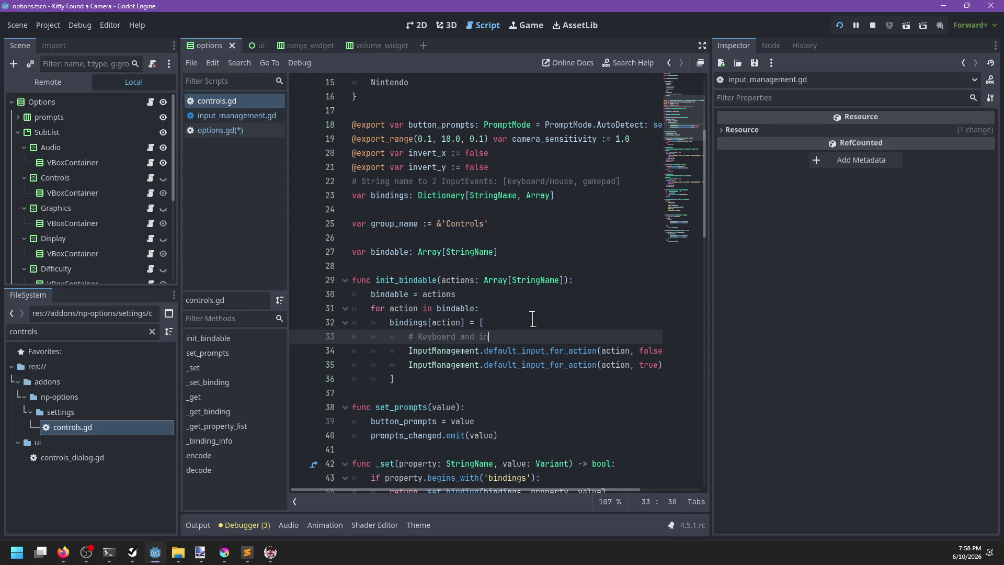
key(BackSpace)
key(BackSpace)
key(BackSpace)
key(BackSpace)
scroll(523, 308, down, 12)
click(255, 131)
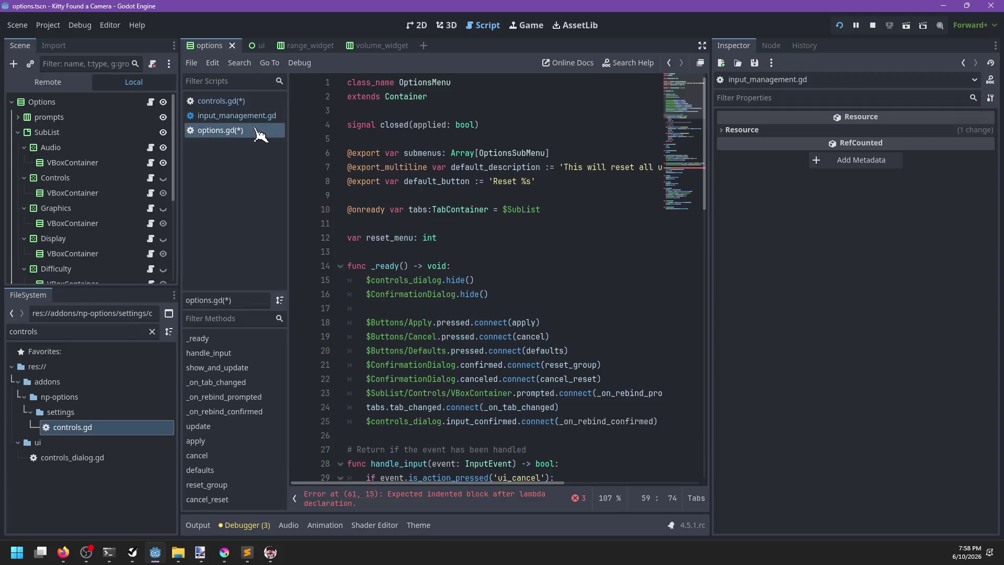
Step: Finish the set call with [key_event, gamepad_event] and split its arguments onto separate lines
scroll(524, 265, down, 19)
scroll(524, 265, down, 1)
scroll(524, 272, up, 6)
scroll(527, 303, right, 5)
text([key_event, gamepad_event]))
click(484, 308)
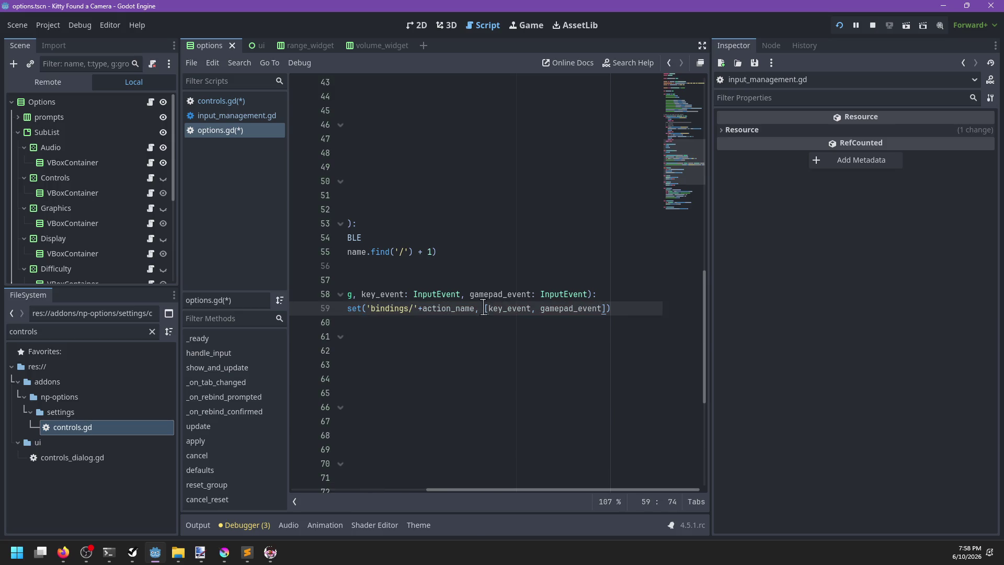
key(BackSpace)
key(Return)
key(Tab)
click(570, 308)
key(Return)
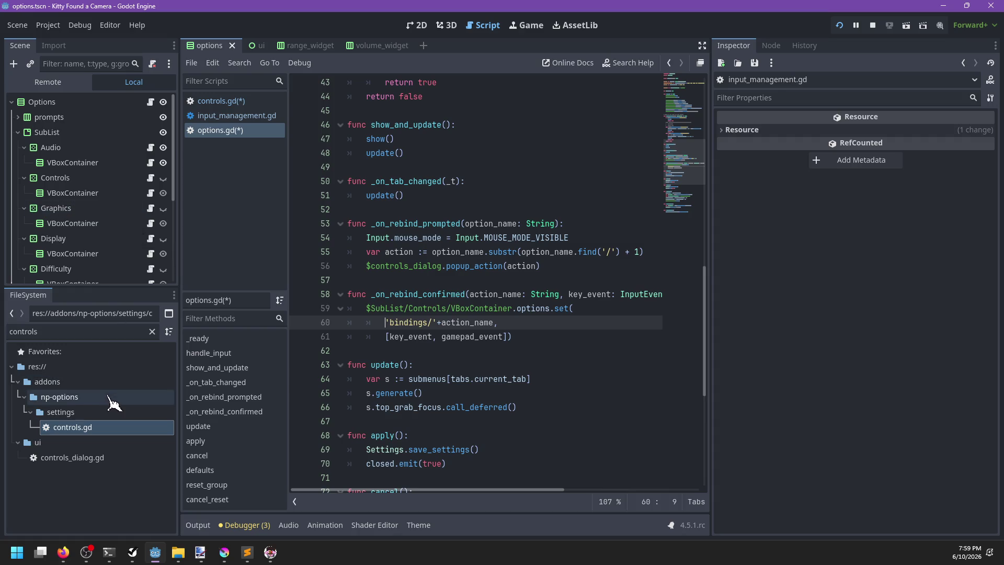
Step: Search options_submenu.gd for 'set_opti' to locate add_widget's set_option_value call
click(151, 163)
click(151, 148)
scroll(439, 302, down, 7)
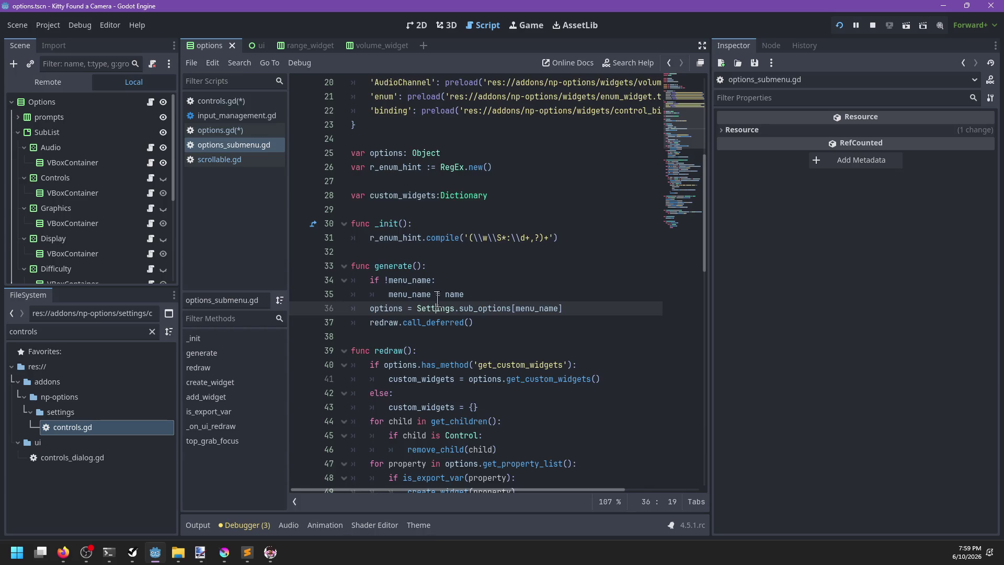
key(ctrl+f)
text(set_opti)
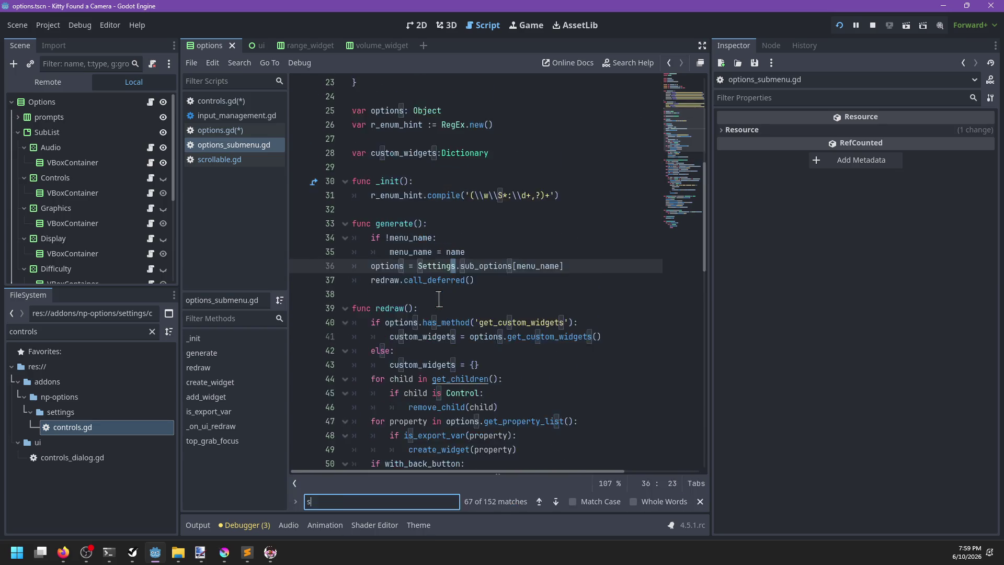
key(Return)
key(Return)
key(Return)
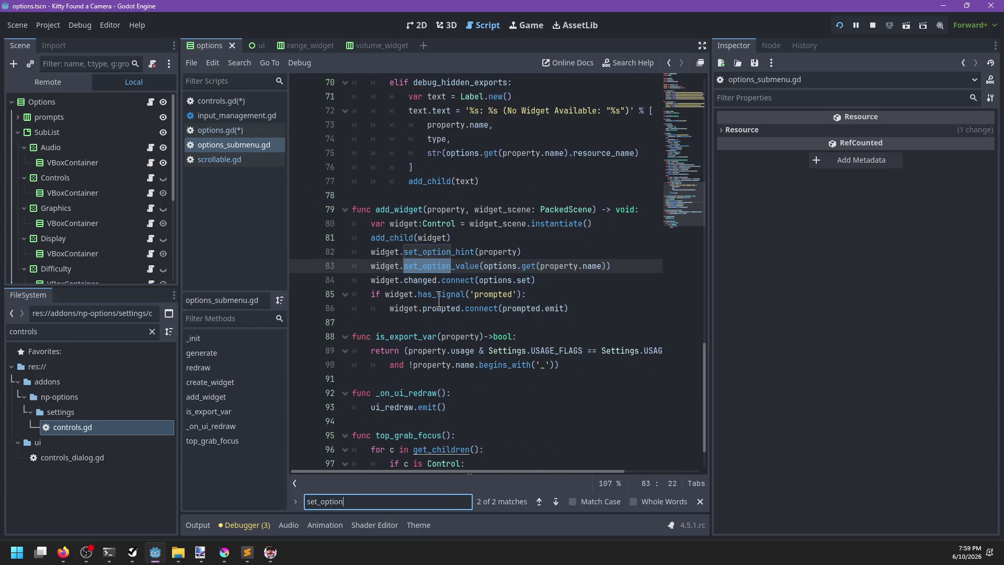
key(Escape)
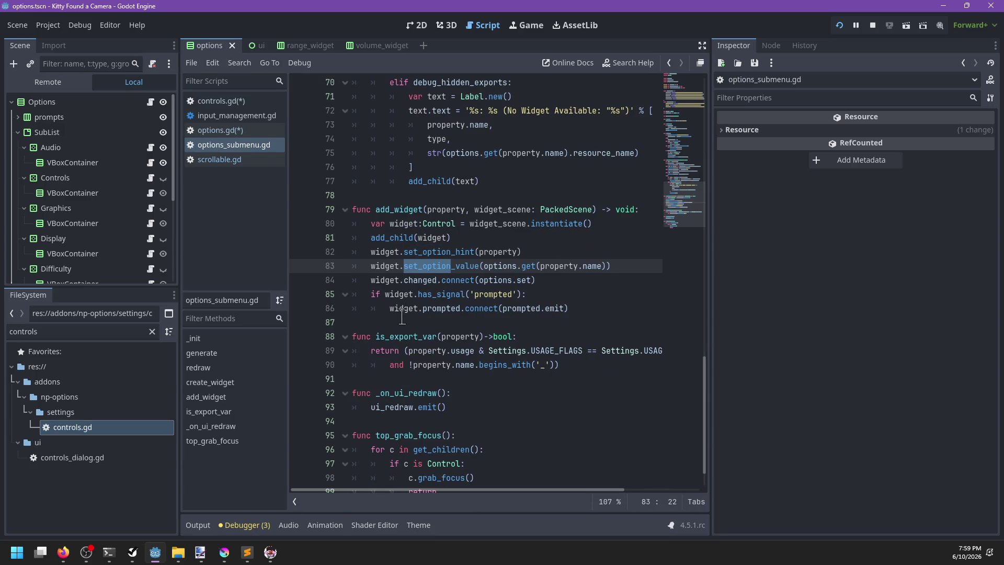
click(387, 322)
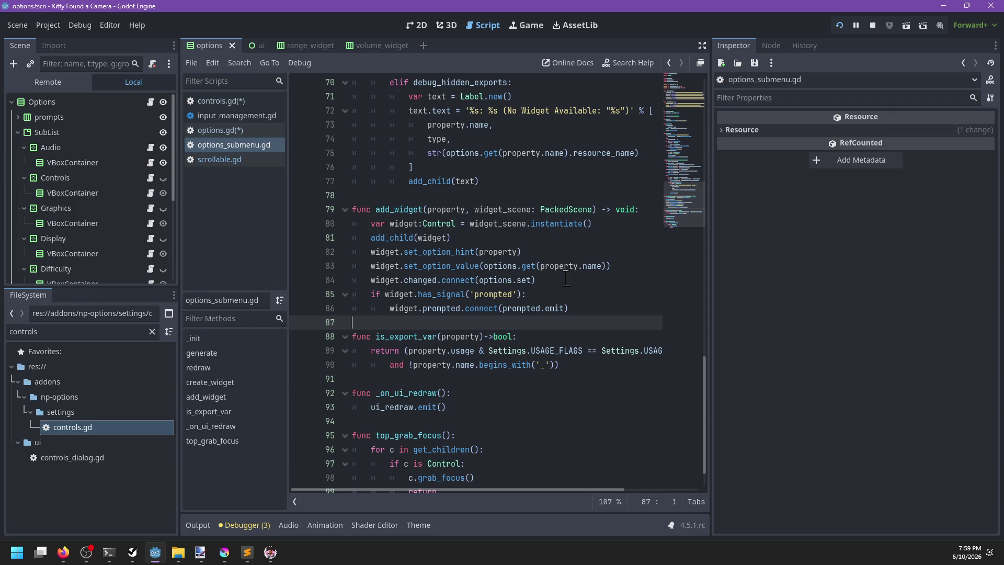
click(131, 167)
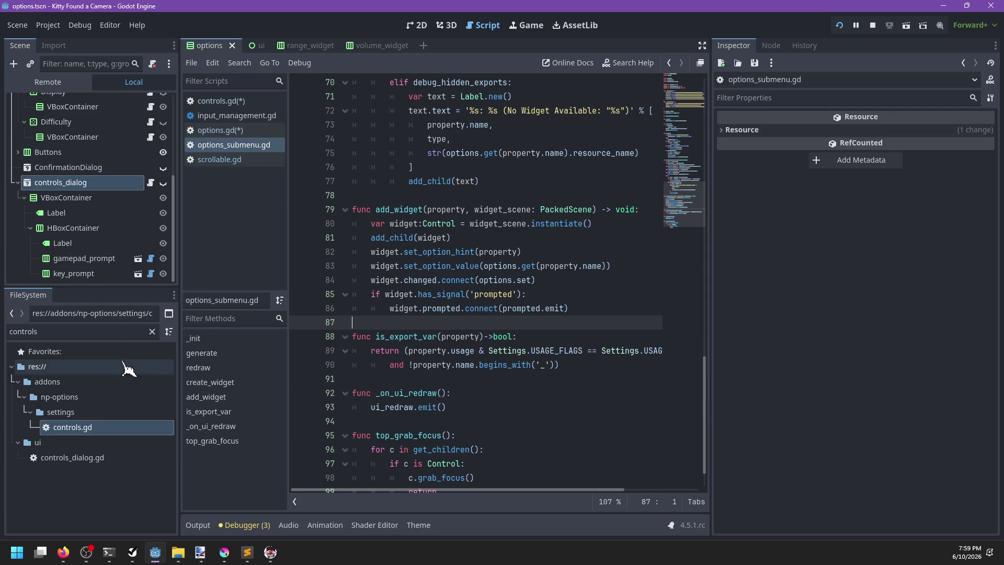
Step: Open control_binding_widget.gd, try then remove a 'func refresh():' stub, and save all scripts
double_click(96, 333)
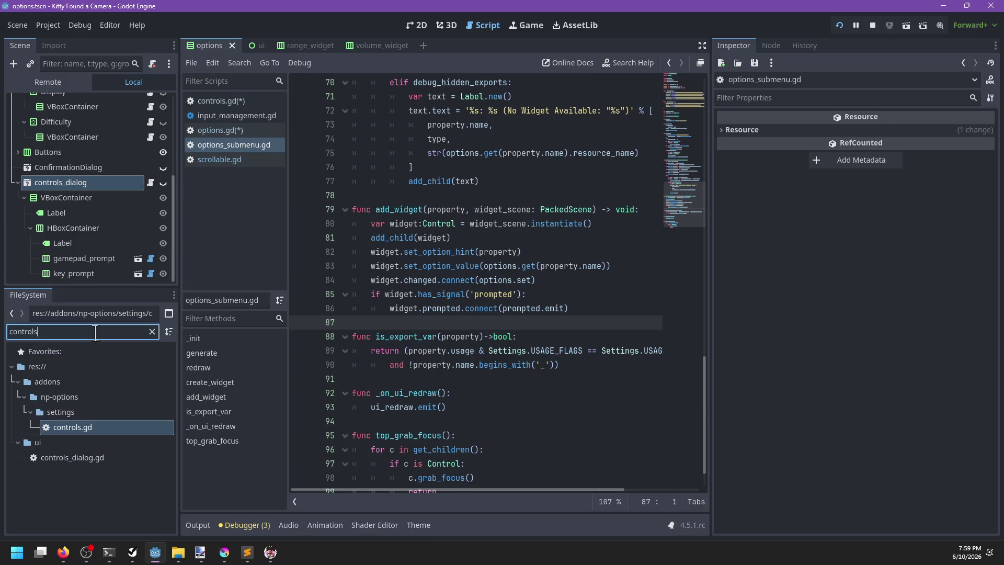
text(binding)
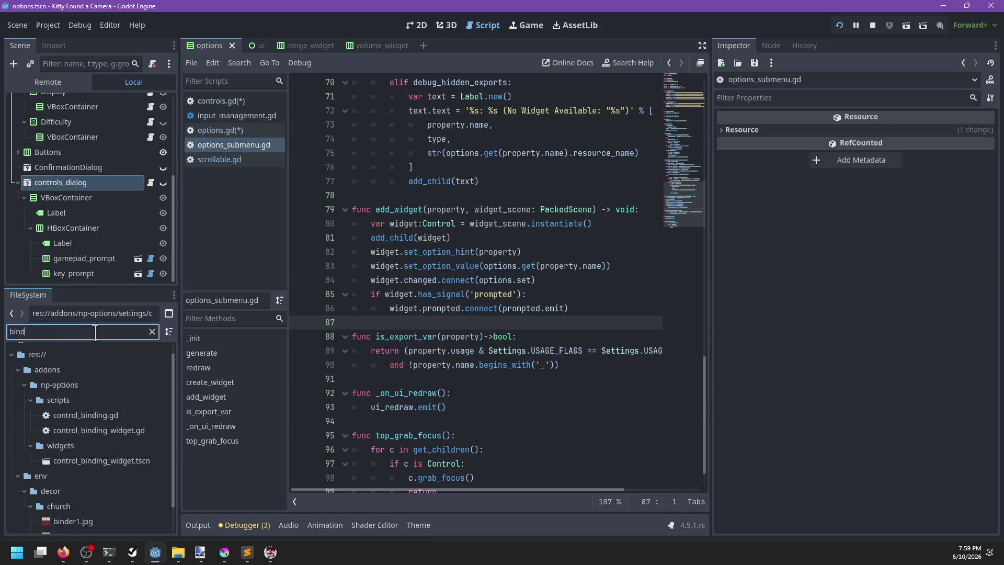
click(108, 444)
double_click(109, 444)
click(389, 437)
key(Return)
text(func refresh)
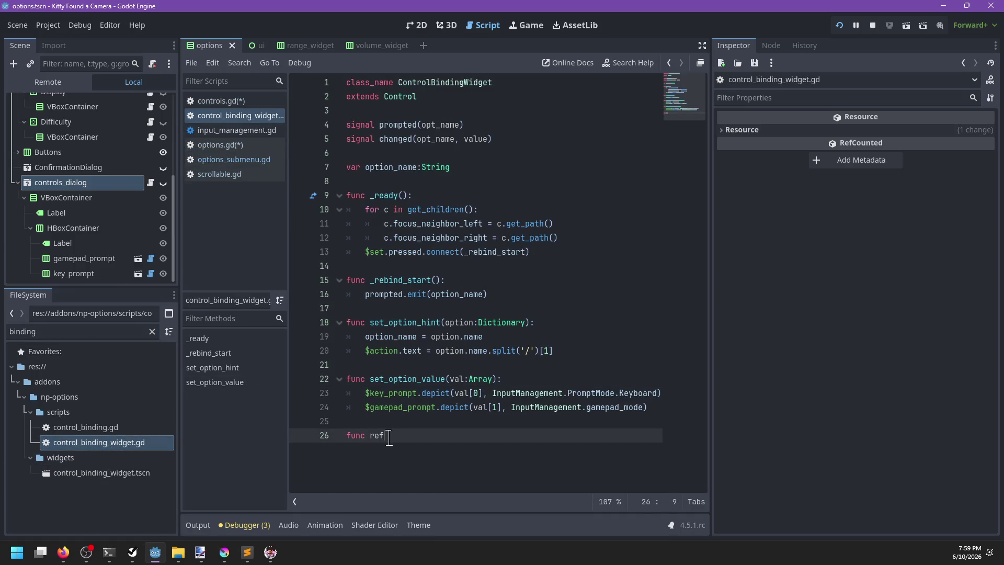
text(():)
key(Return)
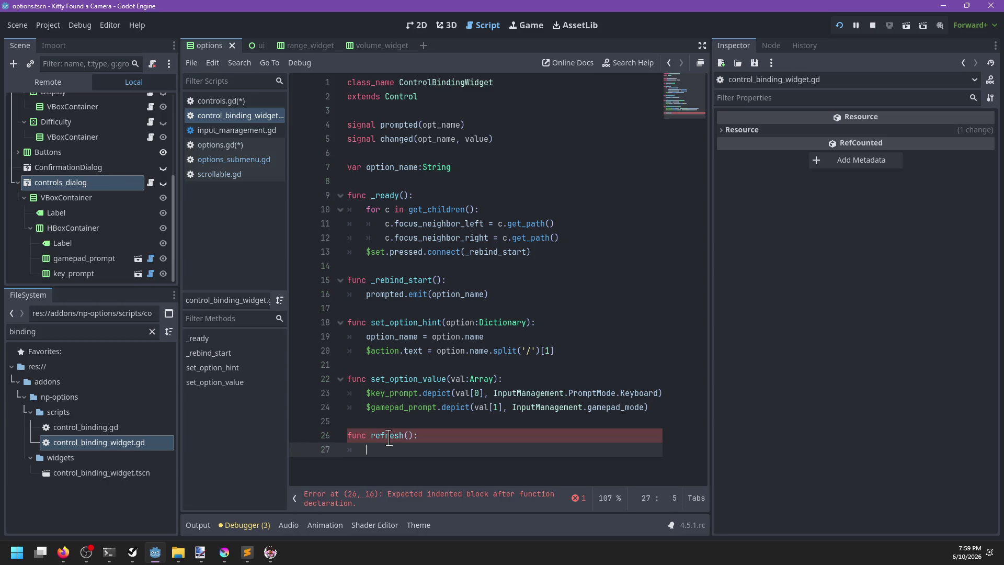
key(BackSpace)
key(BackSpace)
key(BackSpace)
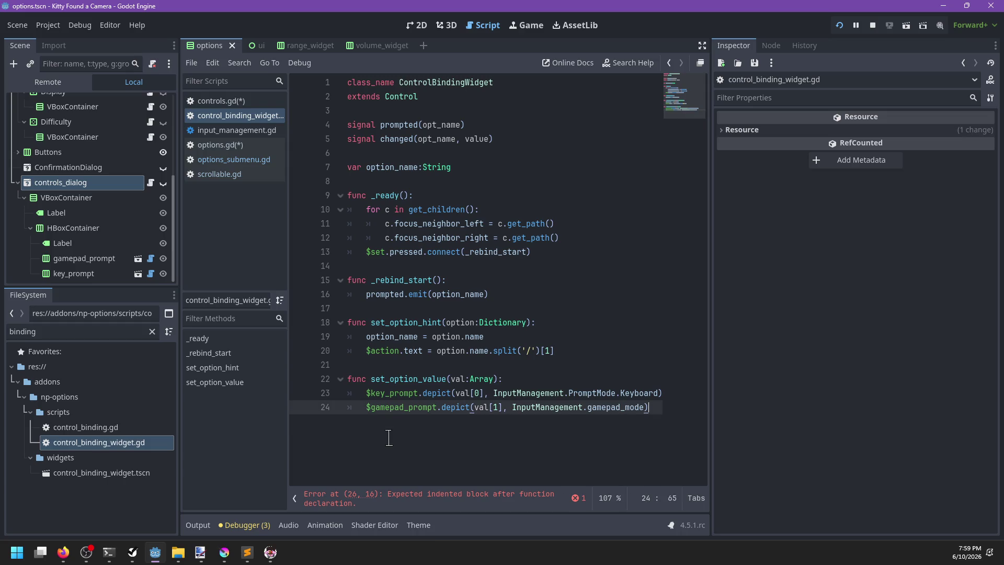
key(ctrl+s)
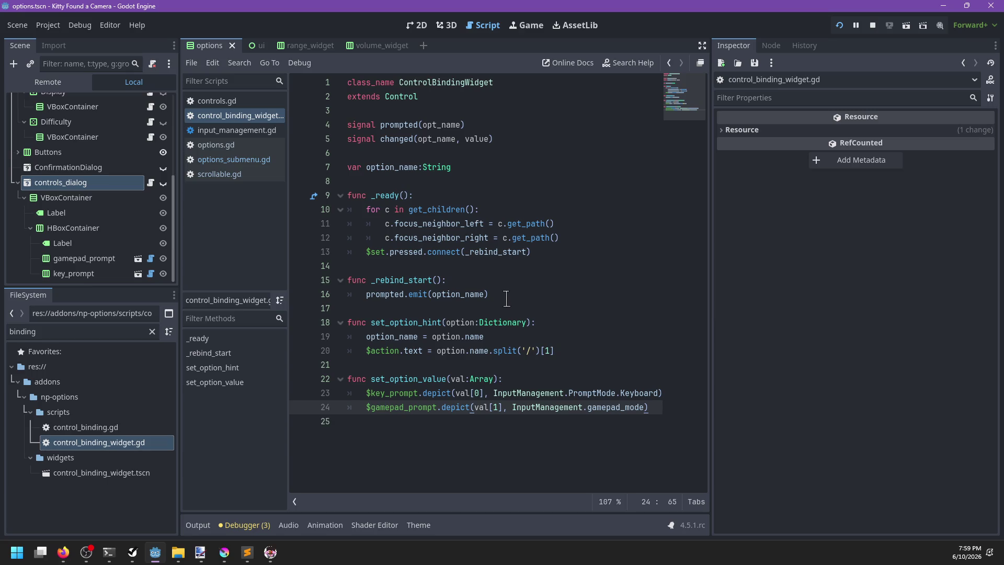
Step: Review set_option_value and options.gd, then return to options_submenu.gd
double_click(413, 379)
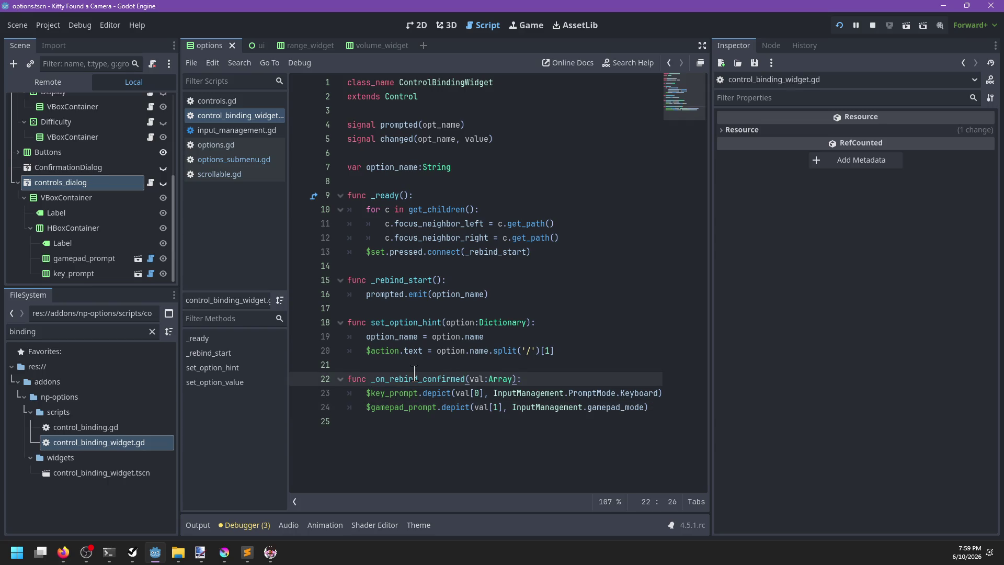
scroll(115, 183, up, 5)
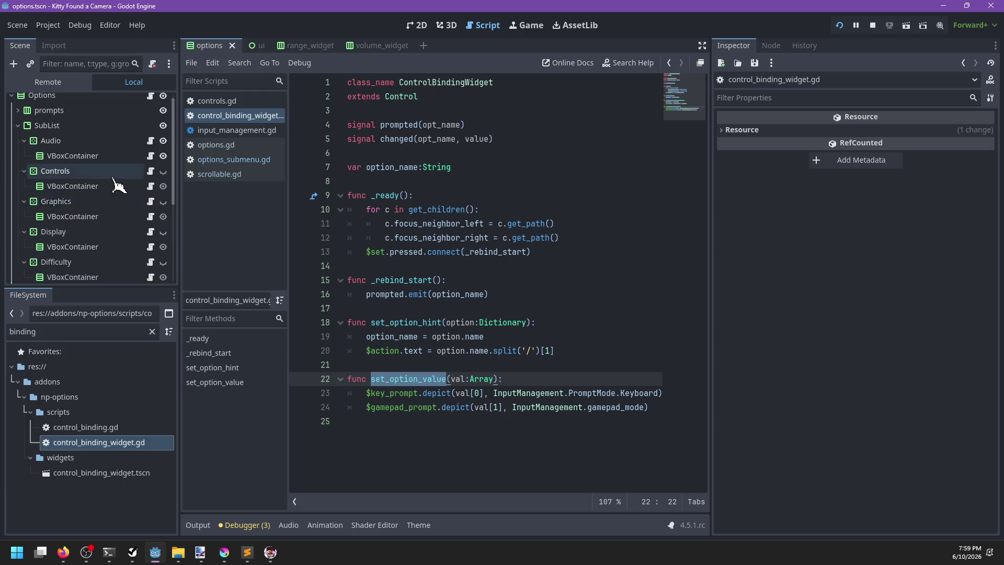
click(150, 102)
scroll(152, 193, down, 5)
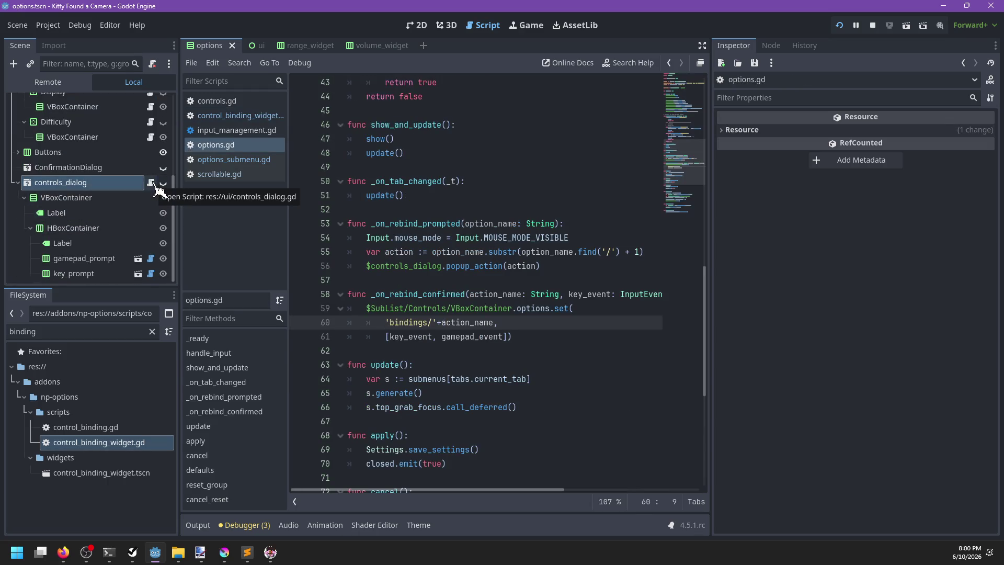
scroll(152, 209, up, 5)
double_click(135, 443)
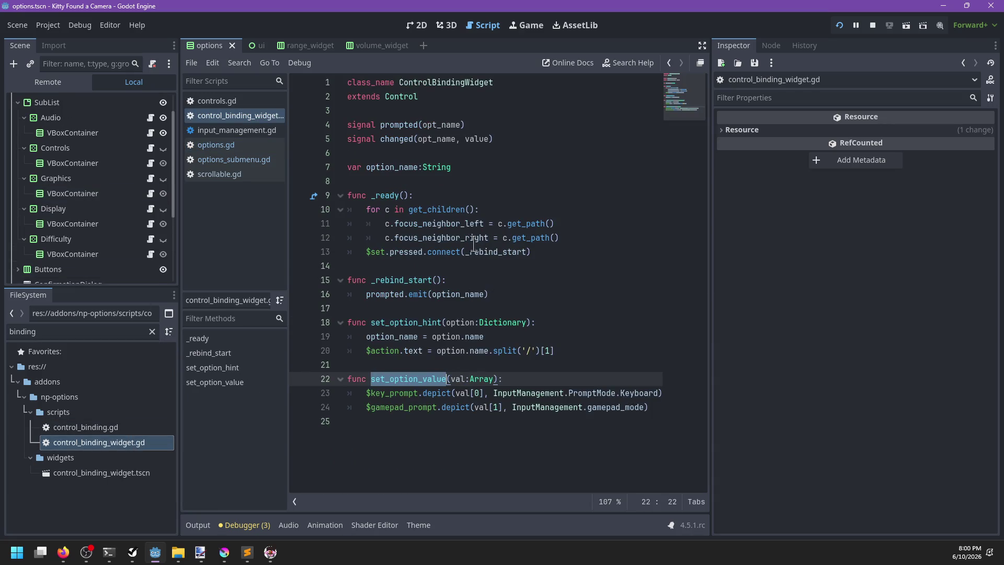
click(261, 159)
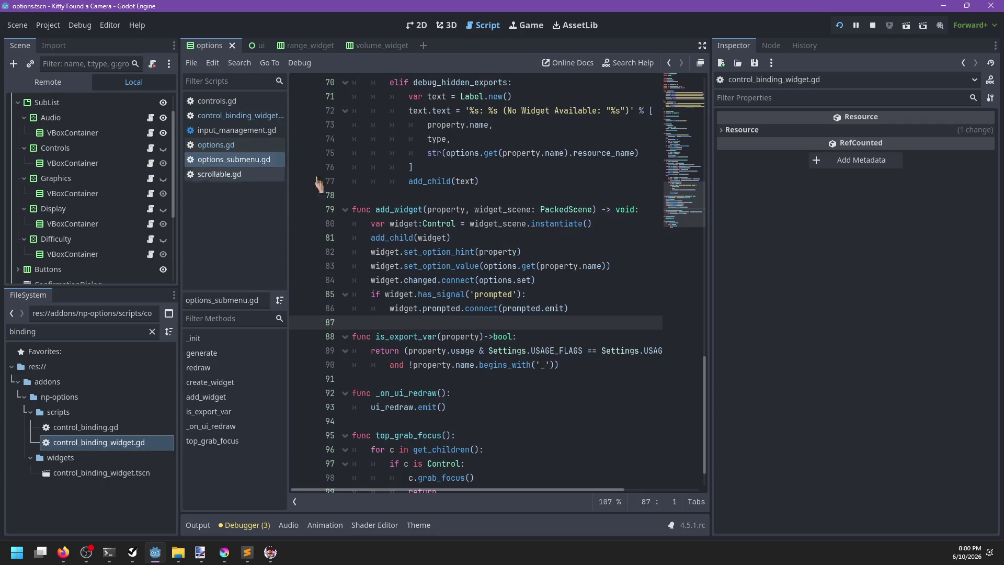
Step: Declare a widgets Dictionary[StringName, Node] below custom_widgets under a '# Widgets' comment
scroll(514, 287, up, 15)
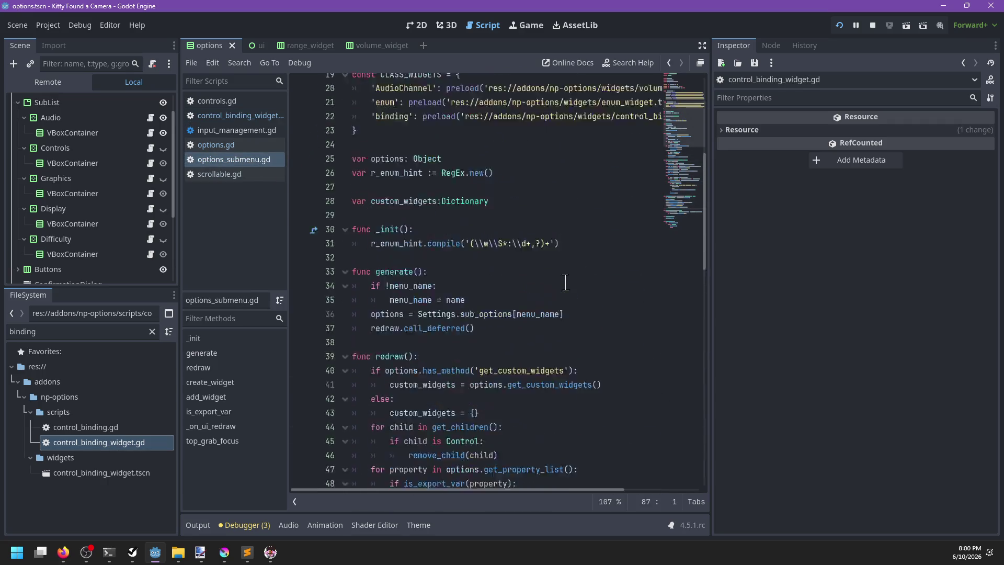
click(518, 293)
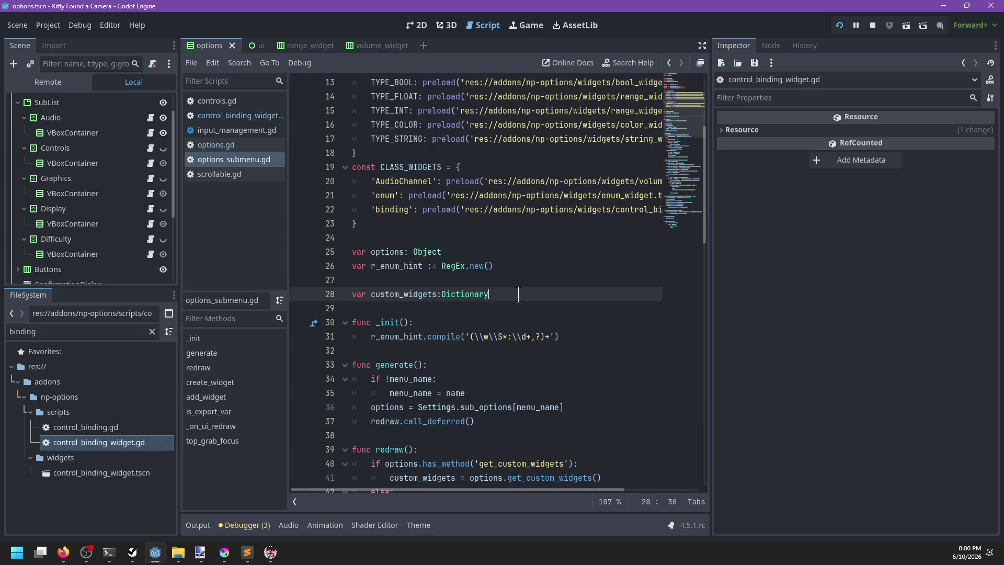
key(Return)
text(widget)
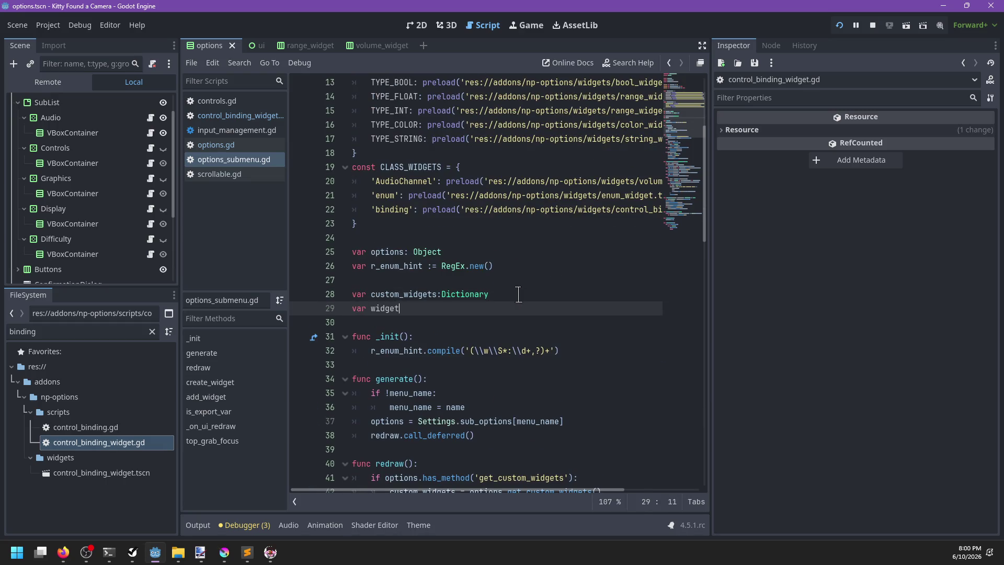
text(Dictionary[String)
text(Name,)
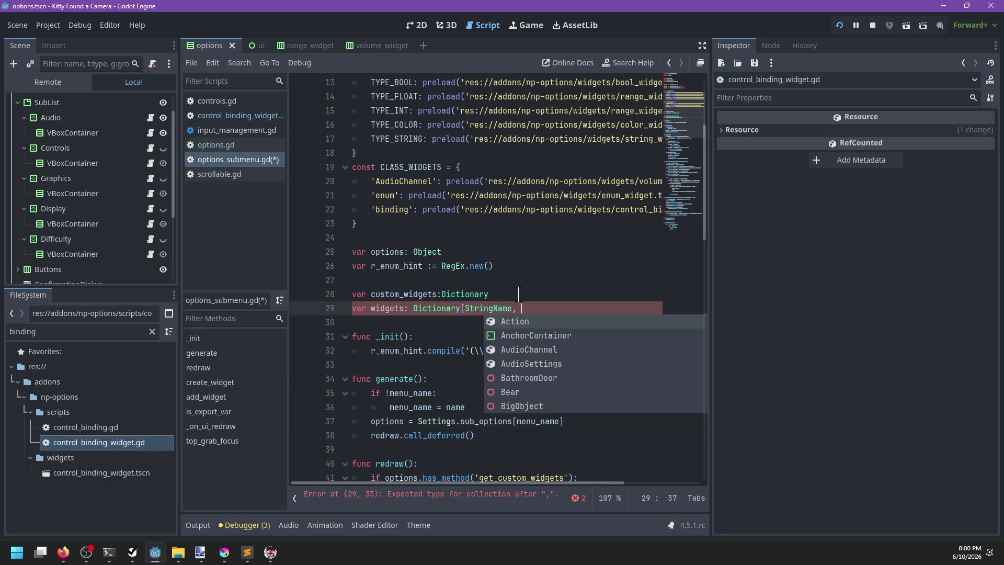
text(W)
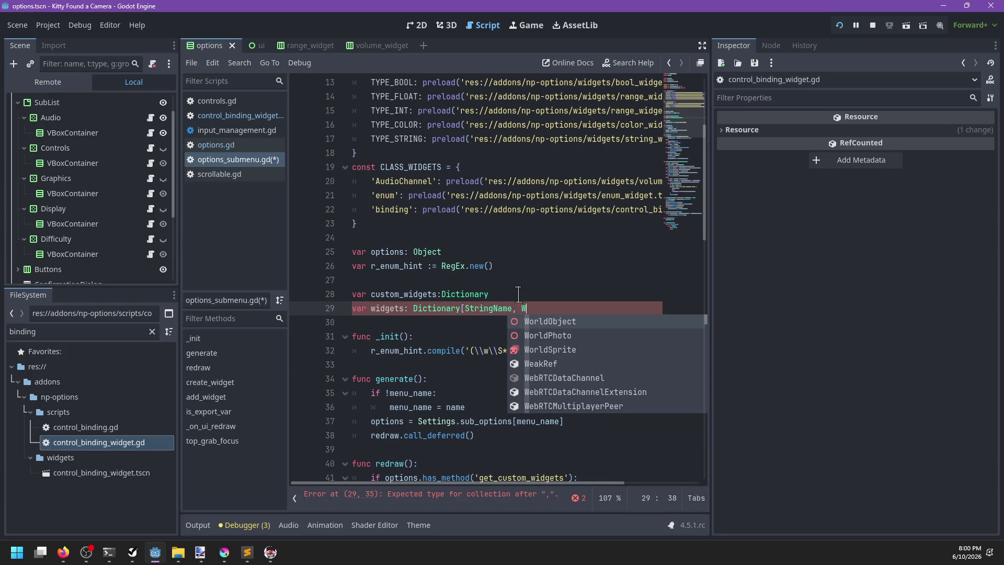
text(Node)
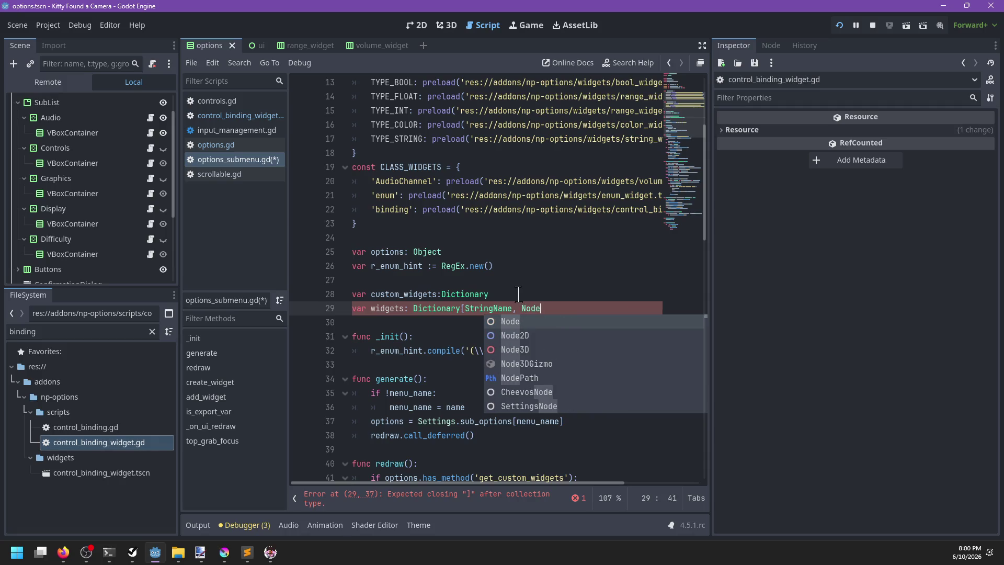
text(])
key(Up)
key(Return)
text(# Wid)
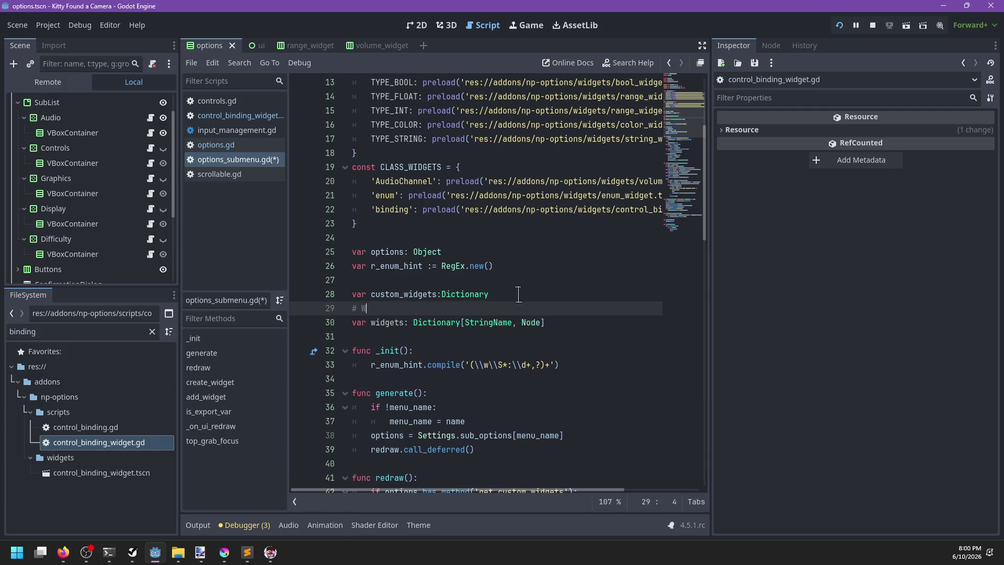
text(gets)
scroll(497, 309, down, 15)
scroll(496, 308, down, 5)
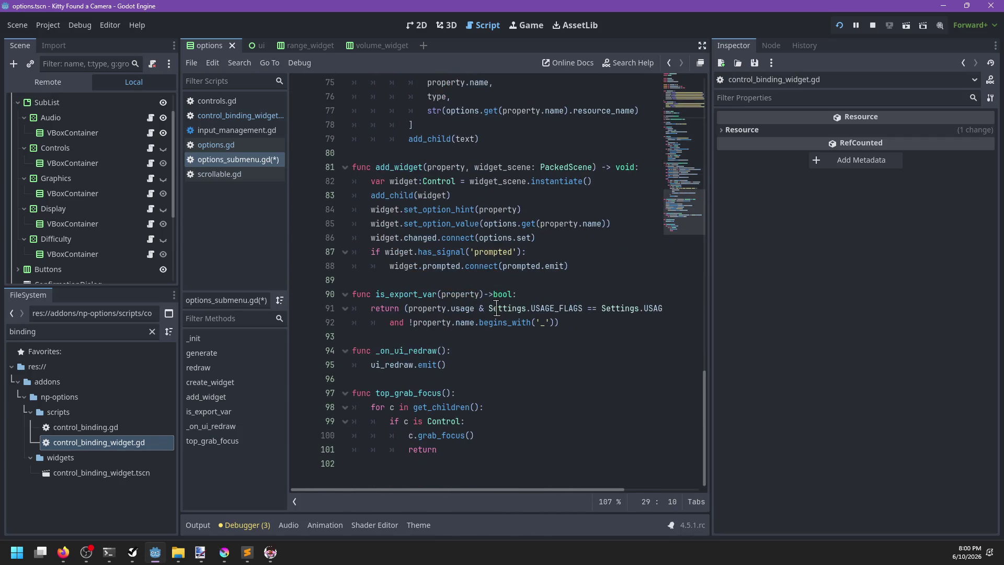
scroll(496, 308, up, 2)
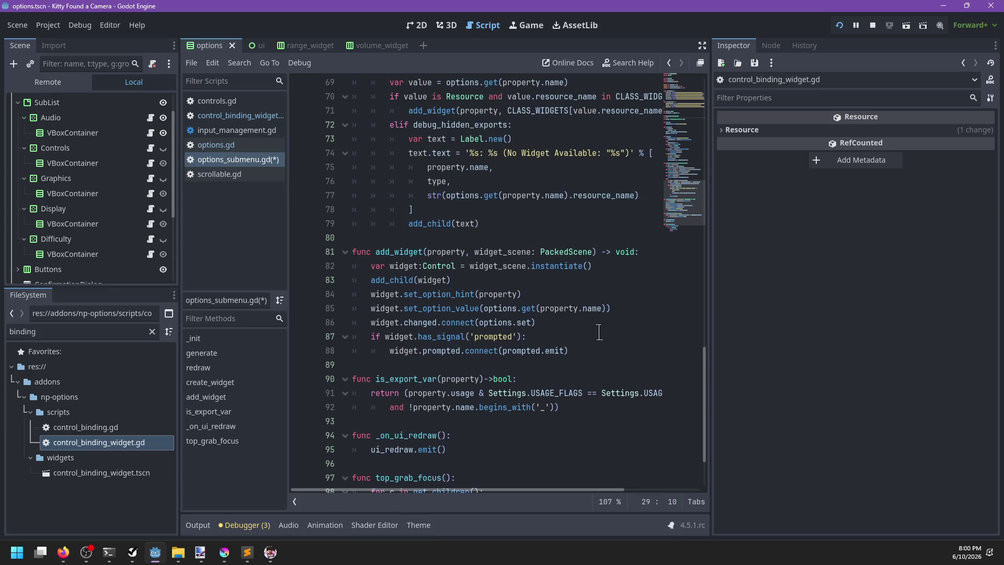
Step: In add_widget, store each widget with widgets[property.name] = widget
click(607, 346)
key(Return)
key(BackSpace)
text(wid)
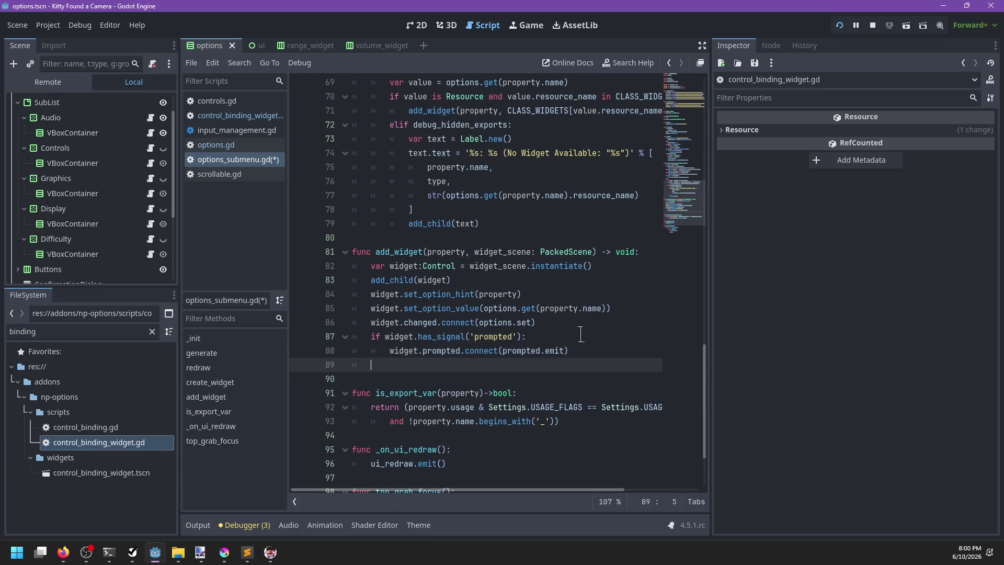
text(gets[property.)
text(name)
key(BackSpace)
key(BackSpace)
key(BackSpace)
text(] = widgfe)
key(ctrl+BackSpace)
text(widget)
key(Return)
key(Return)
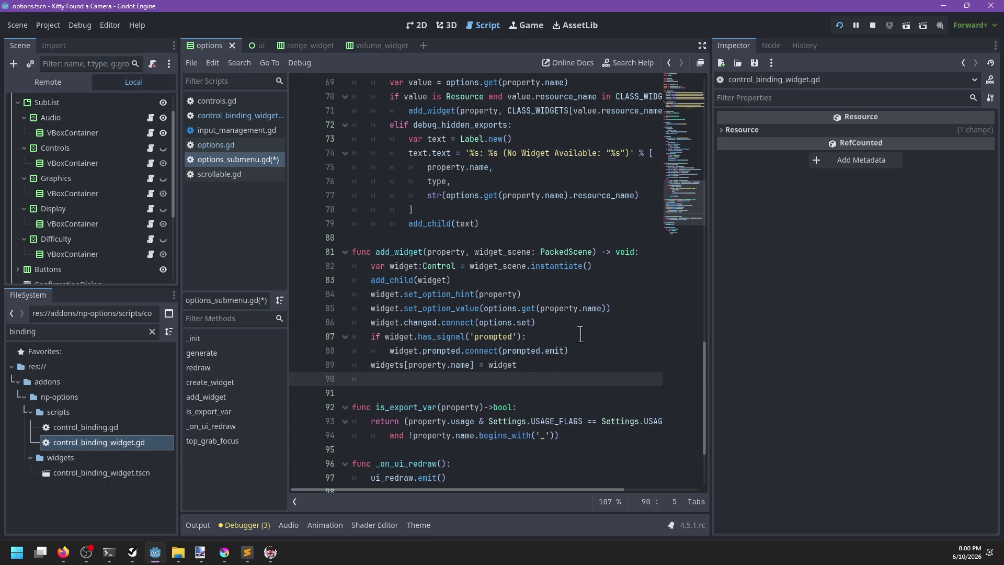
Step: Add a get_widget(prop_name: StringName) function returning widgets.get(prop_name), then save
key(BackSpace)
key(Return)
text(func get_widget(name: StringName)
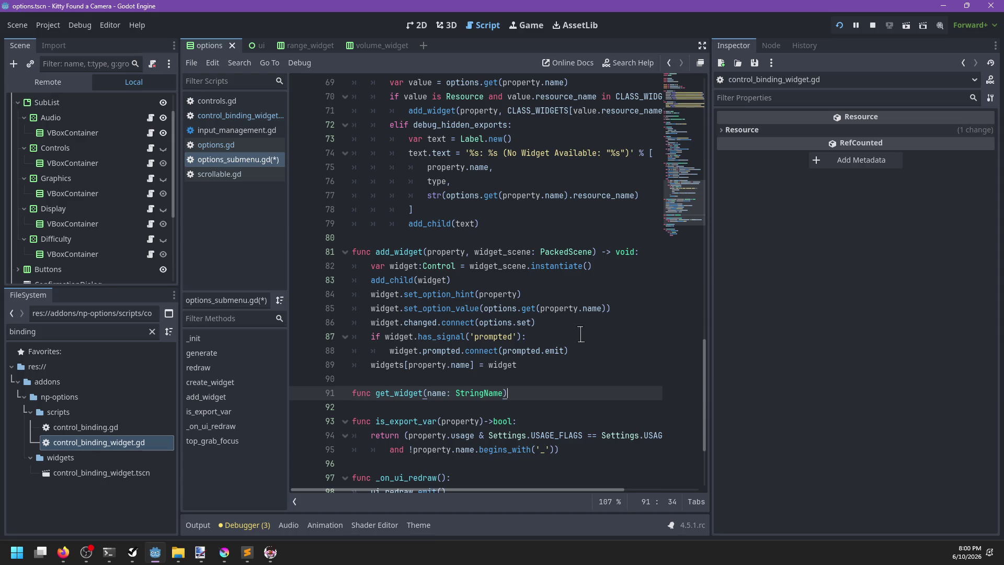
text(prop_)
key(BackSpace)
key(ctrl+Right)
text(:)
key(Return)
text(return widgets[prop_na)
key(Return)
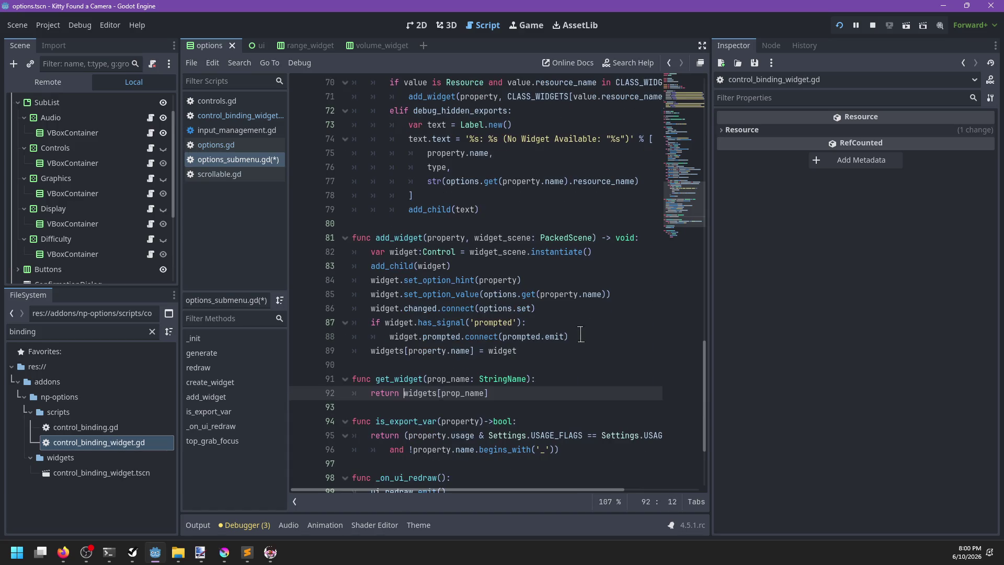
key(BackSpace)
text(.get)
text(()
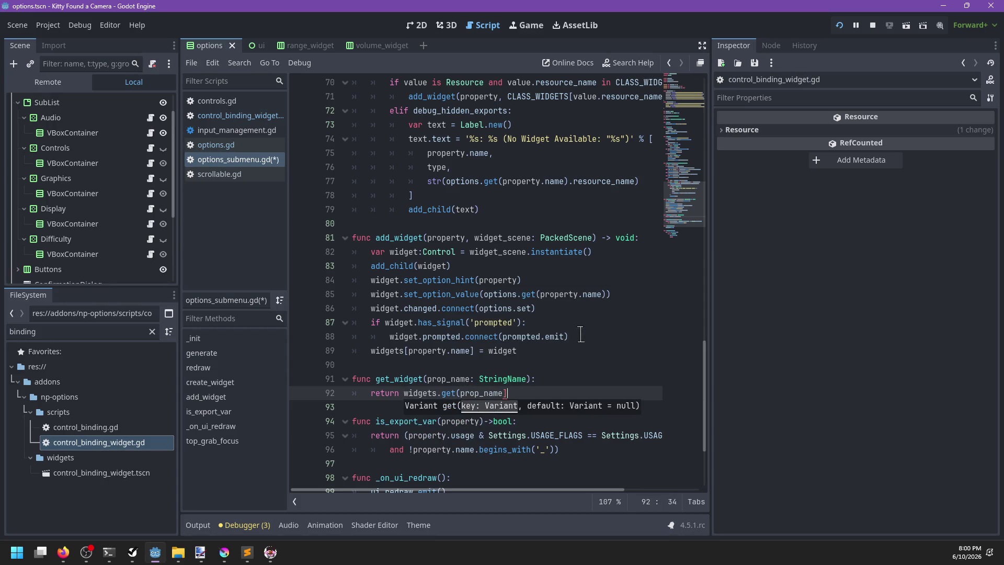
key(BackSpace)
text())
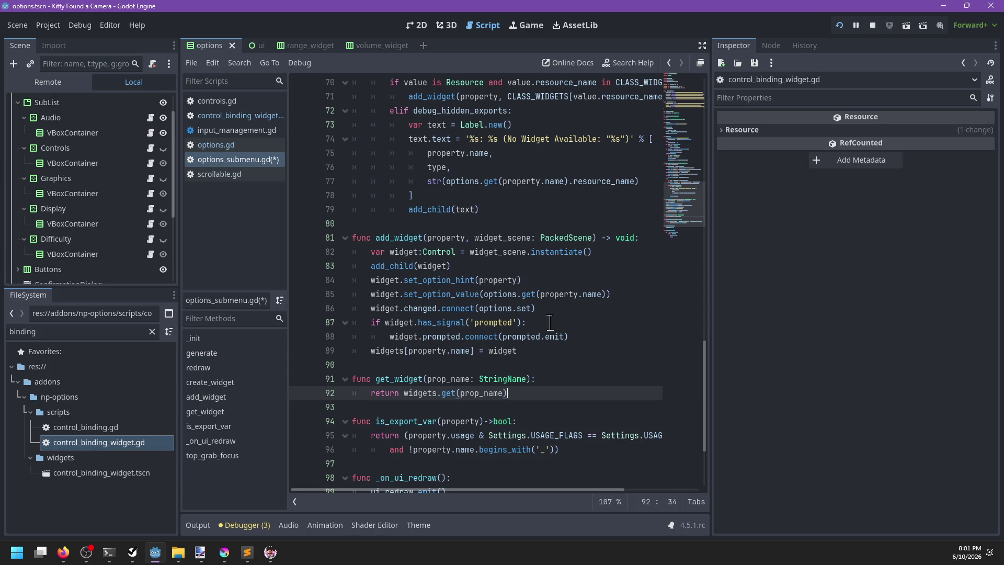
key(ctrl+s)
Step: Change the widgets value type and get_widget's return type to Control, then save
scroll(594, 314, up, 20)
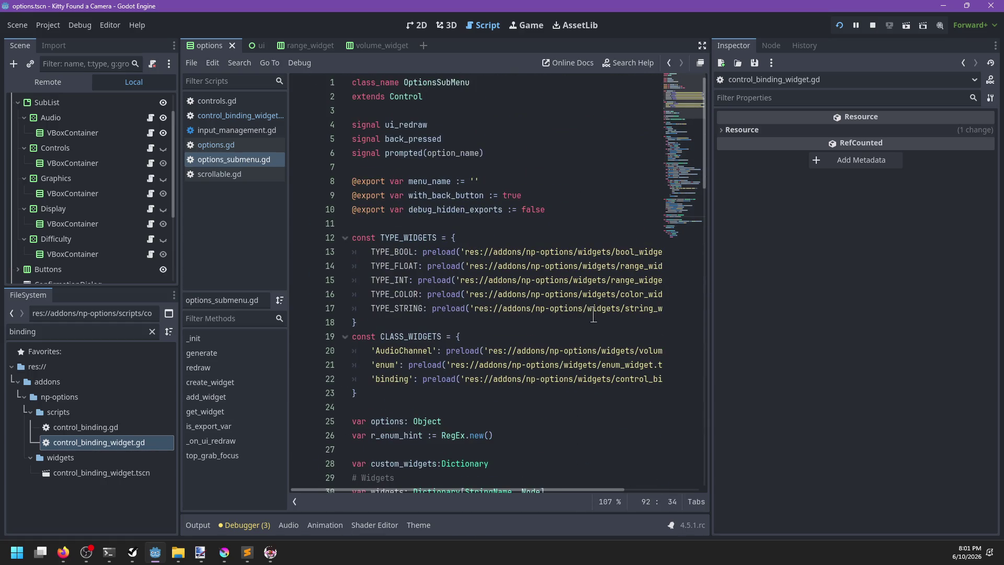
scroll(593, 314, down, 5)
click(529, 279)
double_click(530, 280)
text(Control)
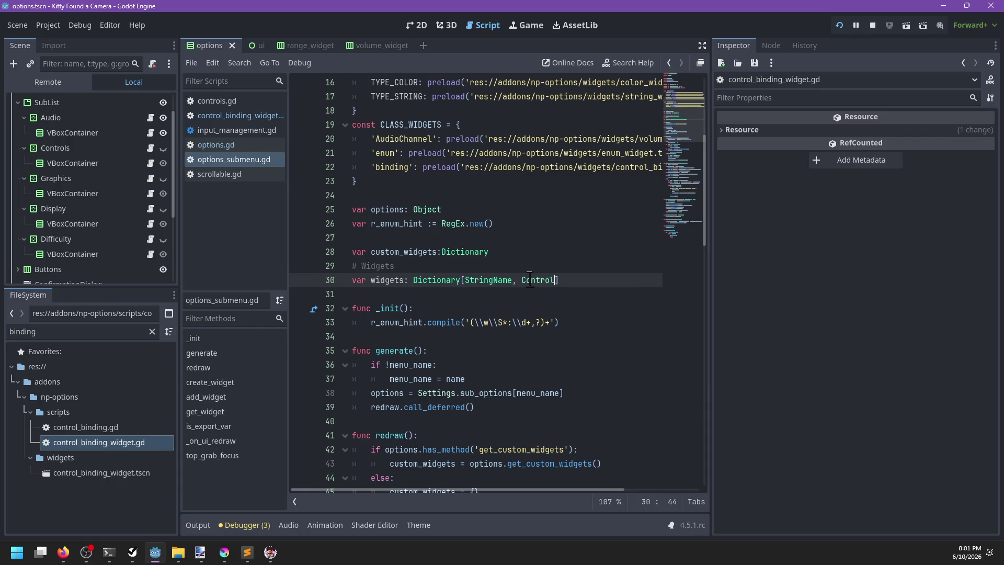
scroll(593, 324, down, 9)
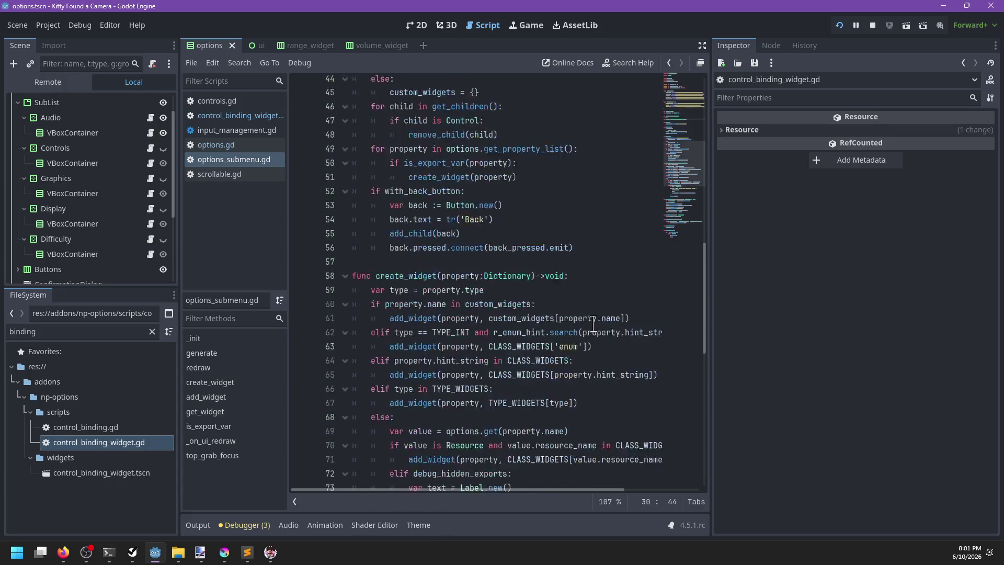
scroll(593, 324, down, 12)
click(527, 252)
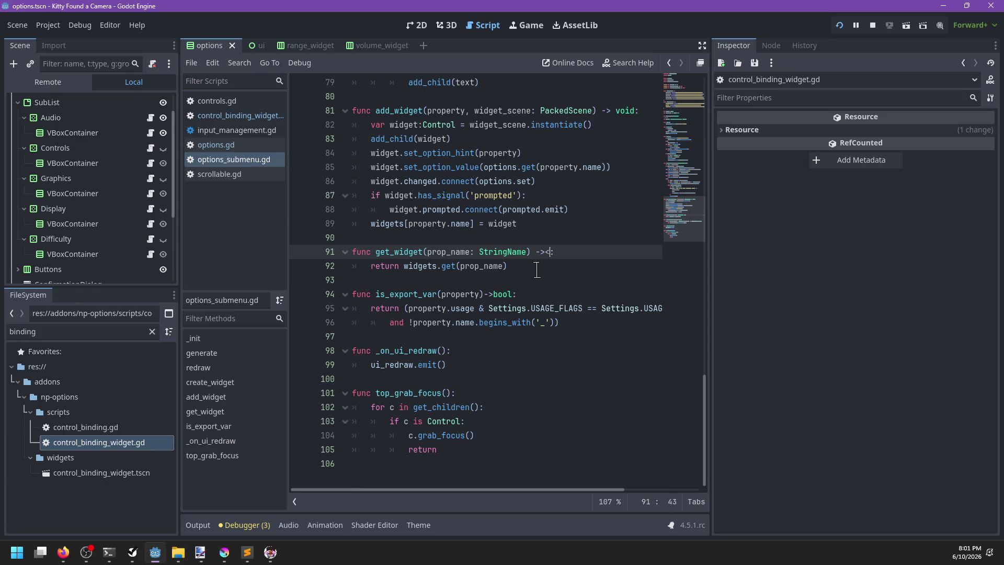
text(Control)
key(ctrl+s)
click(242, 118)
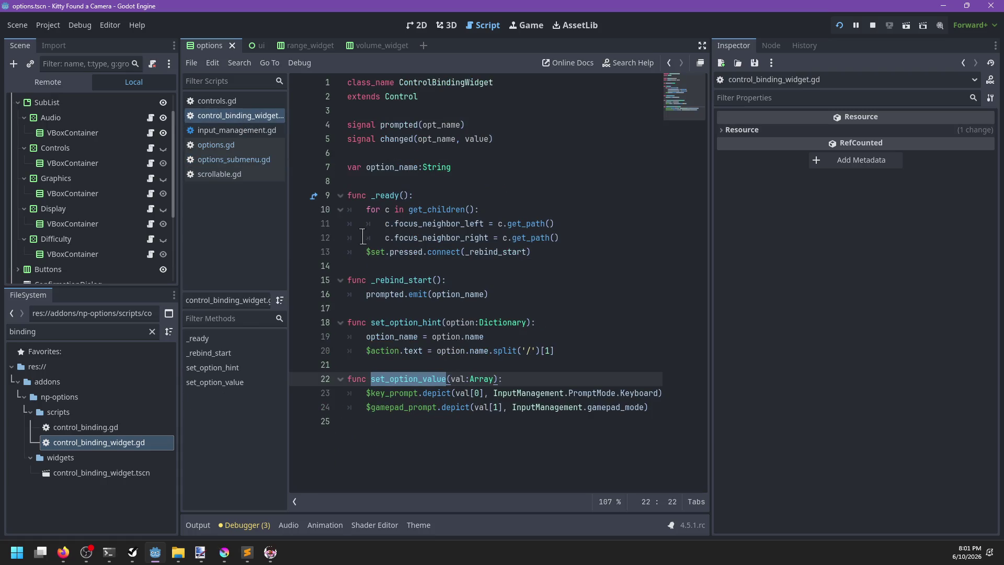
click(230, 146)
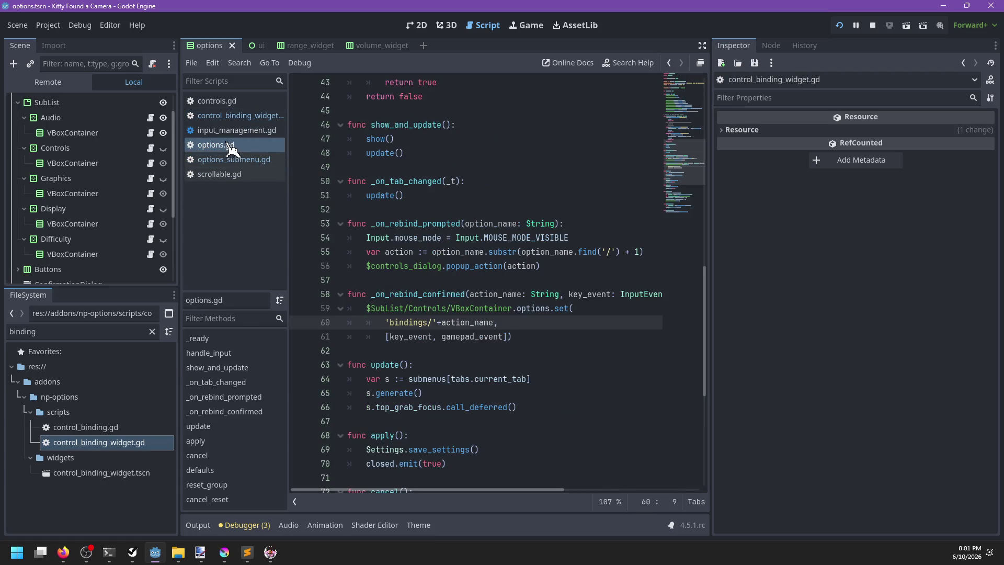
Step: Cut the bindings path out of the set call into a new p line under _on_rebind_confirmed
click(566, 334)
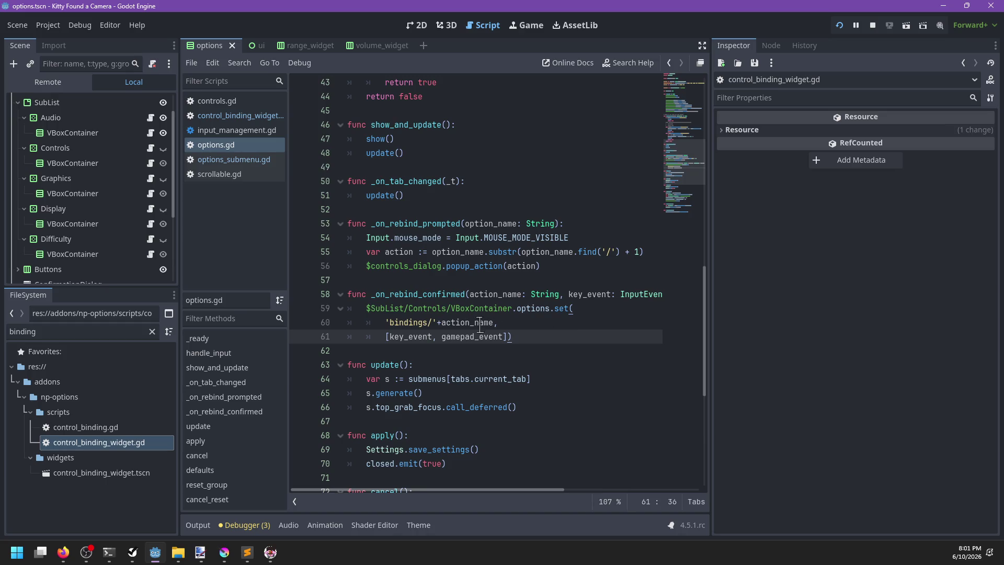
drag(493, 322, 386, 322)
key(ctrl+c)
key(BackSpace)
click(420, 296)
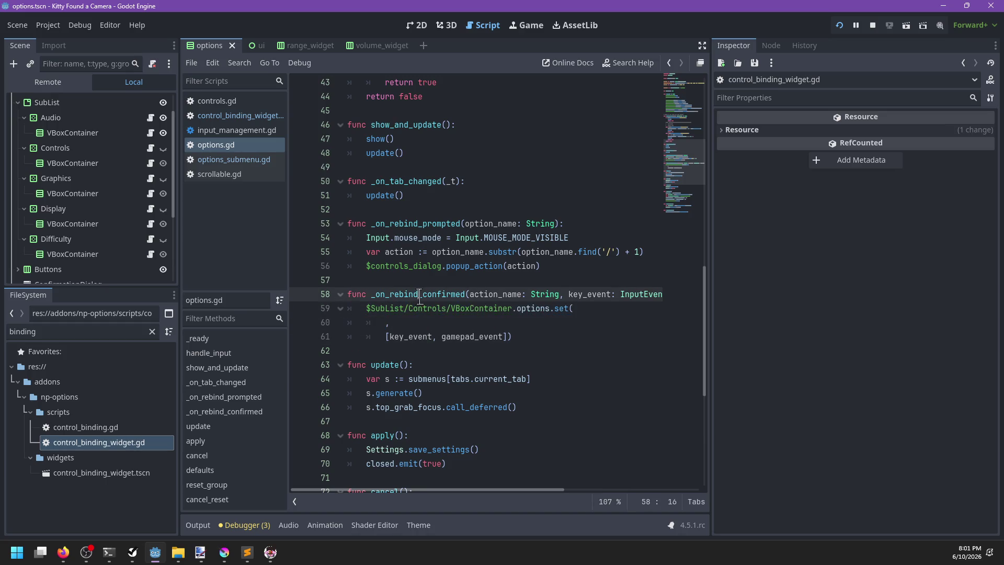
key(End)
key(Return)
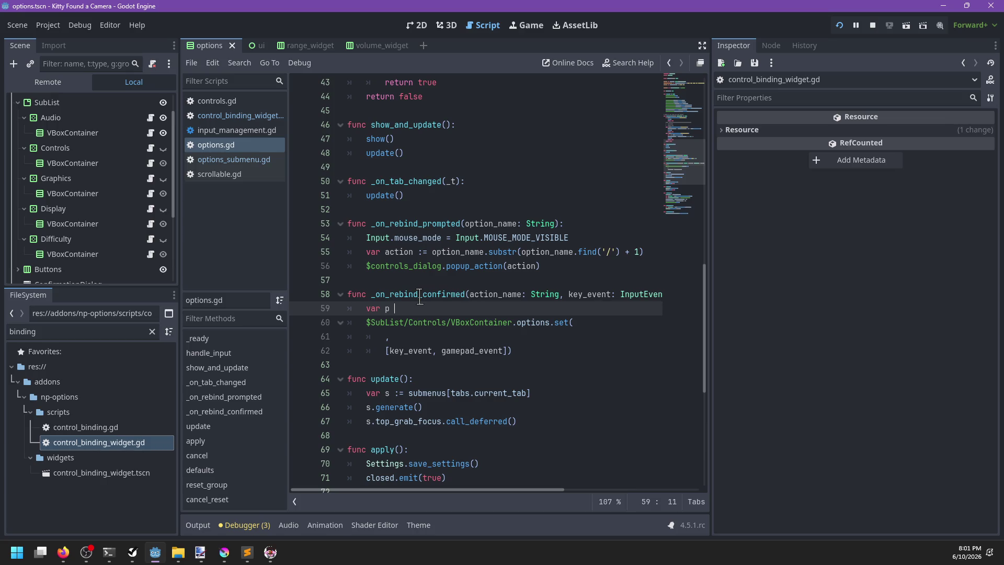
key(ctrl+v)
Step: Join the set call's remaining arguments onto a single line
click(381, 337)
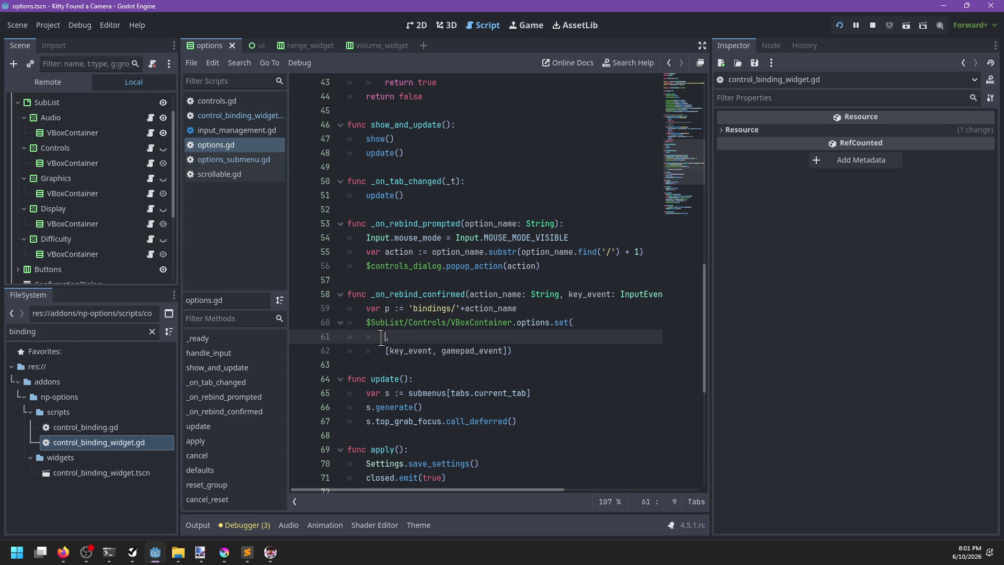
key(Down)
key(BackSpace)
key(BackSpace)
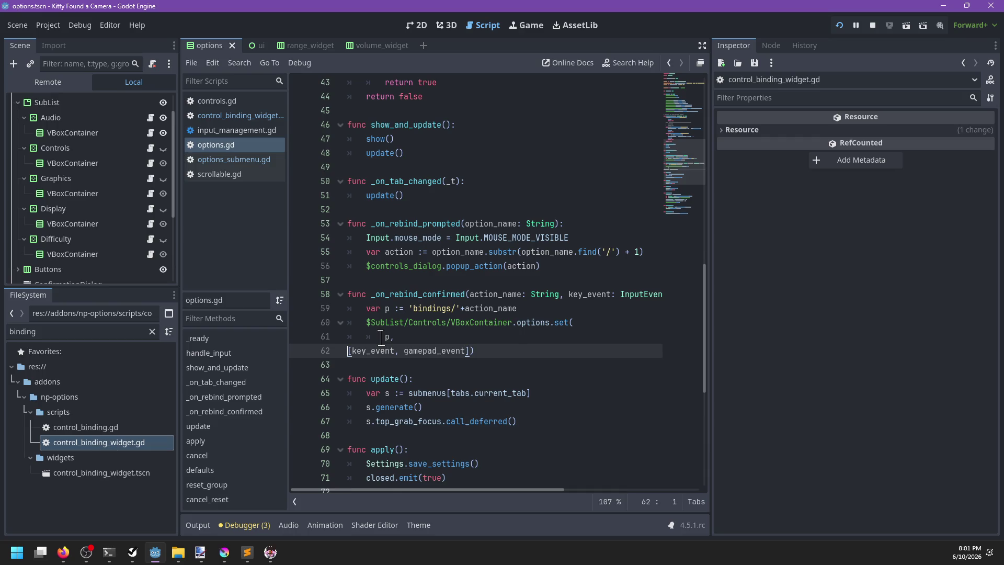
key(BackSpace)
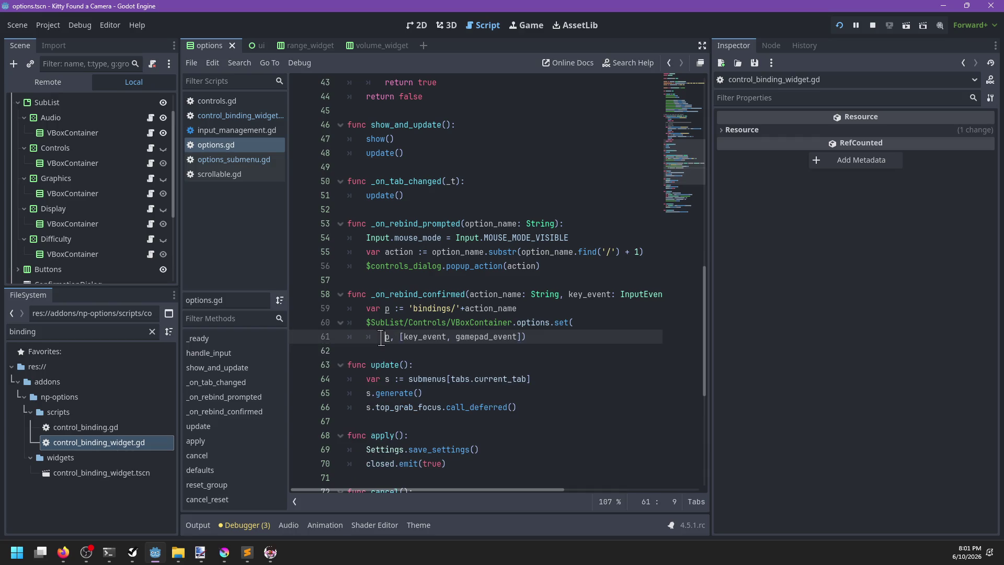
key(BackSpace)
key(BackSpace)
key(BackSpace)
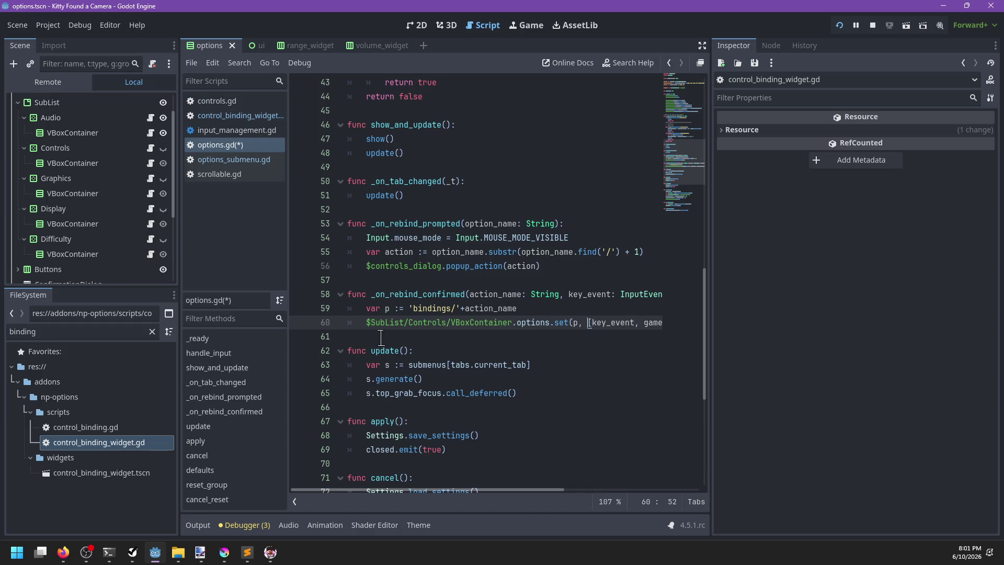
Step: Move the [key_event, gamepad_event] list into var v and pass v to set
key(ctrl+Left)
key(Left)
key(shift+End)
key(shift+Left)
text(v)
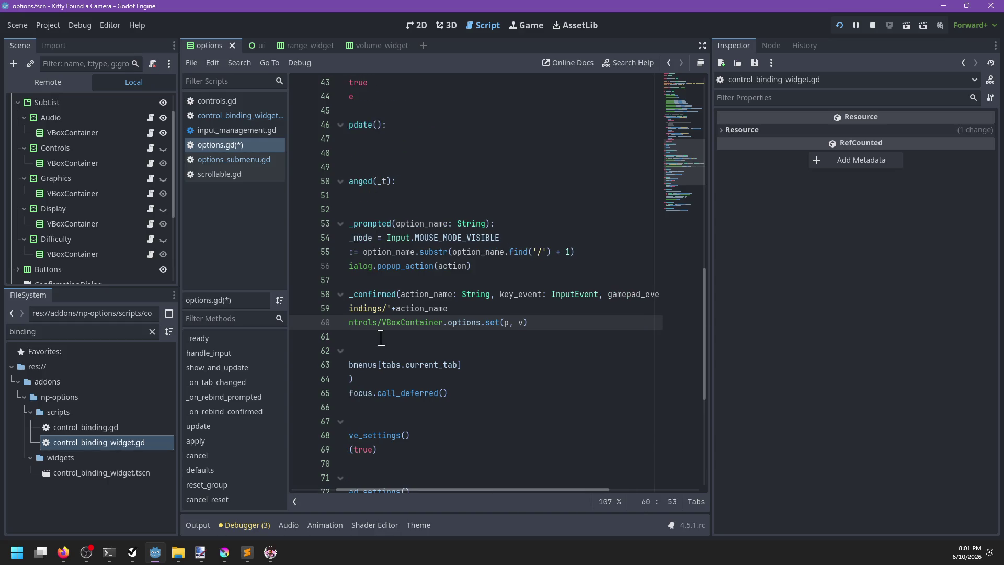
key(Home)
key(Return)
text(var v)
text([key_event, gamepad_event])
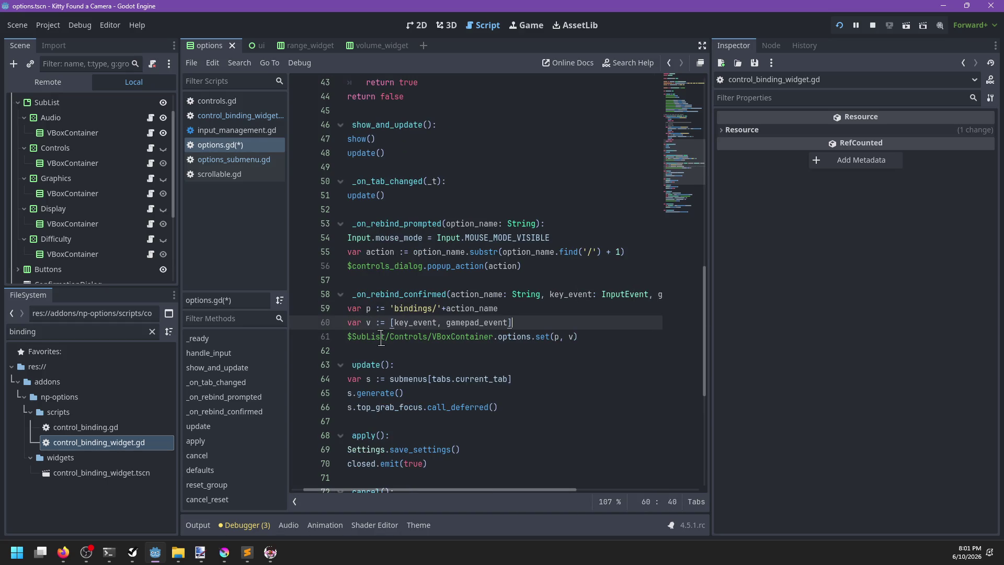
click(613, 337)
key(Return)
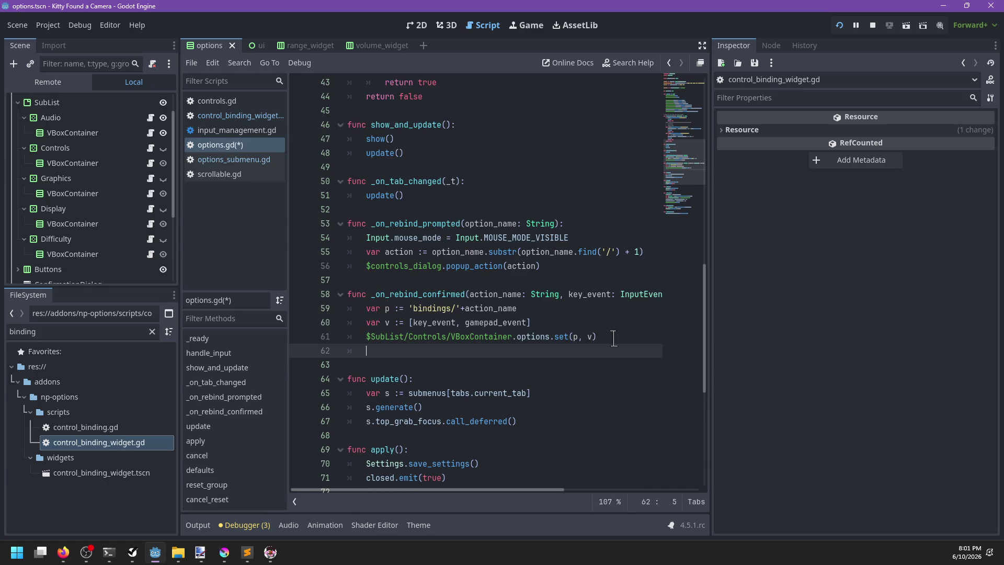
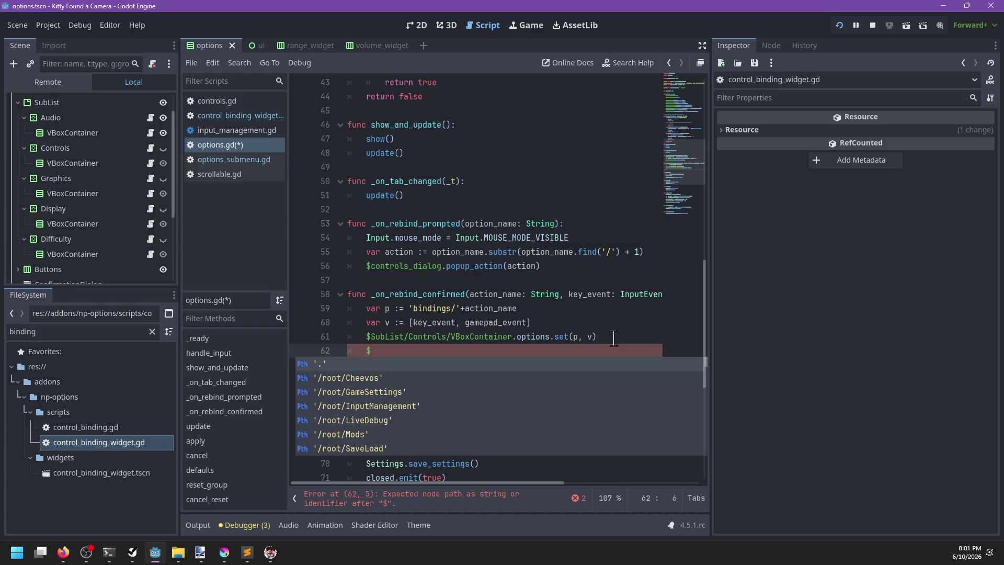
Step: Declare box:OptionsSubMenu = $SubList/Controls/VBoxContainer in options.gd's rebind handler
key(BackSpace)
key(alt+Up)
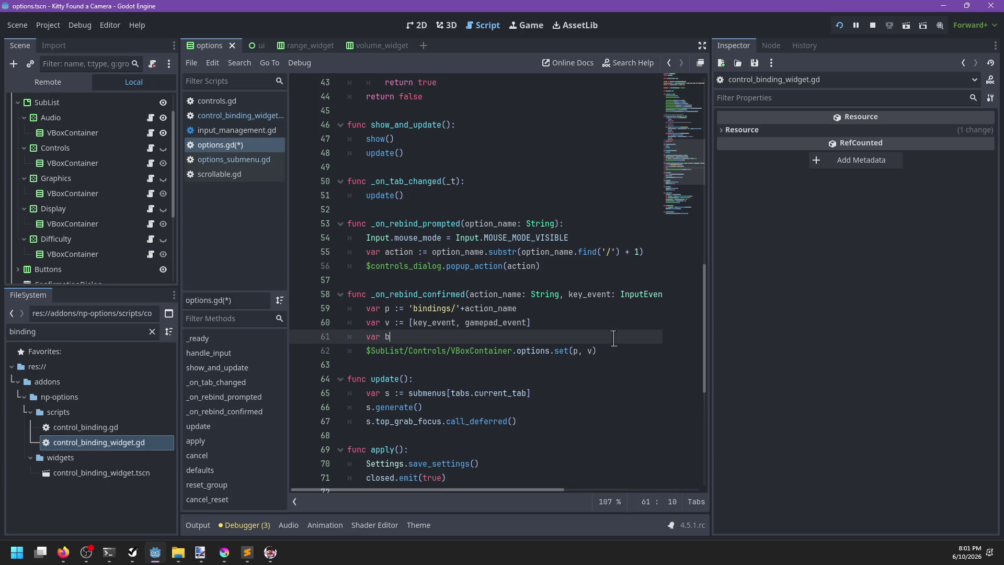
key(Down)
key(ctrl+Right)
key(ctrl+Right)
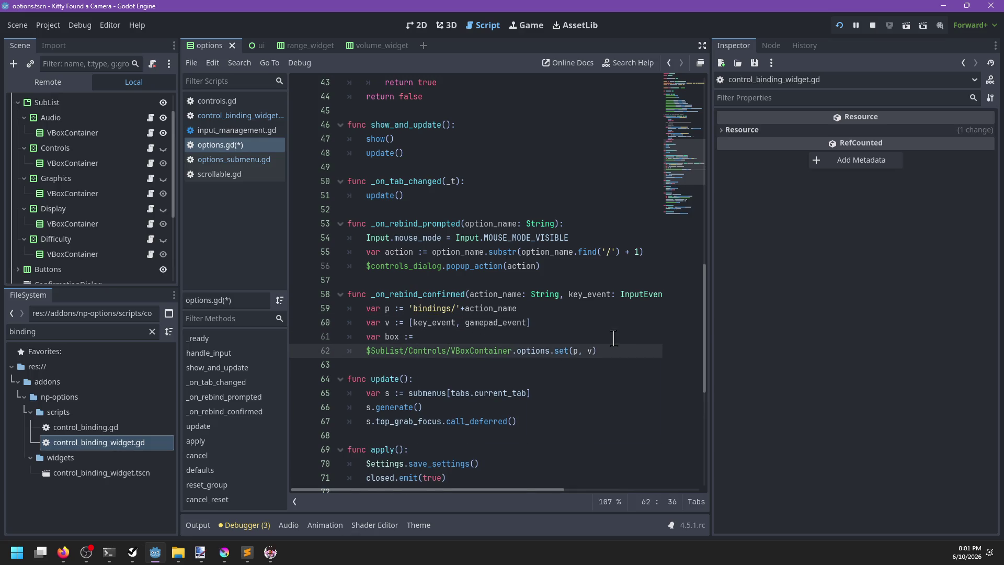
key(shift+Home)
key(shift+Home)
key(ctrl+x)
key(Up)
key(ctrl+Right)
key(ctrl+Right)
key(BackSpace)
text(OptionsS)
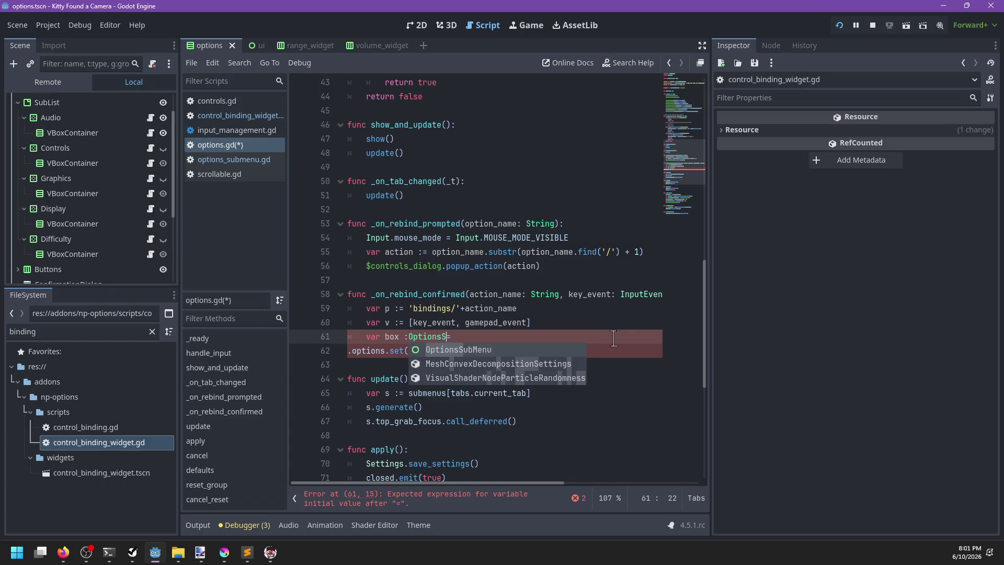
key(Return)
key(ctrl+v)
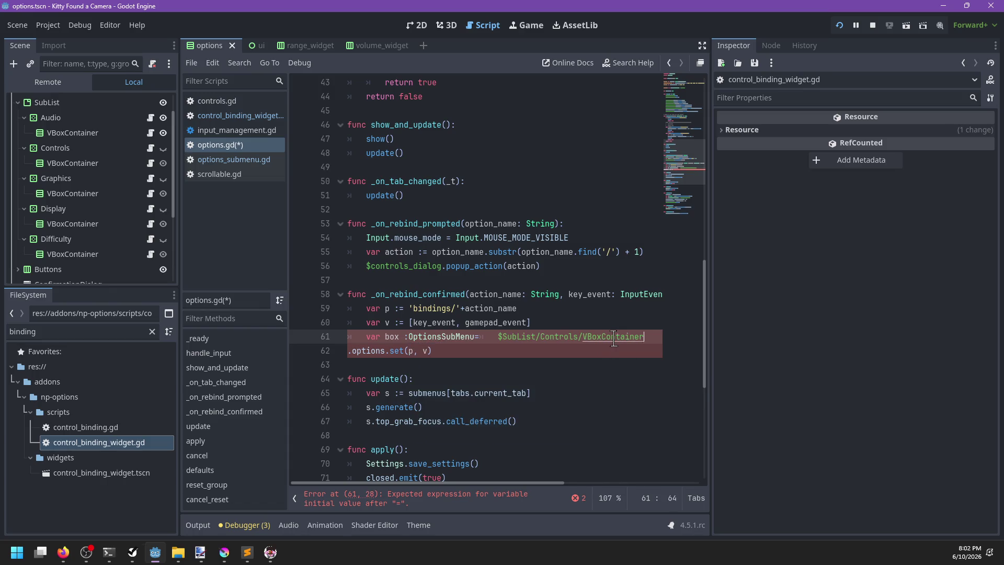
key(Left)
key(Left)
key(Delete)
Step: Add box.get_widget(p).set_option_value(v) above the options.set line
key(Down)
key(Tab)
text(box)
key(ctrl+shift+Return)
text(box.)
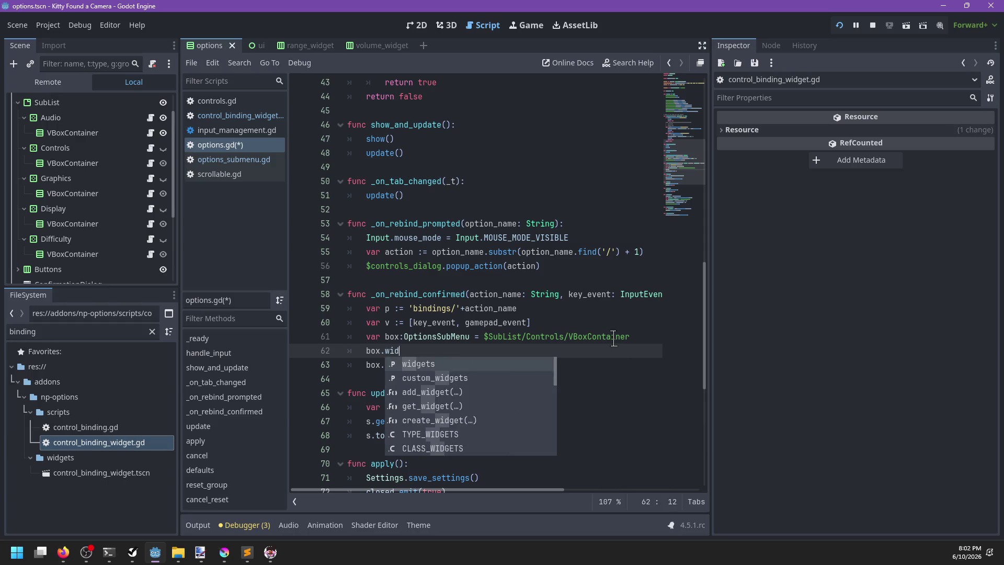
key(Escape)
text(get_wi)
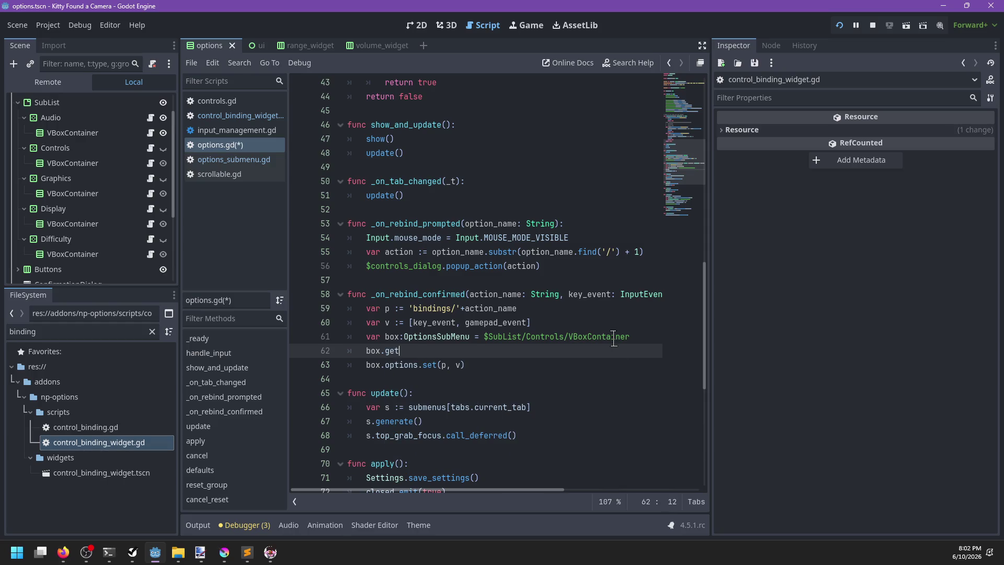
key(Return)
text(p).set_option_val)
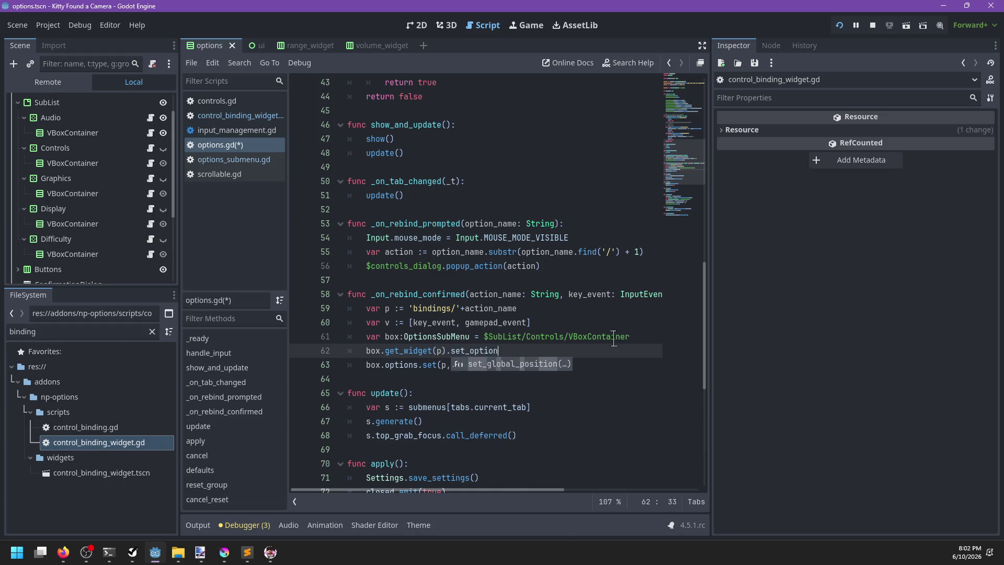
text(ue()
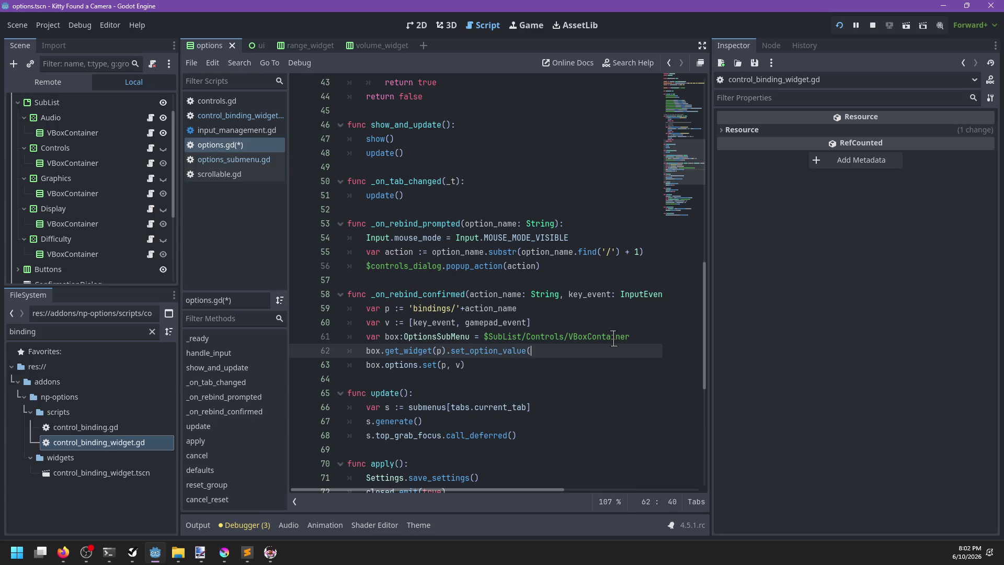
Step: Save options.gd and open options_submenu.gd at the is_export_var line
click(529, 360)
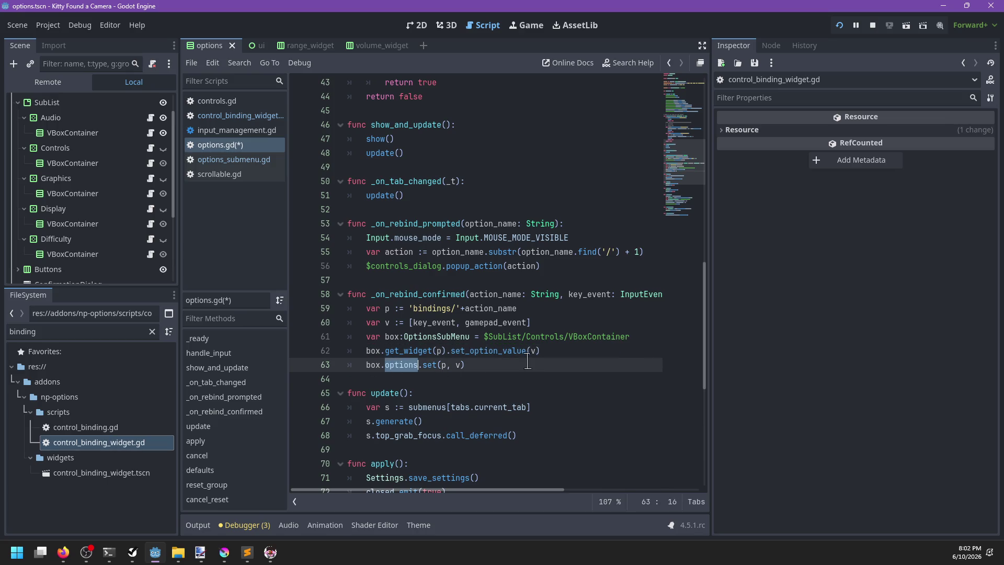
key(ctrl+s)
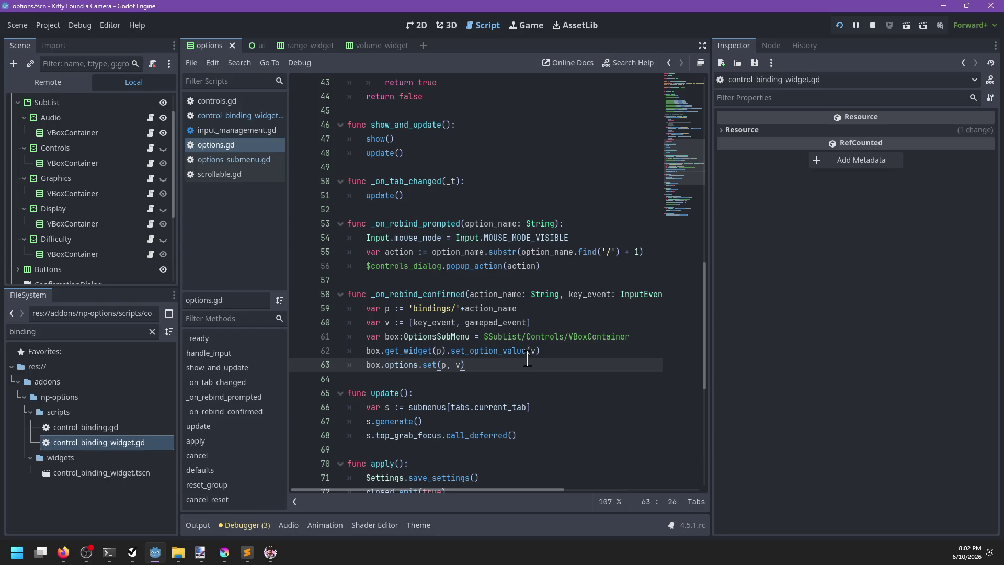
click(246, 160)
click(486, 330)
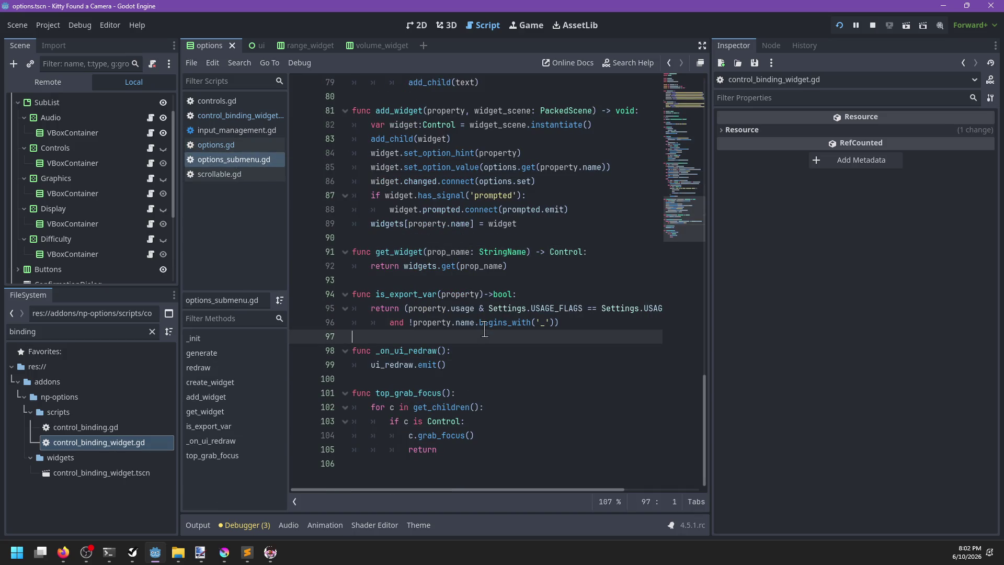
Step: Start func set_option_value(p_name: String, value) with options.set(p_name, value) as its first line
key(Return)
key(Return)
key(Up)
text(func set_option_value)
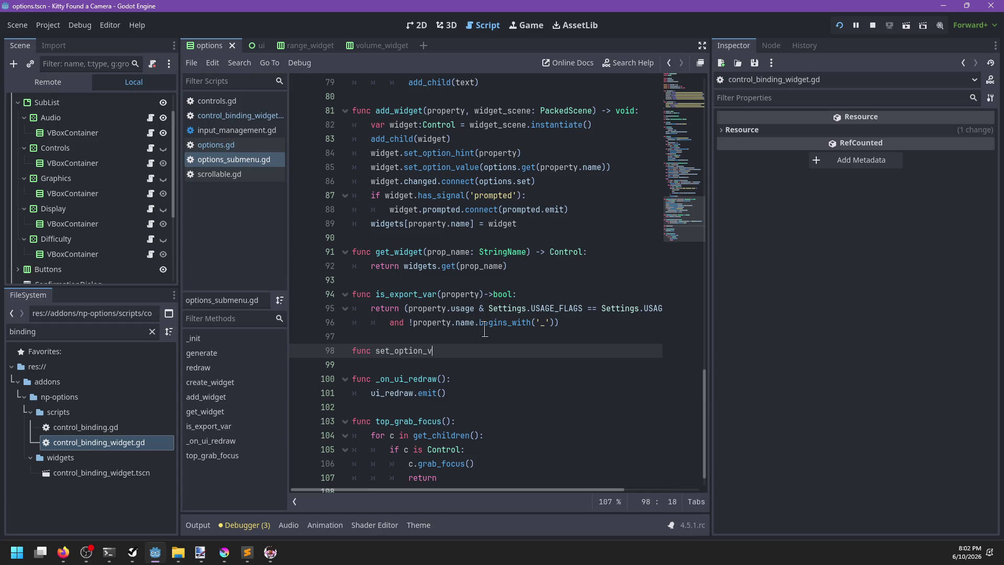
text((na)
key(BackSpace)
key(BackSpace)
key(BackSpace)
text(p_name: String, )
text(value):)
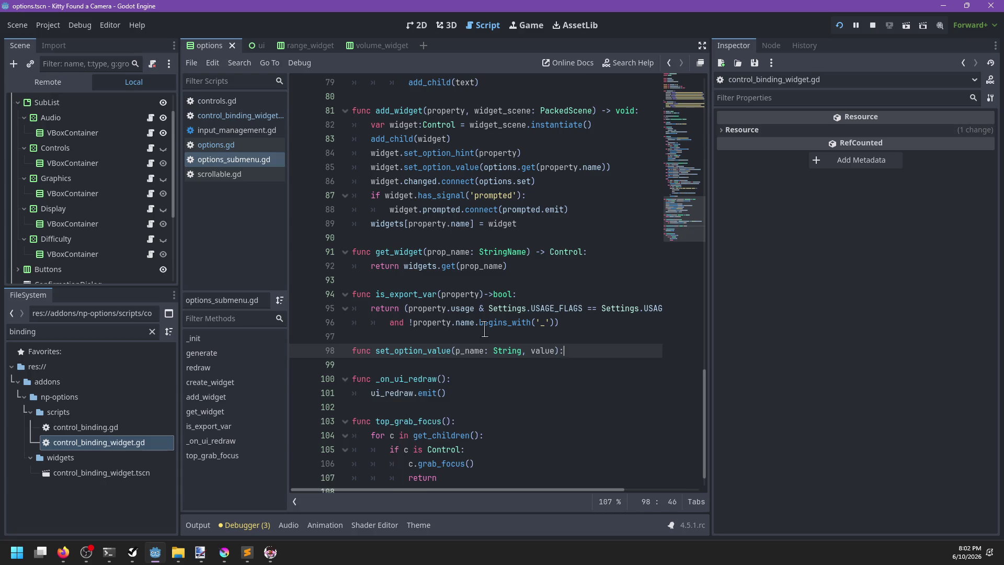
key(Return)
text(ptions.set()
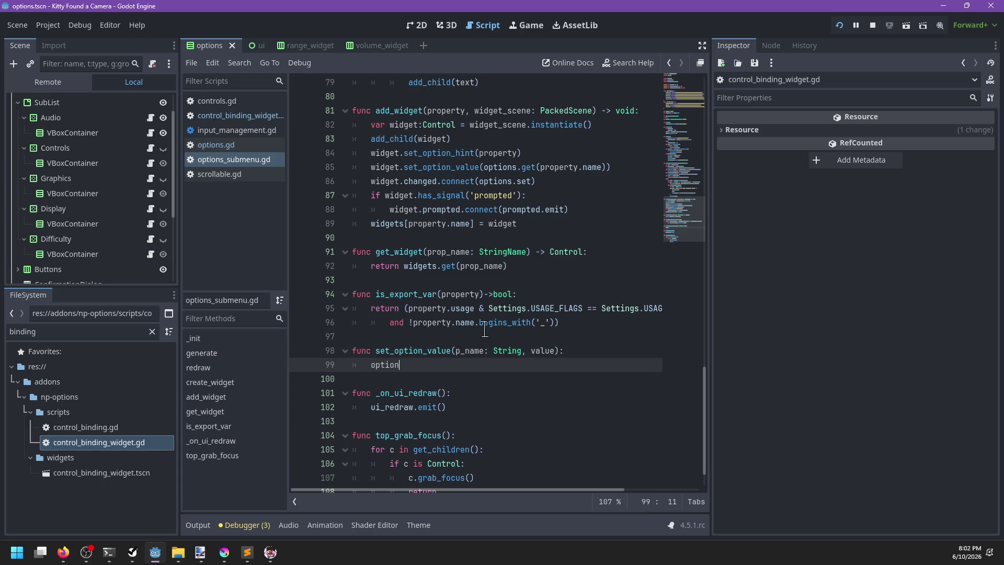
text(p_name, value))
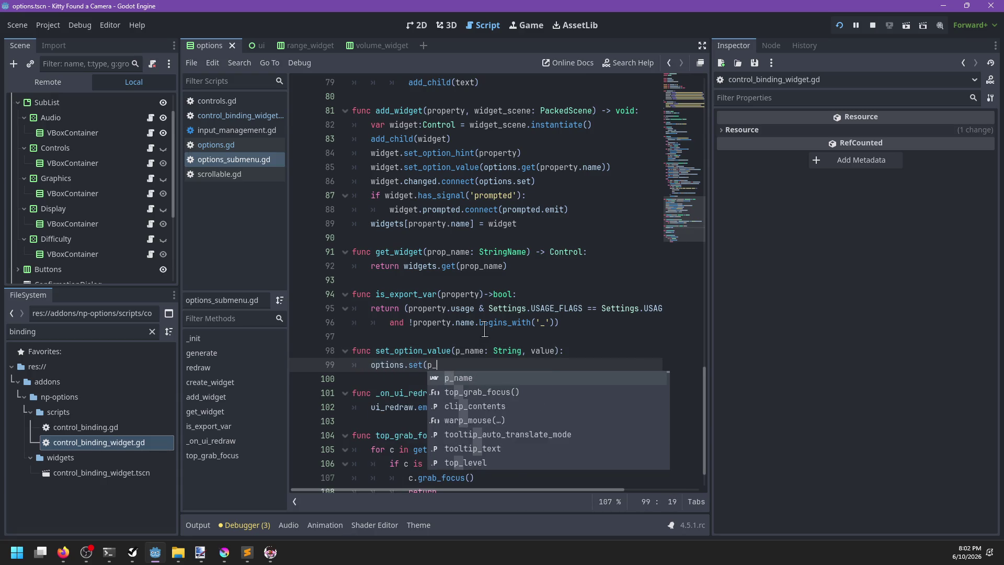
Step: Add get_widget(p_name).set_option_value(value) to the function, save, and return to options.gd
key(Return)
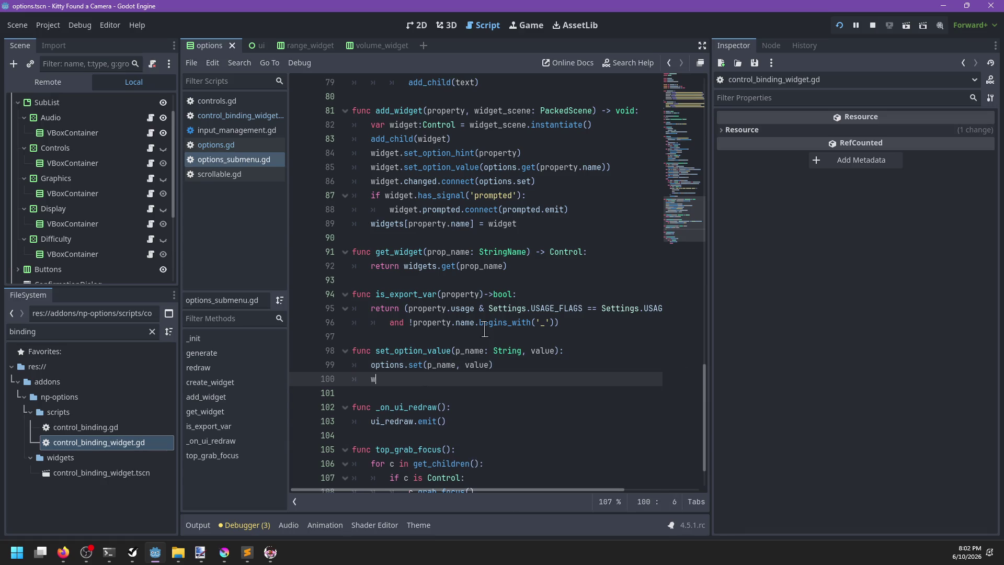
text(widgets[)
key(BackSpace)
key(BackSpace)
key(BackSpace)
text(get_)
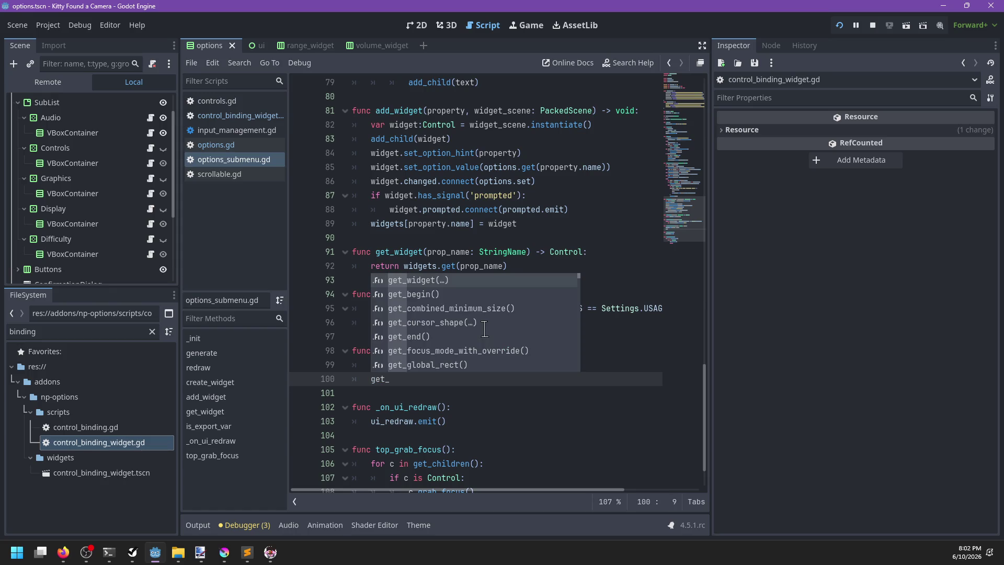
key(Return)
text(_name).)
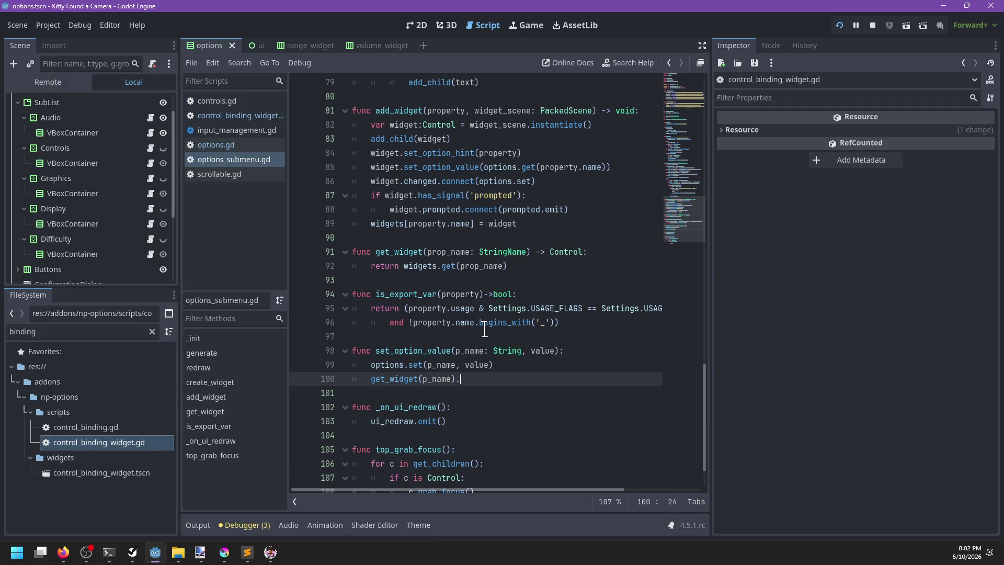
text(set_option_value(value)
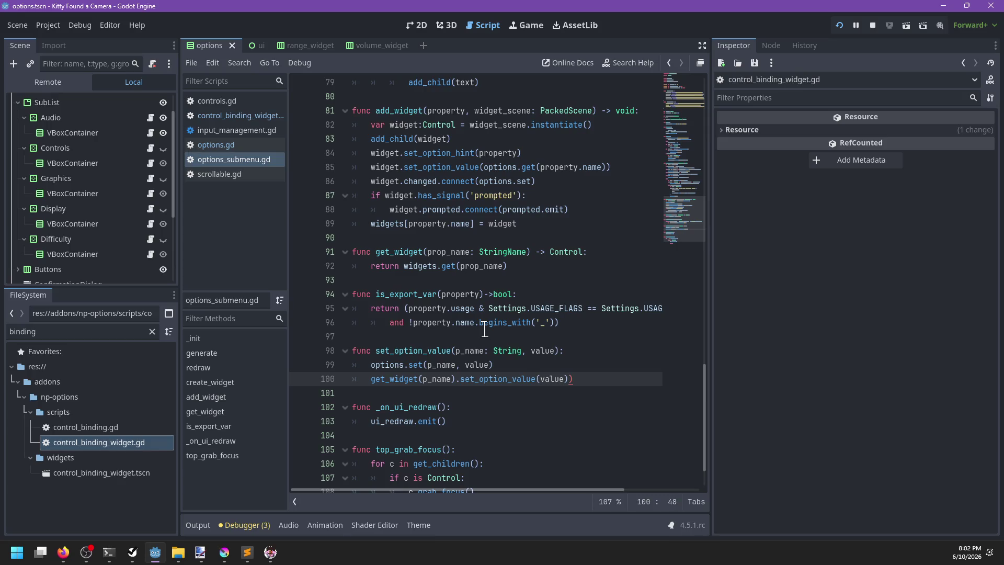
key(ctrl+s)
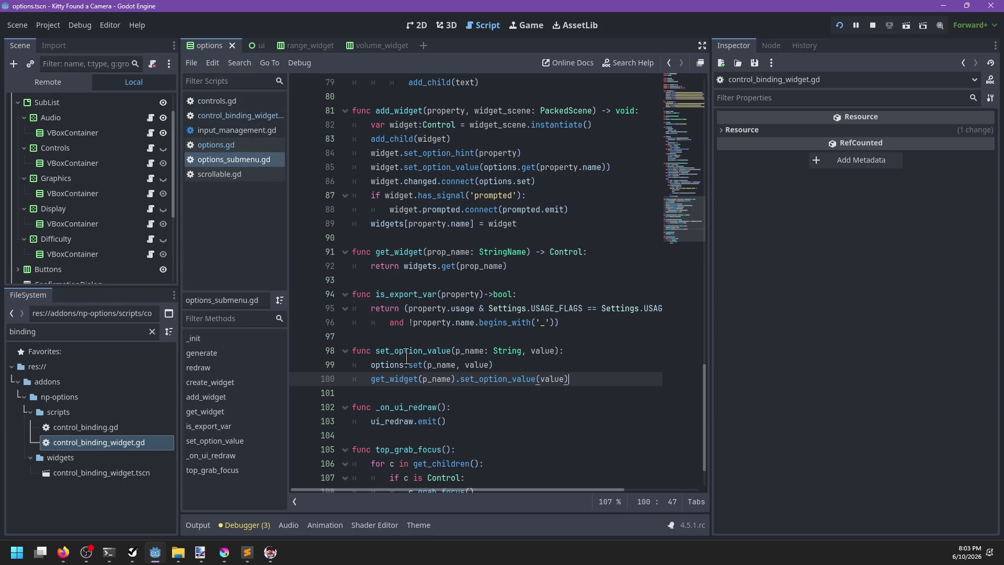
click(246, 146)
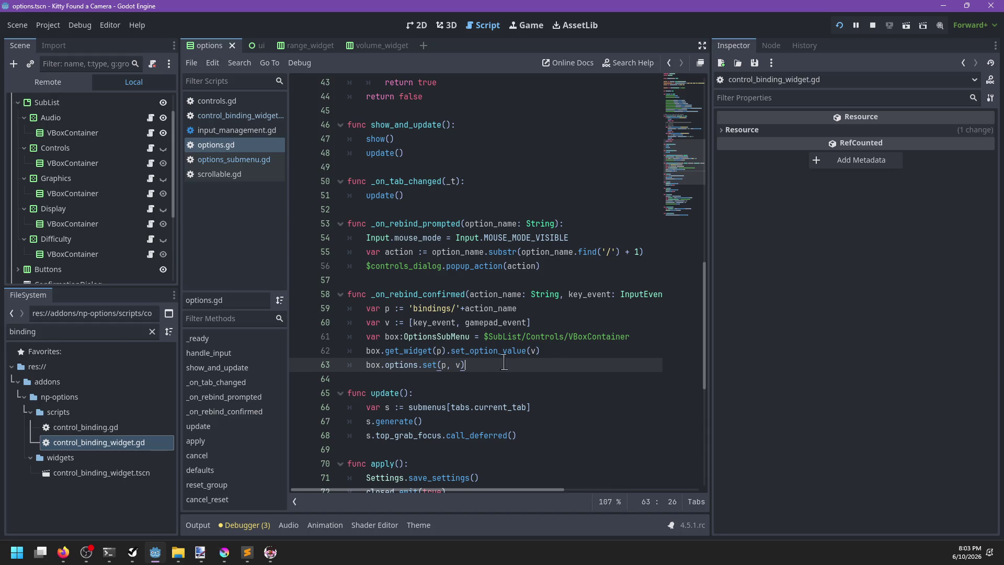
Step: Replace the two box lines with a single box.set_option_value(p, v) call
drag(509, 364, 366, 350)
text(bpx/)
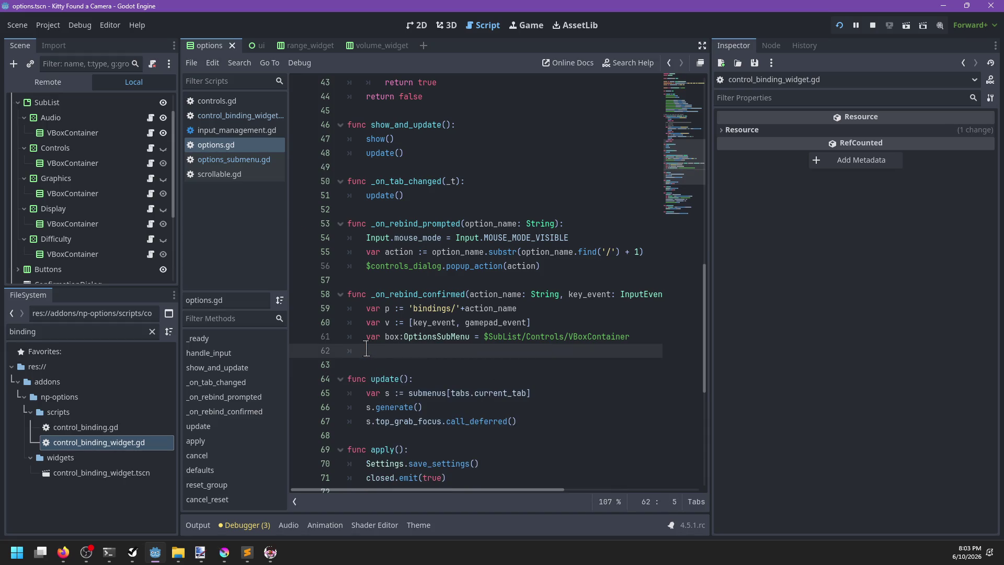
text(set_op)
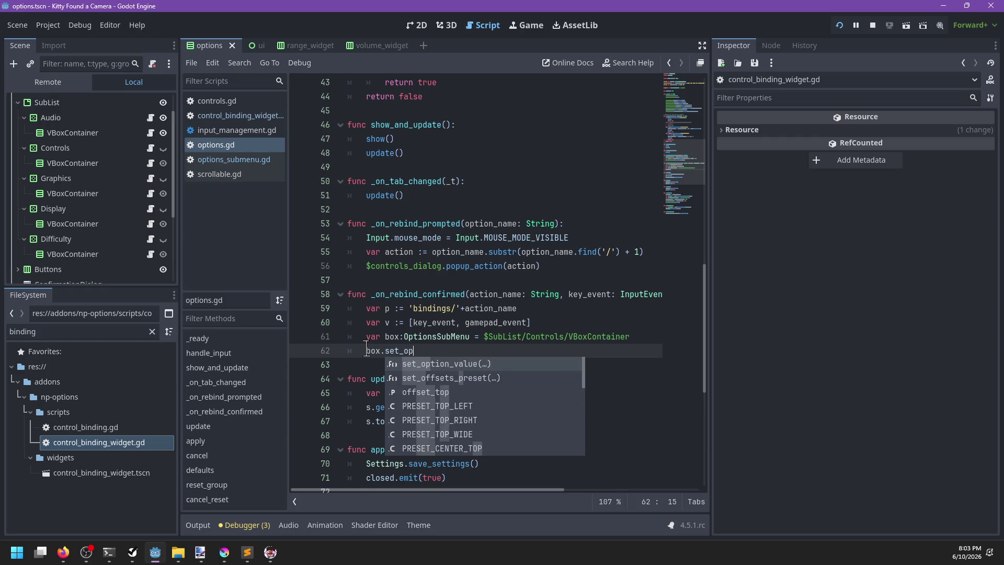
key(Return)
text(v))
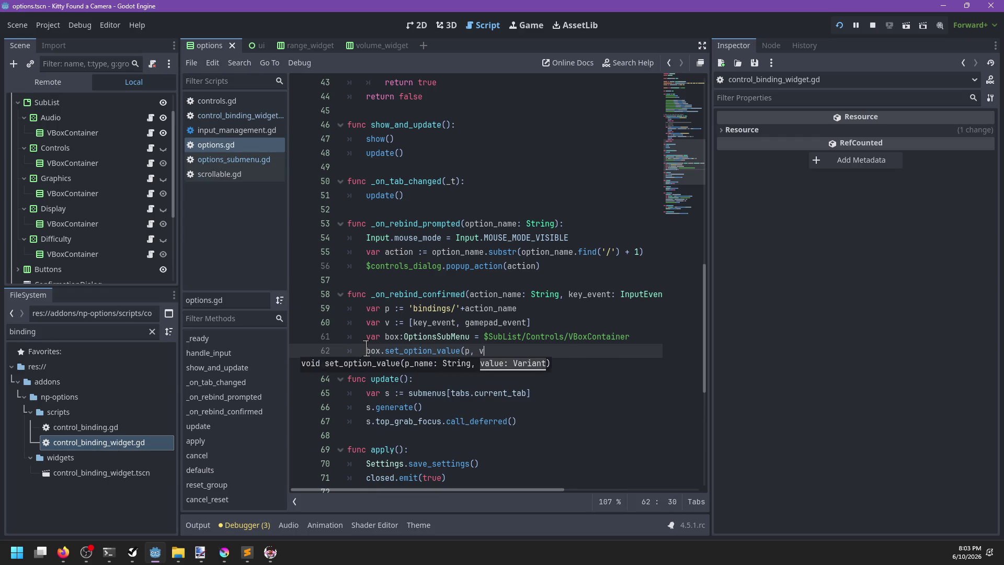
Step: Replace p and v with 'bindings/'+action_name and [key_event, gamepad_event], remove leftover lines, and save
drag(520, 308, 413, 308)
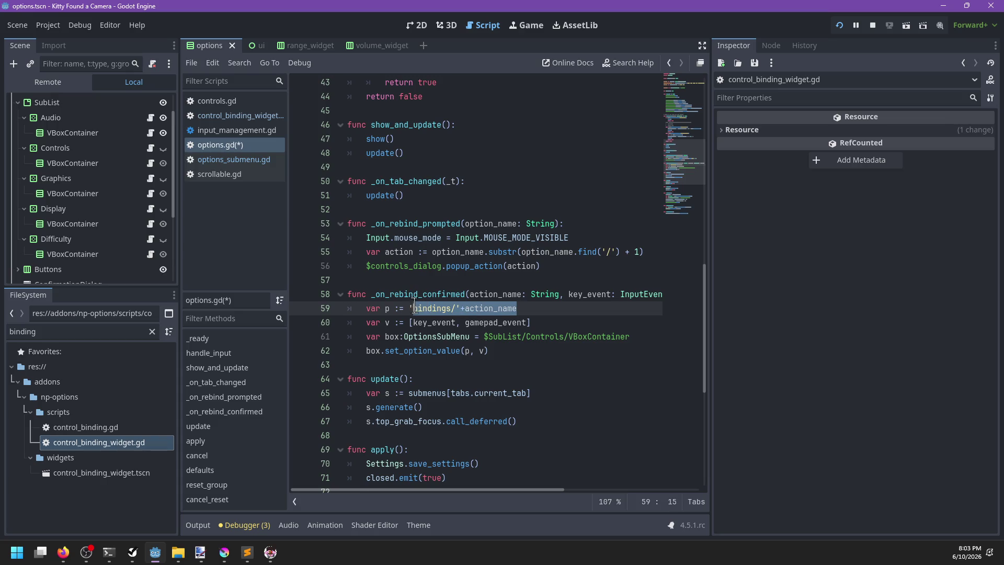
key(ctrl+x)
double_click(466, 350)
key(BackSpace)
key(ctrl+v)
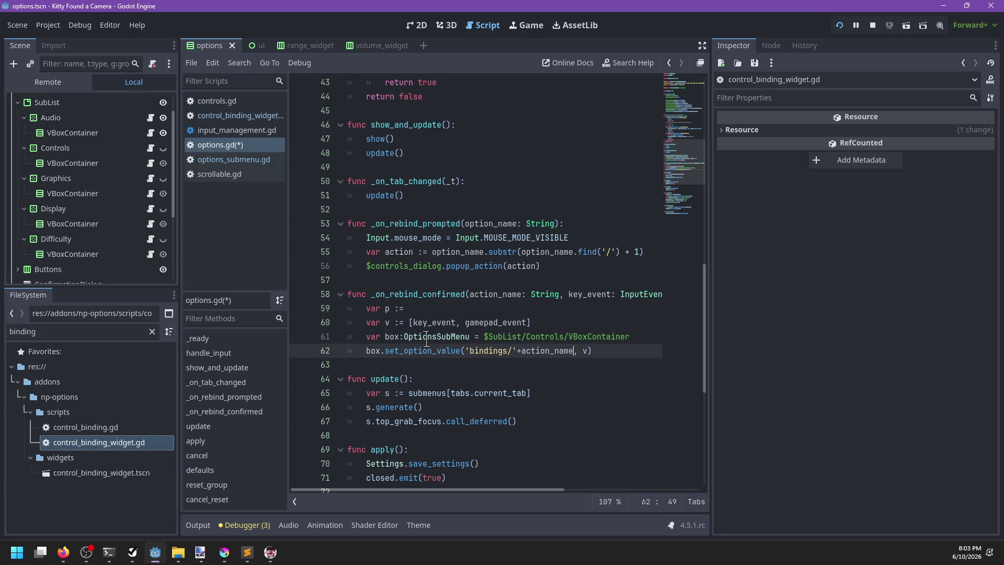
drag(410, 322, 580, 322)
key(ctrl+x)
double_click(586, 350)
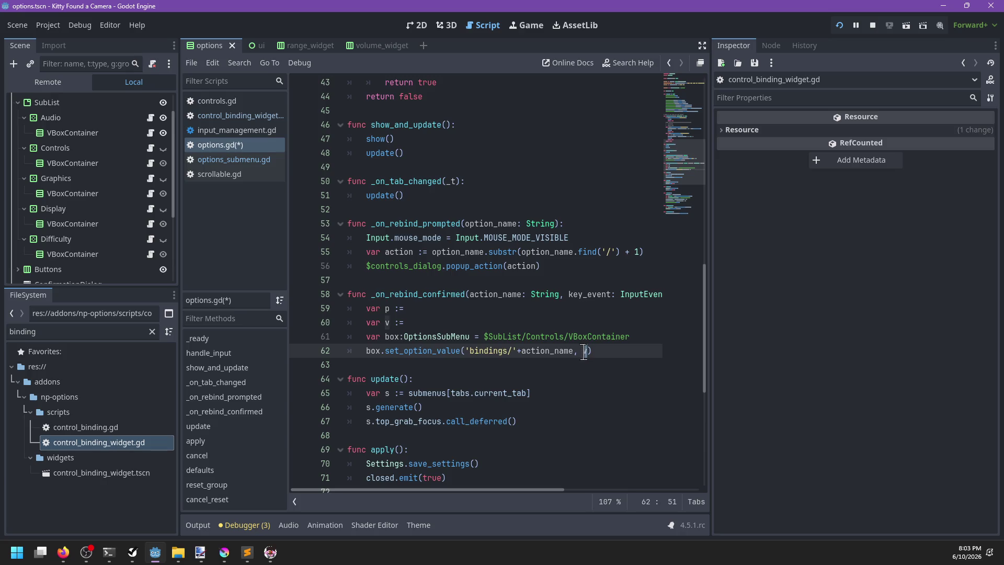
key(ctrl+v)
drag(512, 329, 290, 313)
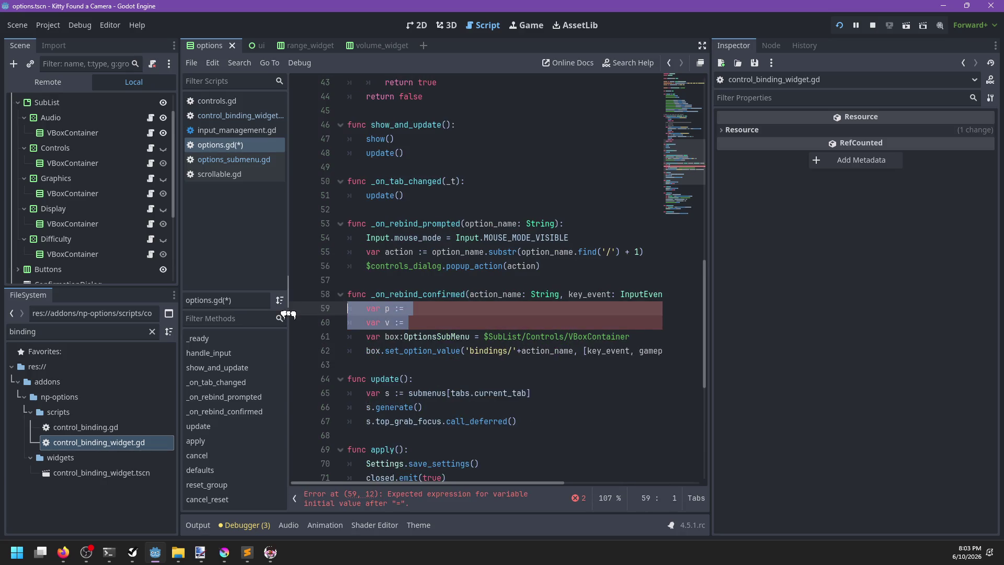
key(BackSpace)
key(ctrl+s)
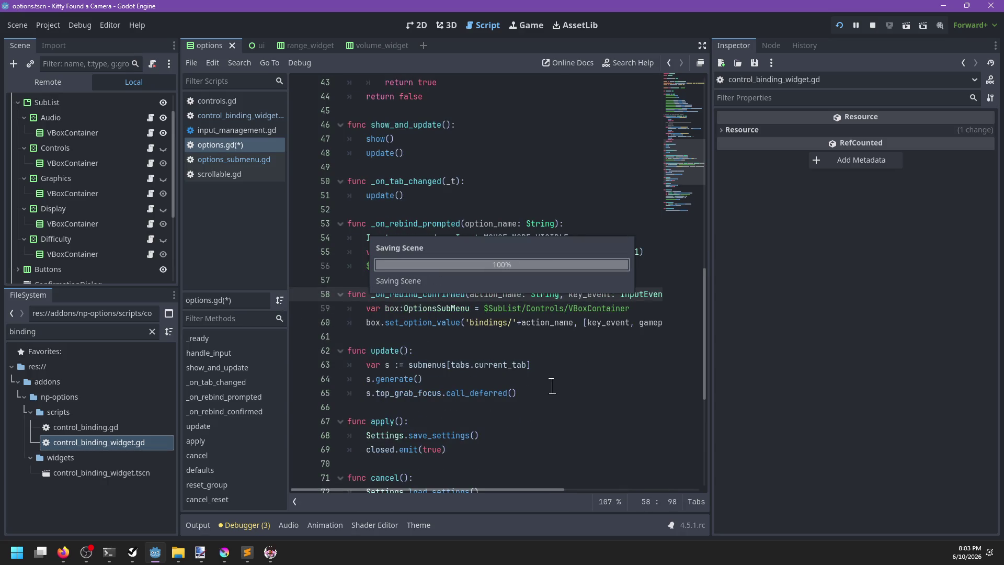
Step: Wrap the set_option_value arguments onto a second line and save again
click(463, 322)
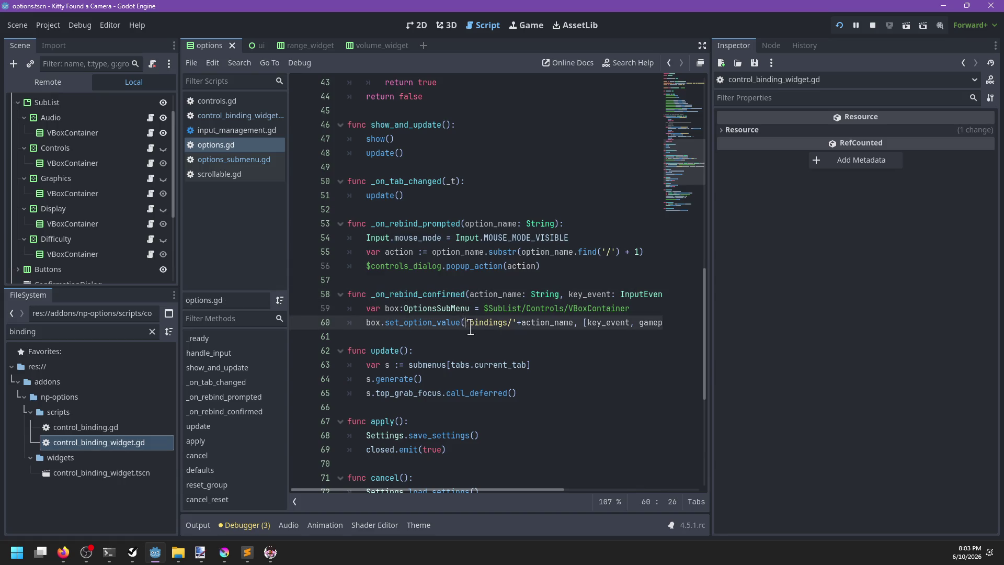
key(Return)
key(ctrl+s)
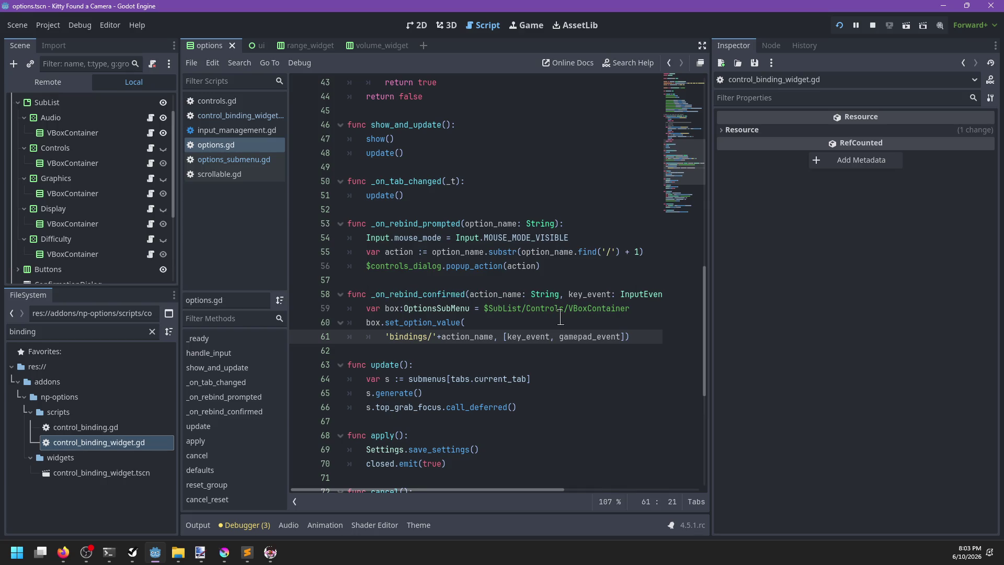
key(alt+Tab)
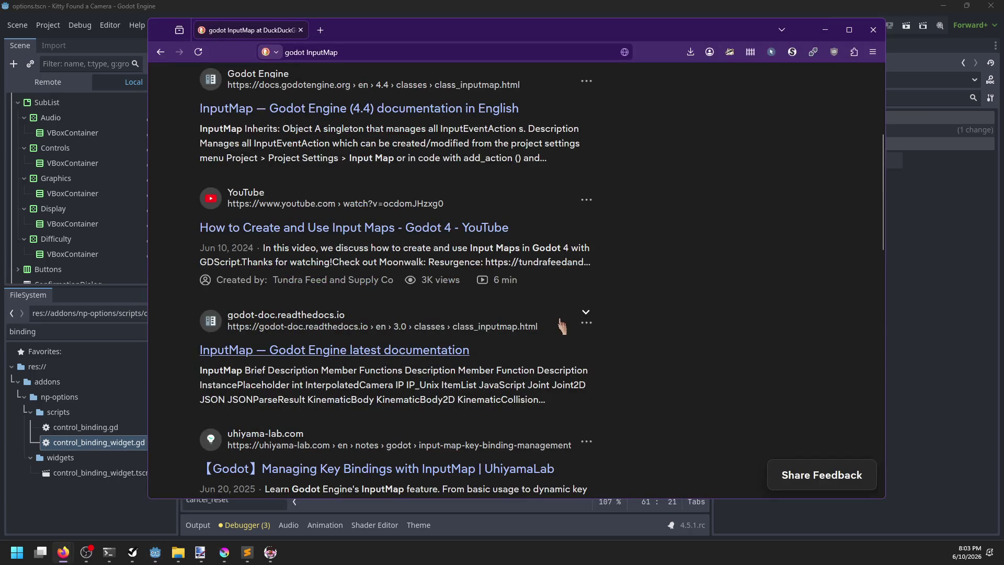
Step: In the game's Controls settings, open photo's rebind prompt twice and cancel it each time
key(alt+Tab)
click(270, 552)
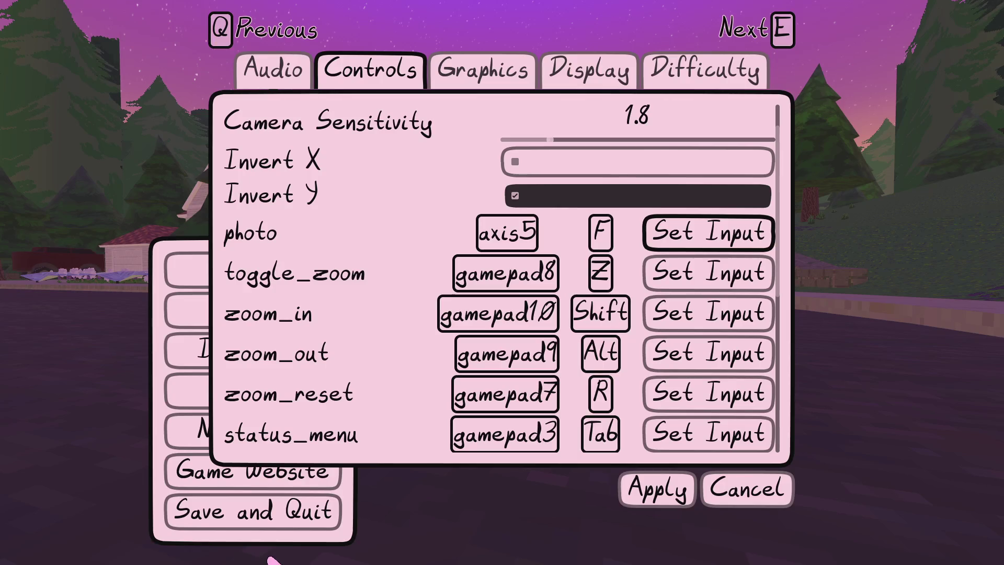
click(694, 244)
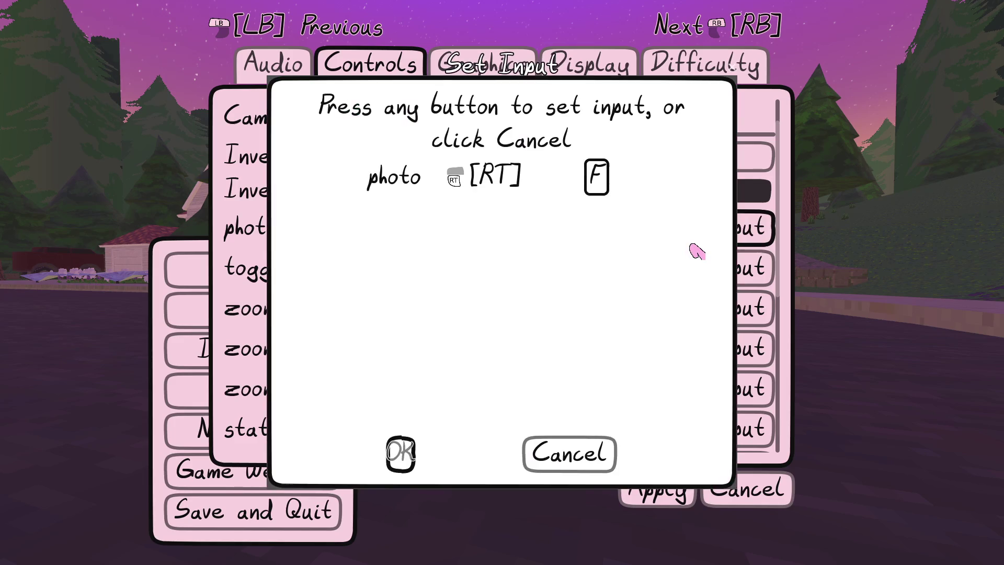
key(Return)
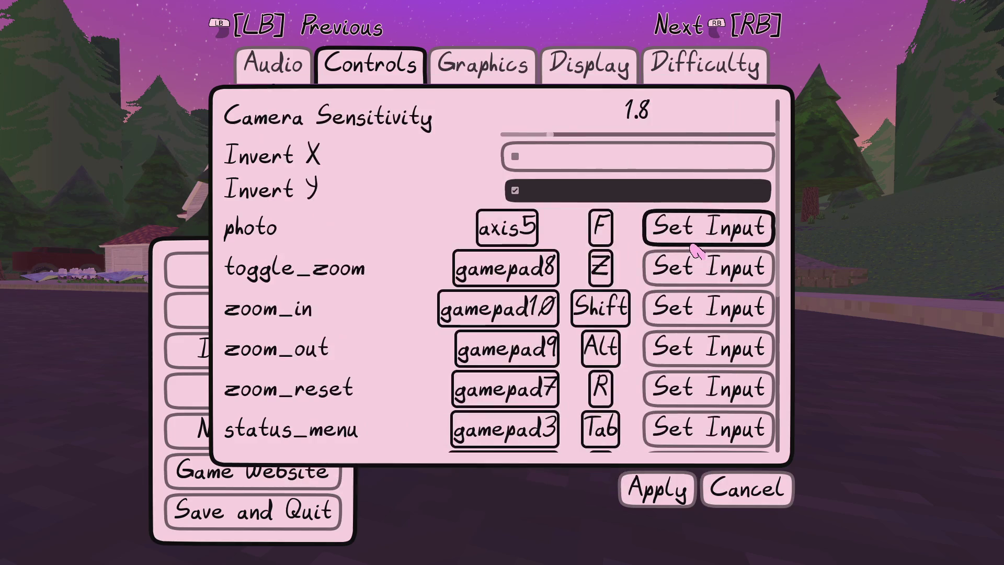
click(695, 250)
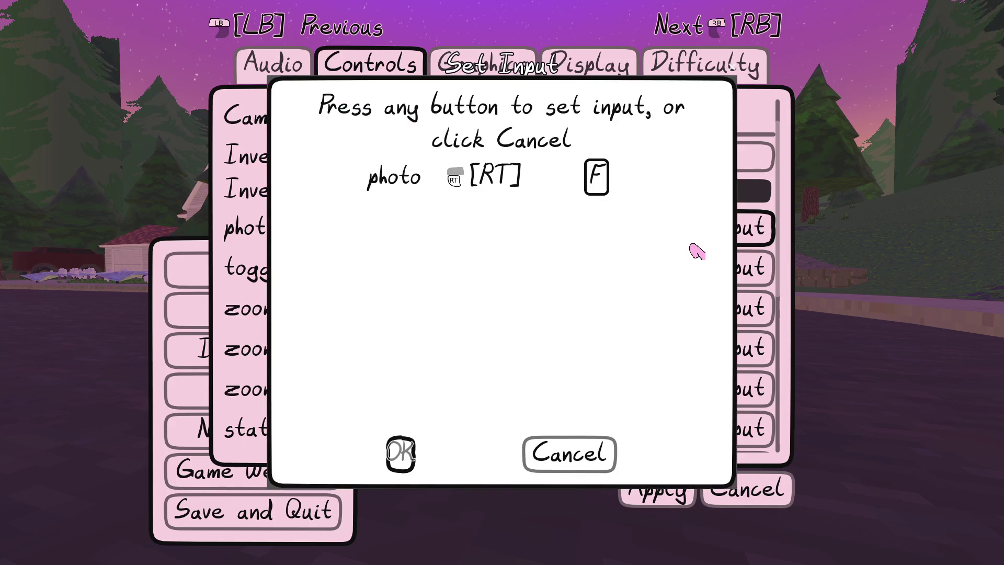
key(Return)
Step: Open and cancel toggle_zoom's rebind prompt, then move focus to zoom_in
key(Down)
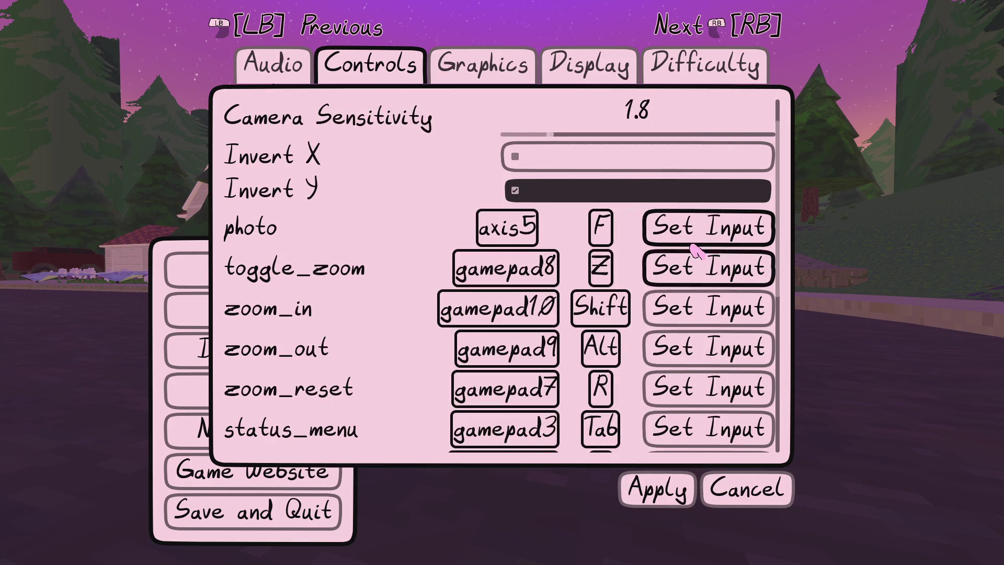
key(Return)
key(Return)
key(Down)
key(Return)
key(Return)
key(Down)
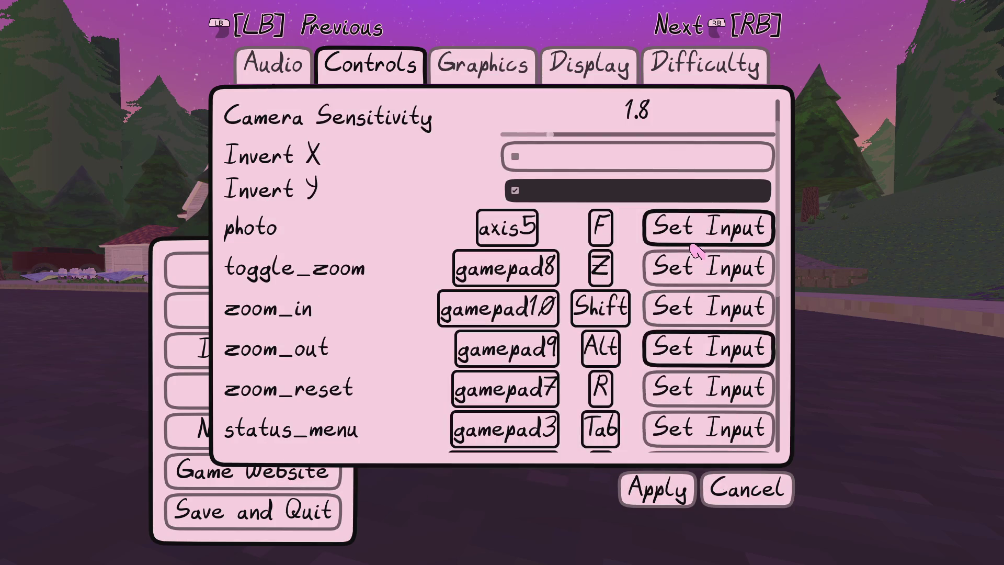
key(Up)
Step: Try rebinding zoom_in to T, cancel to keep Shift, and quit to the editor
key(Return)
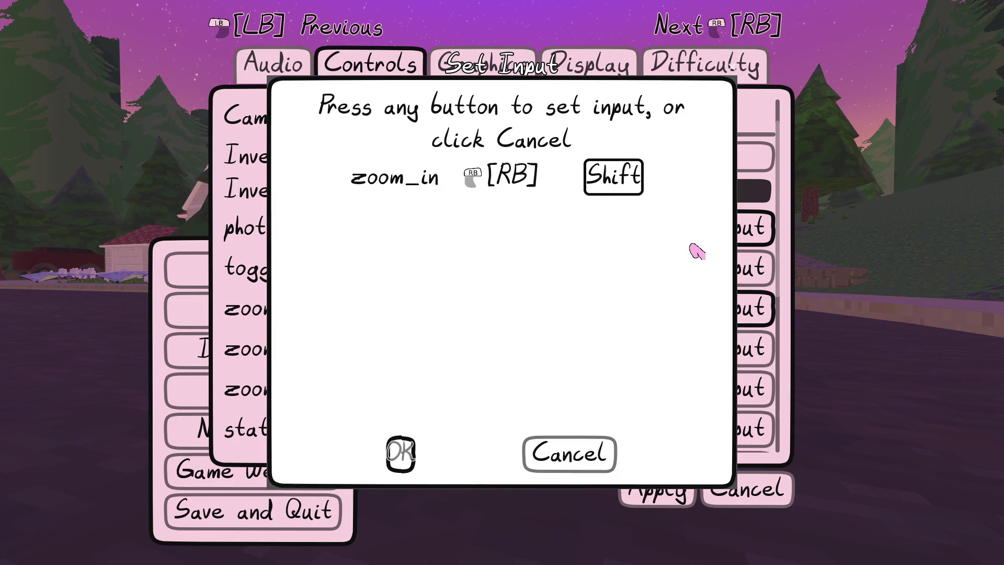
key(t)
key(Escape)
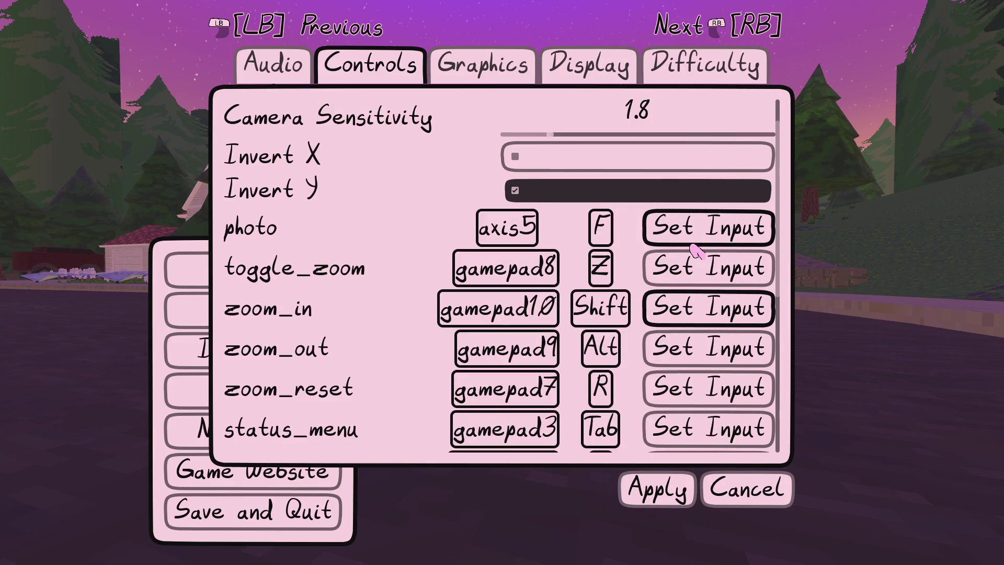
key(Down)
key(Up)
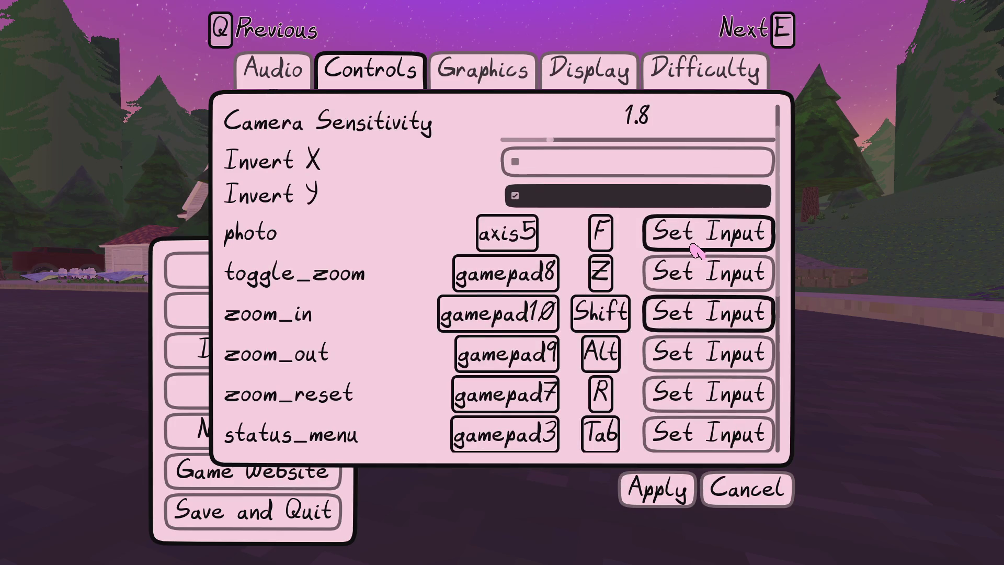
key(F8)
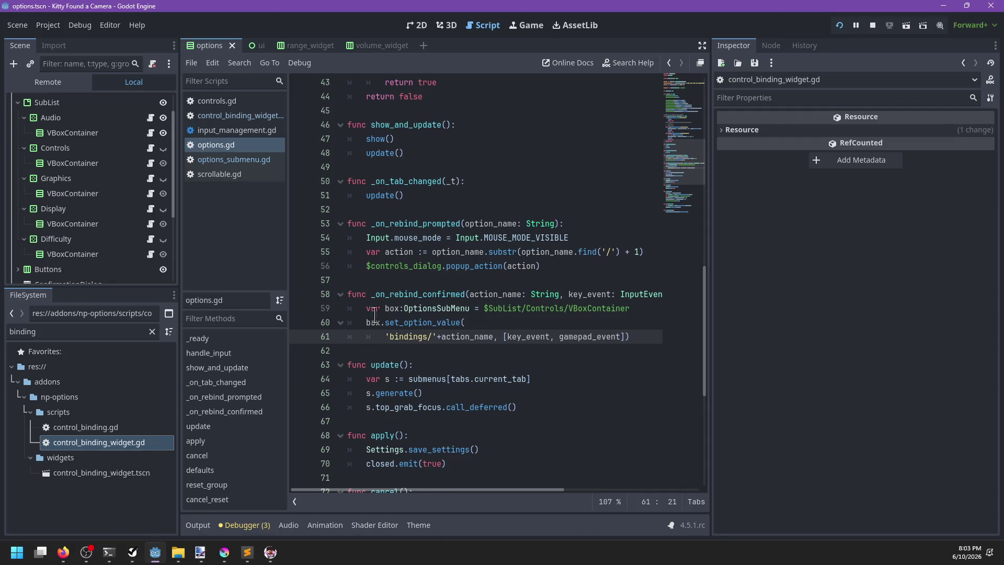
Step: Run the project with F5 and jump to set_option_value's definition in options_submenu.gd
scroll(592, 314, up, 3)
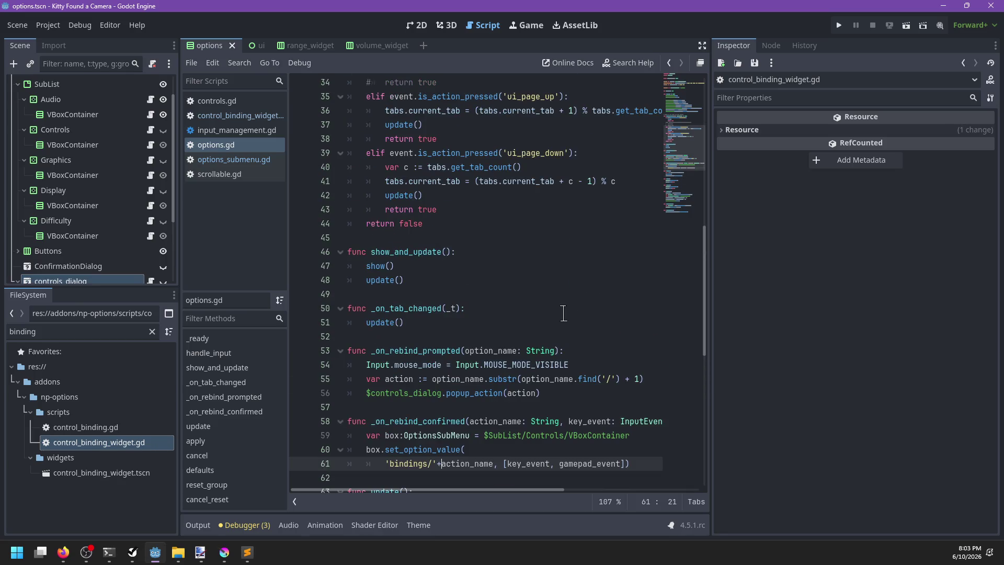
key(F5)
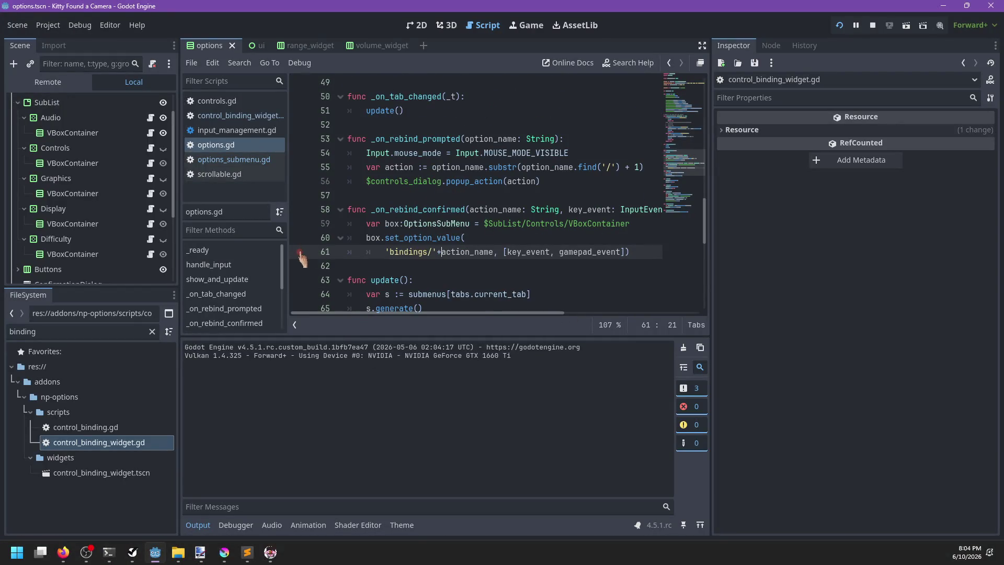
ctrl+click(418, 239)
scroll(512, 268, down, 2)
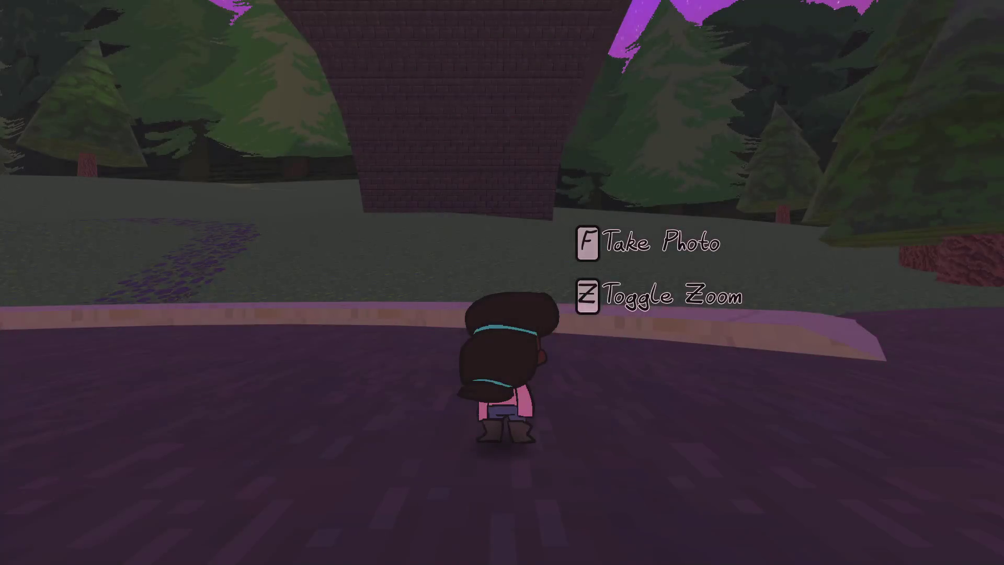
Step: From the pause menu's Options > Controls, rebind photo to a mouse button and confirm
key(Escape)
click(318, 309)
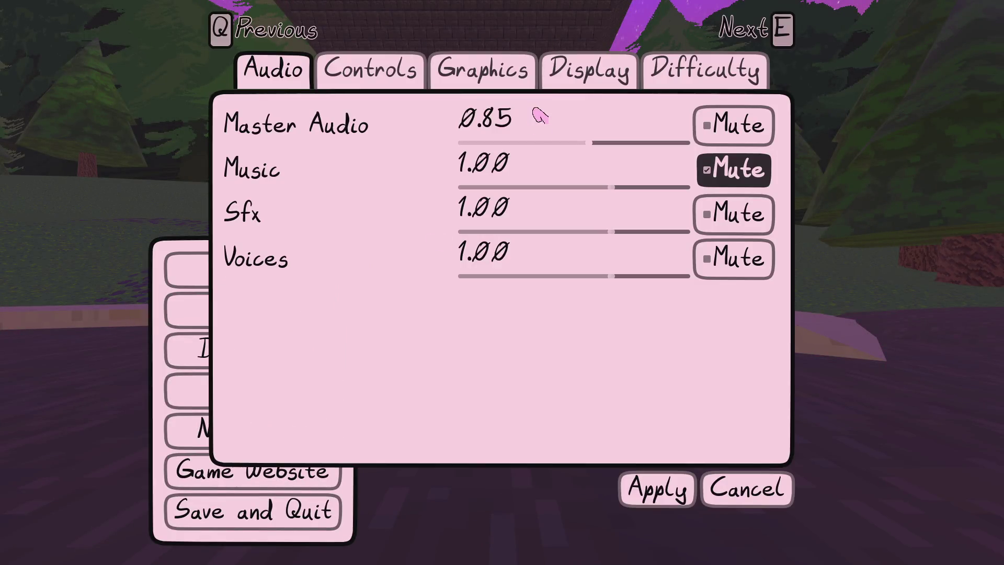
click(369, 73)
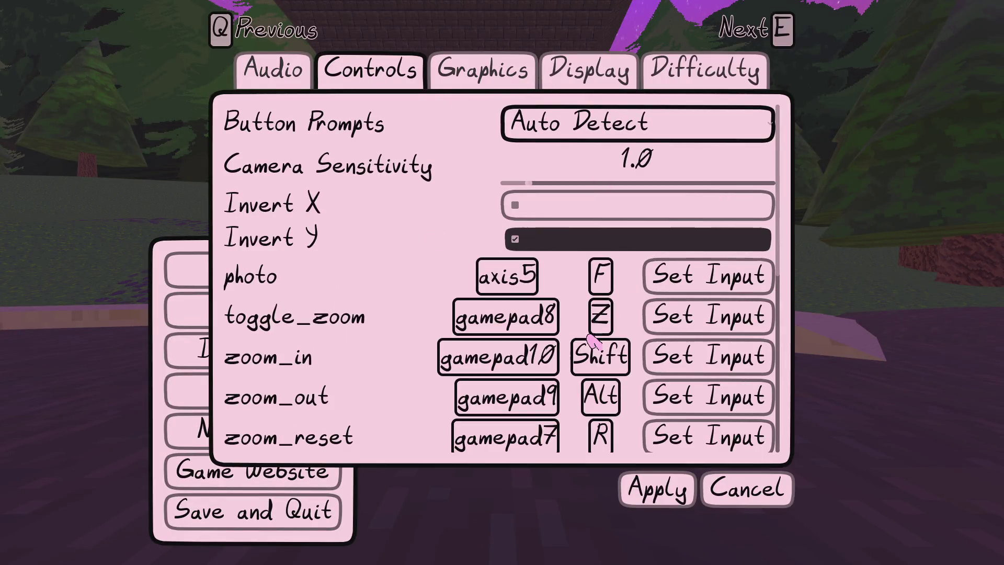
click(706, 276)
click(656, 293)
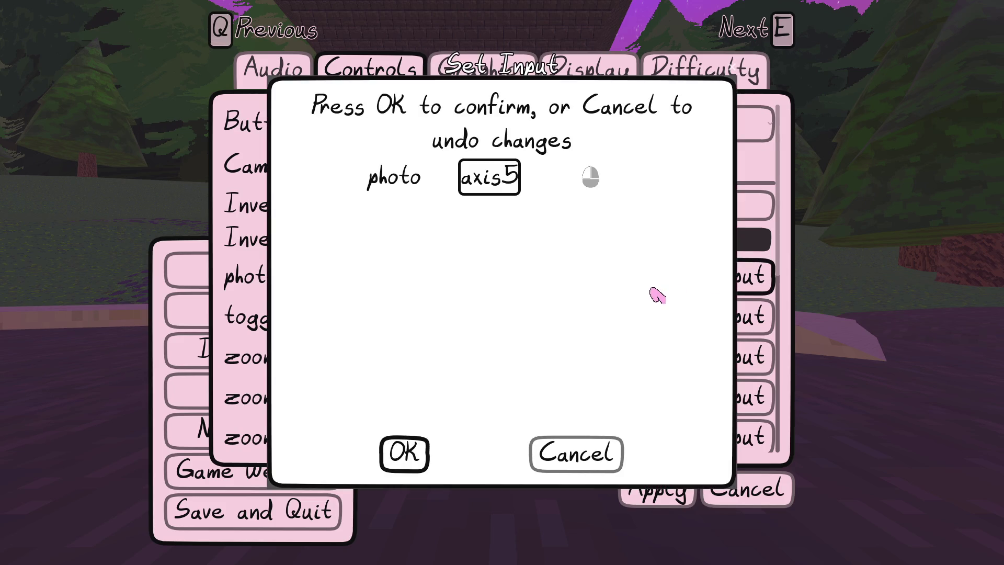
click(410, 454)
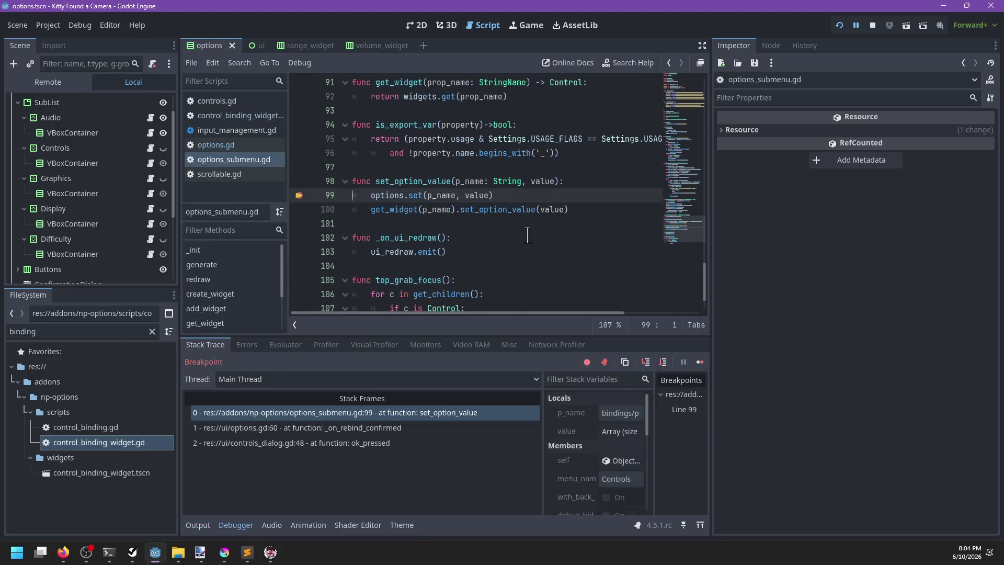
Step: Step past the breakpoint, continue, apply the new bindings, resume play, then close the game
key(F10)
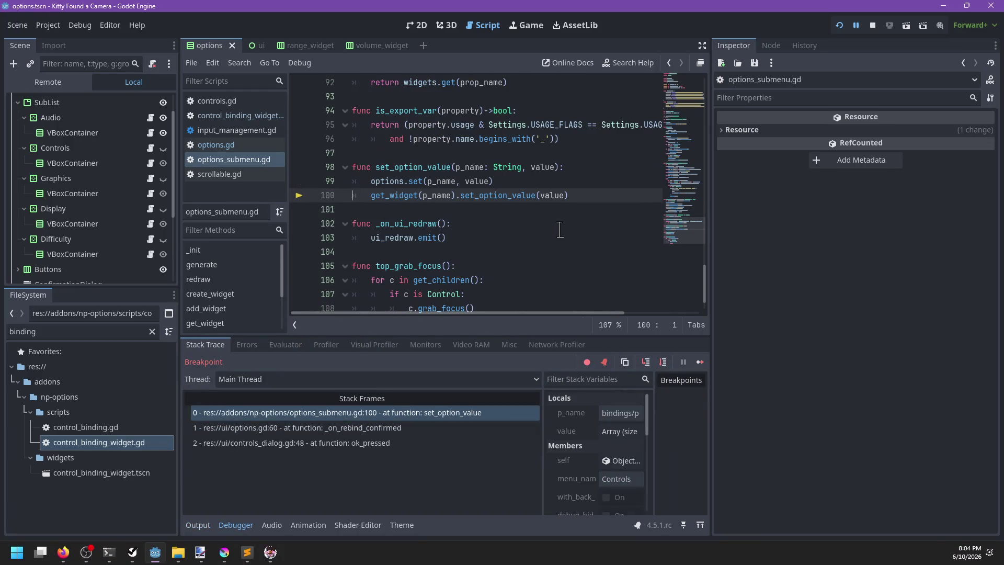
key(F12)
click(567, 233)
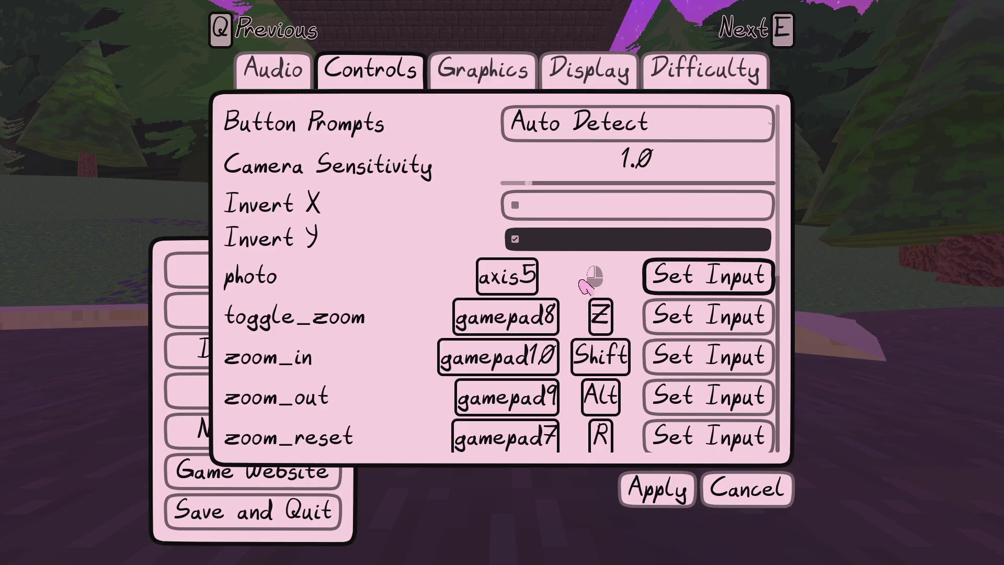
scroll(589, 284, down, 8)
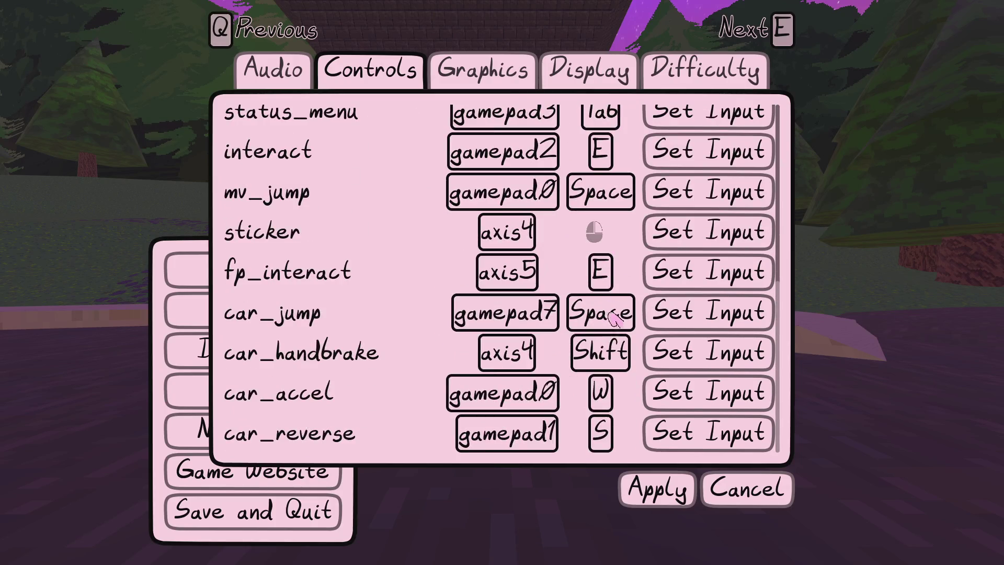
scroll(601, 325, up, 8)
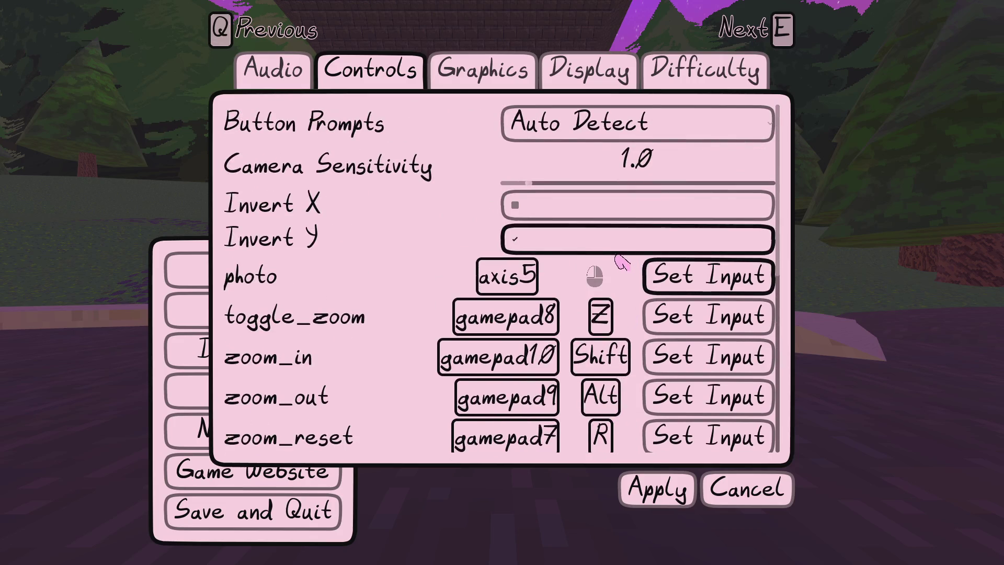
scroll(596, 288, down, 6)
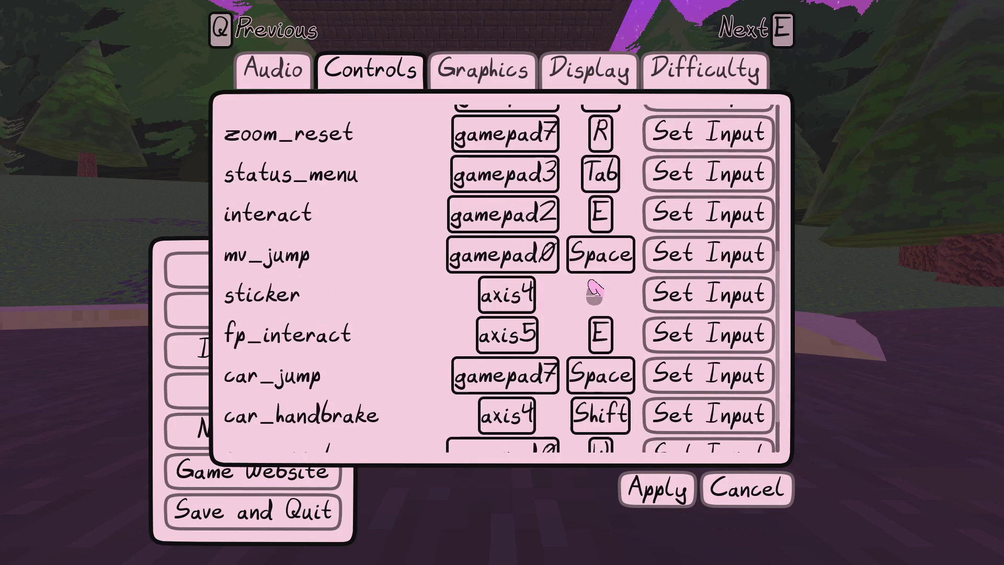
scroll(609, 314, down, 1)
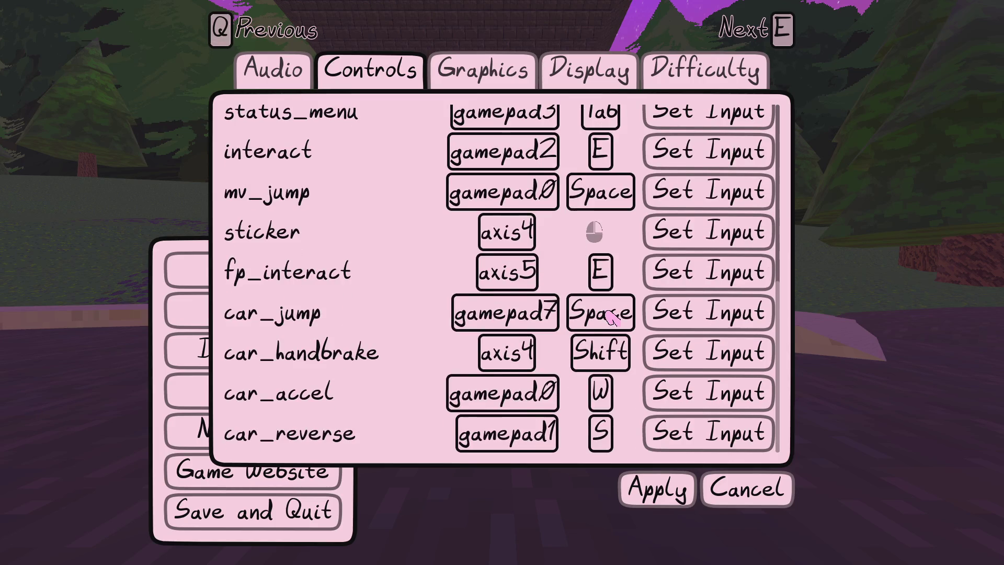
scroll(612, 316, up, 3)
click(658, 492)
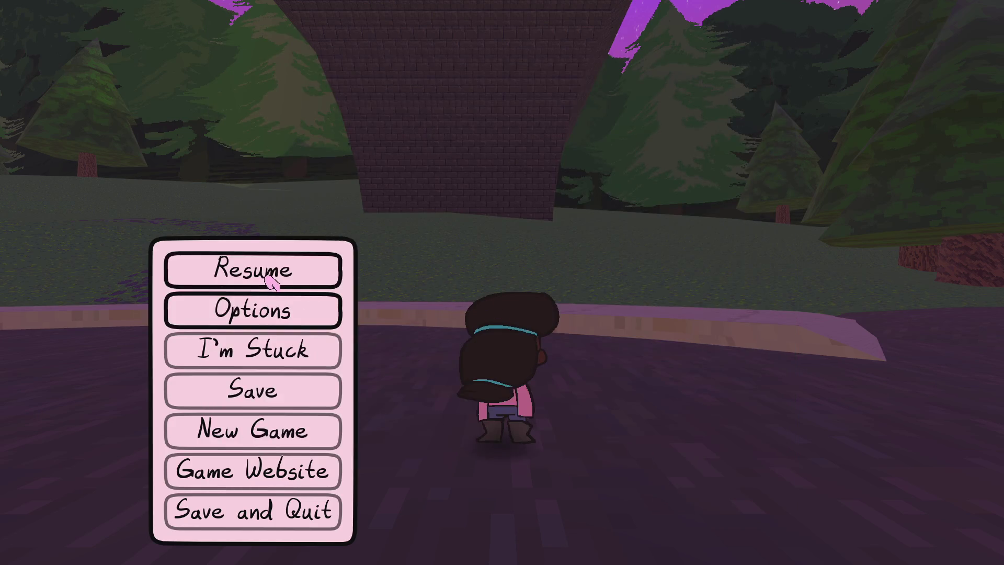
click(266, 279)
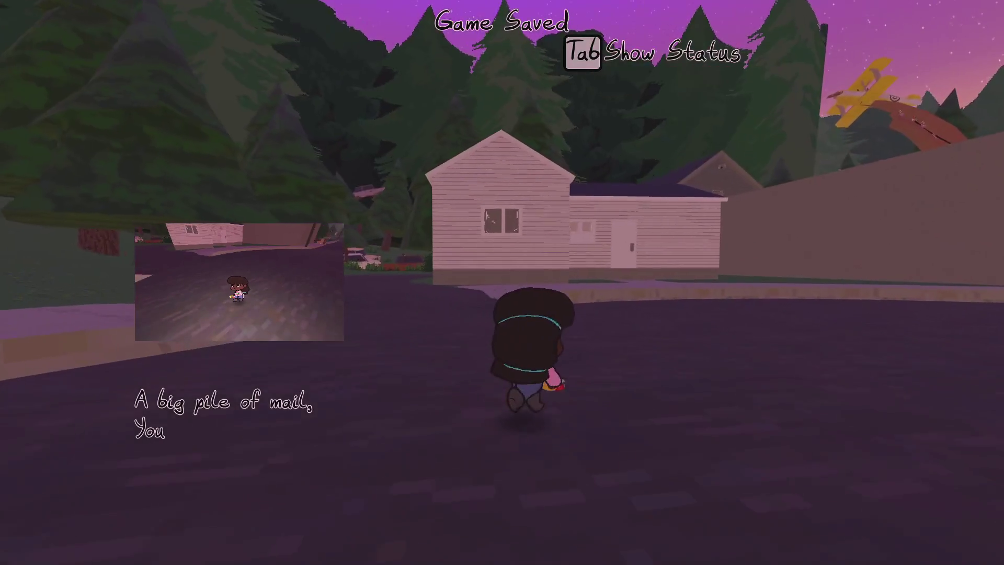
key(alt+F4)
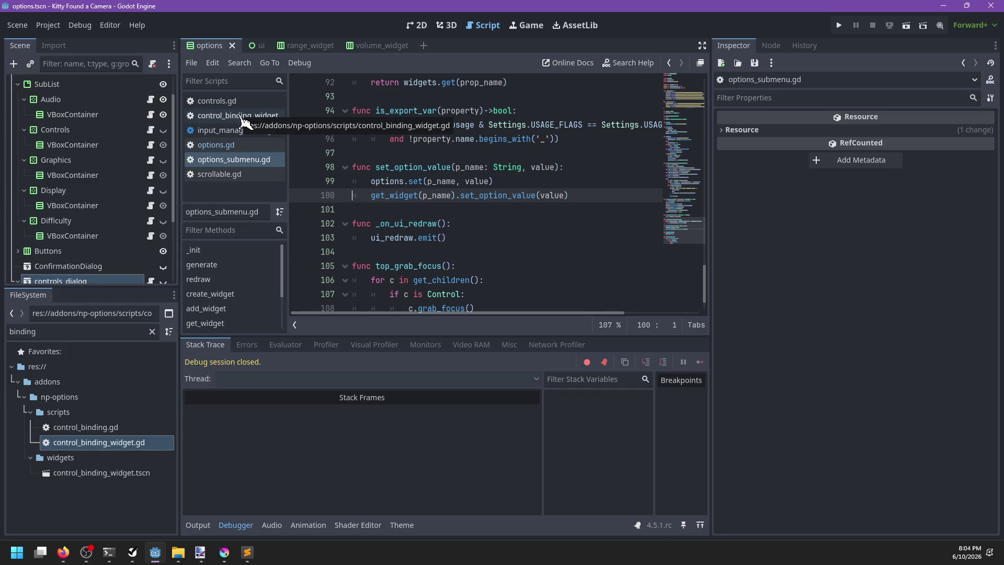
Step: Look through control_binding_widget, input_management, controls, options_submenu, scrollable and options scripts
click(242, 118)
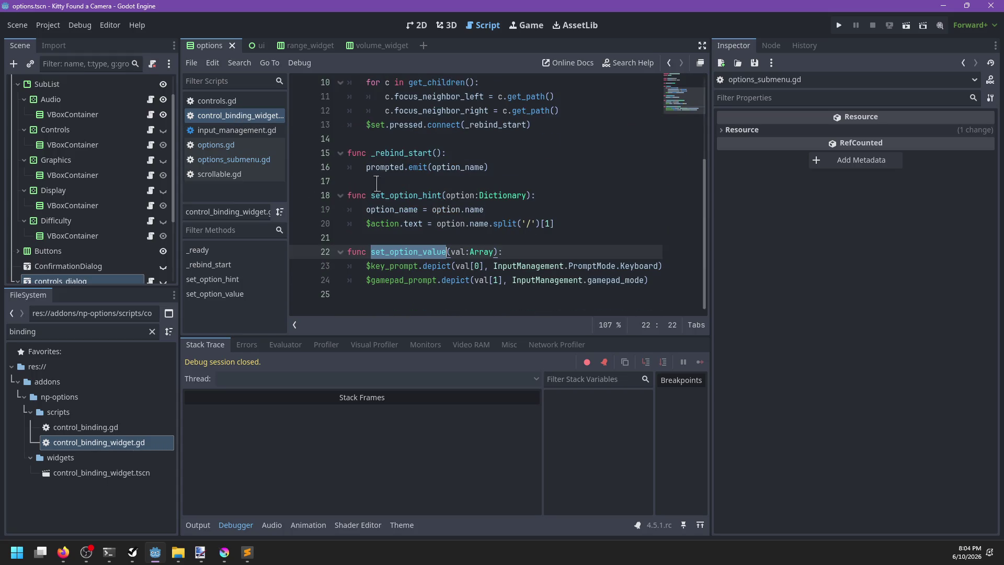
click(230, 131)
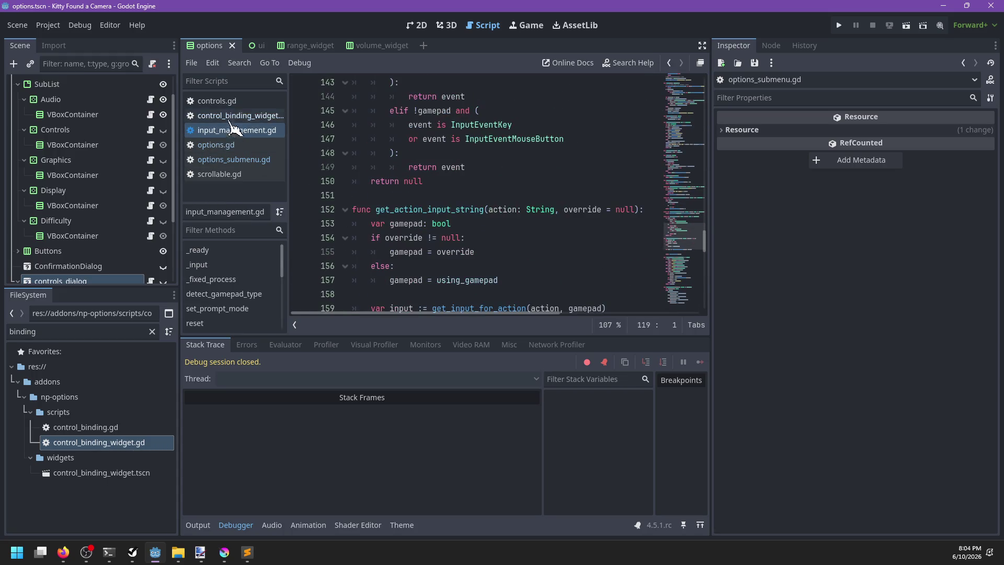
click(230, 101)
click(243, 160)
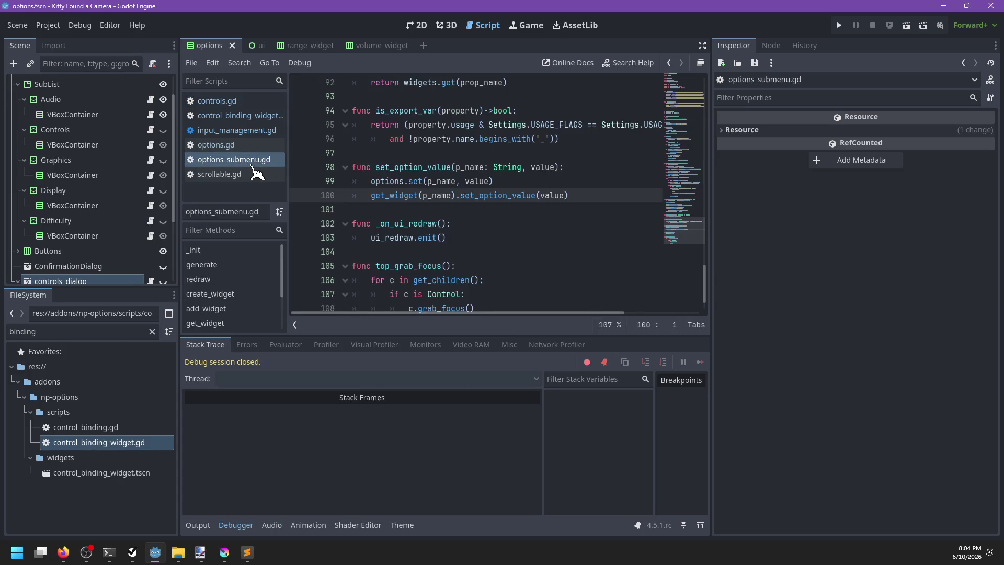
scroll(471, 184, up, 15)
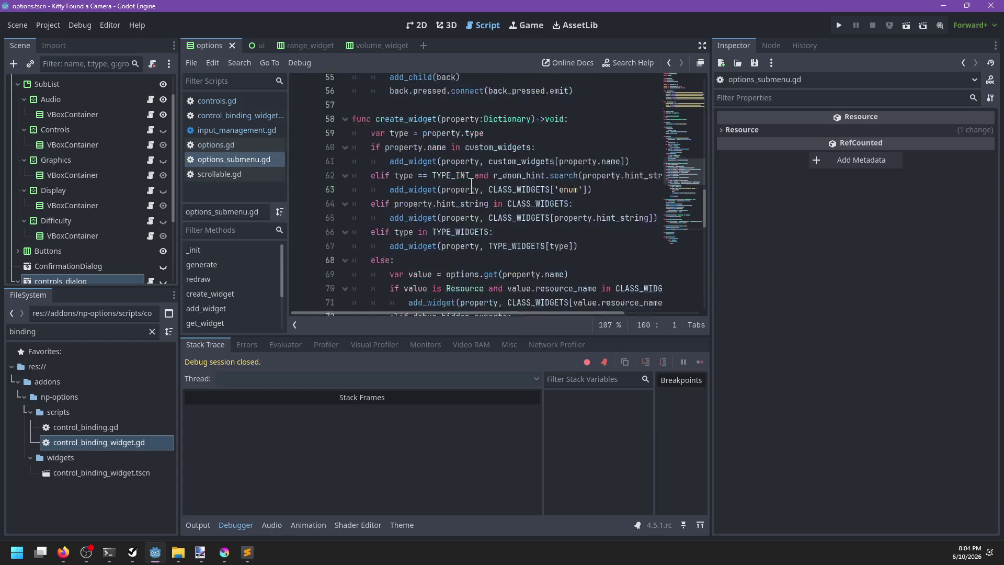
click(254, 174)
click(248, 147)
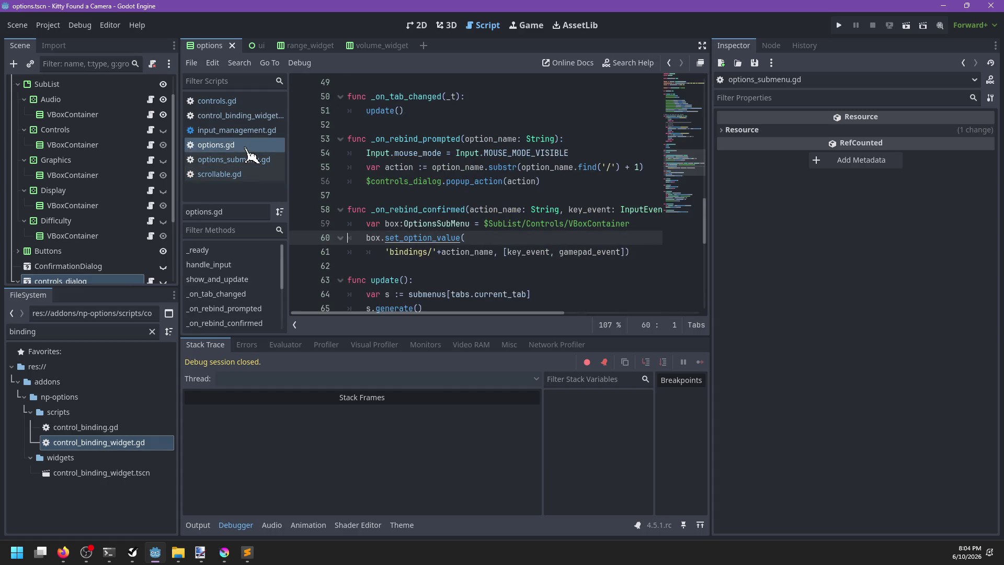
scroll(507, 225, down, 2)
scroll(507, 224, down, 6)
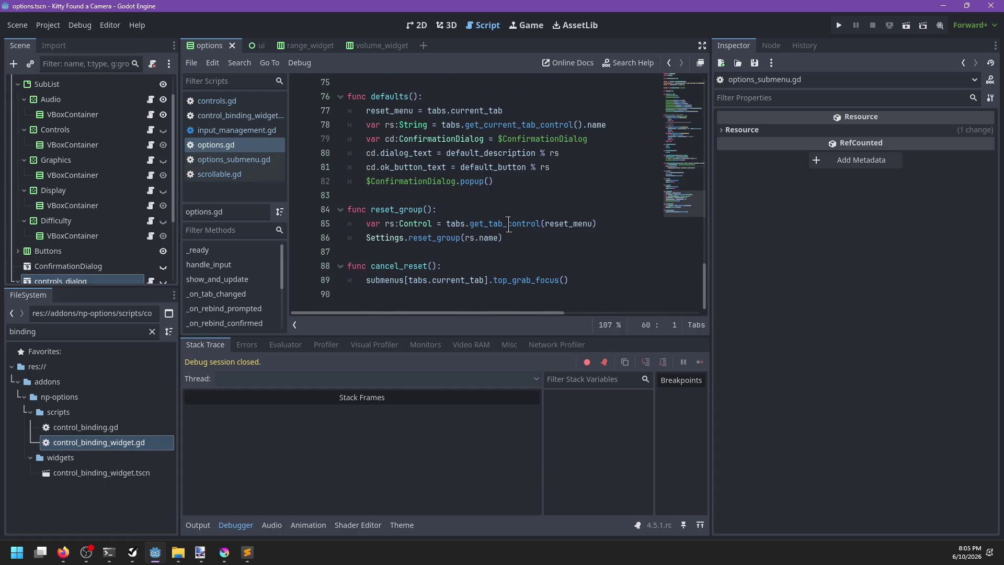
Step: In input_management.gd, delete the extra blank lines before the return and add a line at the file end
click(236, 135)
scroll(434, 210, down, 3)
click(433, 210)
key(BackSpace)
key(BackSpace)
key(BackSpace)
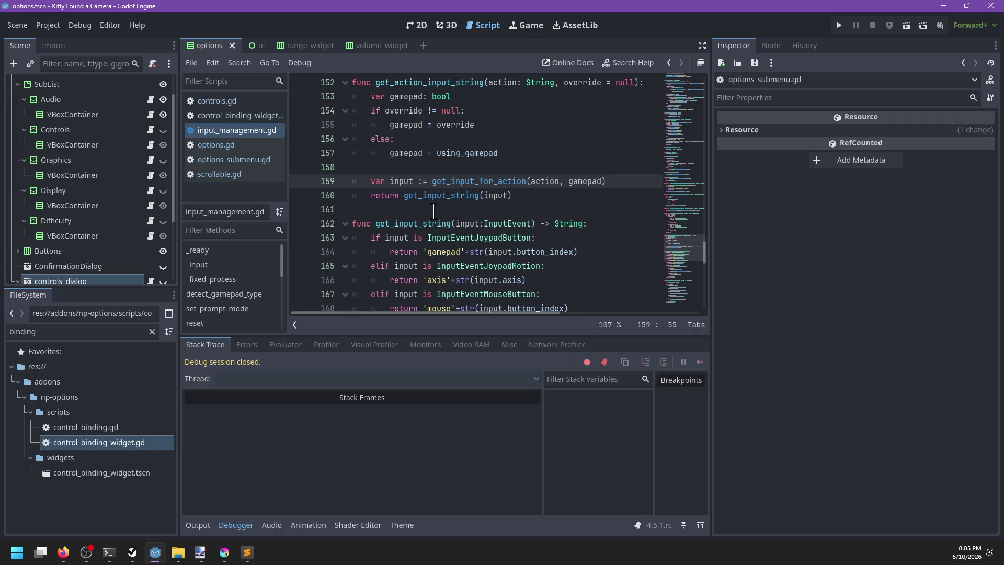
scroll(439, 210, down, 12)
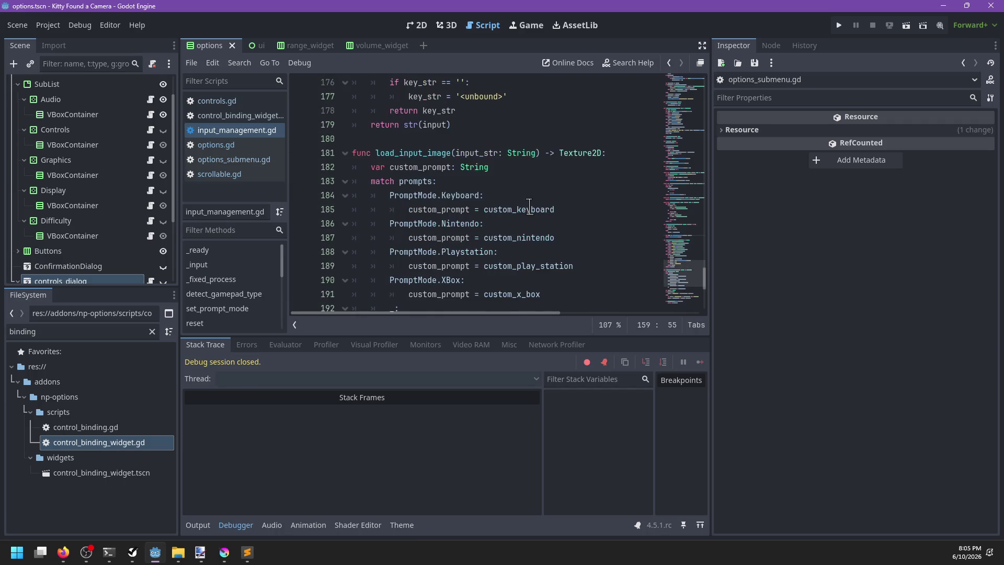
scroll(529, 207, down, 2)
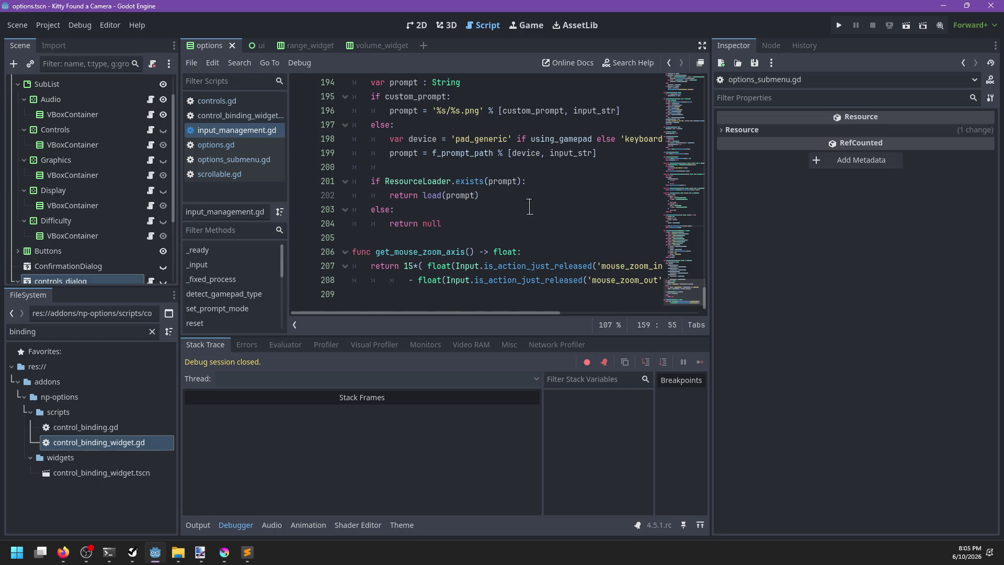
scroll(529, 206, up, 20)
scroll(529, 206, up, 20)
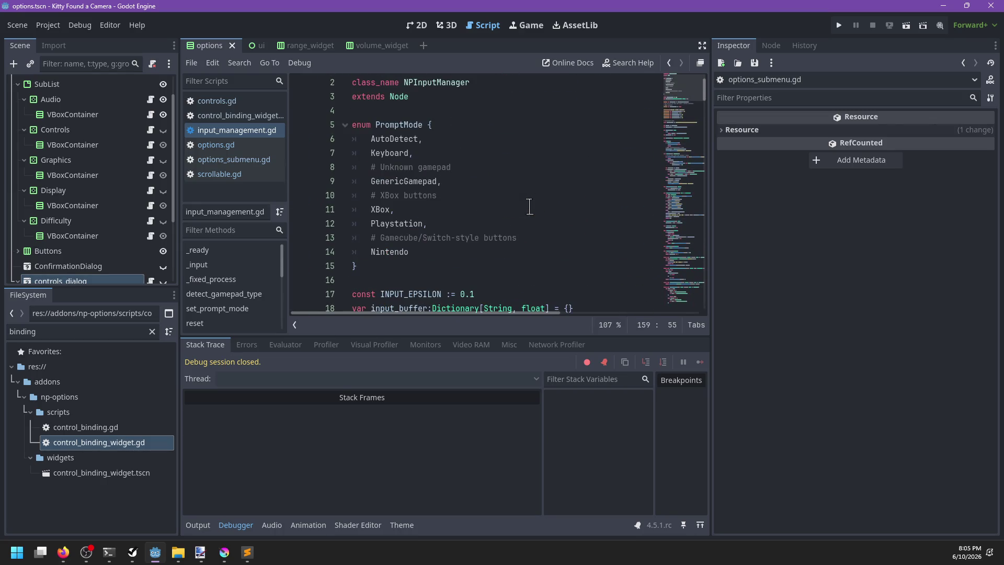
scroll(529, 206, down, 20)
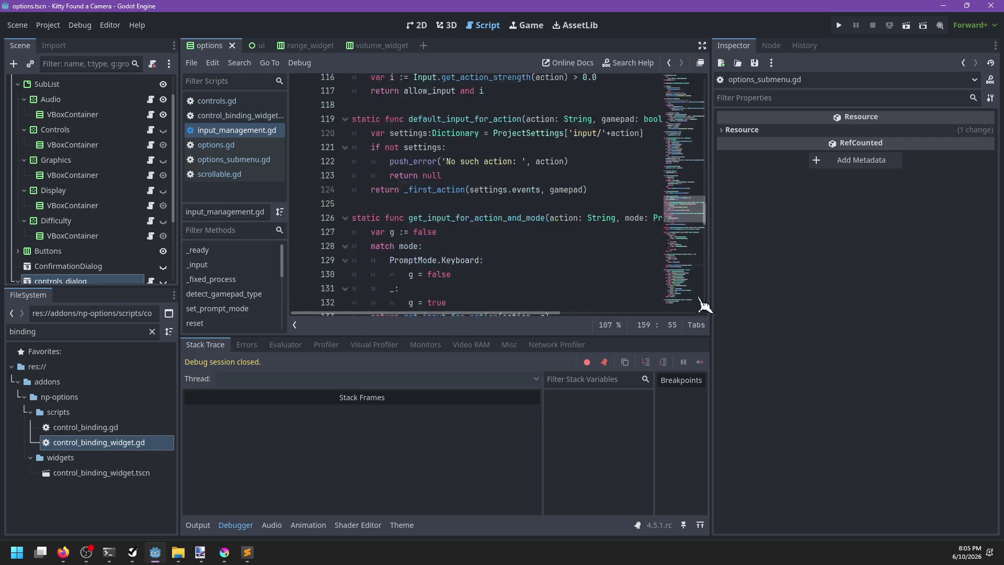
click(467, 287)
key(Return)
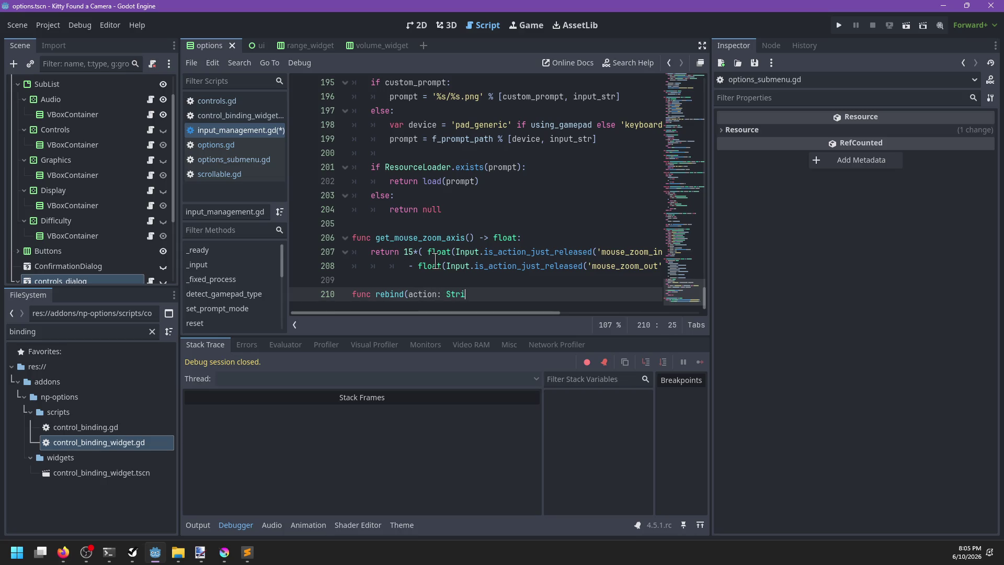
Step: Complete rebind(action: String, input: InputEvent, gamepad: bool) and add a '#' comment line above it
text(ng, input: InputEvent, gamepad :=)
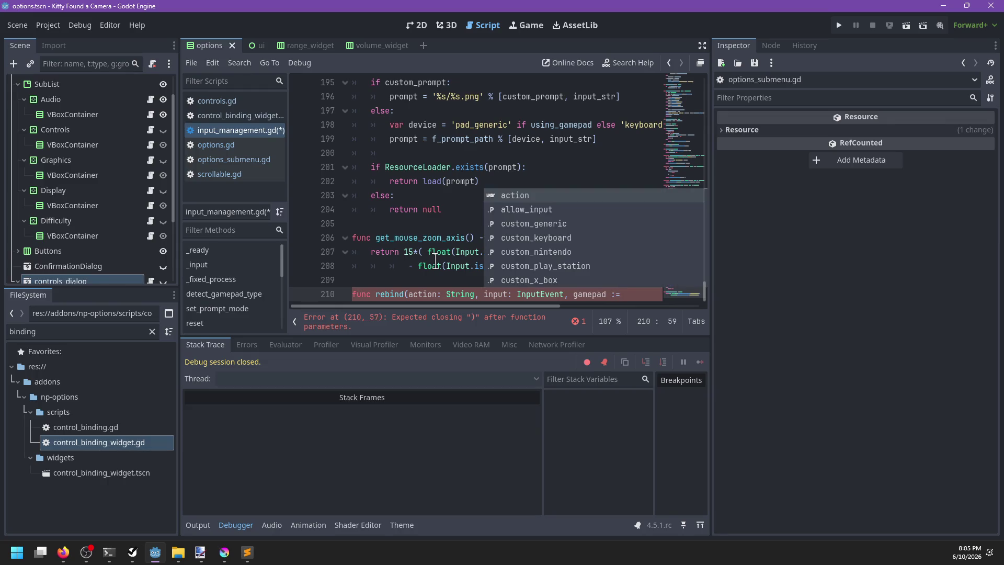
key(BackSpace)
key(BackSpace)
key(BackSpace)
text(bool)
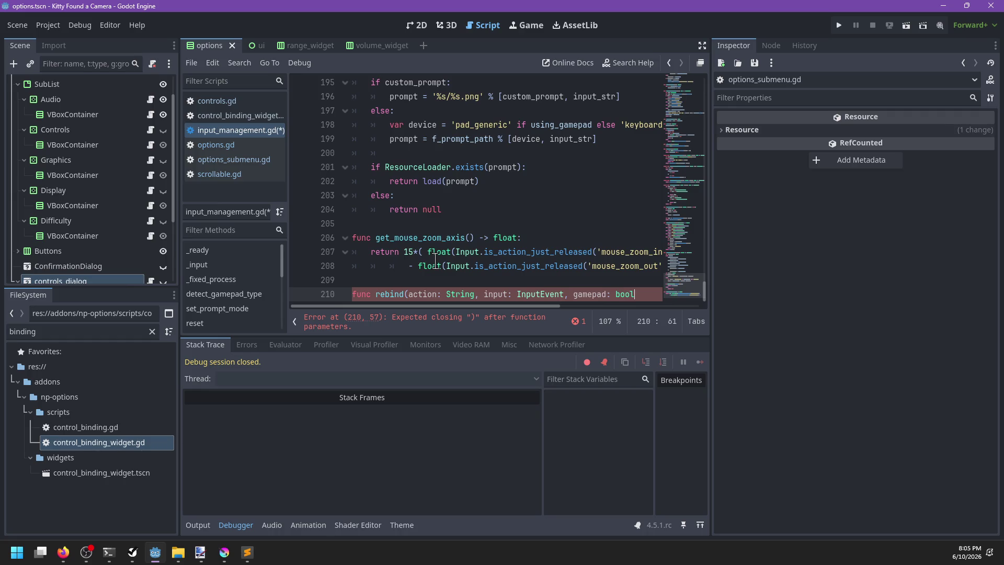
key(Return)
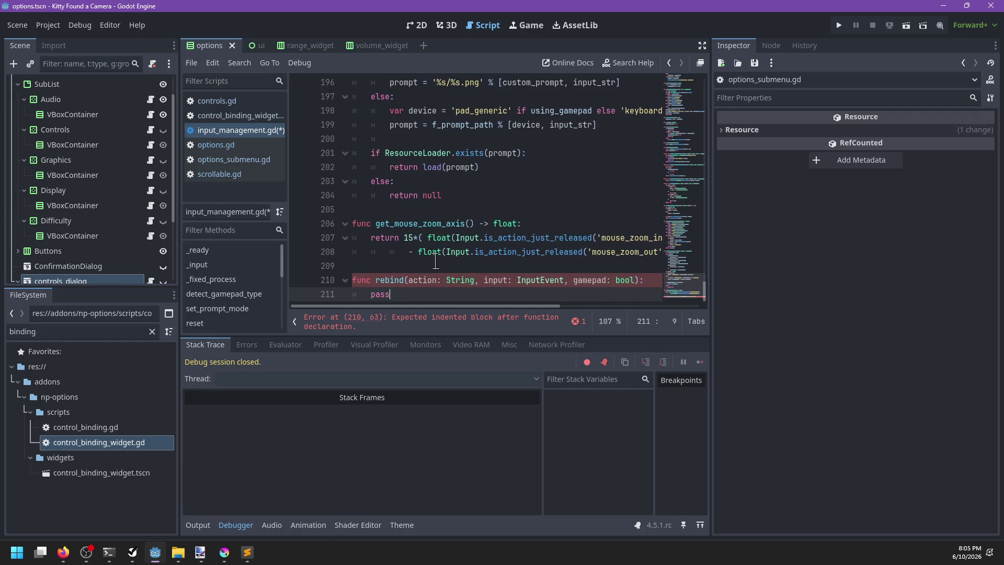
click(411, 264)
key(Return)
text(# Assumes only one action given)
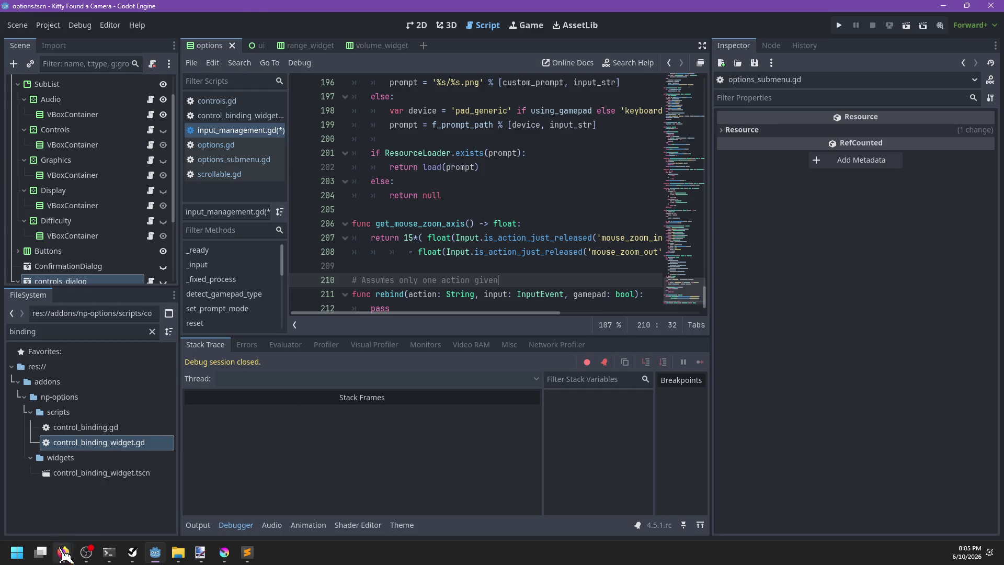
mouse_move(63, 552)
click(336, 470)
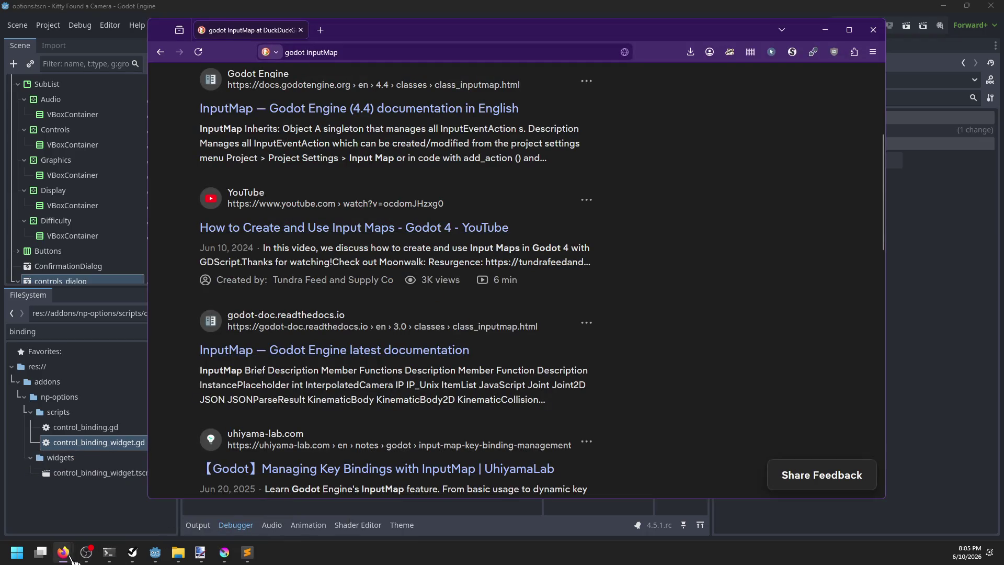
Step: Close the gdscriptfunctionstate search window and open the InputMap class reference at action_erase_event
click(157, 497)
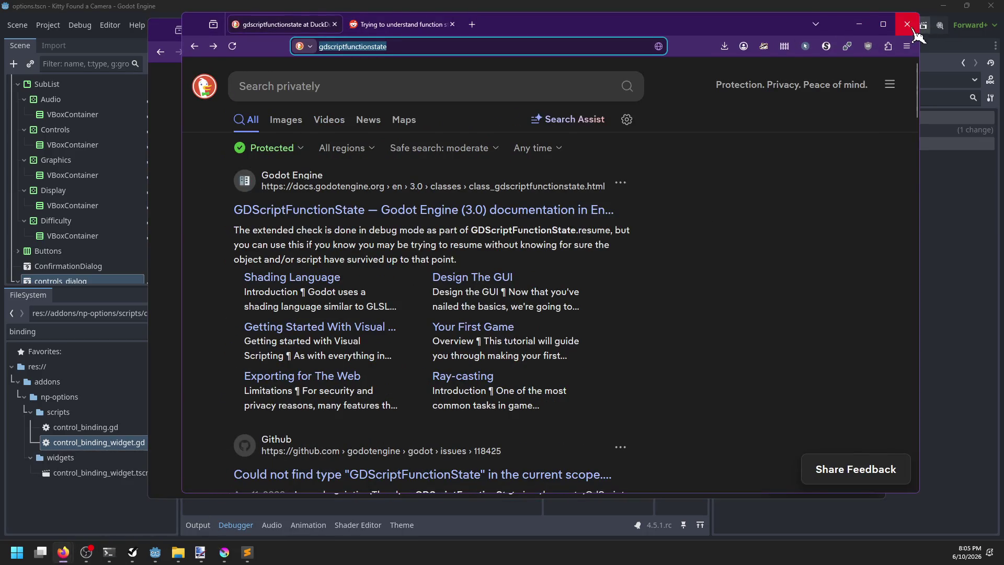
click(907, 24)
double_click(444, 54)
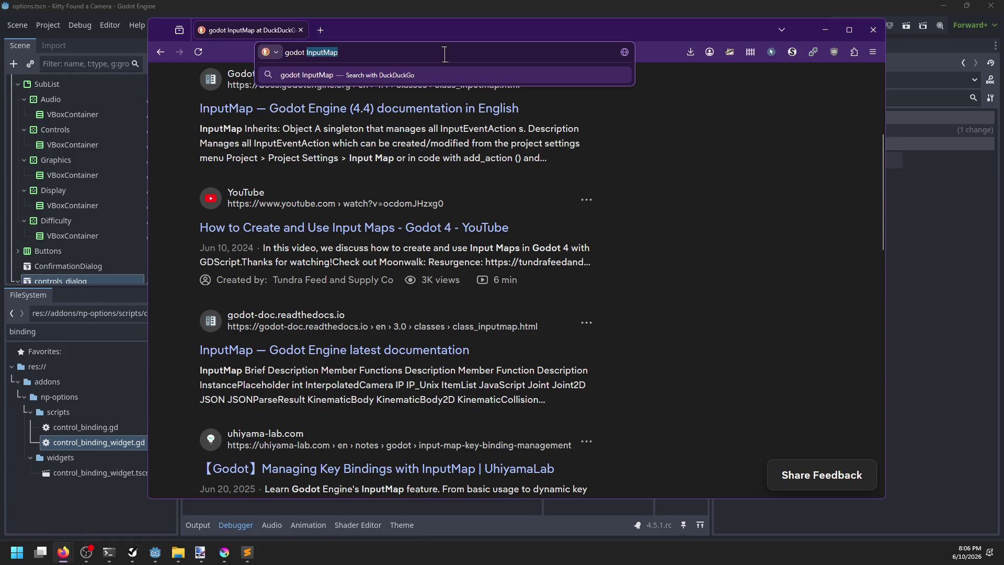
middle_click(366, 350)
scroll(682, 241, up, 4)
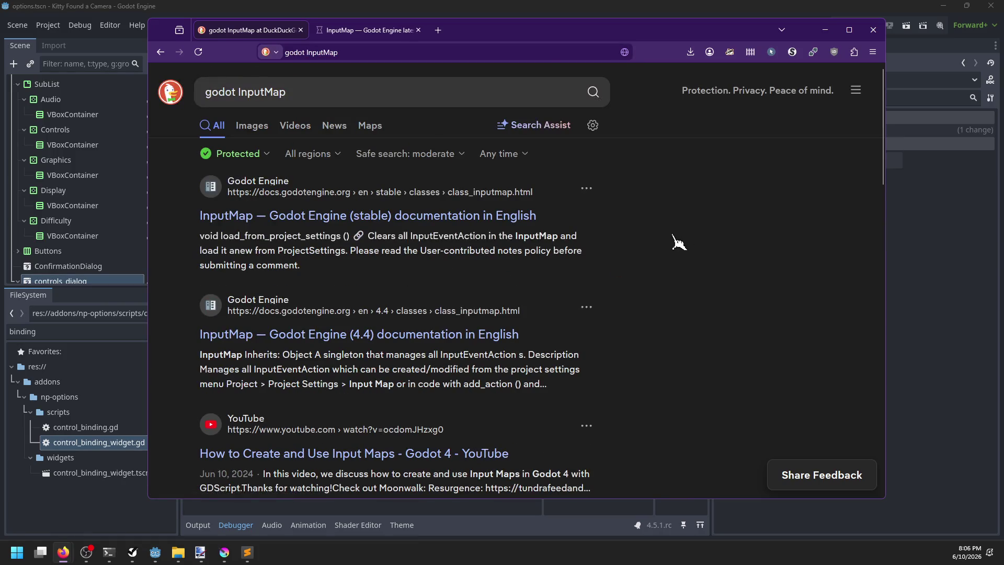
click(361, 30)
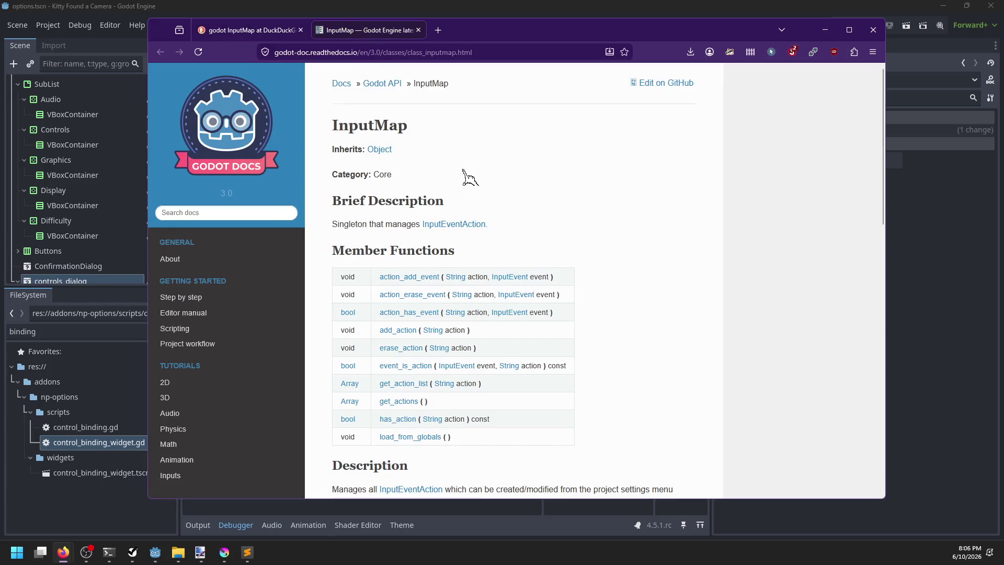
scroll(539, 219, down, 3)
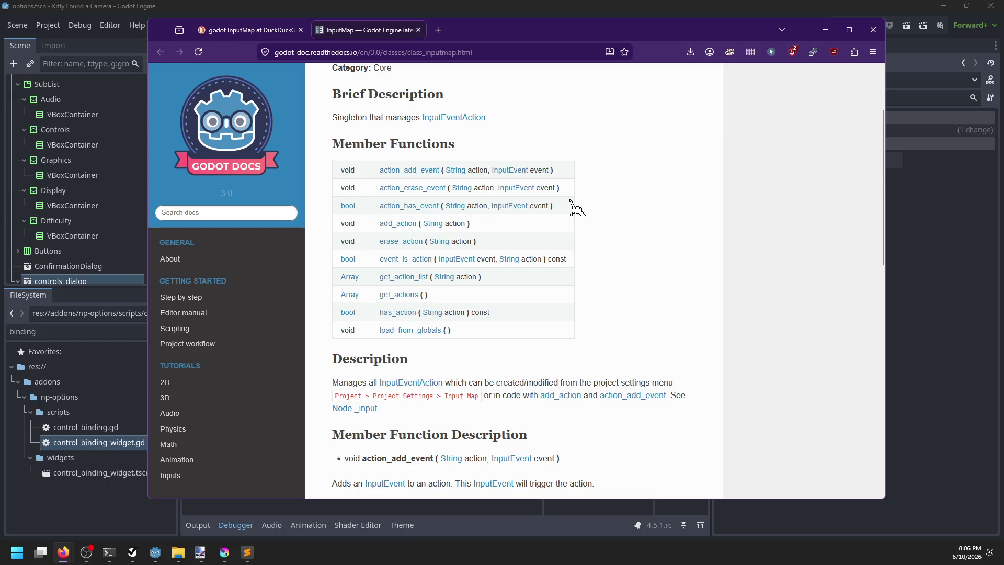
click(403, 186)
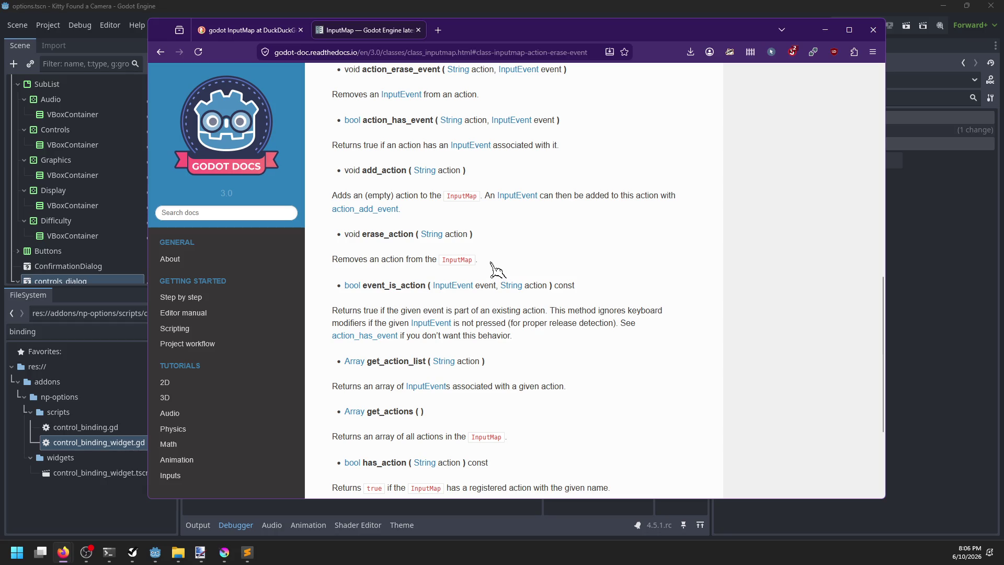
Step: Finish reading the InputMap docs, then go to the pass line inside rebind in Godot
scroll(495, 270, down, 2)
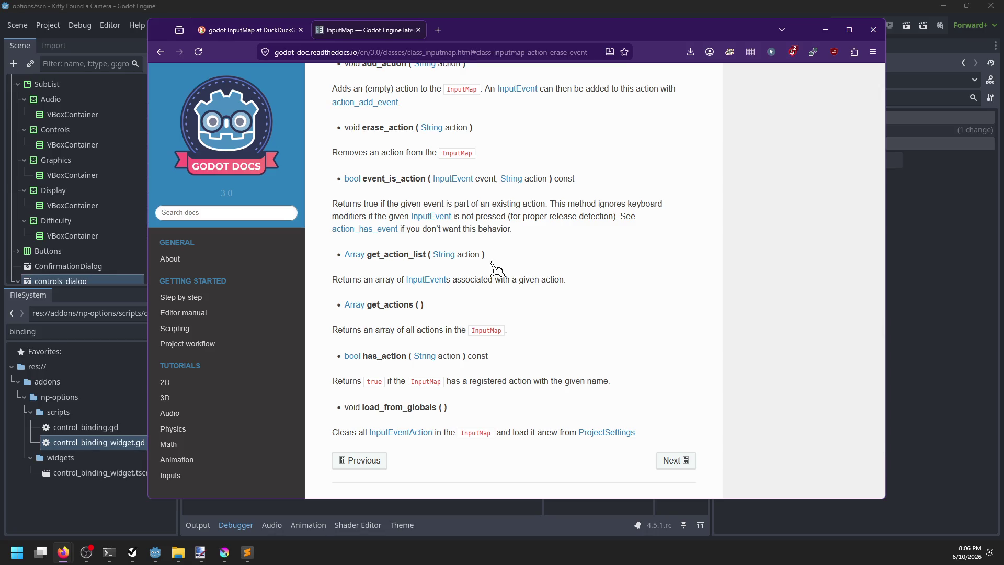
scroll(496, 267, up, 10)
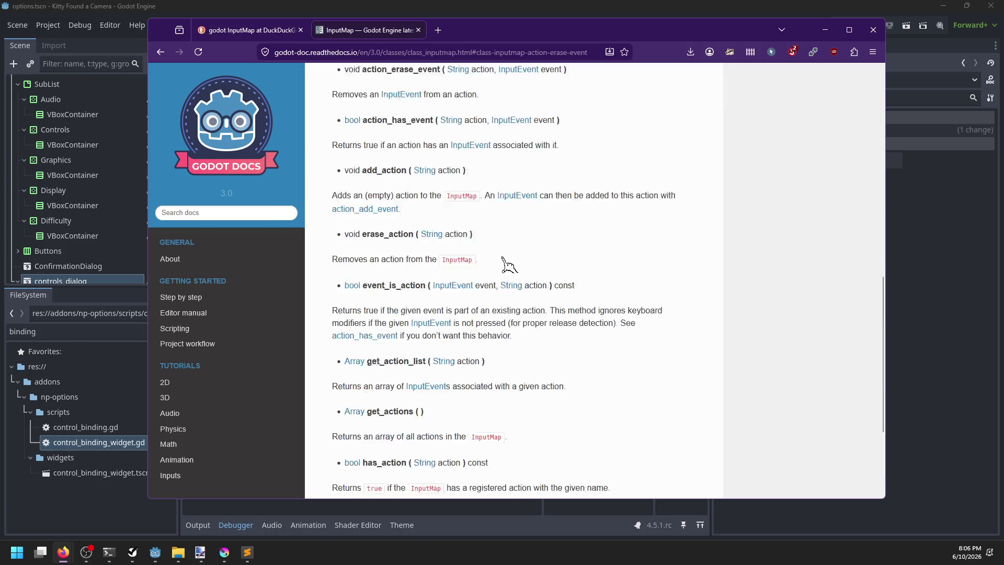
click(151, 14)
scroll(492, 280, down, 1)
click(450, 297)
Step: Replace the placeholder pass in rebind with a get_input_for_action lookup of the old input
key(BackSpace)
key(BackSpace)
key(BackSpace)
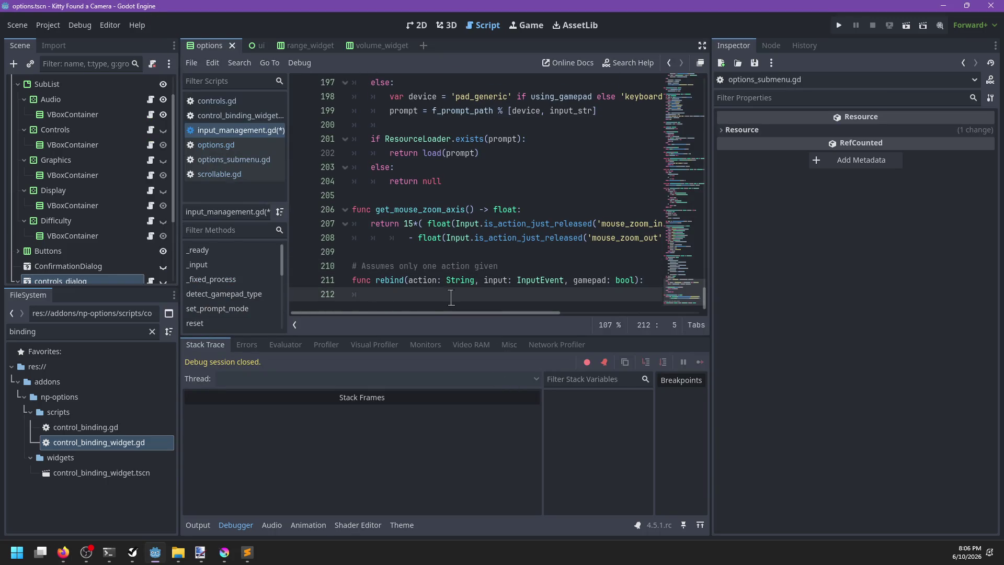
text(get_)
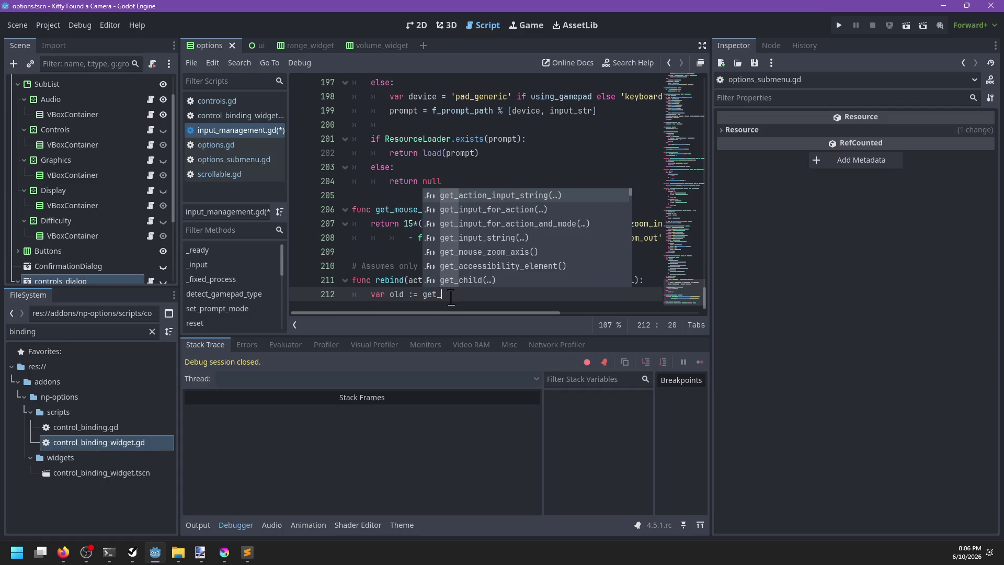
key(Down)
key(Return)
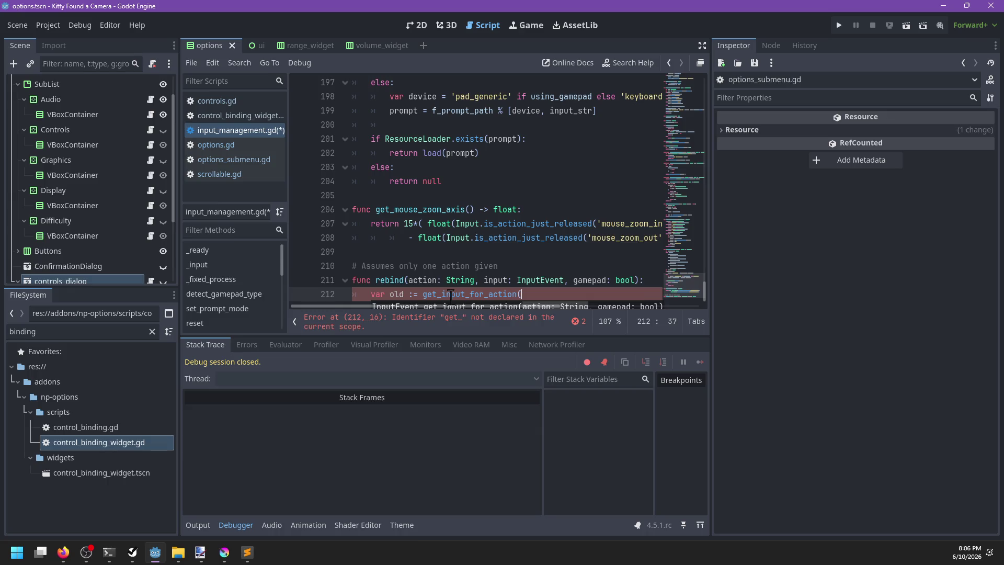
text(tion, gamep)
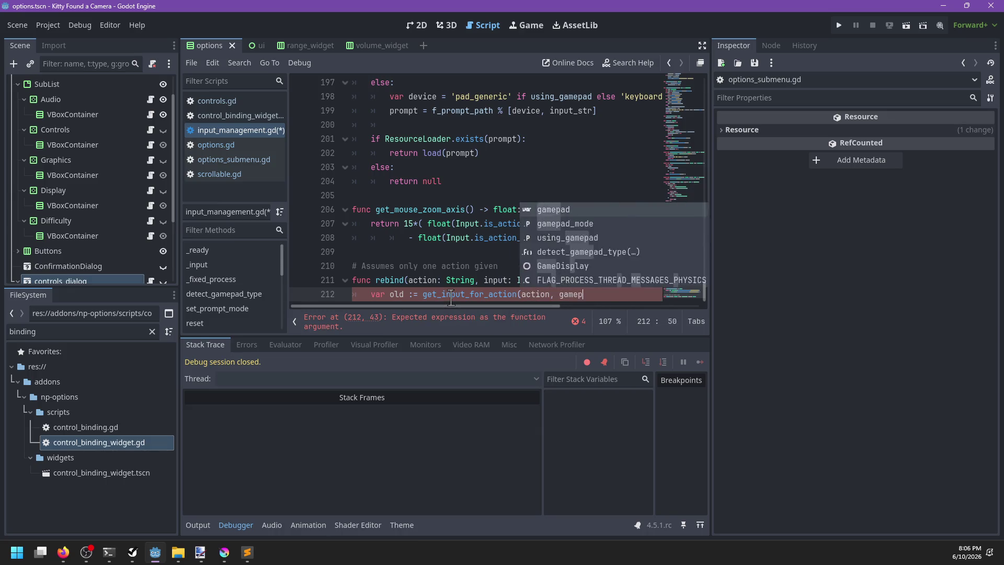
key(Return)
text())
key(Return)
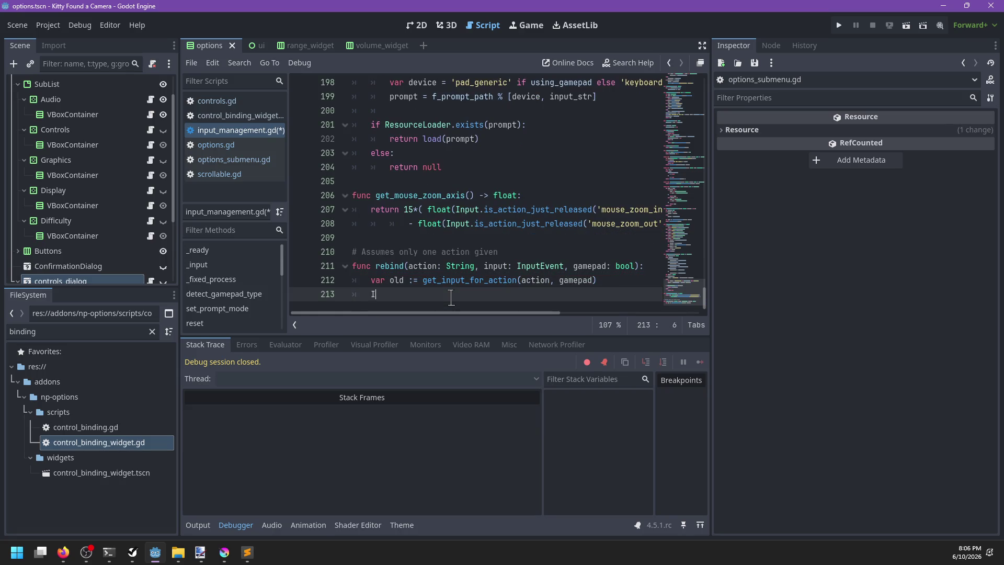
Step: Write an erase_action(action, old) call and begin an InputMap add line, checking the docs
text(.erase_action(ac)
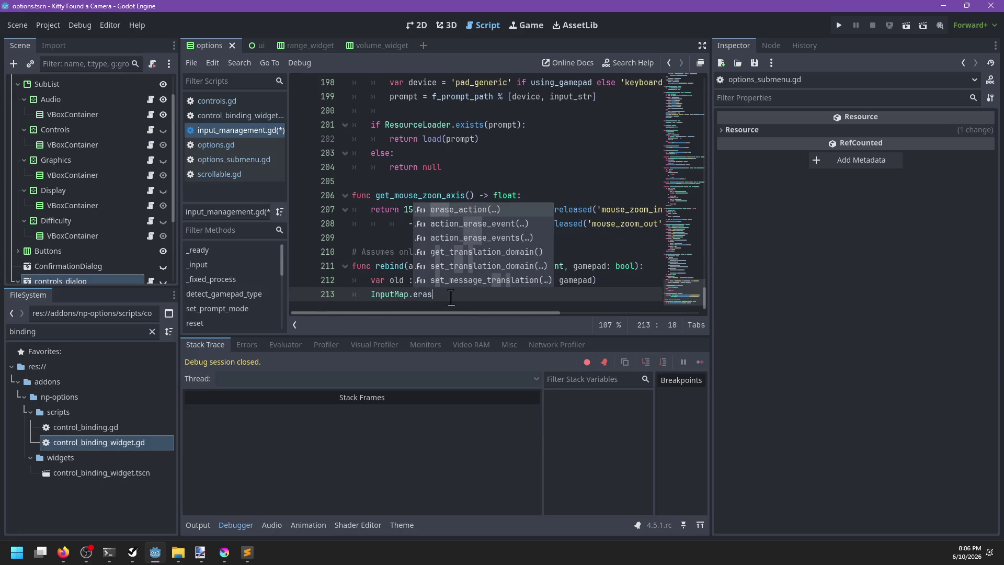
text(tion, old)
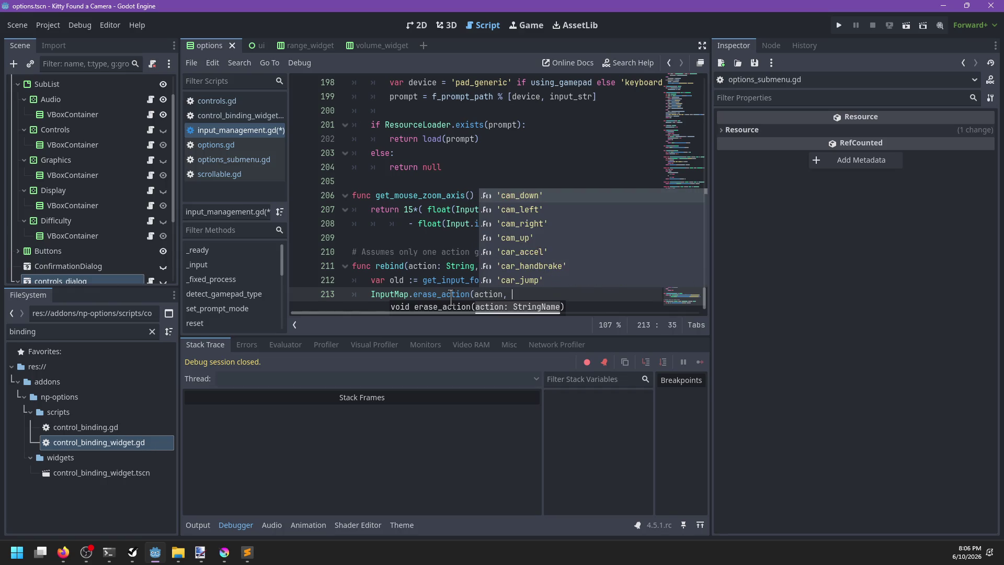
text())
key(Return)
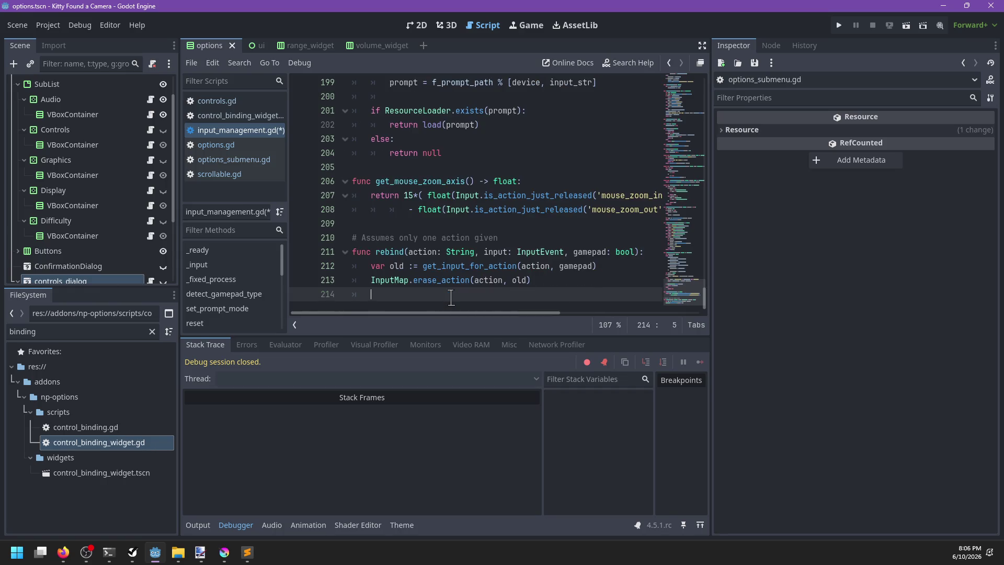
text(putMap.add)
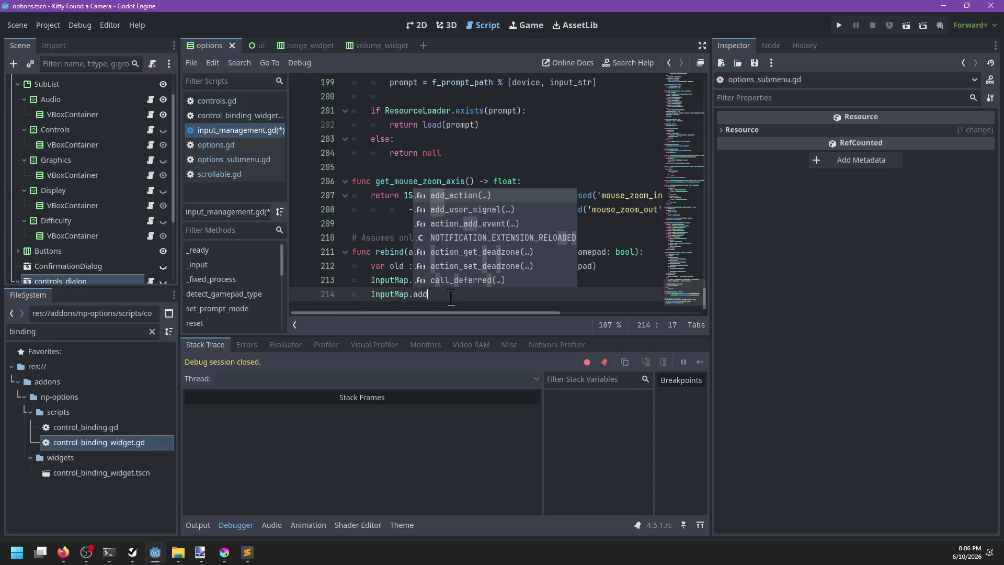
key(Return)
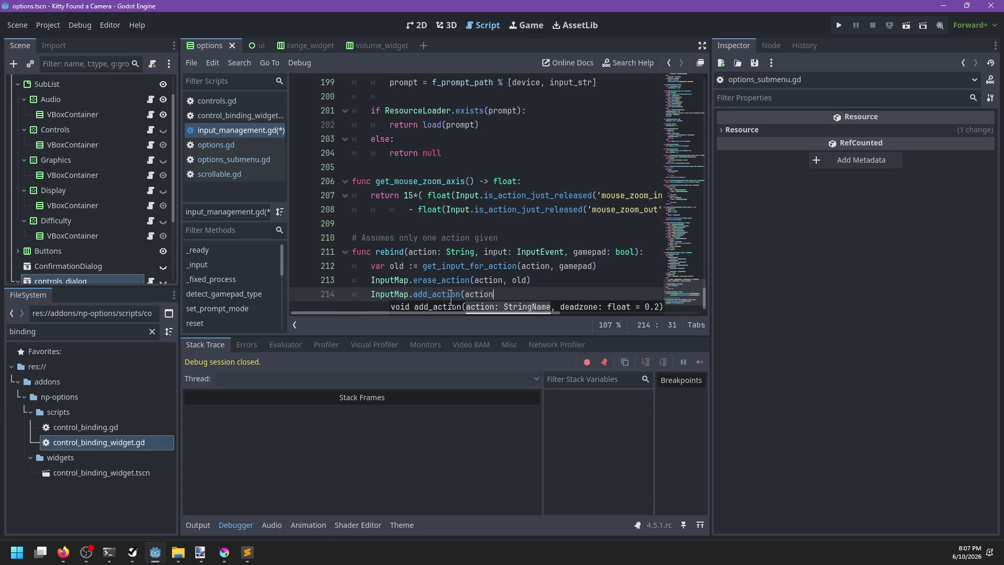
key(BackSpace)
key(BackSpace)
key(BackSpace)
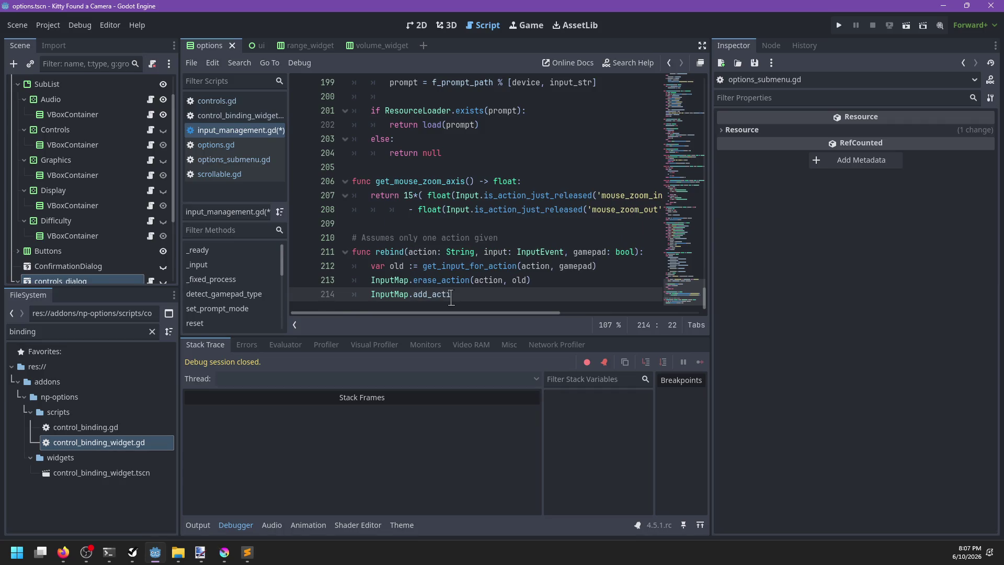
key(ctrl+BackSpace)
text(set_ac)
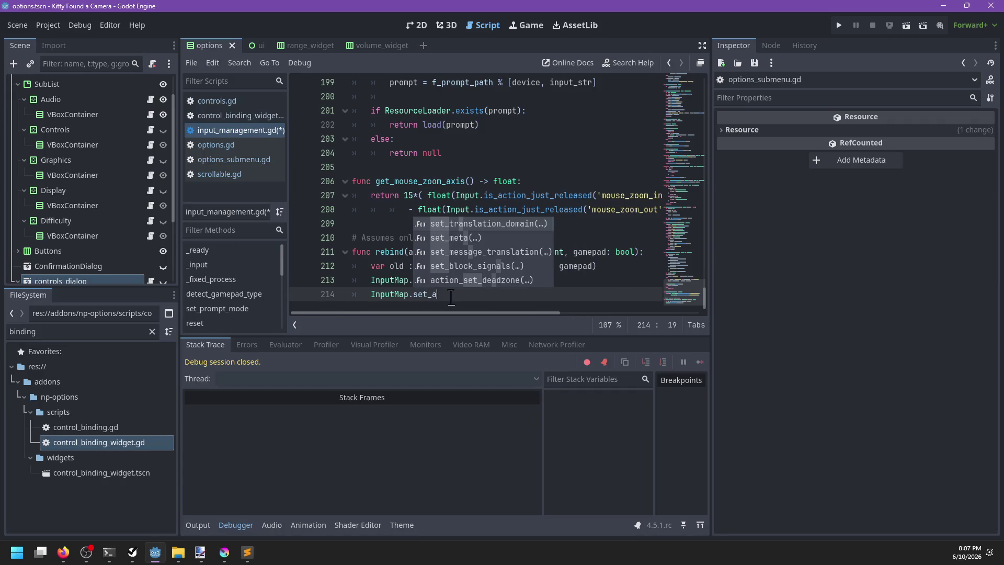
key(ctrl+BackSpace)
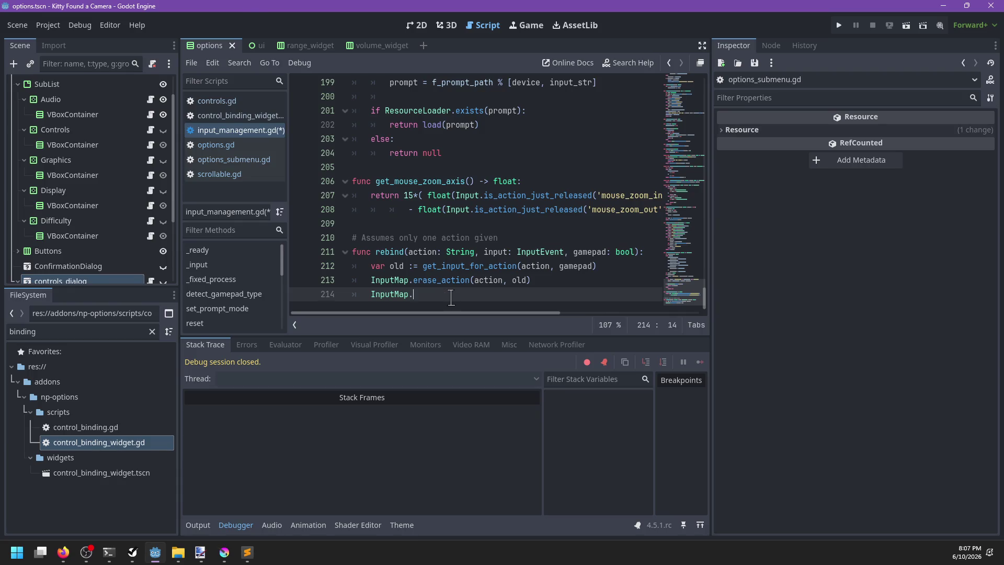
key(alt+Tab)
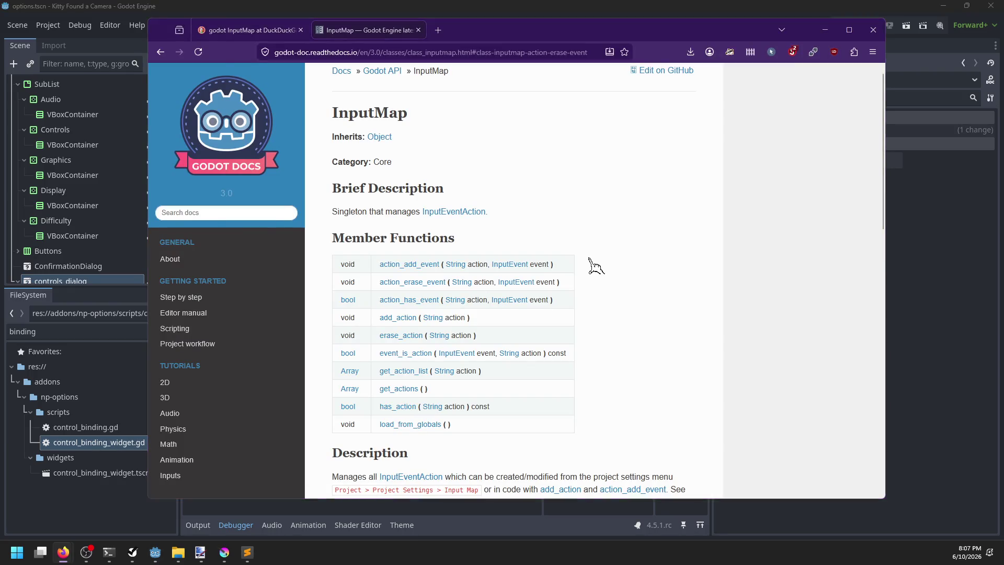
key(alt+Tab)
Step: Correct the call to action_erase_event, add InputMap.action_add_event(action, input), and save
double_click(454, 279)
text(ac)
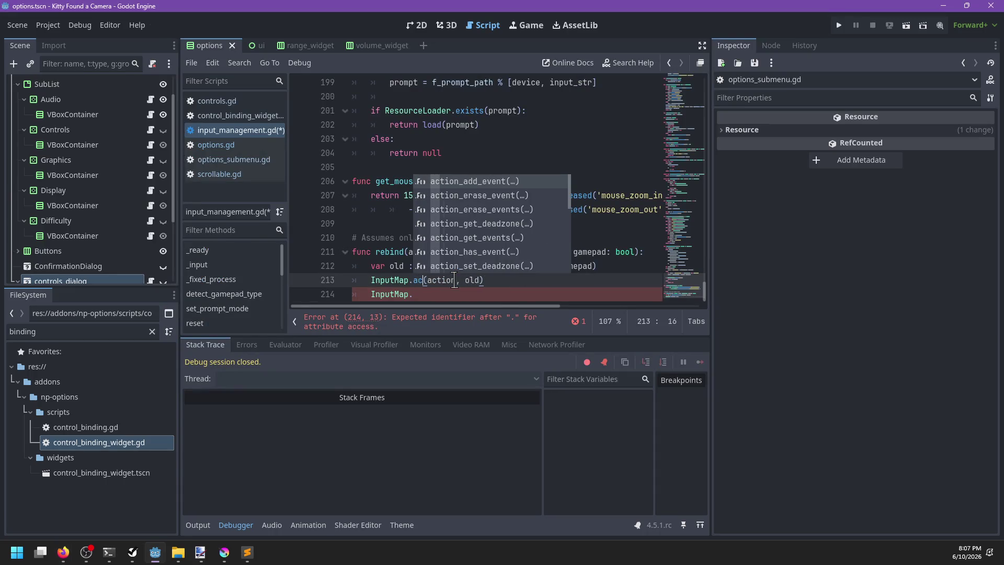
text(tion_erase_event)
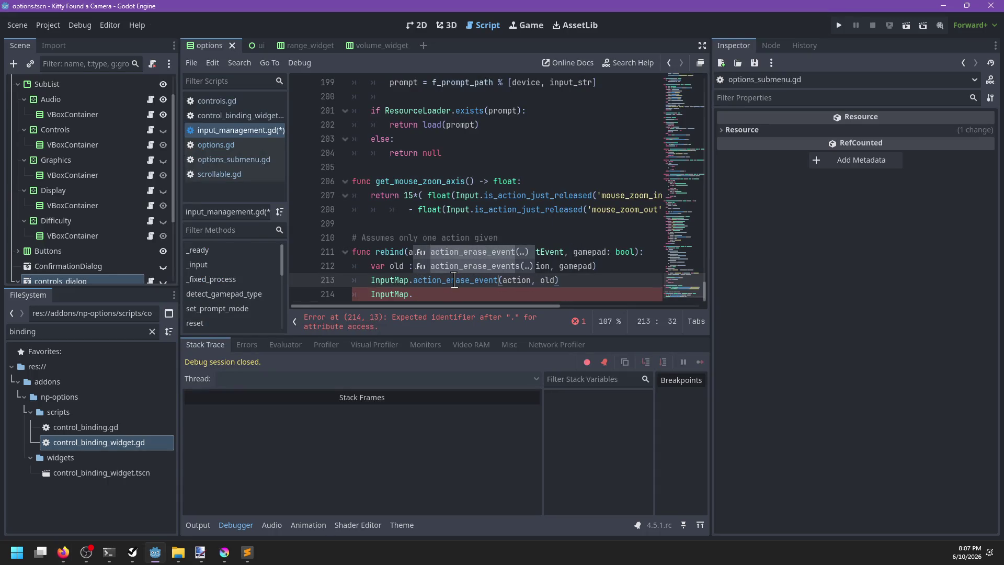
key(Escape)
key(Down)
text(ion_)
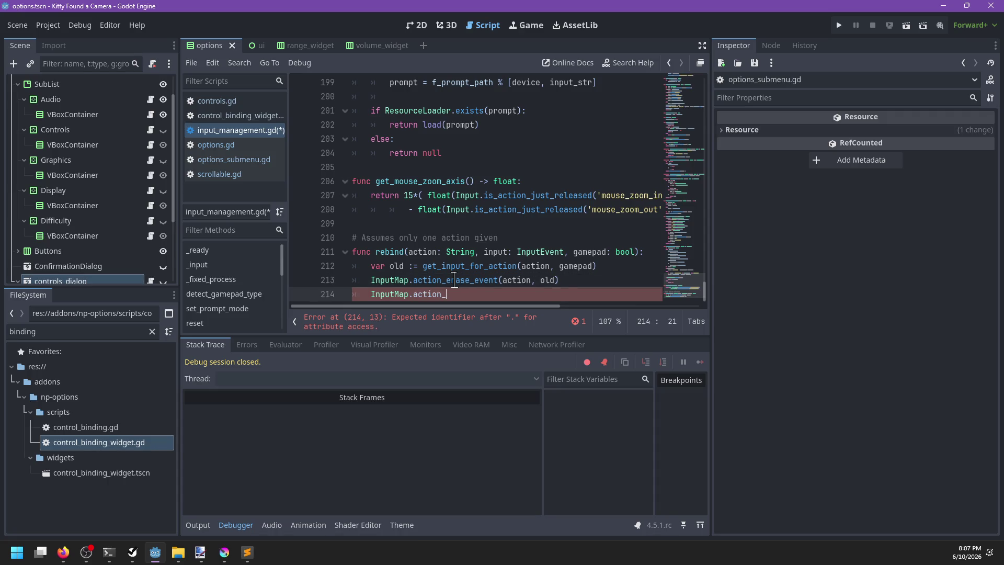
text(ad)
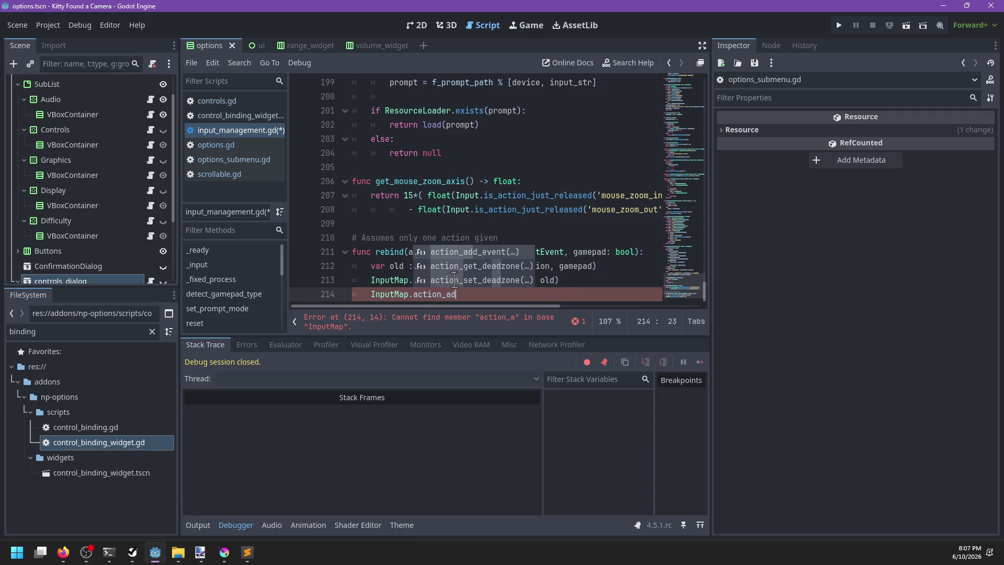
key(Return)
text(action, )
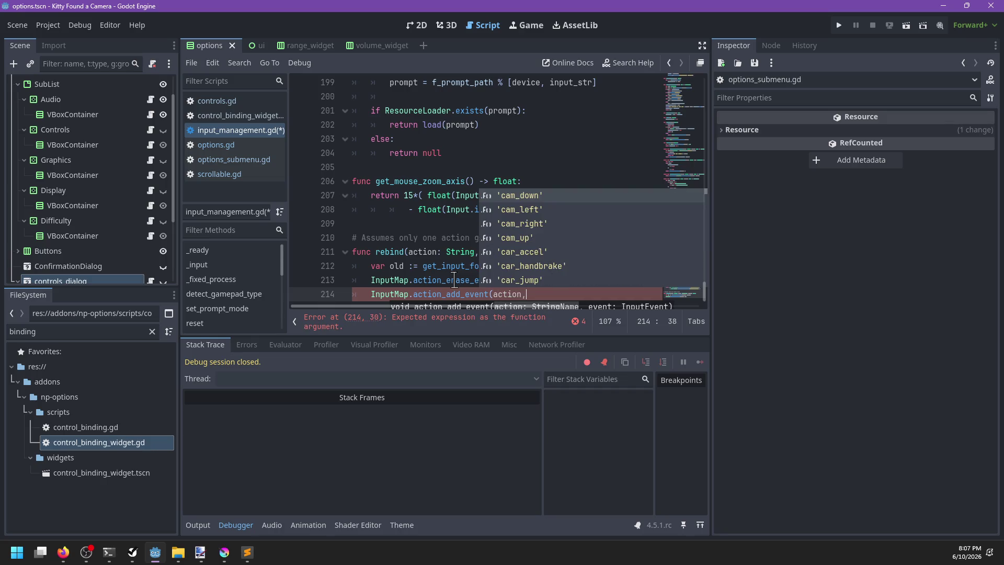
text(input))
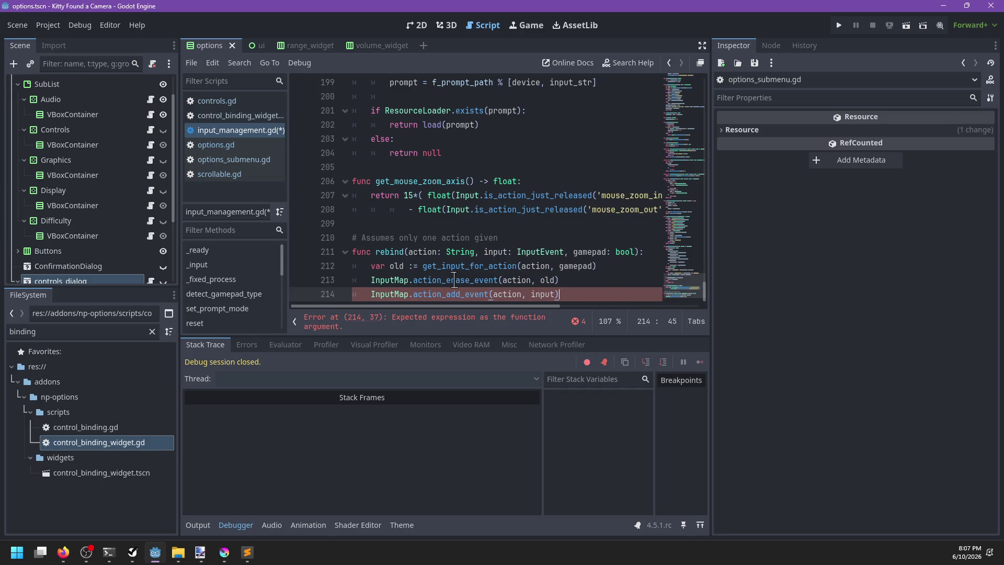
key(ctrl+s)
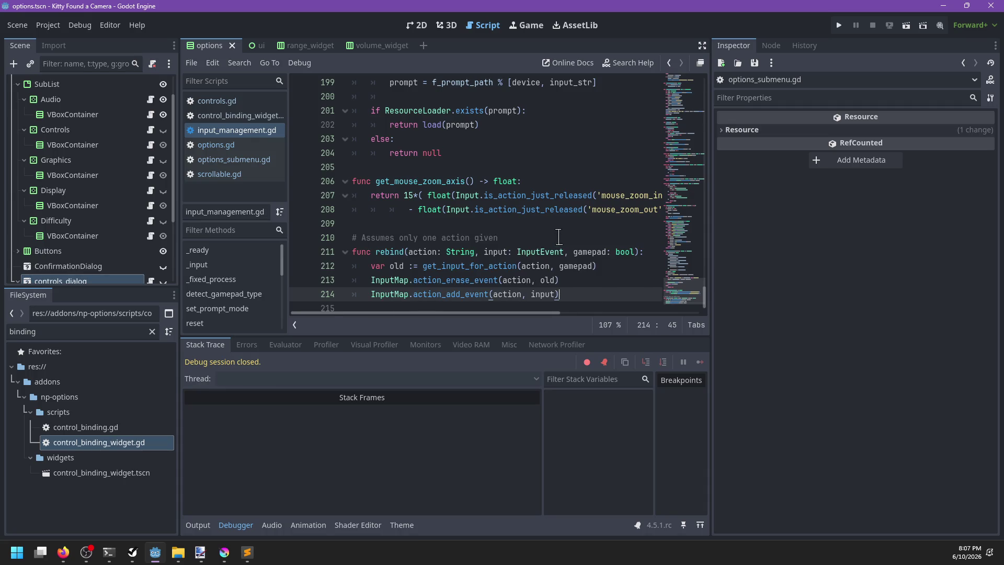
Step: Open controls.gd and follow _set to _set_binding, placing the caret after a[index] = value
click(237, 117)
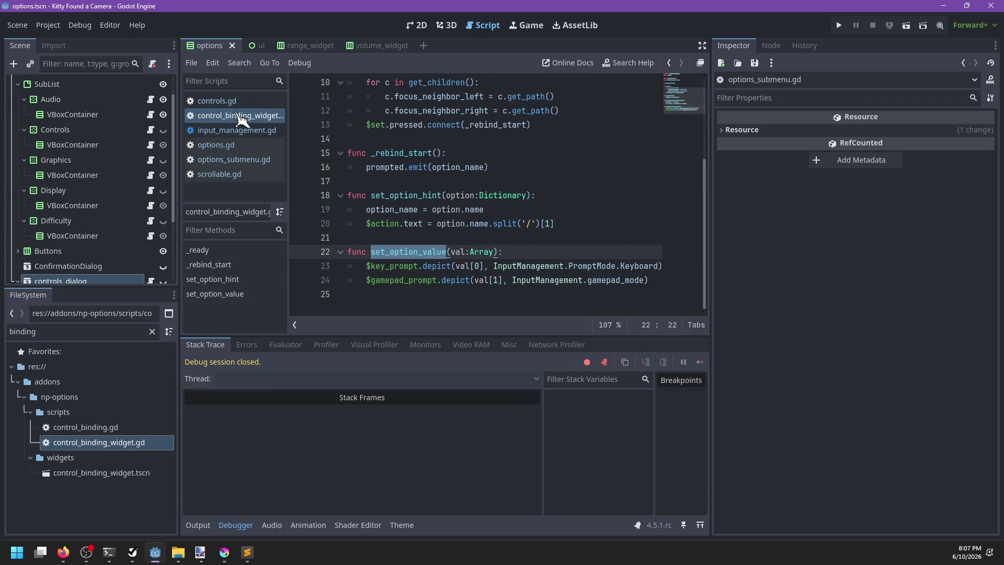
click(458, 282)
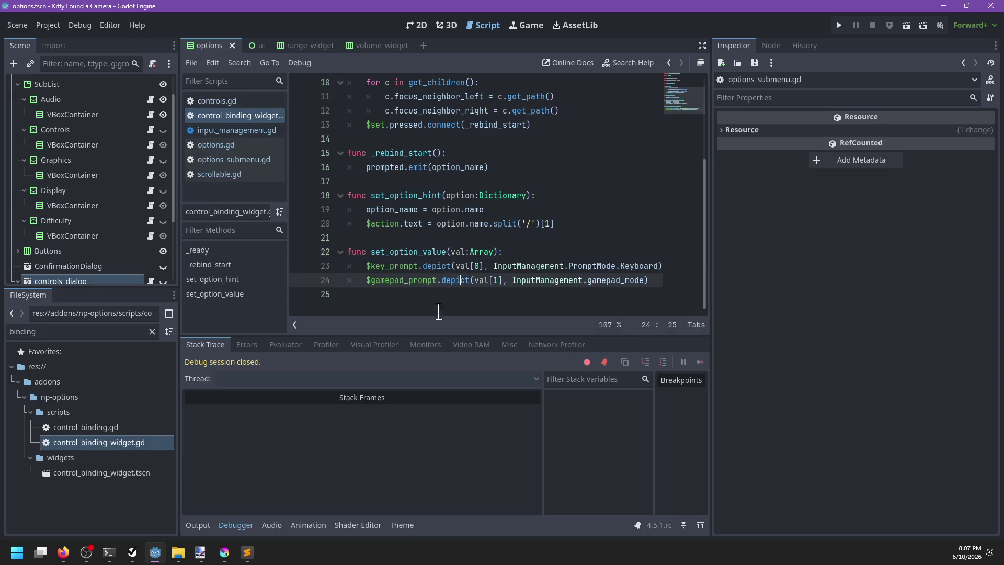
scroll(478, 272, up, 3)
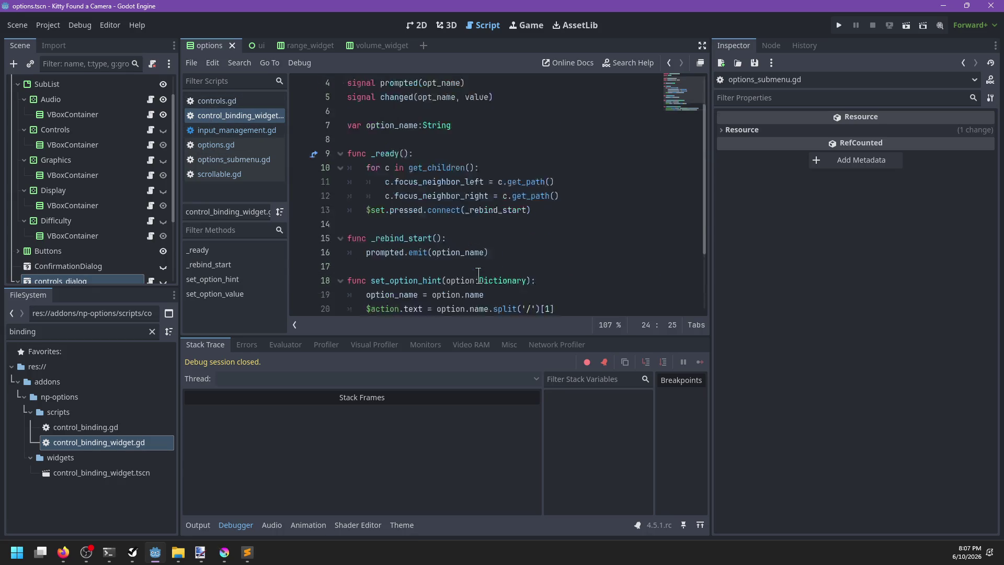
click(214, 100)
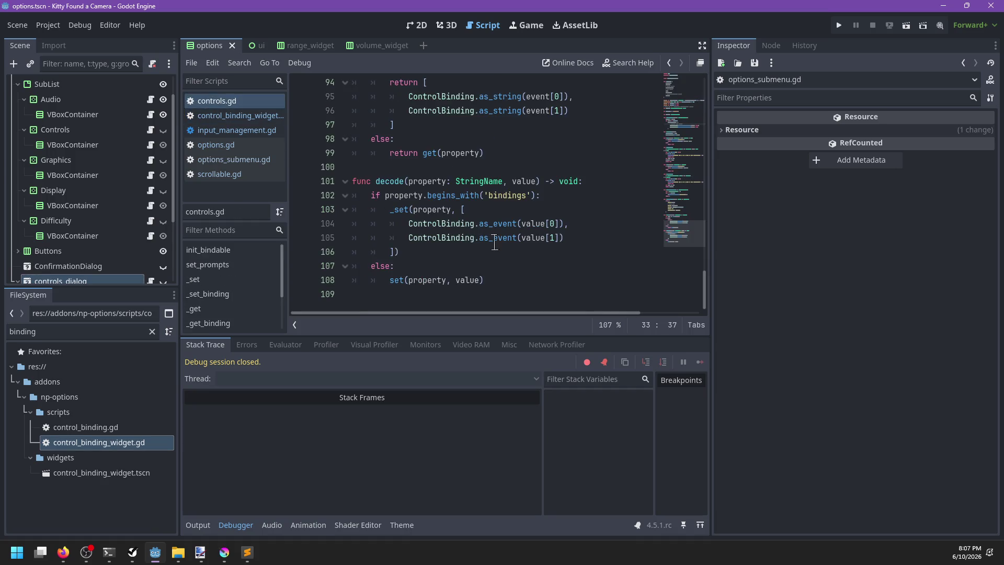
click(428, 210)
ctrl+click(397, 216)
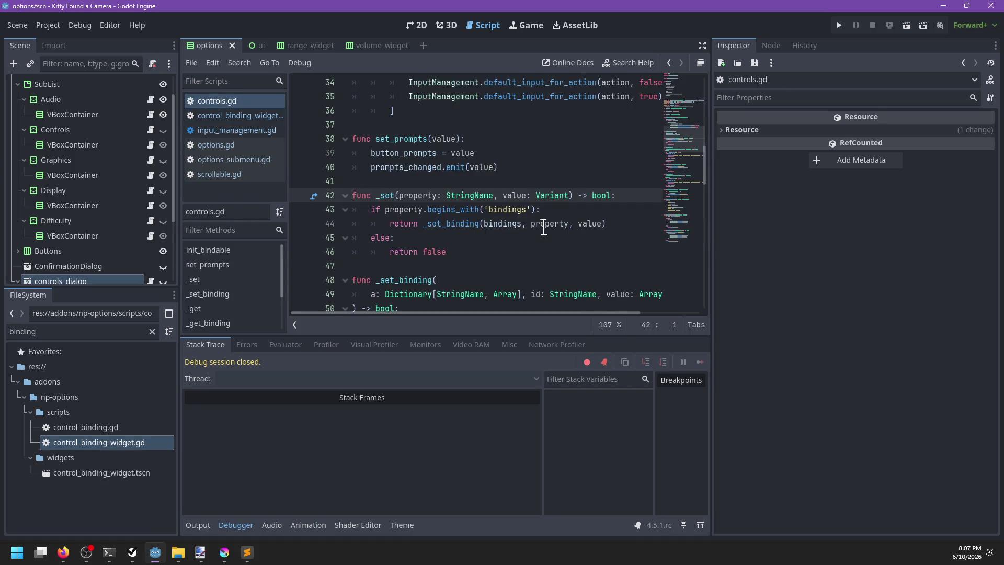
ctrl+click(444, 224)
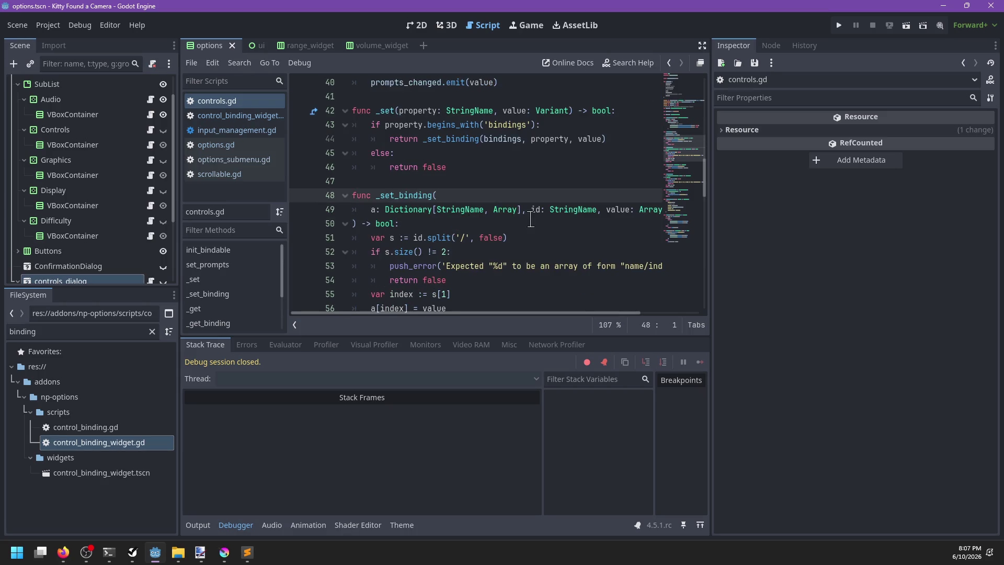
scroll(530, 220, up, 1)
scroll(530, 219, down, 2)
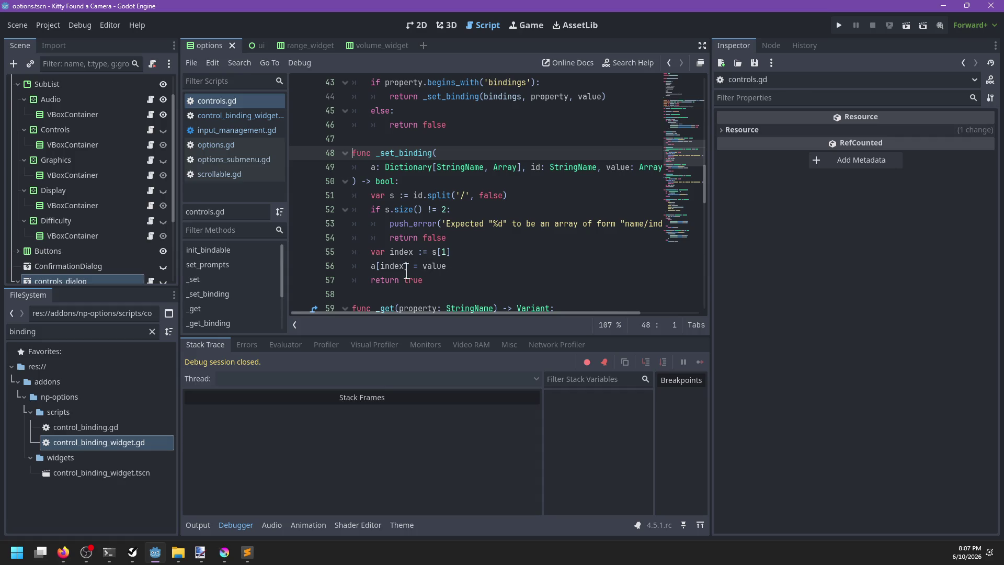
scroll(511, 233, right, 3)
scroll(512, 235, left, 3)
click(476, 266)
Step: Add InputManagement.rebind(index, value[0], false) after the value assignment in _set_binding
key(Return)
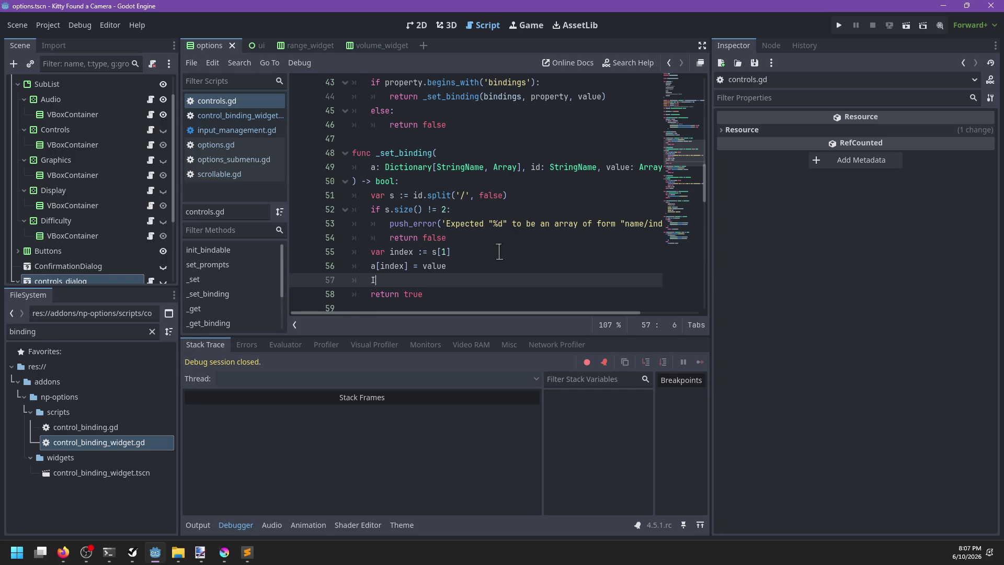
text(putManagement.)
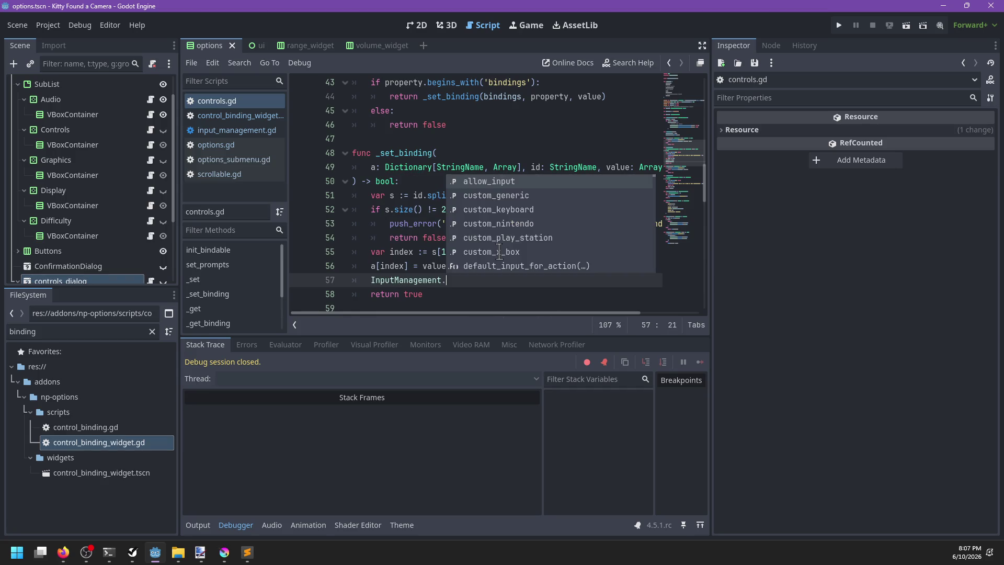
text(rebind()
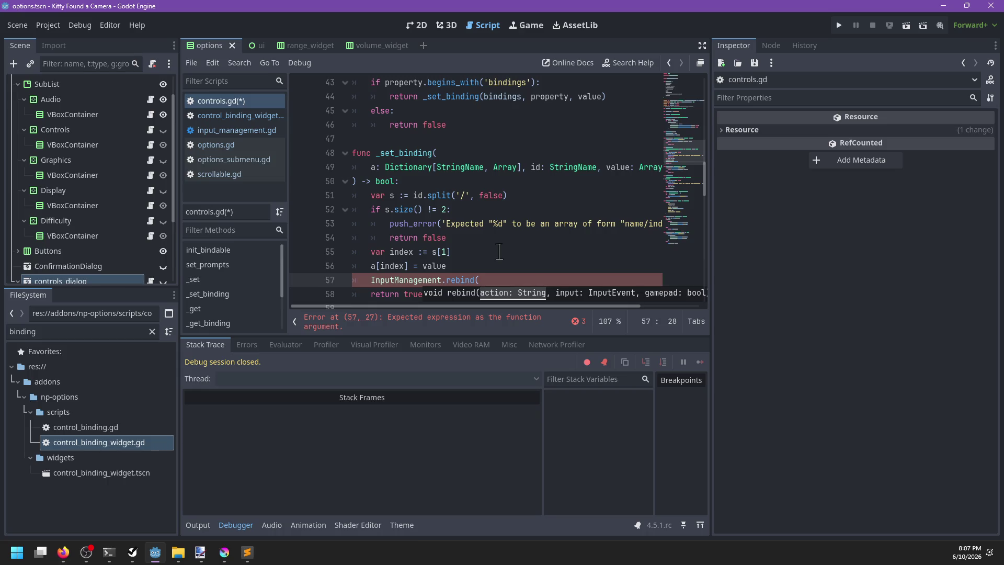
text(index)
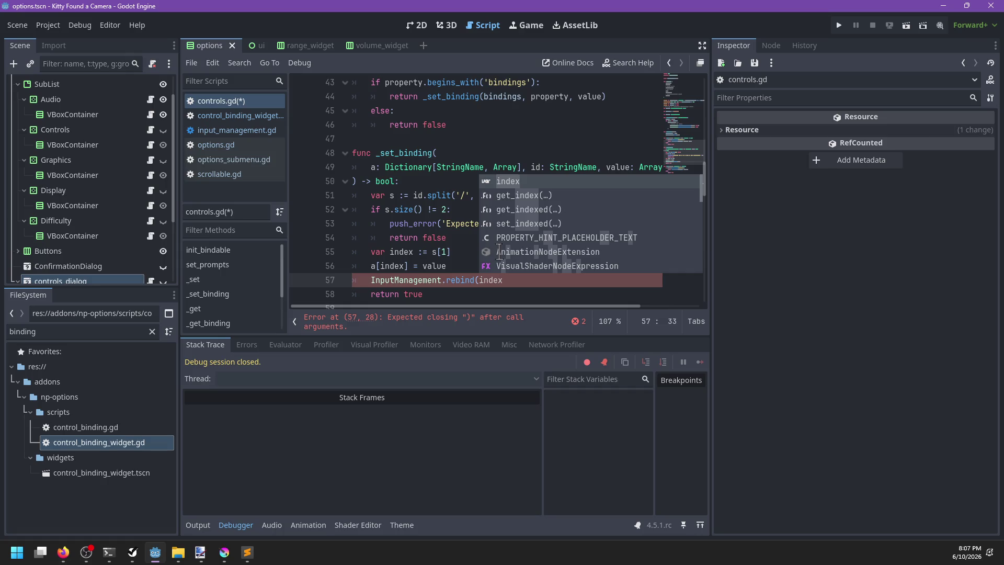
key(Escape)
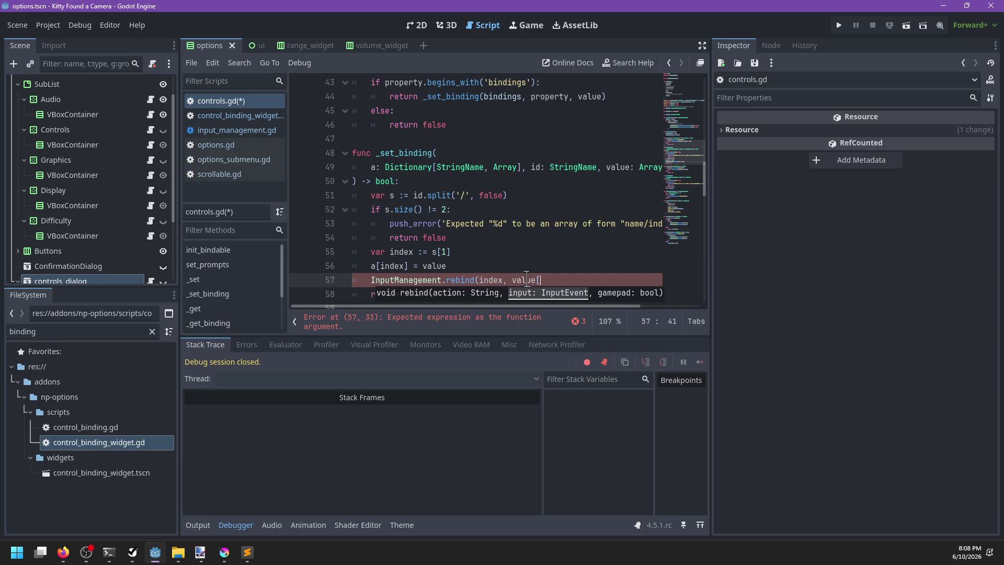
text(fale)
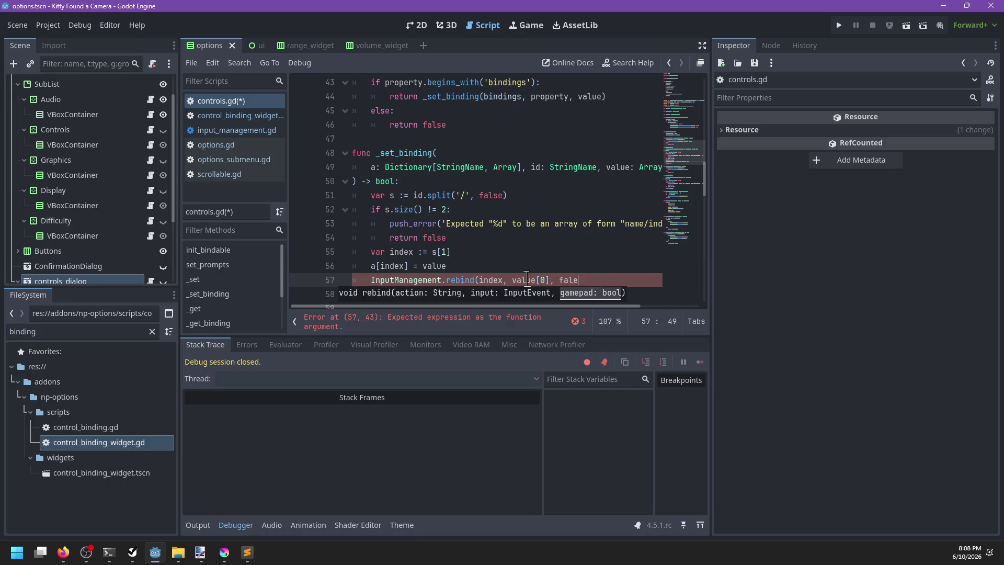
key(BackSpace)
key(Return)
text())
Step: Duplicate it as the gamepad call using value[1] and true, add a comment line, and save
key(ctrl+shift+d)
click(545, 294)
key(Right)
key(Right)
key(Right)
key(ctrl+shift+Right)
text(true)
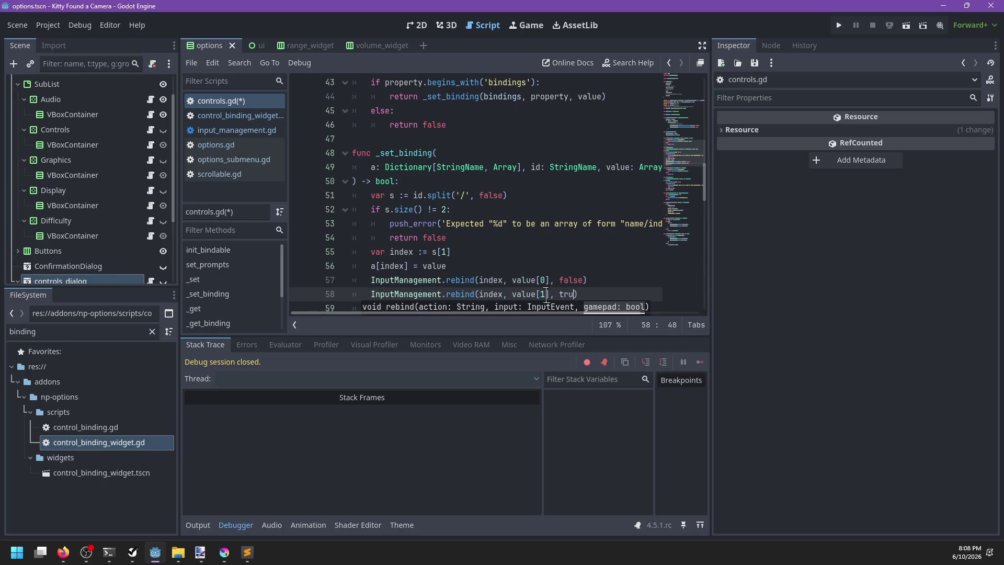
key(Up)
key(Up)
key(Return)
text(# K)
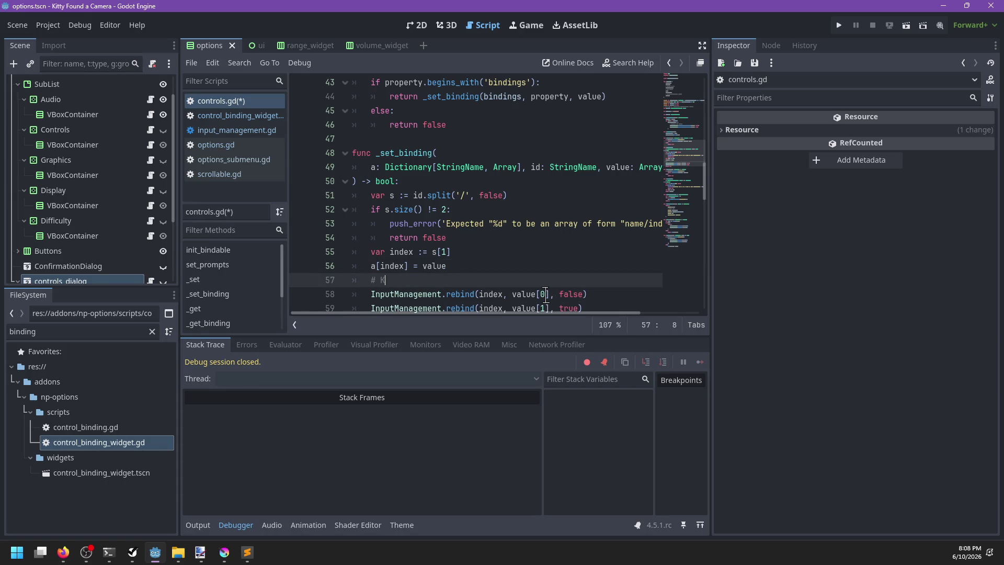
text(pad)
key(ctrl+s)
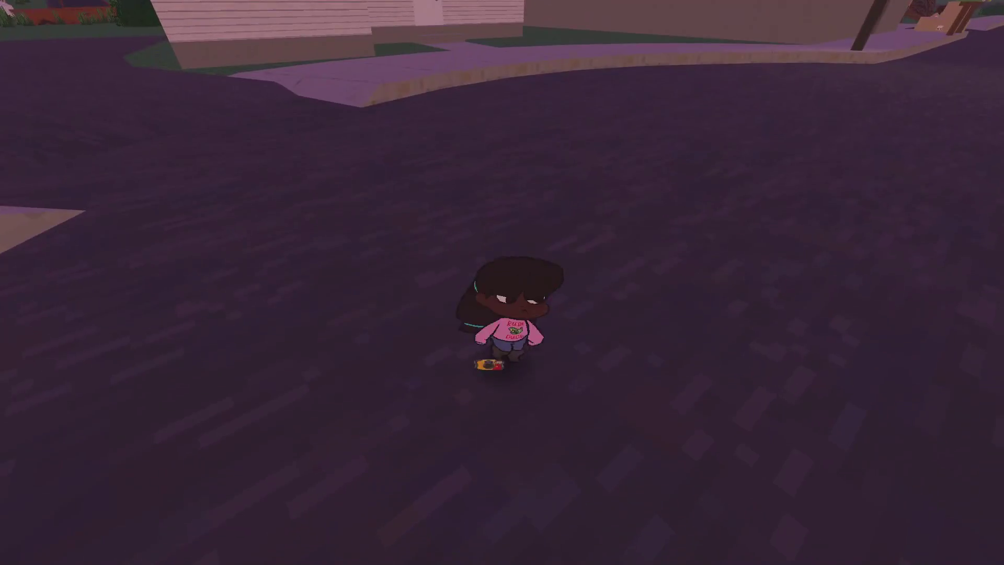
Step: Browse the gallery, photograph the trash can and the pile of mail, then quit the game
key(Tab)
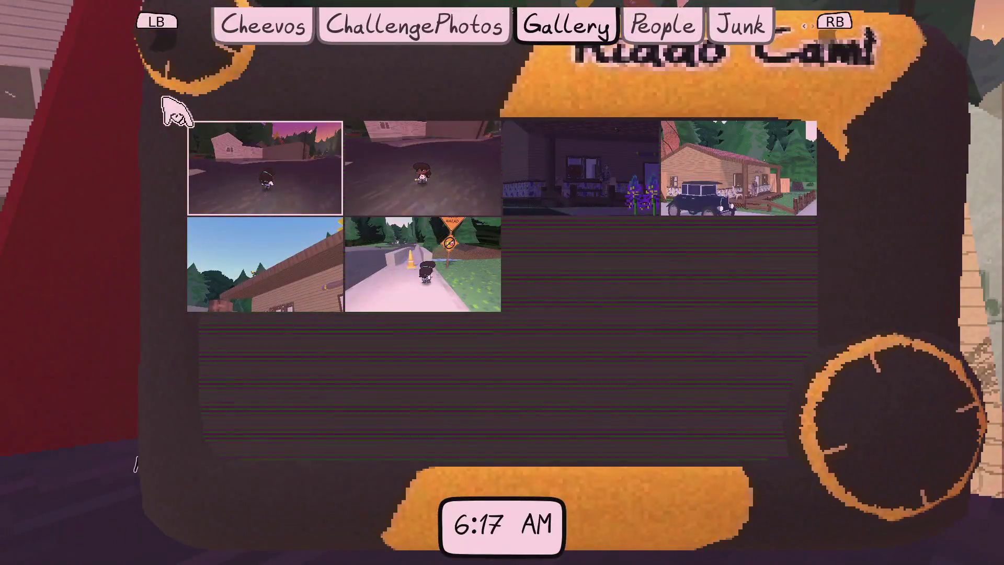
key(Tab)
key(Tab)
key(Tab)
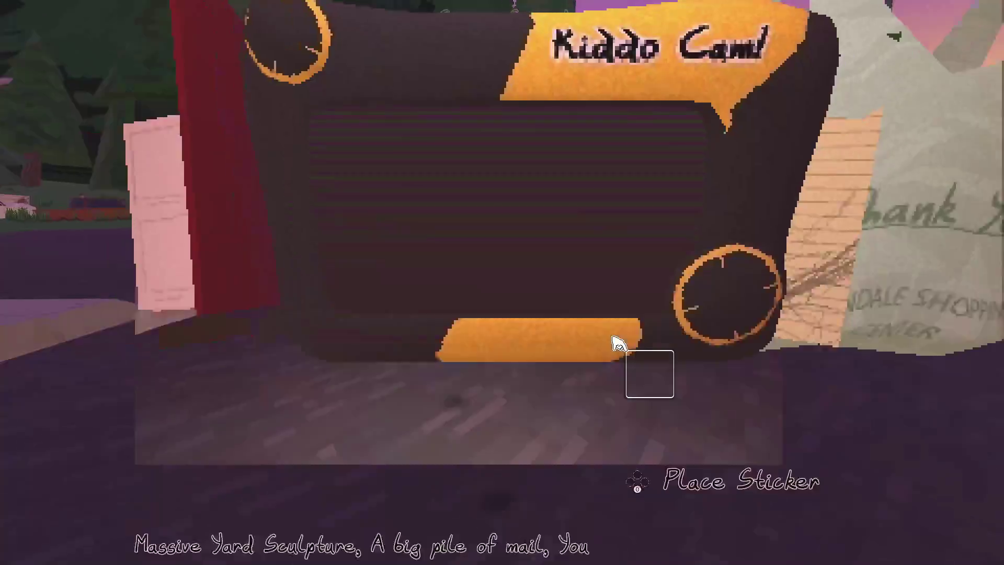
key(w)
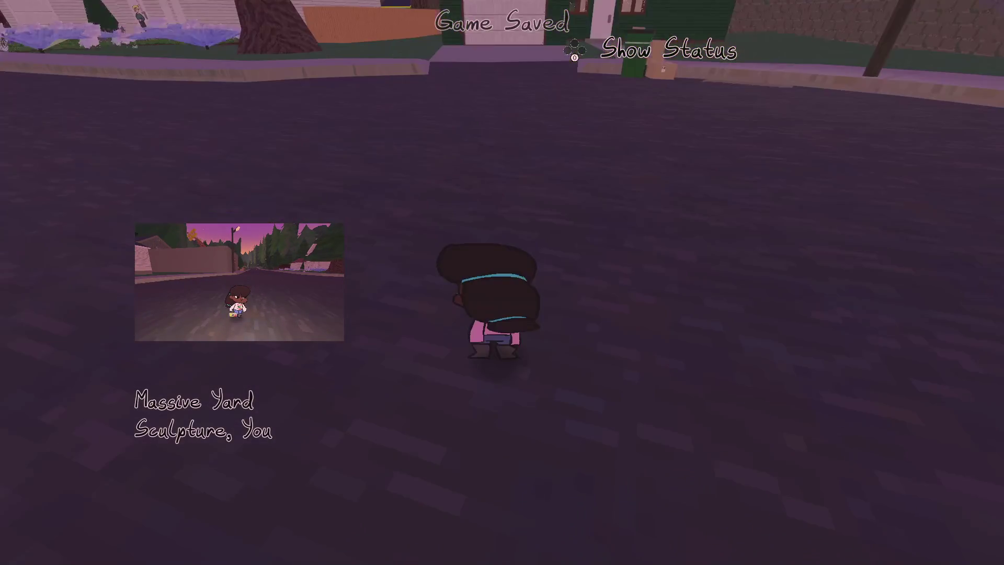
key(space)
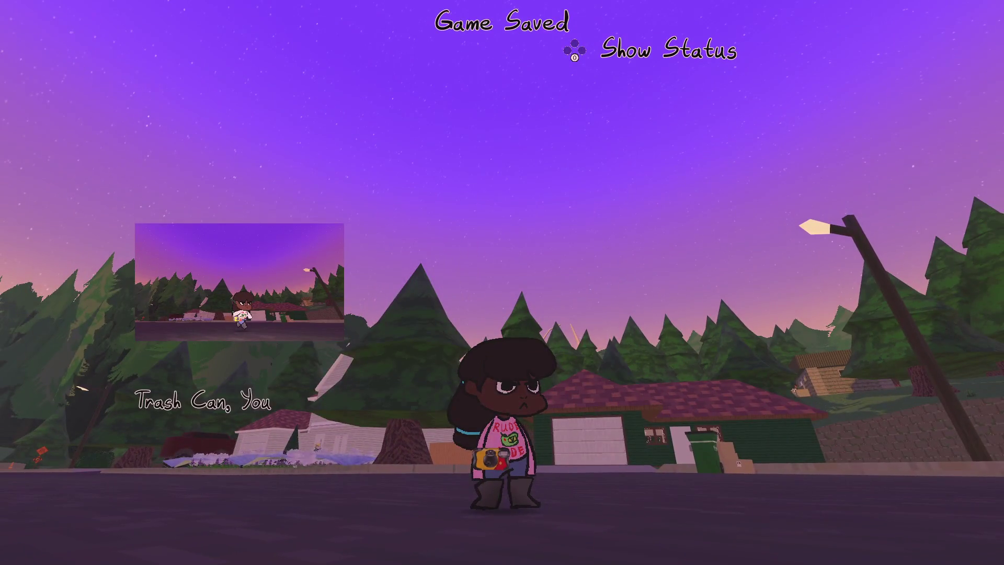
key(w)
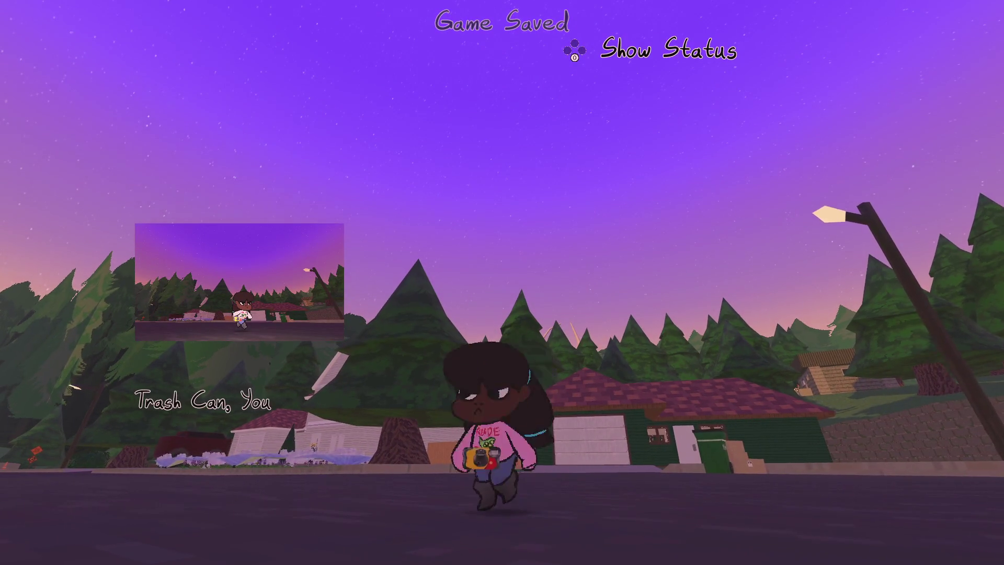
key(space)
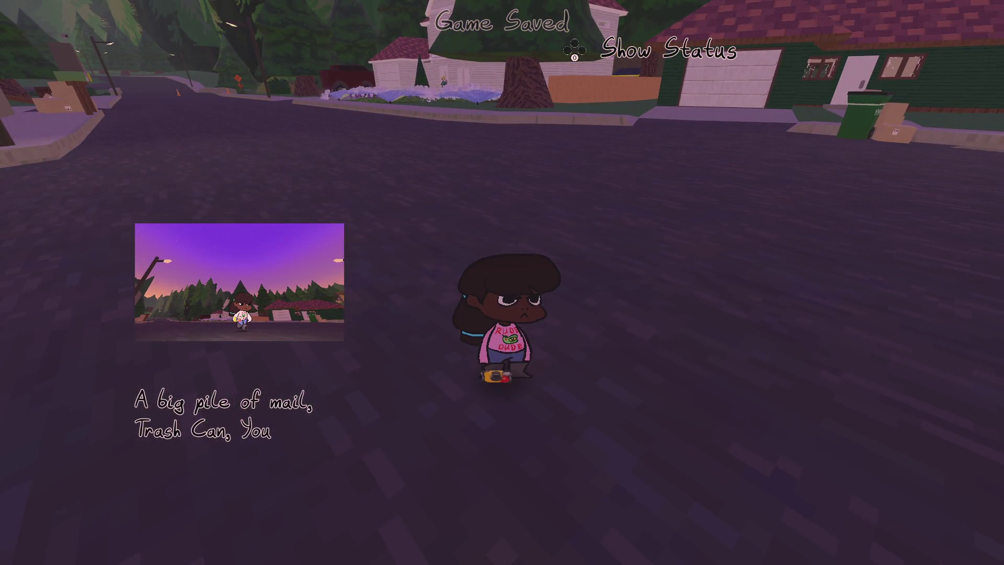
key(alt+F4)
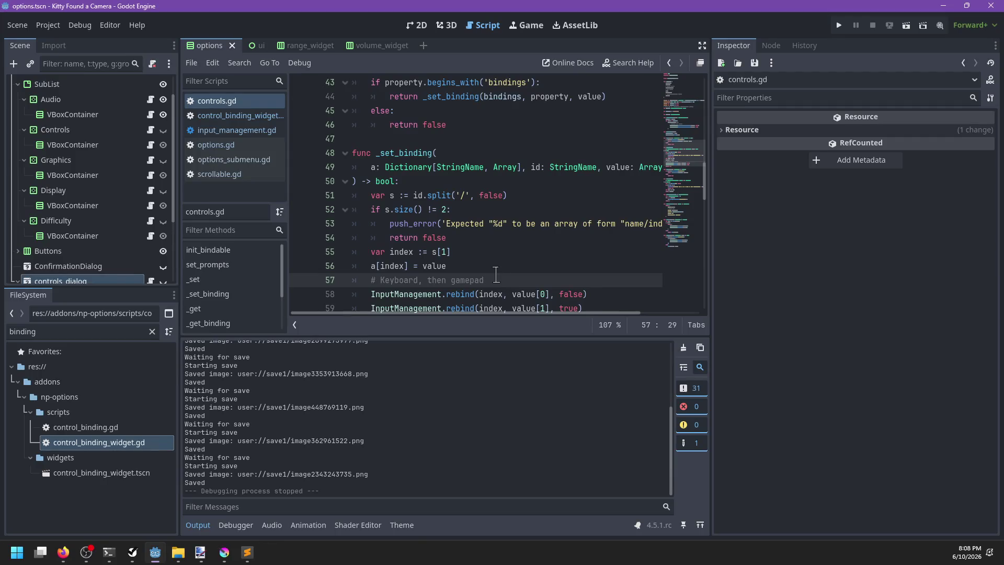
Step: Set a breakpoint on controls.gd line 58, the keyboard InputManagement.rebind call
scroll(480, 234, down, 6)
scroll(473, 238, down, 10)
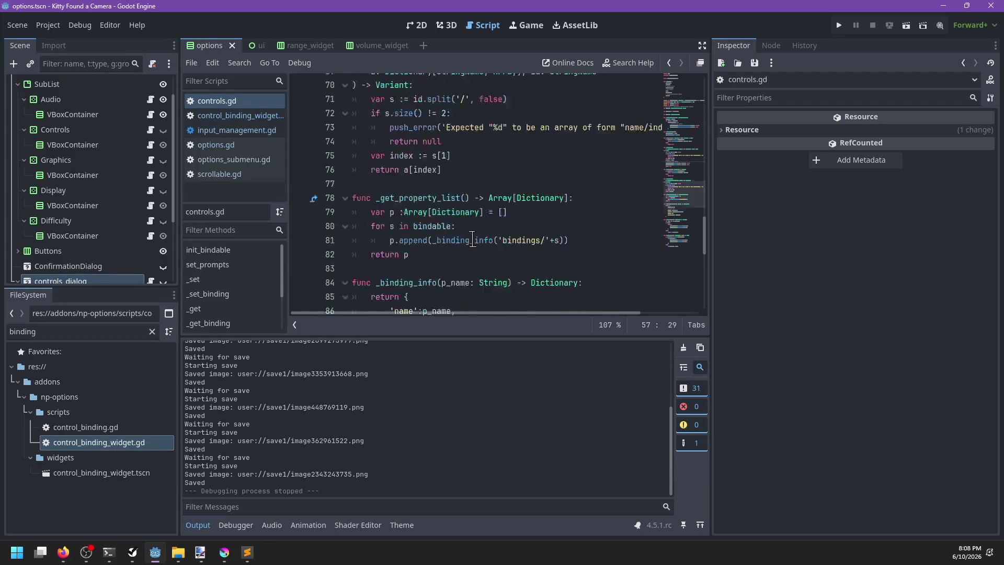
scroll(473, 237, down, 2)
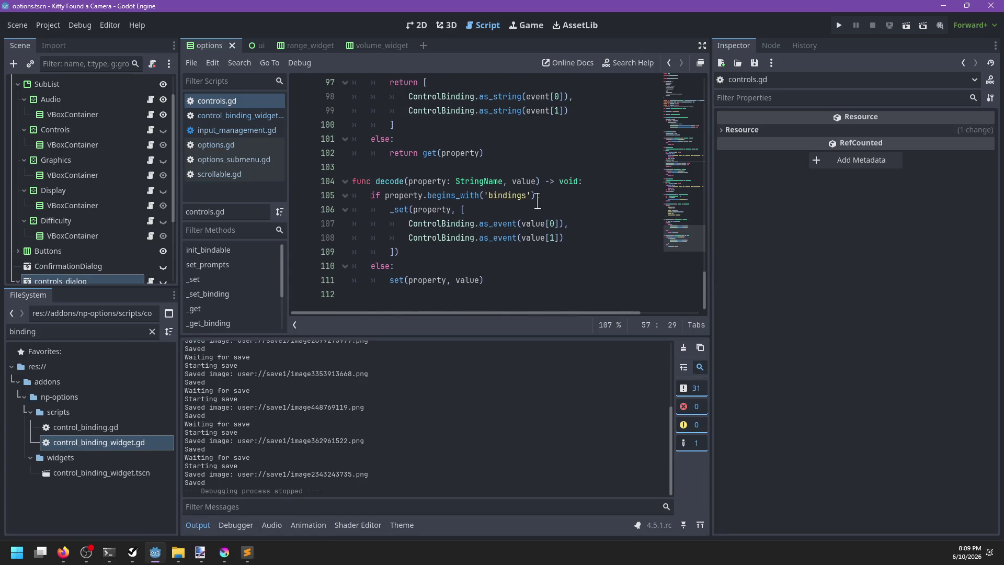
scroll(537, 200, up, 17)
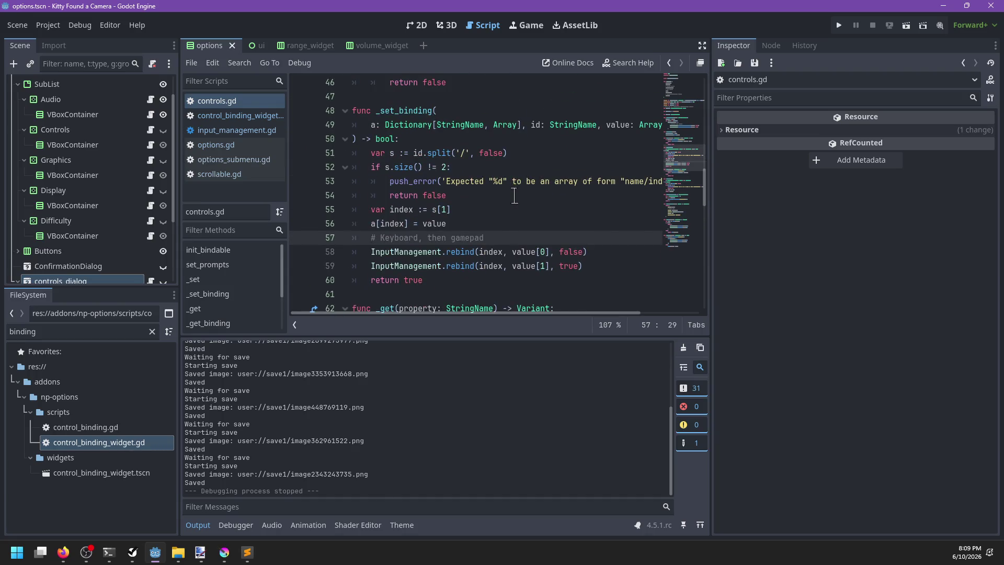
scroll(514, 196, down, 4)
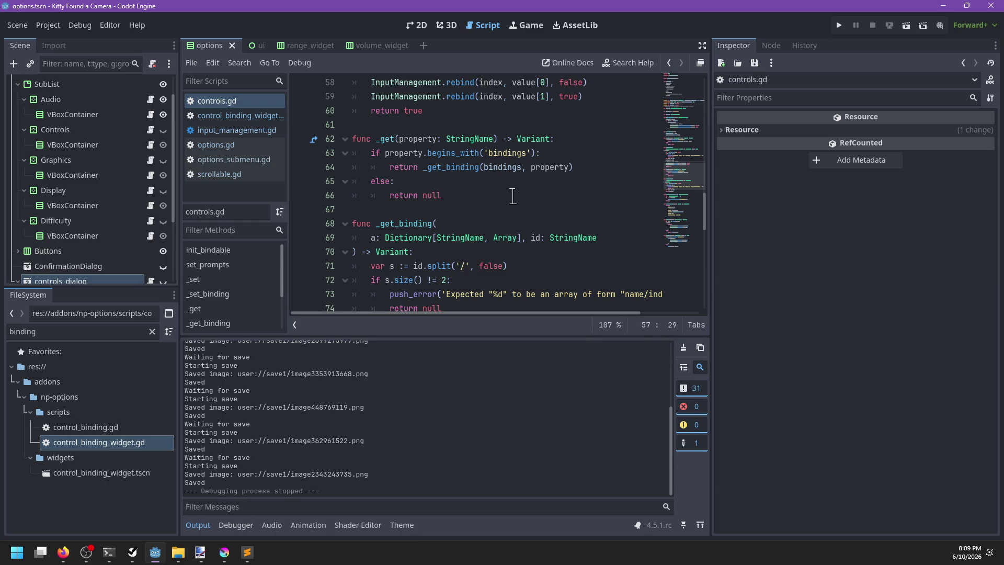
scroll(497, 175, up, 5)
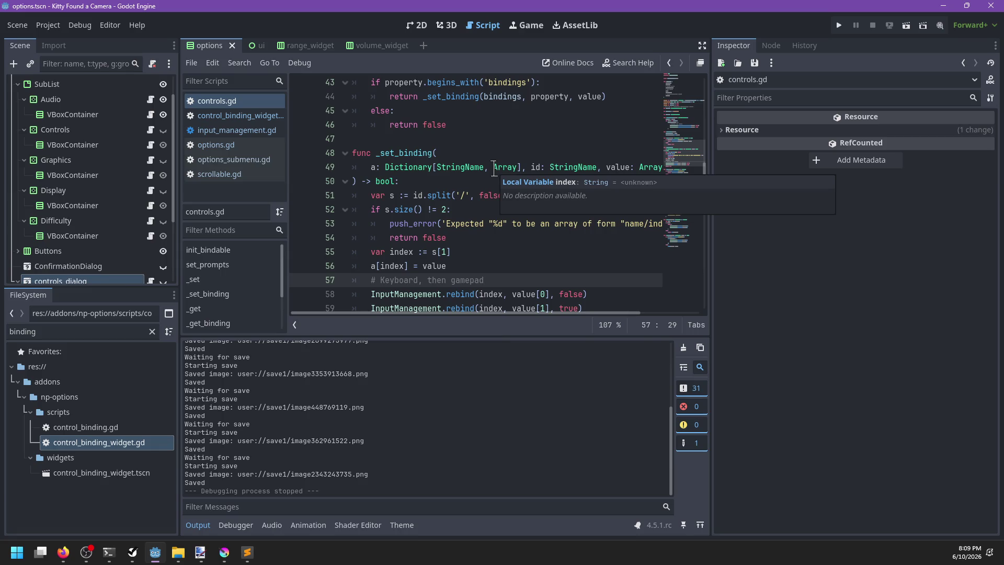
click(299, 294)
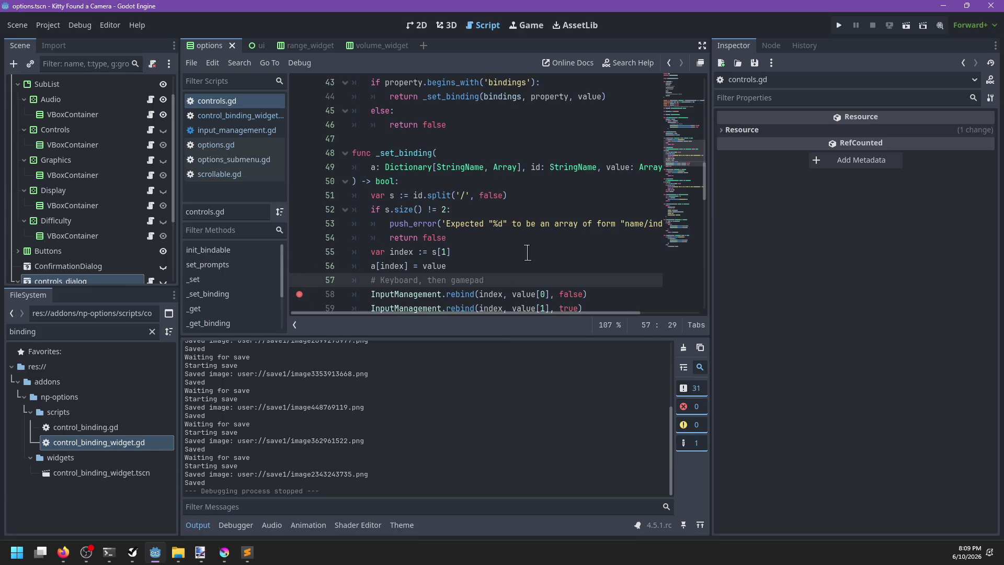
Step: Run under the debugger and inspect value's two events: a mouse-button and a joypad-motion event
key(F5)
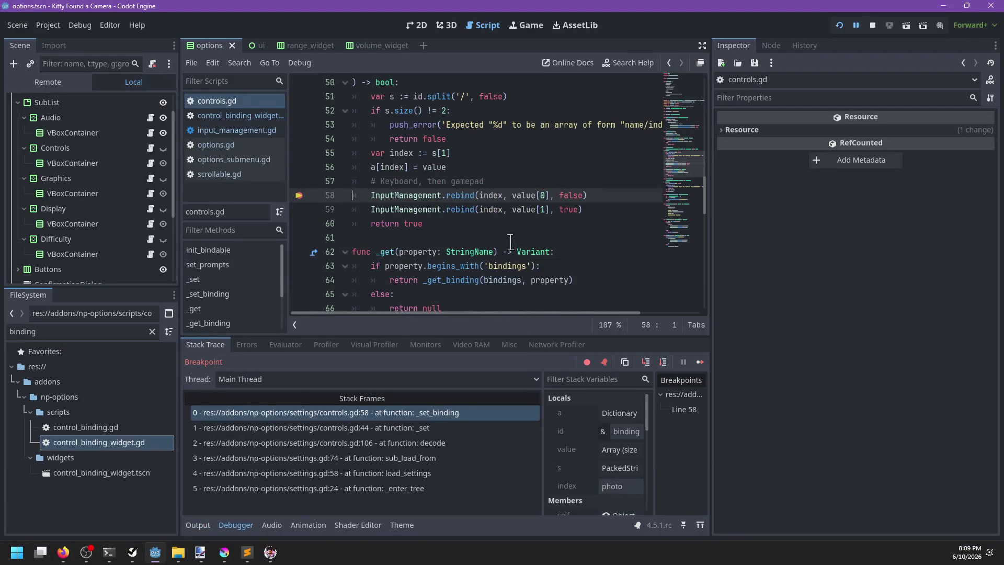
mouse_move(490, 193)
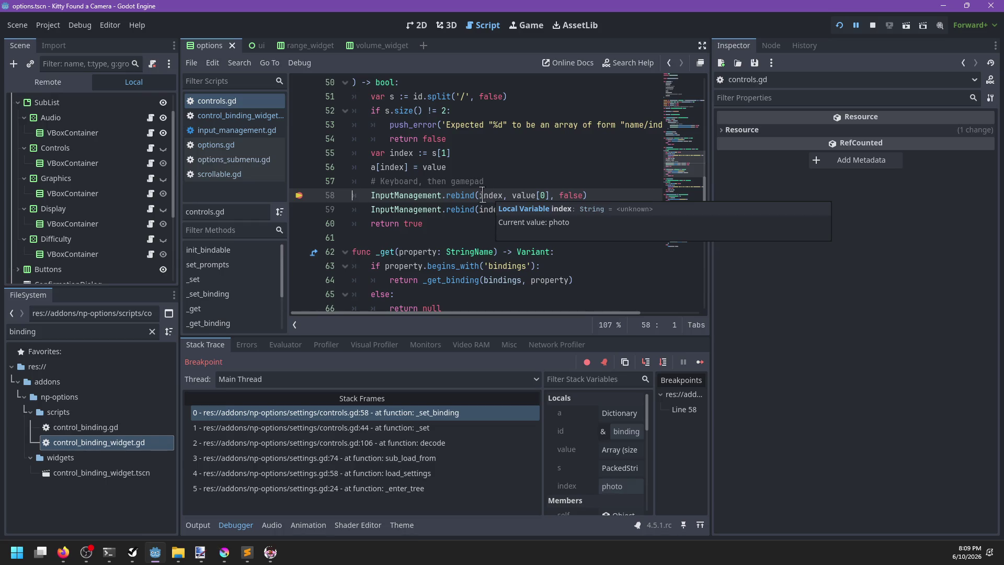
mouse_move(524, 198)
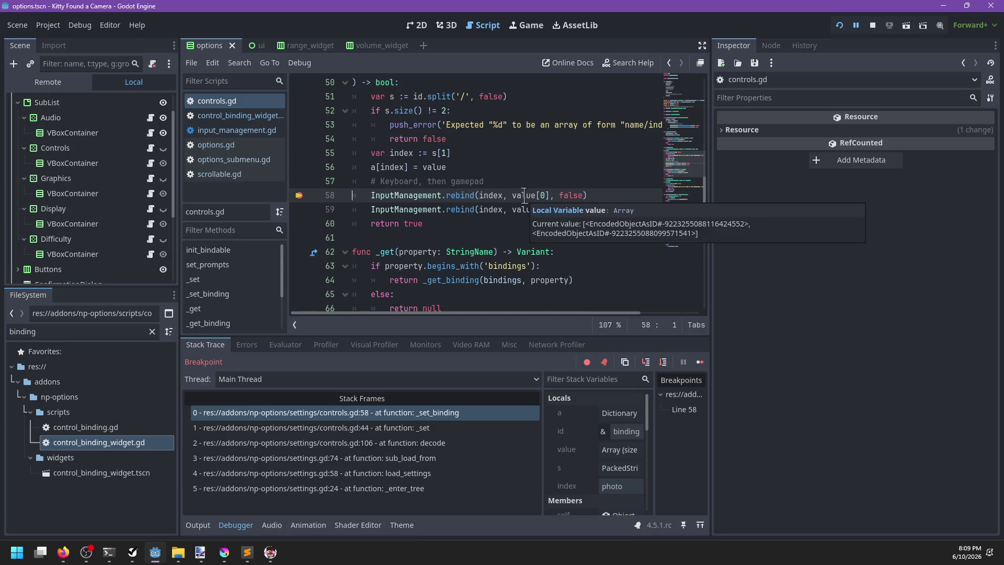
drag(541, 439, 453, 438)
click(591, 450)
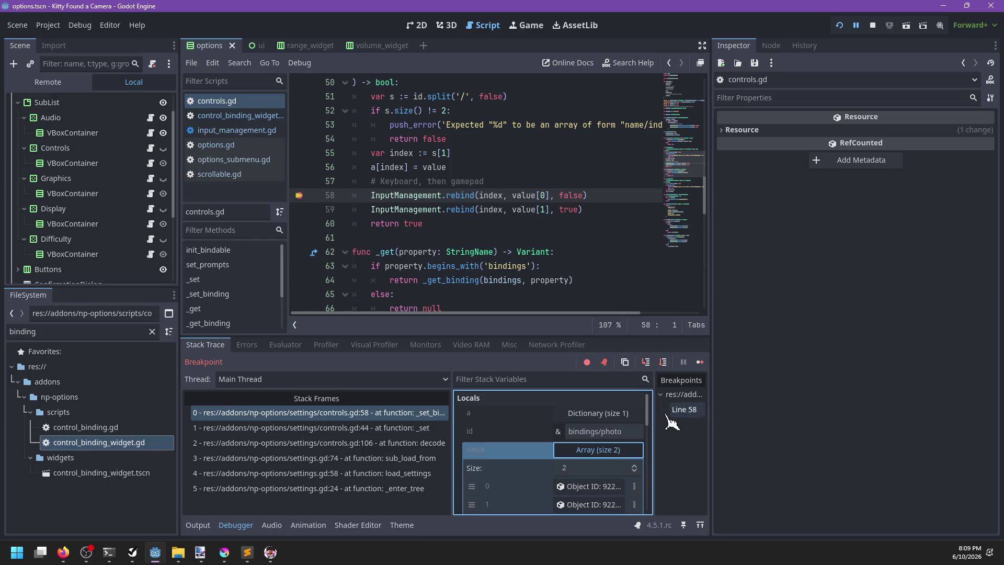
scroll(585, 476, down, 1)
click(586, 457)
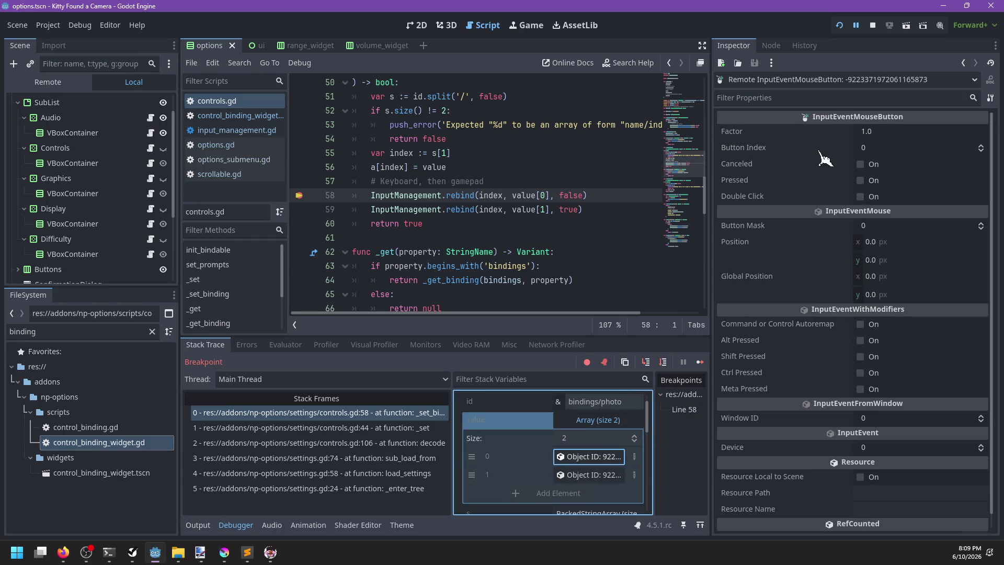
click(596, 476)
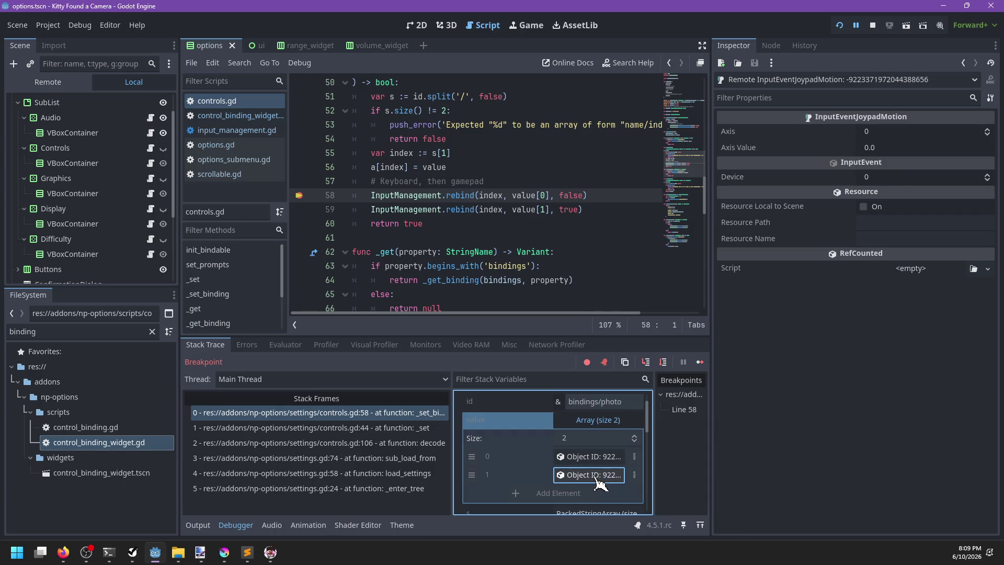
mouse_move(771, 152)
click(581, 460)
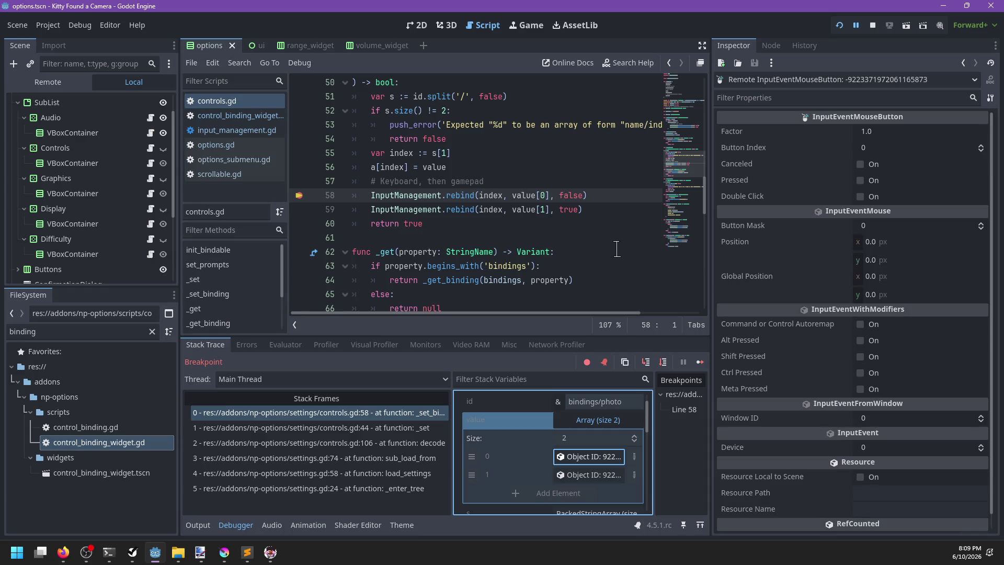
Step: Remove the line 58 breakpoint, stop the game, and bring up Sublime Text's find results
click(299, 195)
click(871, 25)
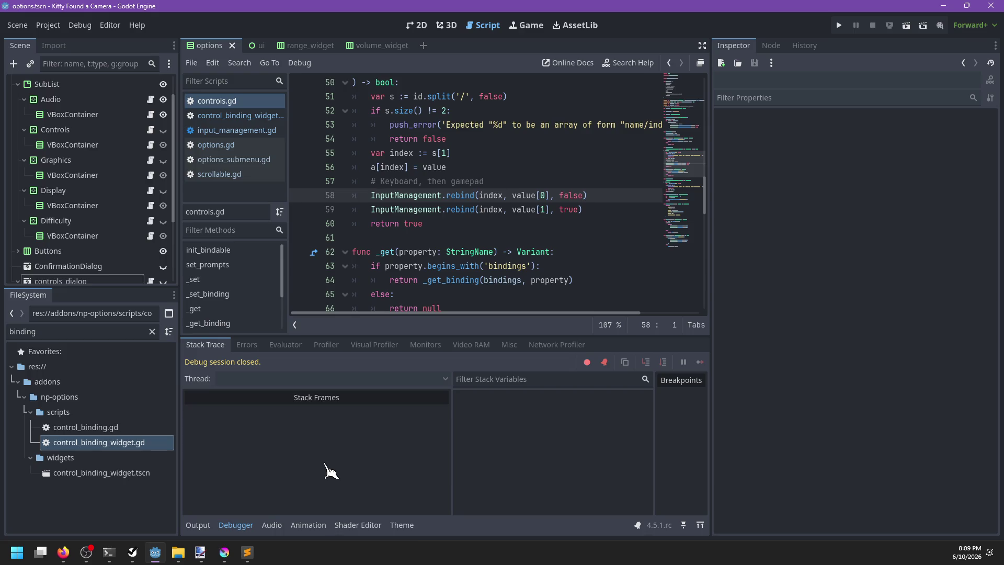
click(247, 551)
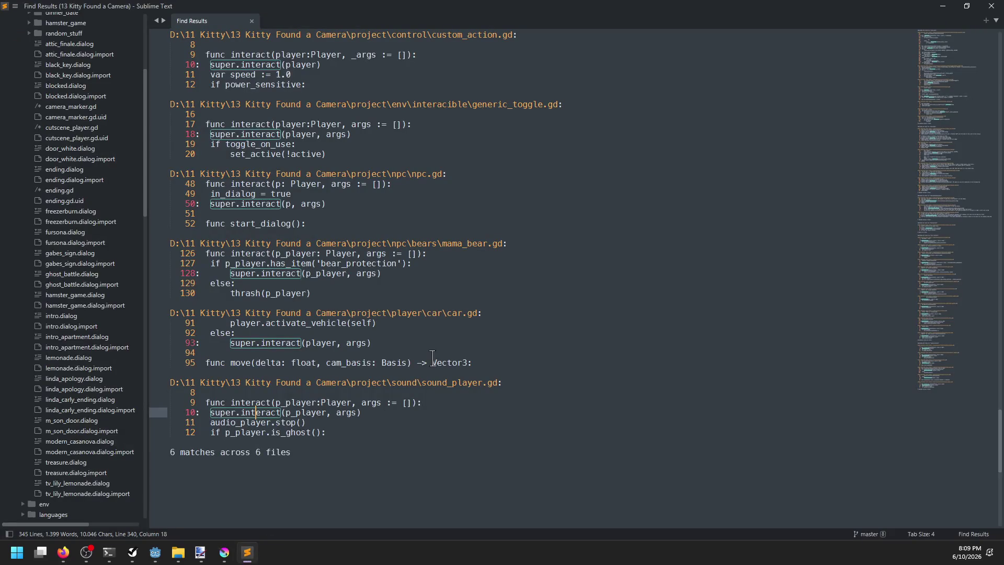
Step: Open settings.cfg from the Kitty Found a Camera folder in Sublime Text
click(178, 552)
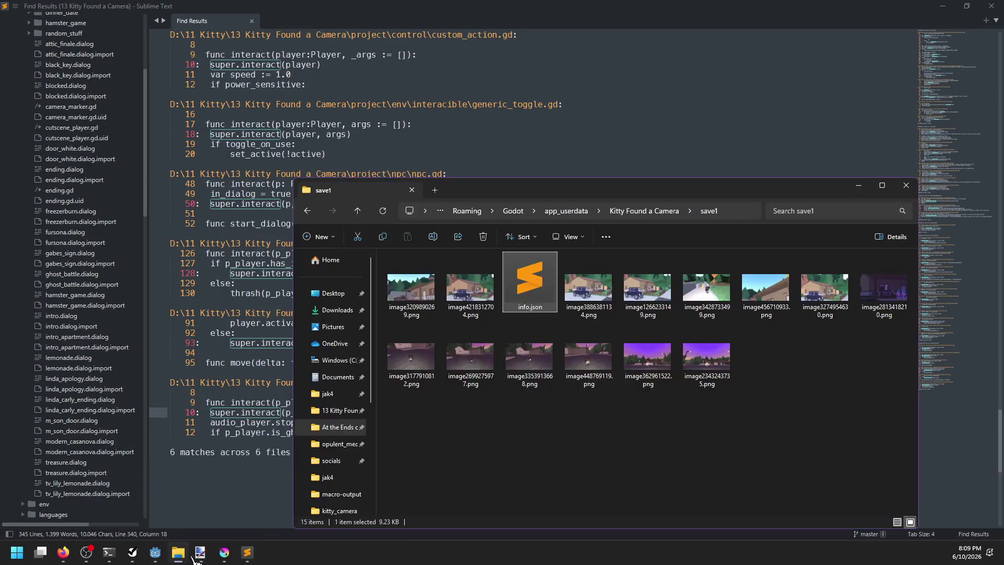
click(627, 212)
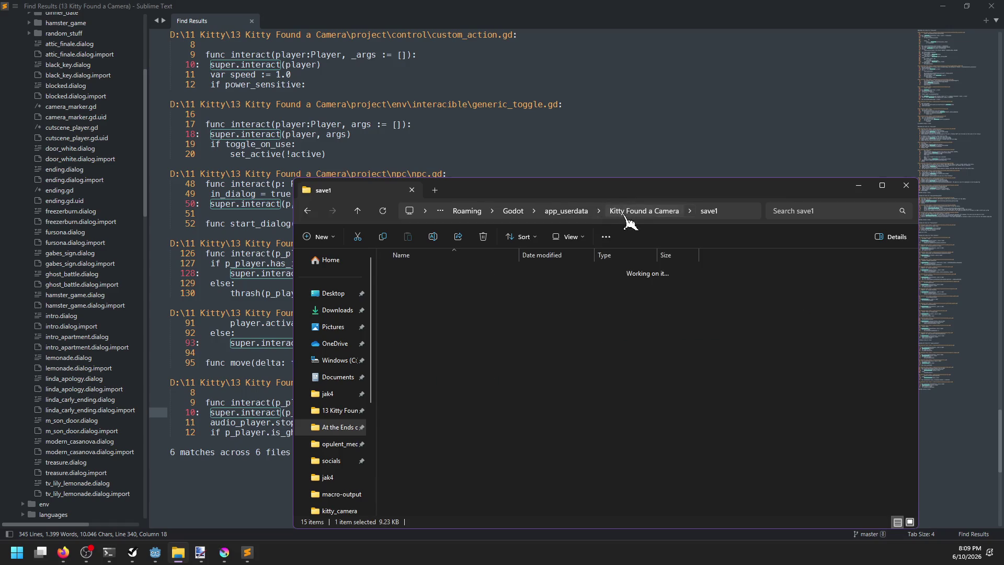
double_click(432, 359)
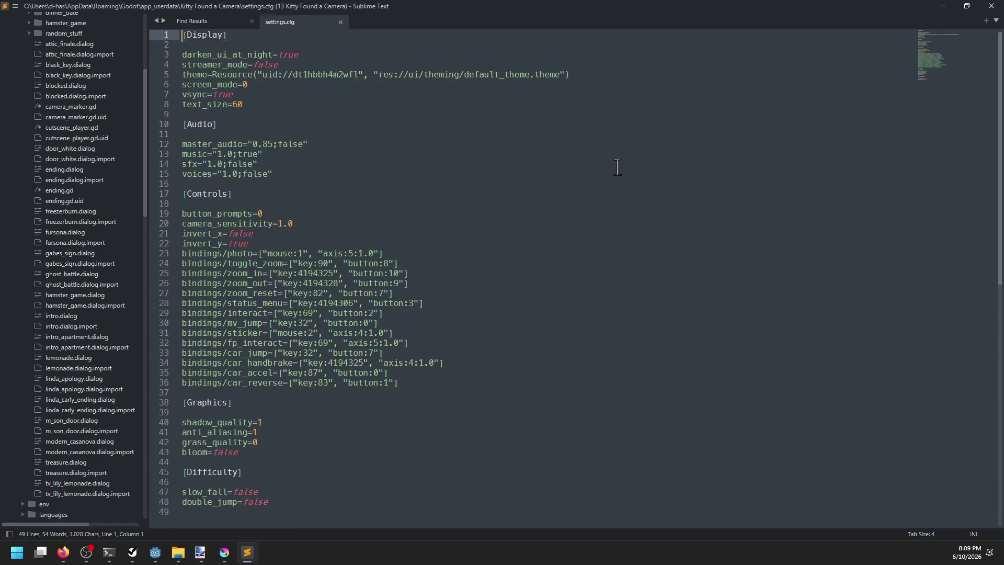
Step: Delete the 14 bindings/ lines under [Controls], save, and switch back to controls.gd in Godot
drag(439, 392, 462, 242)
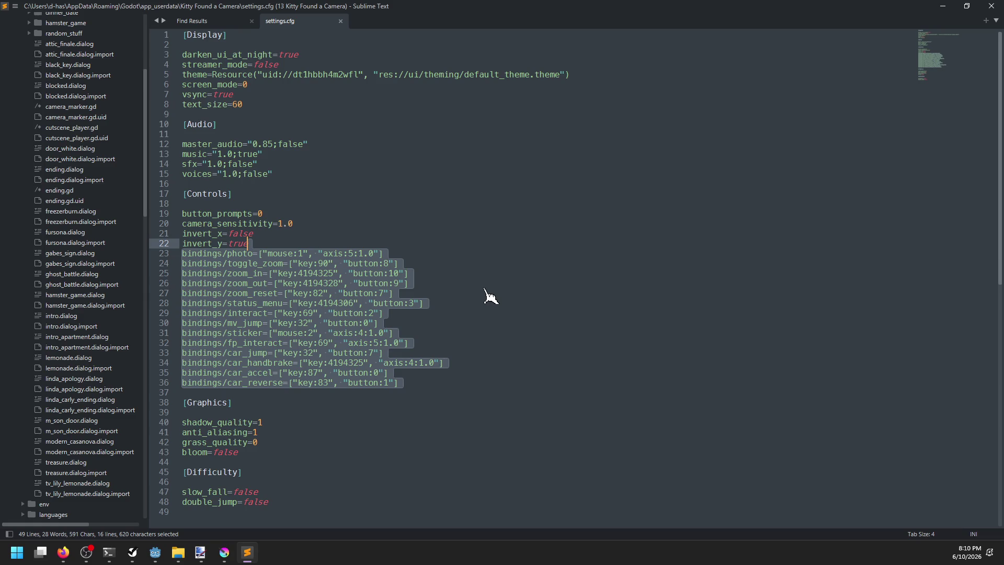
key(Delete)
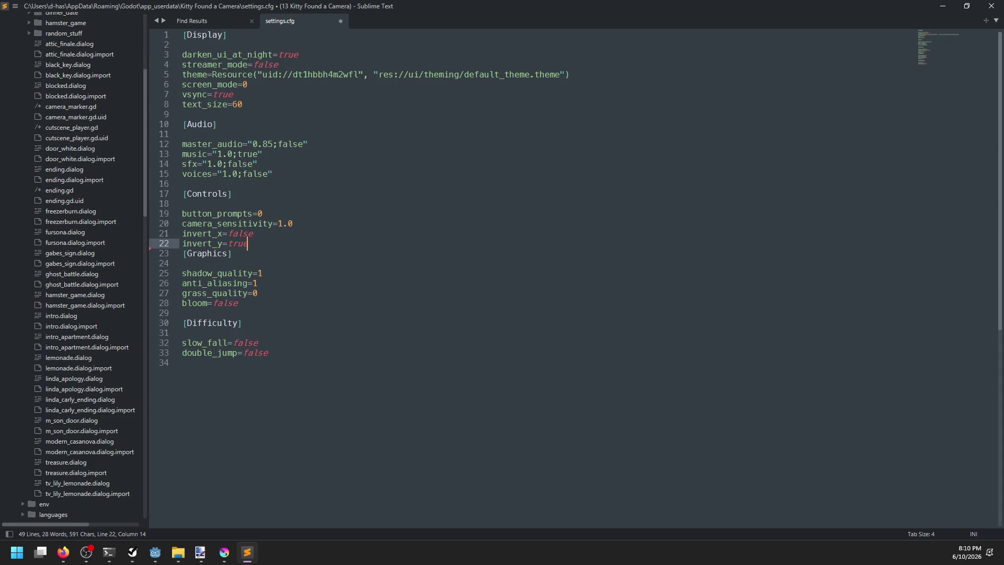
key(Return)
key(ctrl+s)
key(alt+Tab)
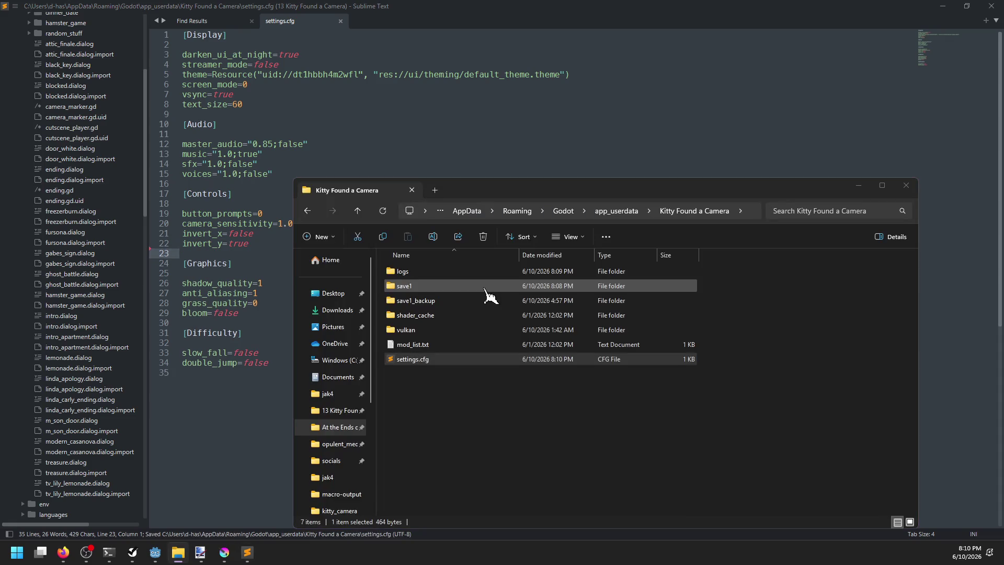
key(alt+Tab)
click(513, 238)
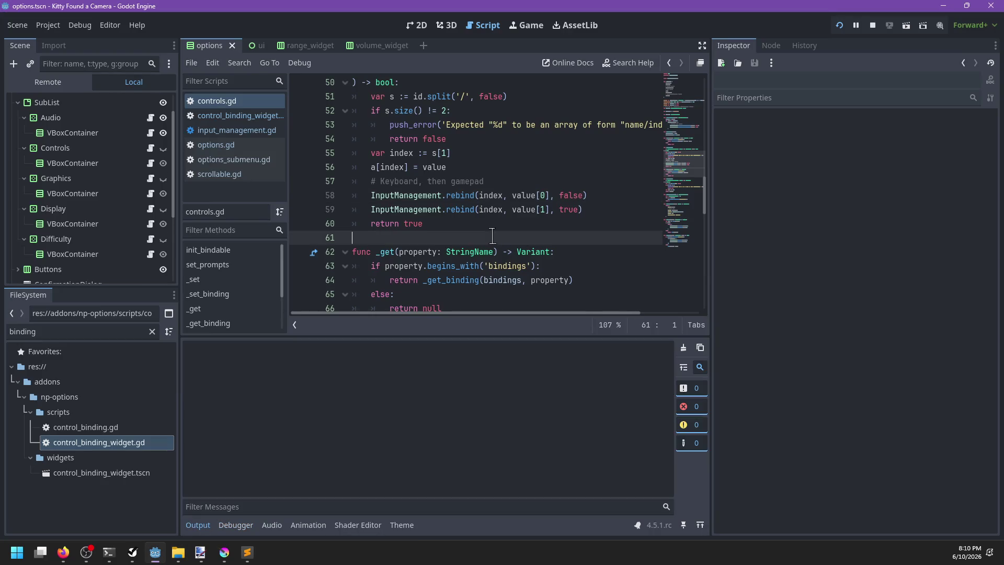
Step: Run the game with F5, walk up the street, and glance at the photo gallery
key(F5)
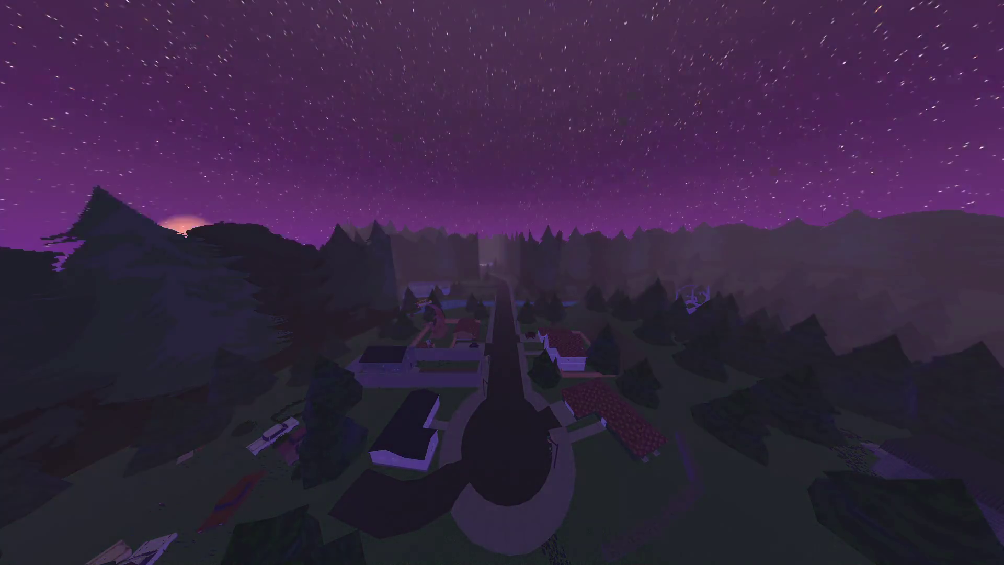
key(w)
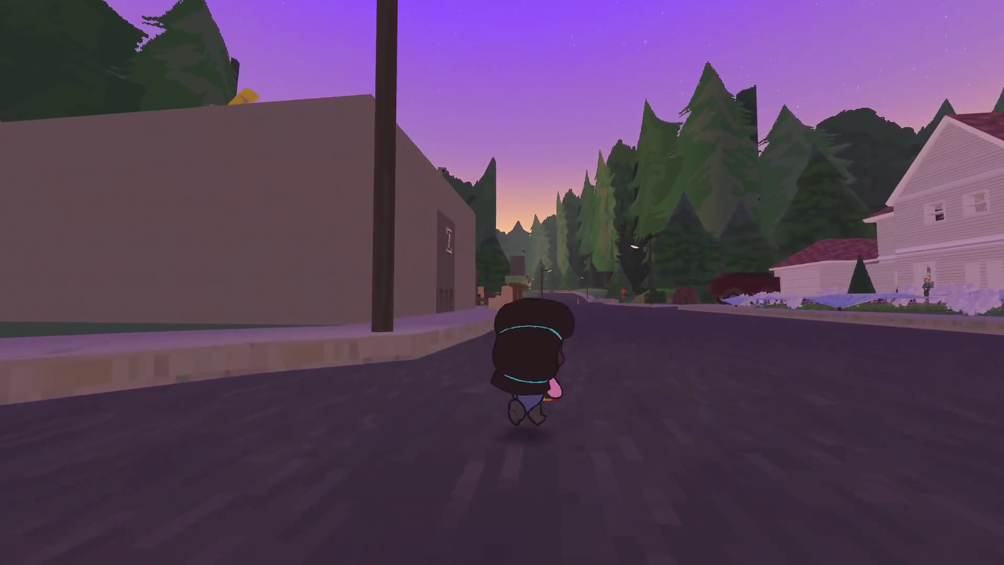
key(Tab)
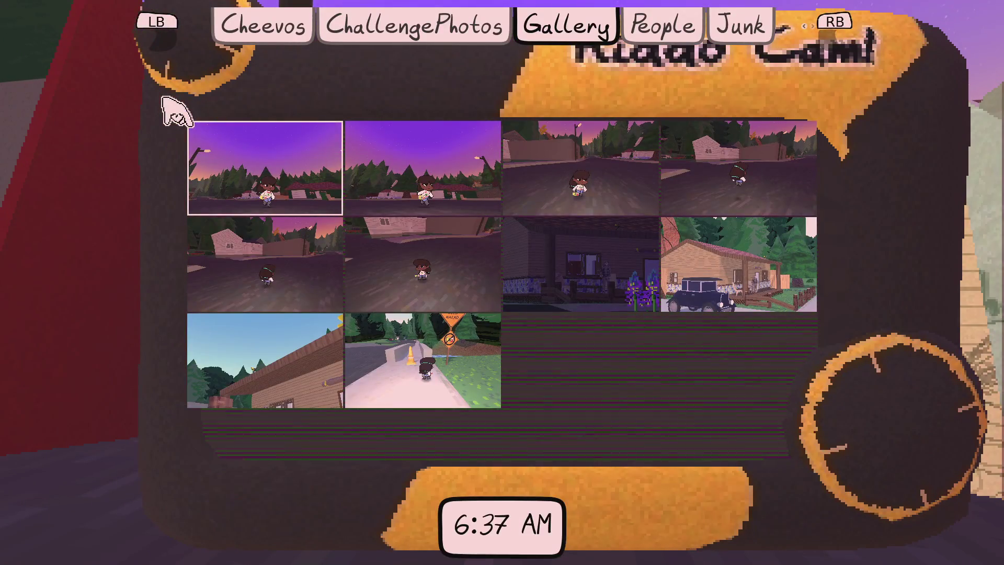
key(Tab)
Step: In Pause > Options > Controls, bind photo to mouse1, confirm, and apply the settings
key(Escape)
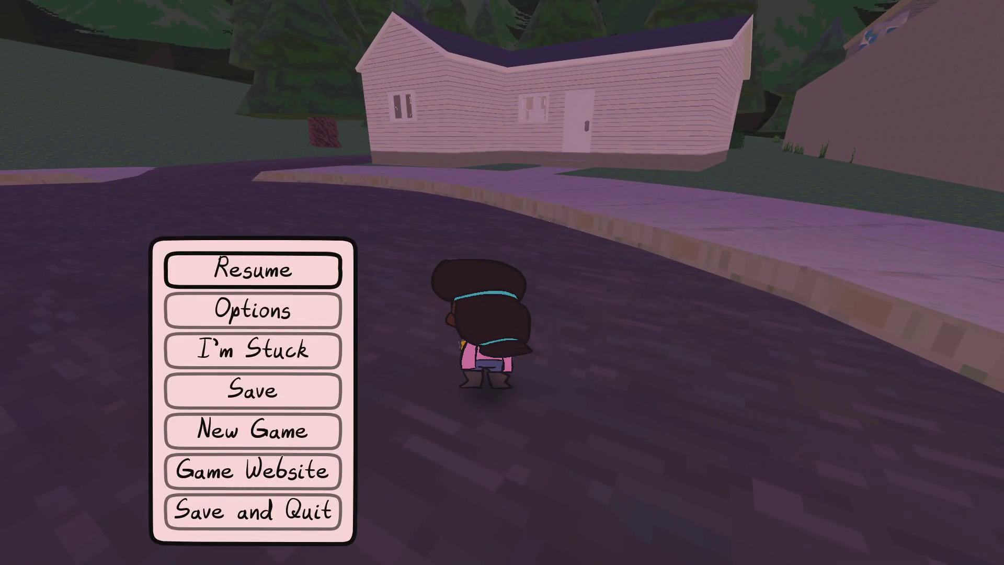
key(Down)
key(Return)
key(e)
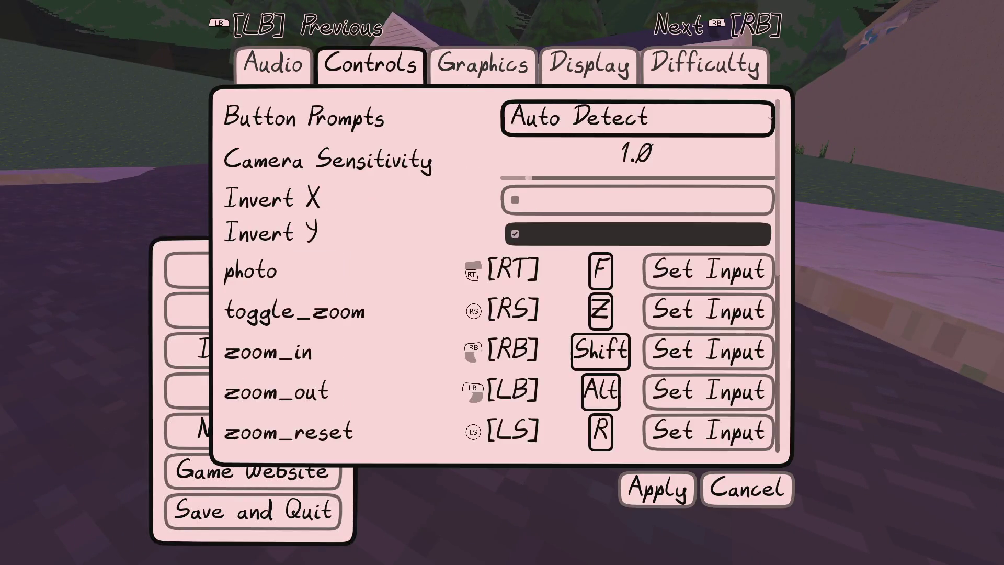
key(Down)
key(Down)
key(Down)
key(Return)
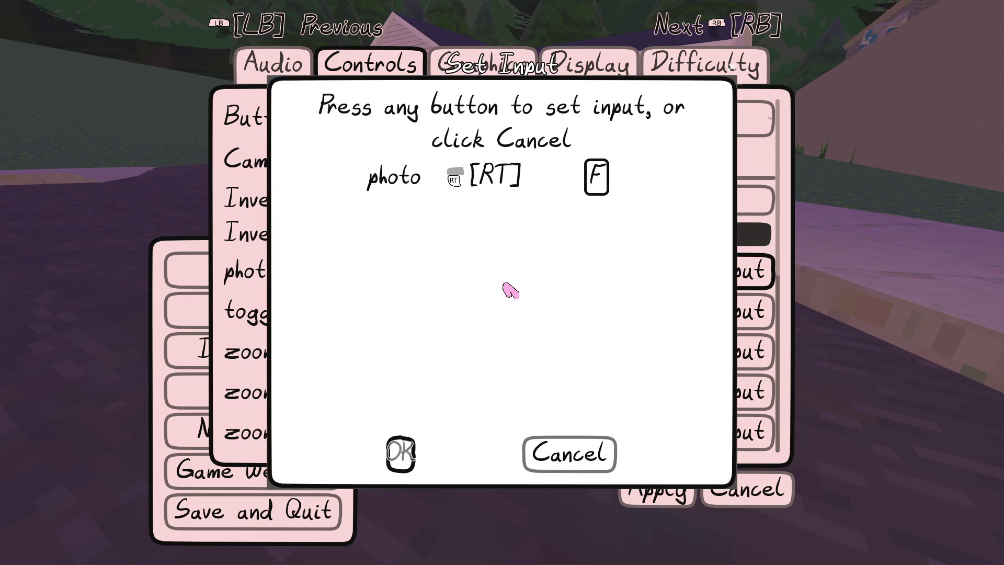
click(600, 180)
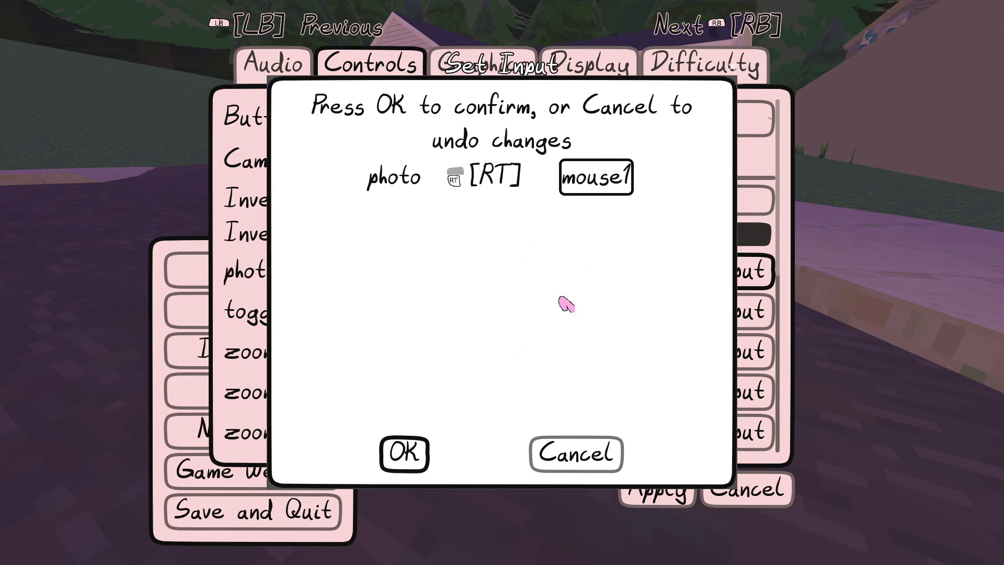
click(410, 453)
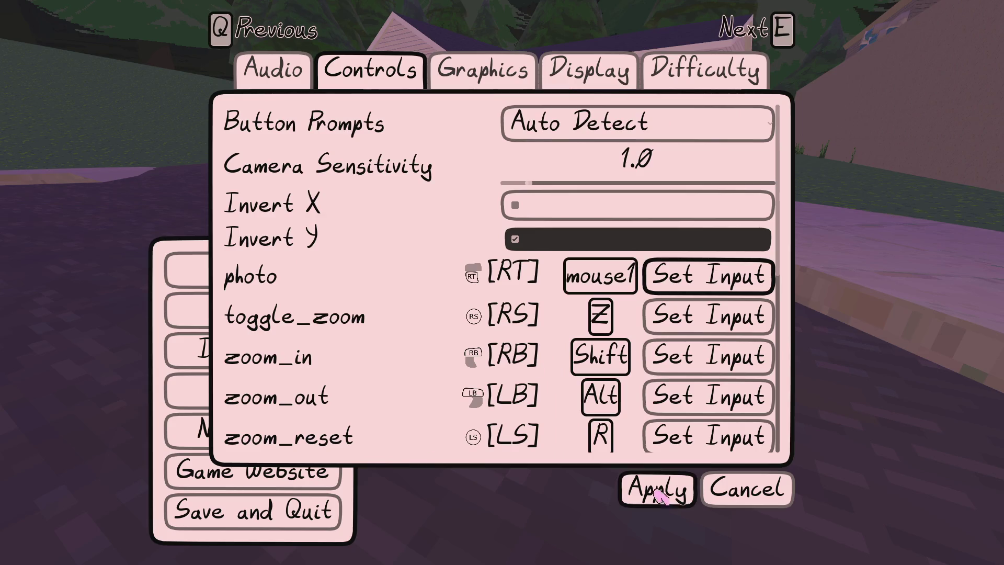
click(663, 491)
Step: Resume, take a photo with the mouse button, then save and quit the game
click(311, 271)
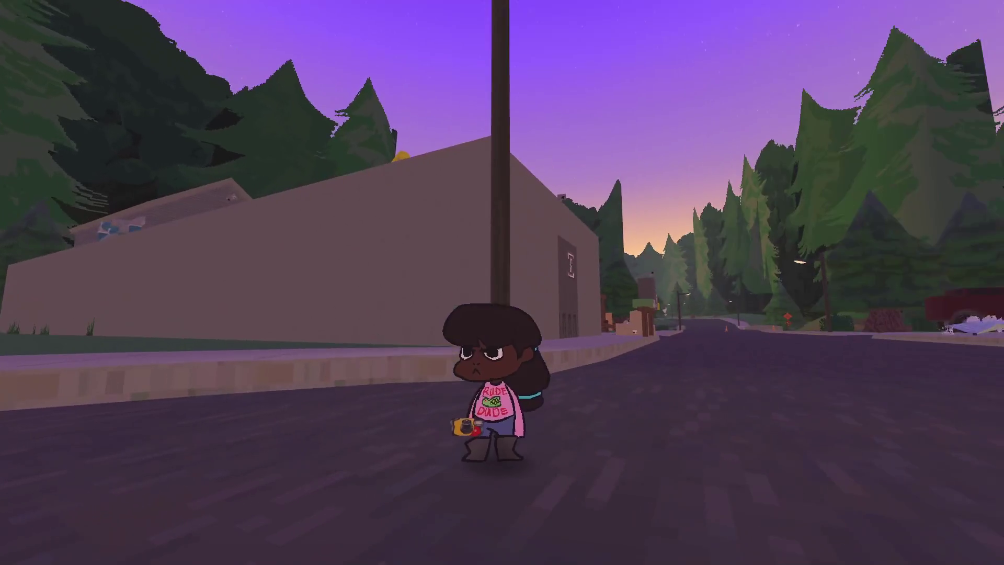
click(502, 282)
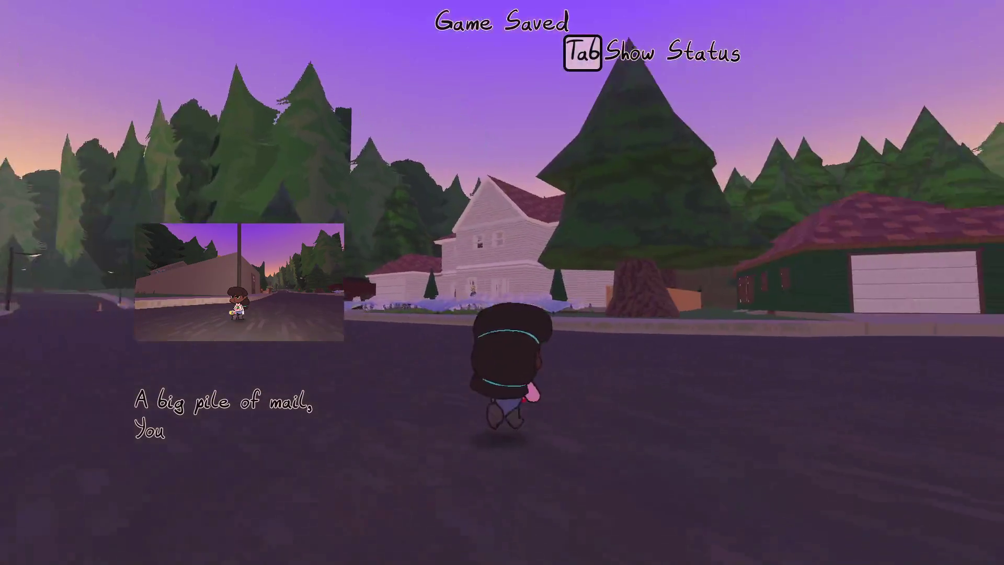
key(Escape)
click(268, 511)
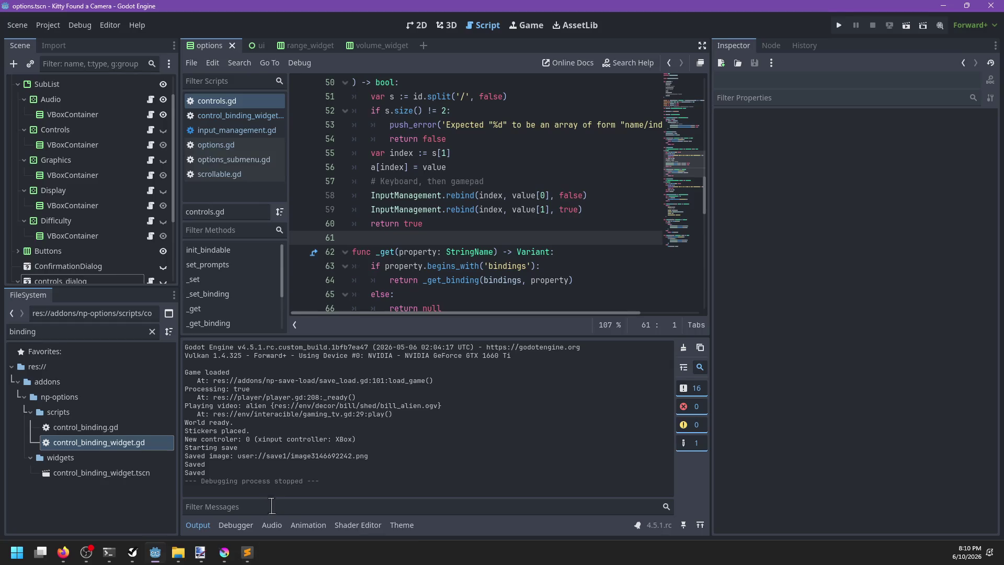
click(247, 552)
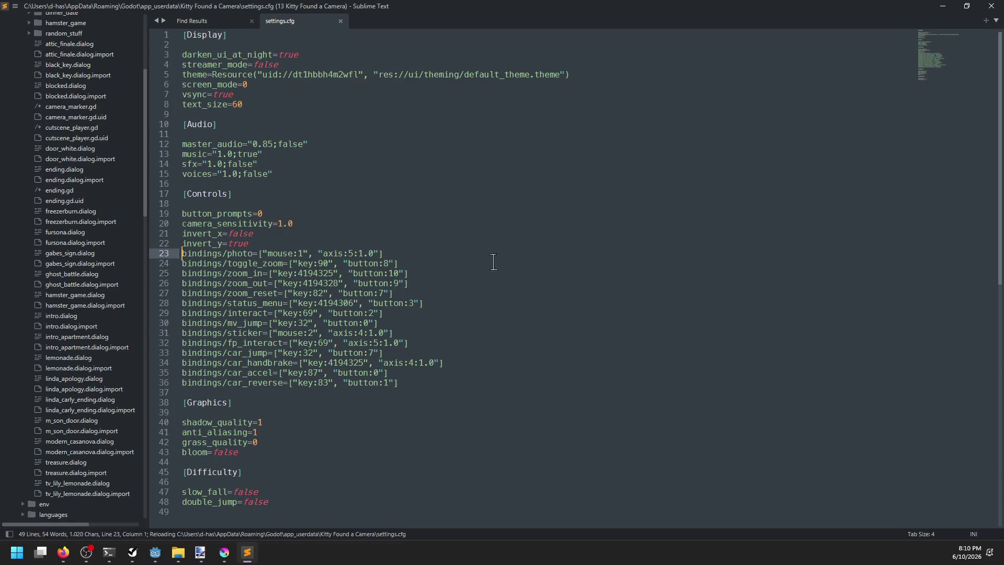
click(440, 382)
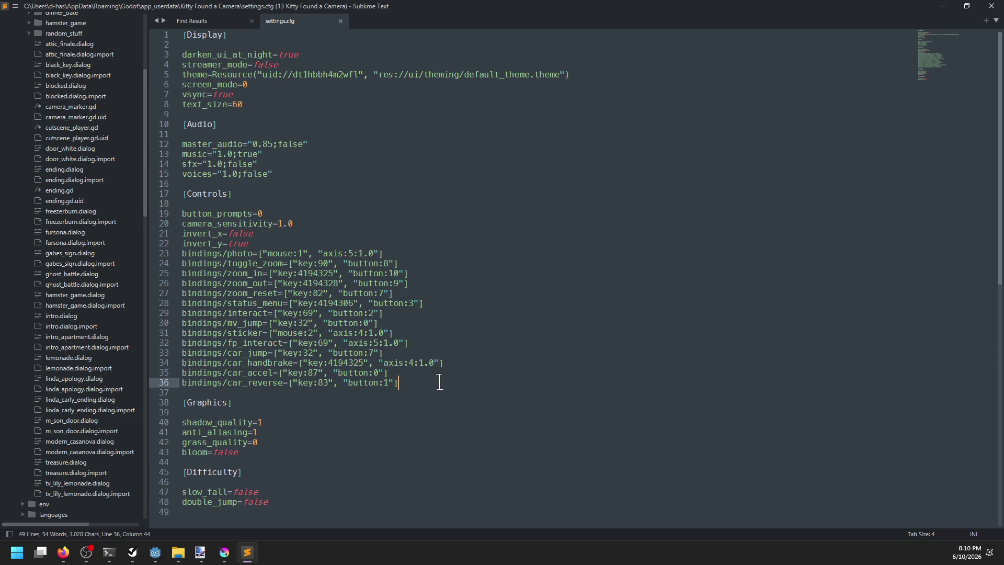
key(alt+Tab)
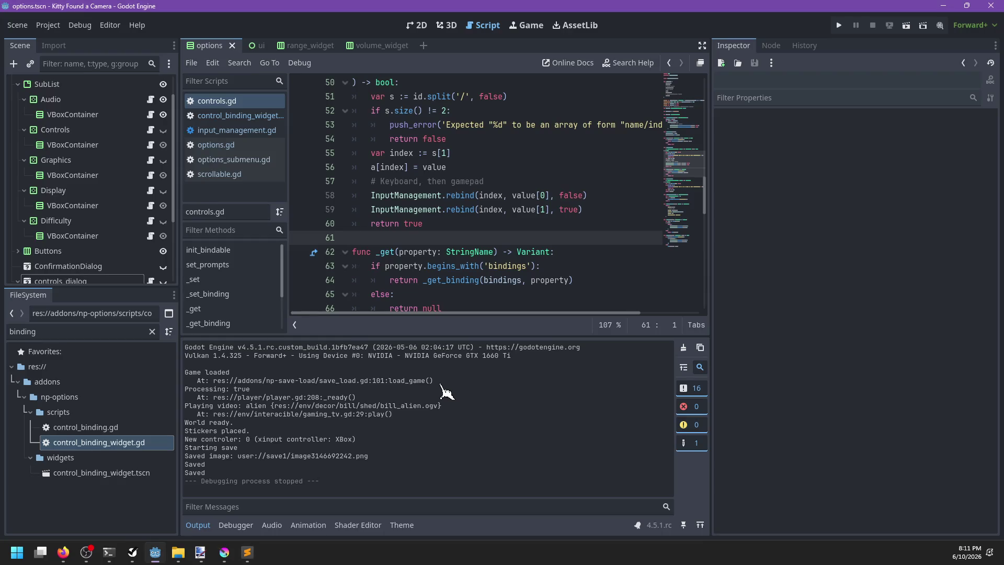
Step: Set a breakpoint on line 58 and run the game under the debugger
scroll(468, 193, up, 4)
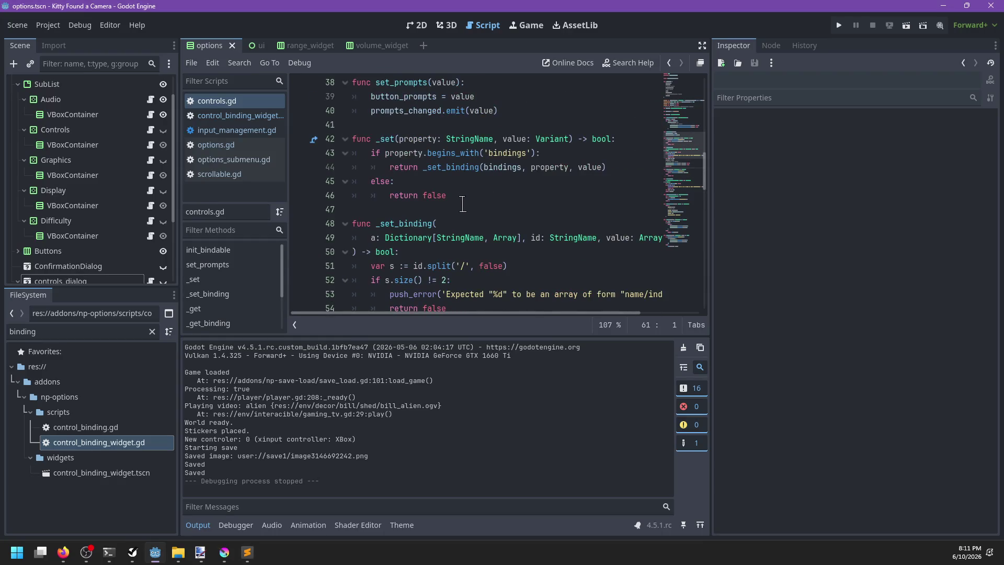
scroll(462, 204, down, 3)
click(298, 238)
click(519, 200)
key(F5)
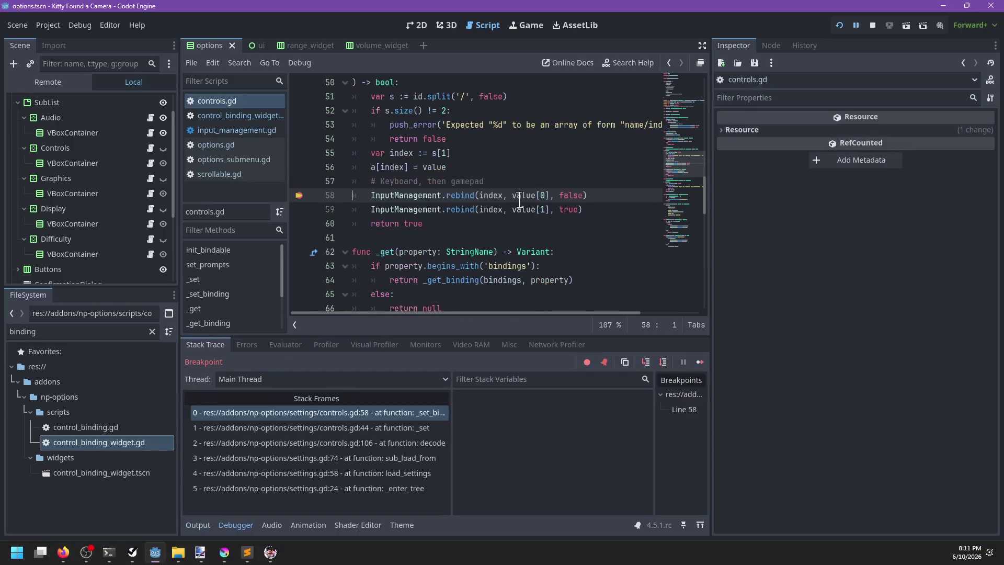
Step: Walk the call stack through the decode, sub_load_from and _set frames
click(400, 443)
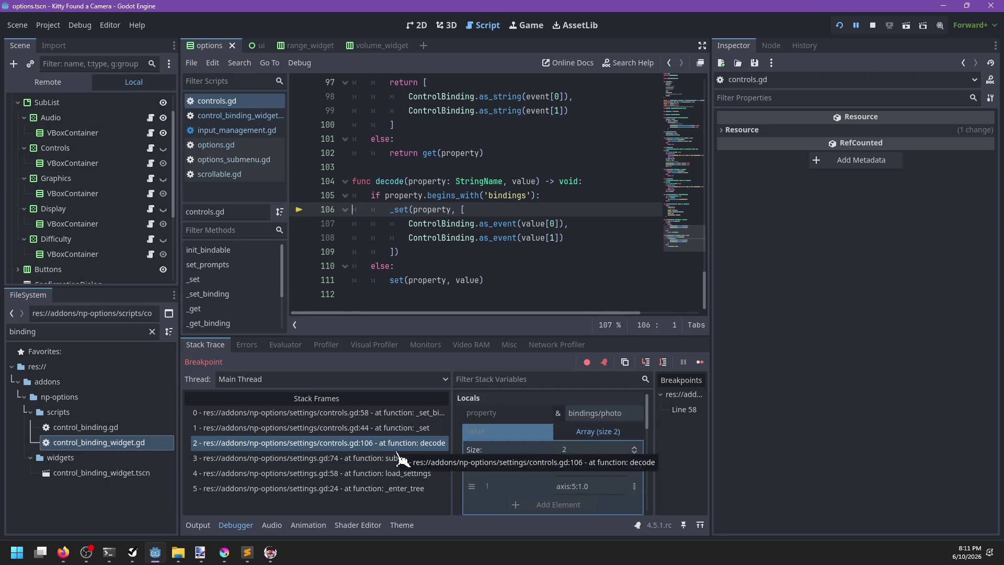
click(399, 460)
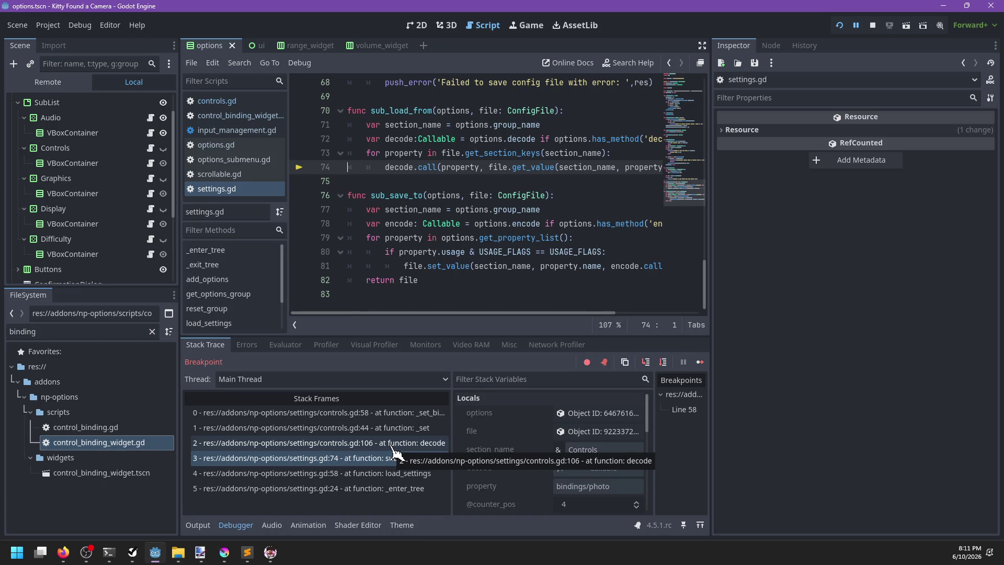
click(395, 451)
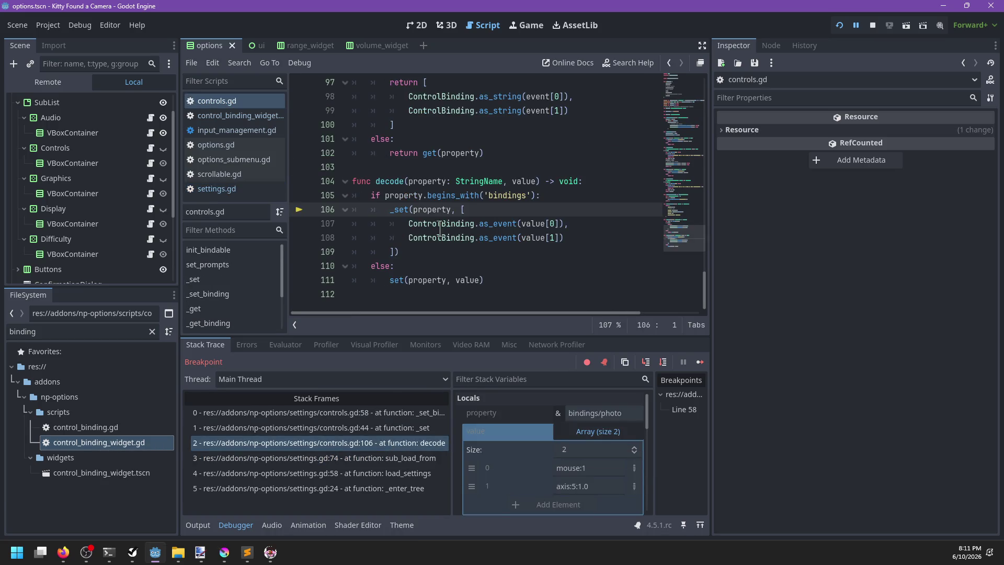
mouse_move(430, 176)
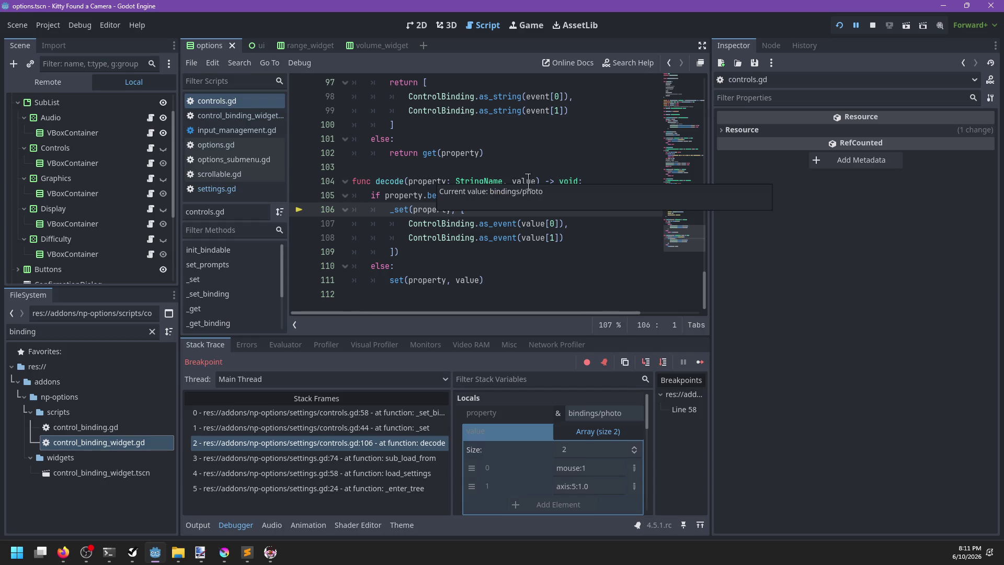
mouse_move(524, 178)
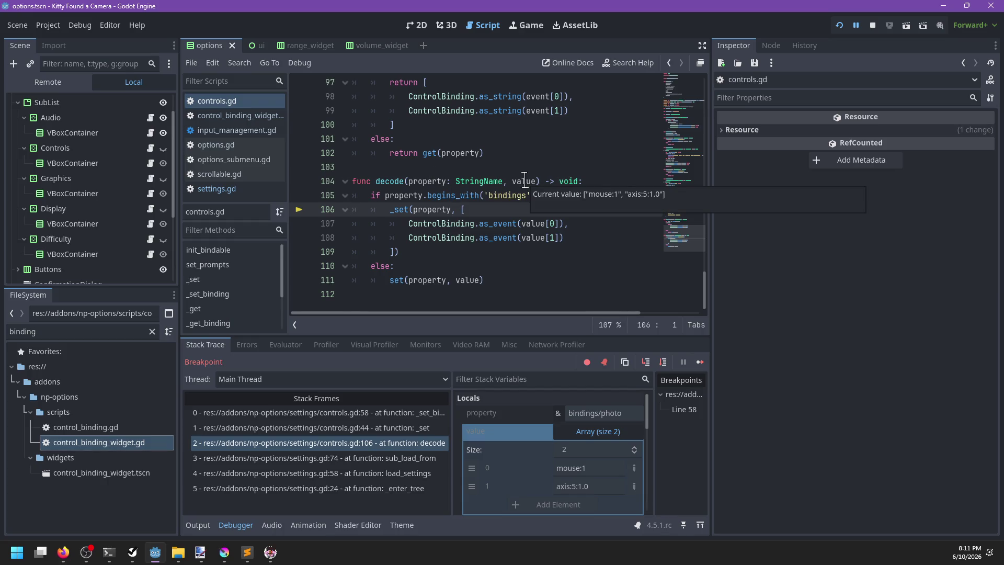
mouse_move(486, 223)
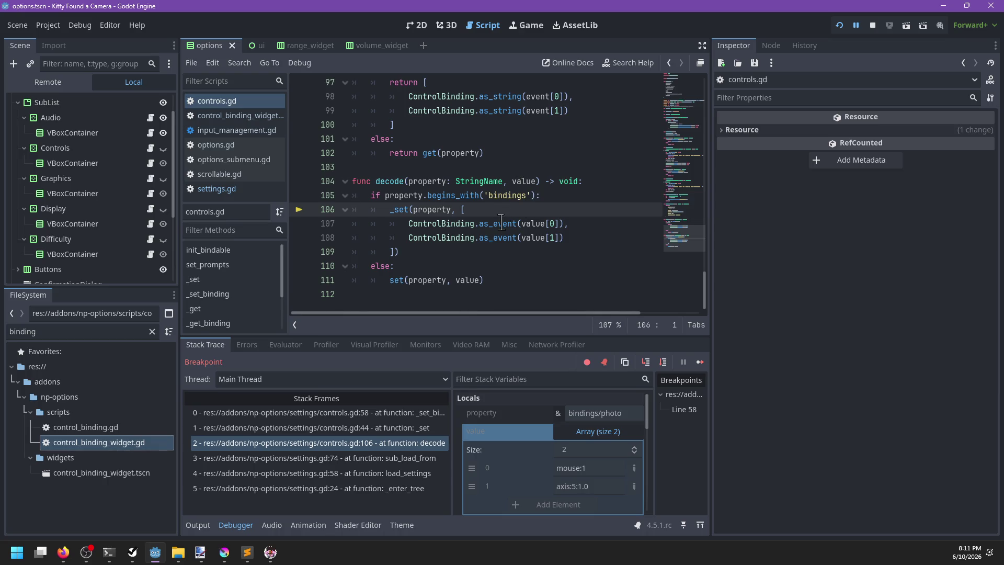
click(404, 428)
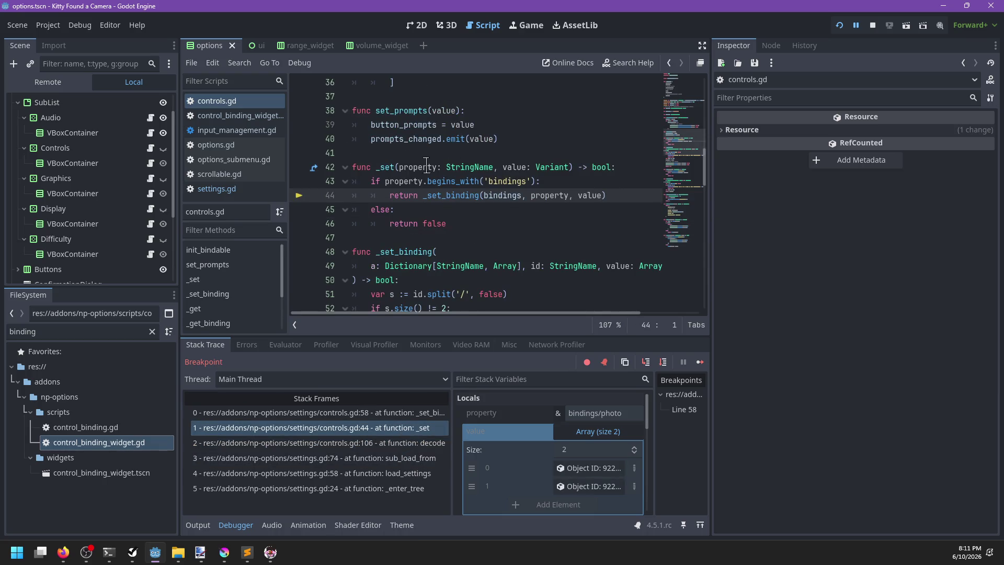
mouse_move(518, 169)
Step: Inspect the loaded binding events (mouse button index 0), then stop debugging and open control_binding_widget.gd
click(575, 468)
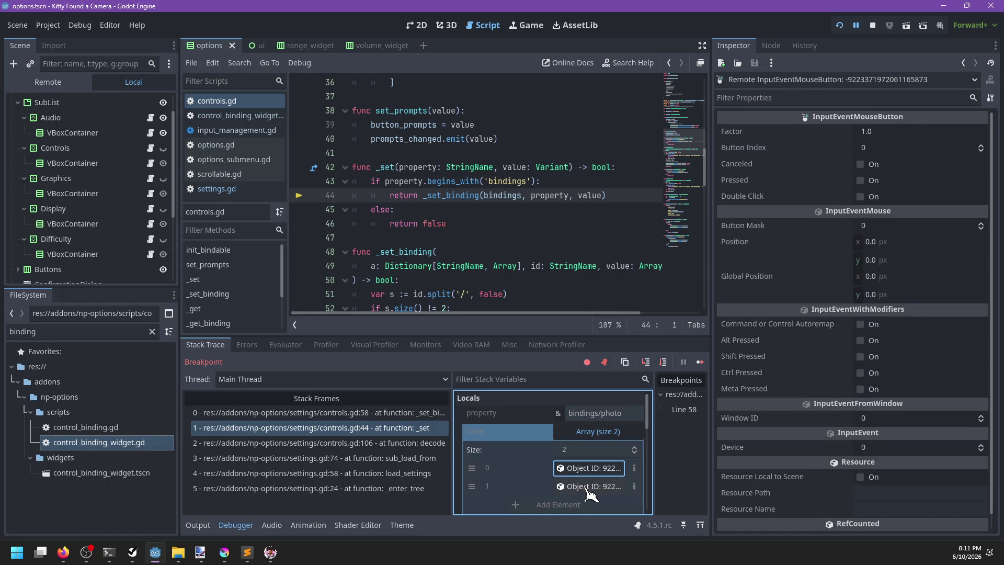
click(590, 487)
click(589, 473)
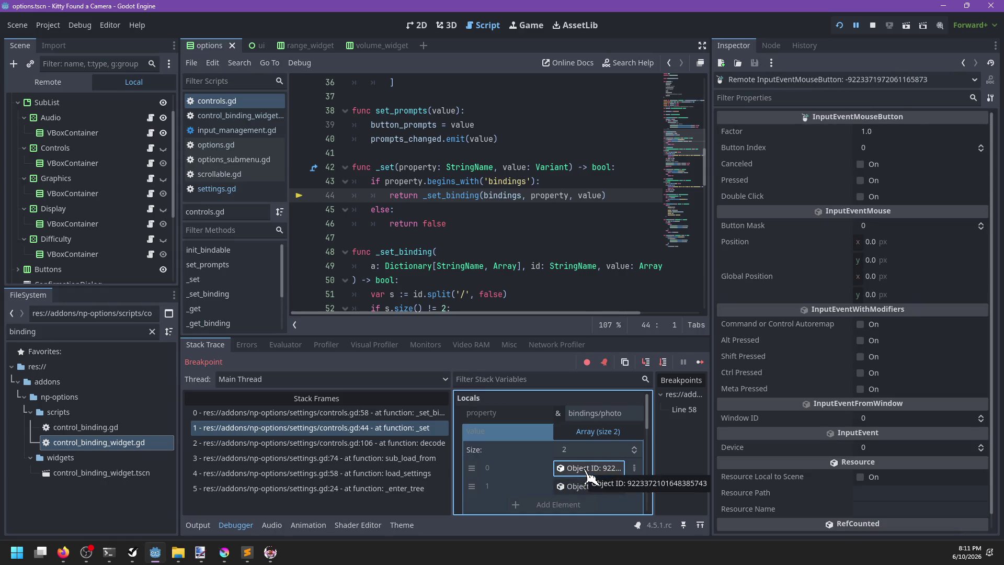
mouse_move(755, 153)
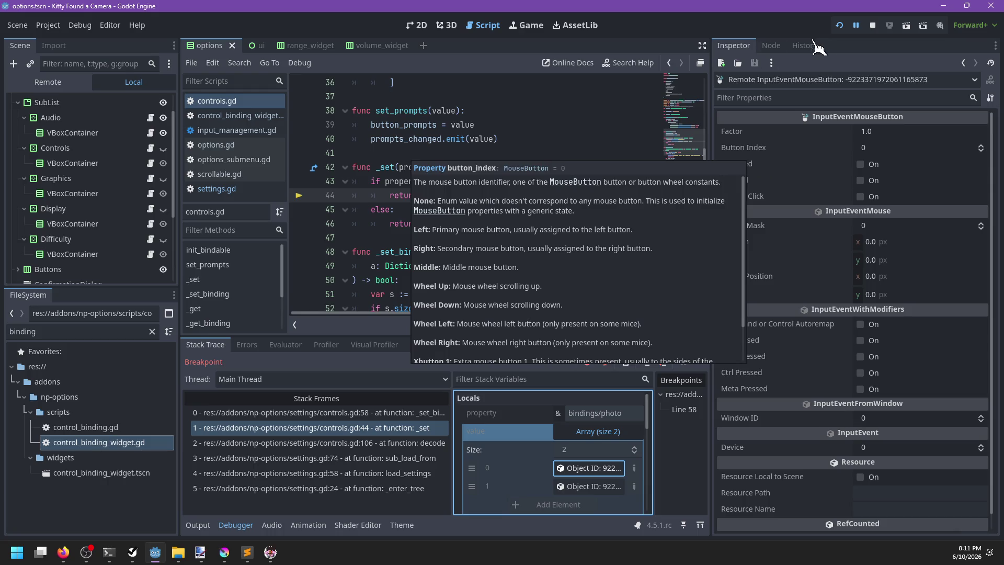
click(871, 25)
click(235, 116)
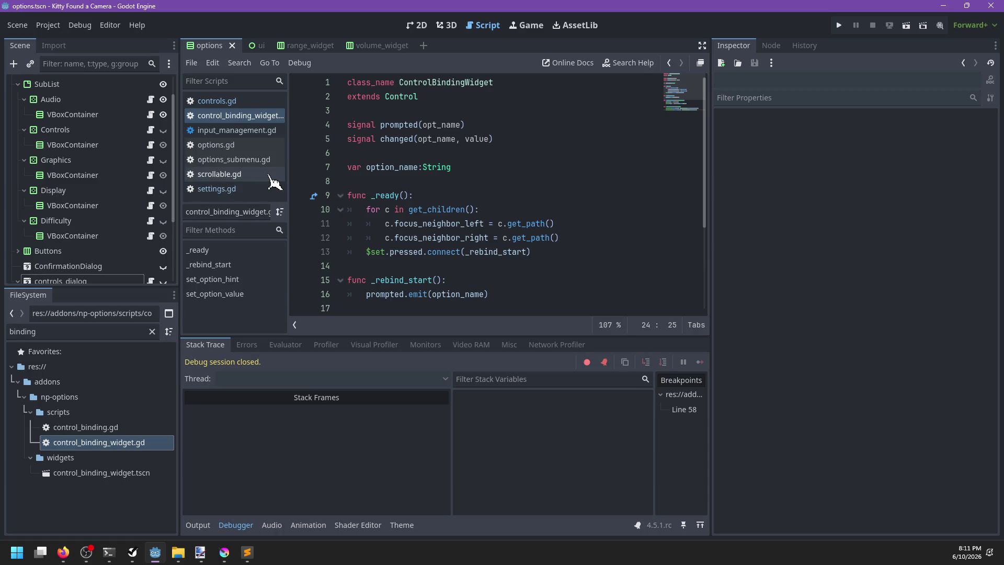
Step: Open control_binding.gd and compare as_event's branches with the saved binding strings in settings.cfg
double_click(120, 329)
double_click(108, 427)
scroll(537, 218, down, 2)
scroll(537, 216, up, 2)
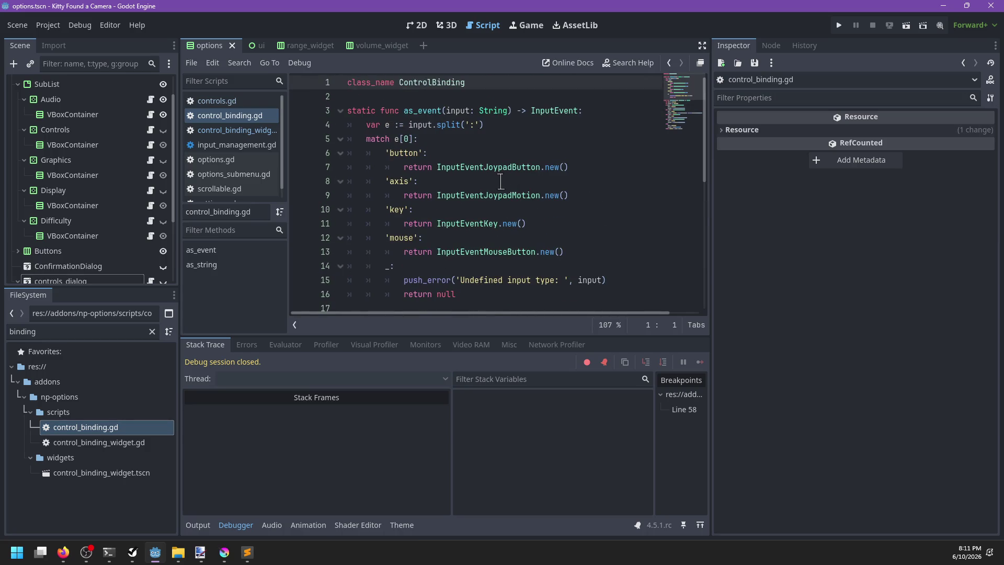
scroll(532, 147, down, 3)
scroll(524, 164, up, 3)
click(491, 153)
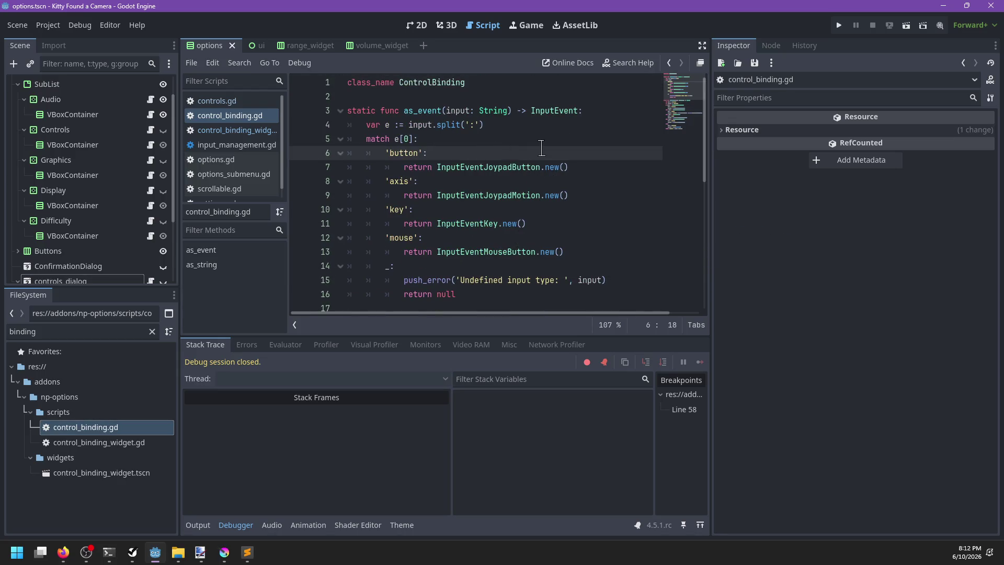
key(alt+Tab)
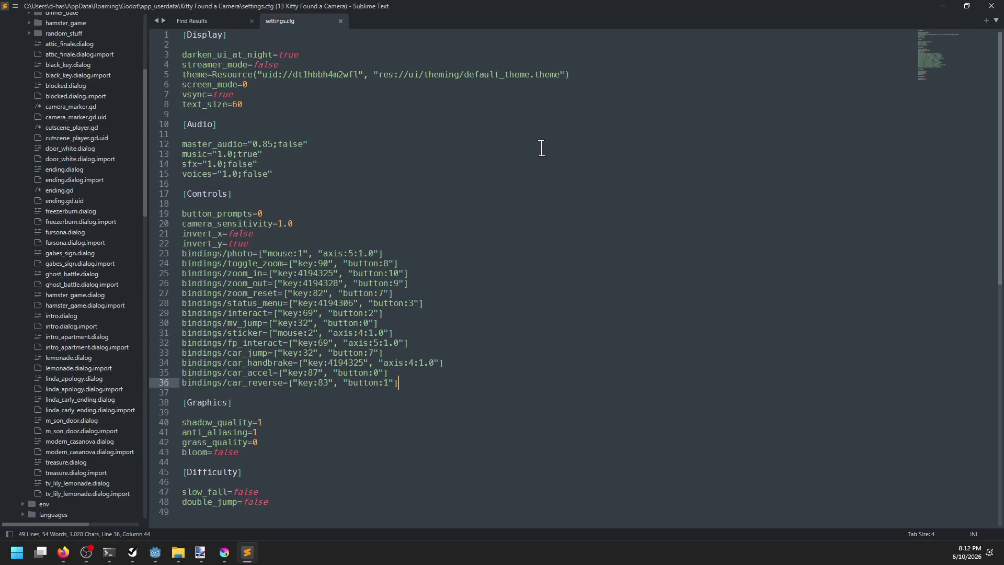
key(alt+Tab)
scroll(554, 151, down, 7)
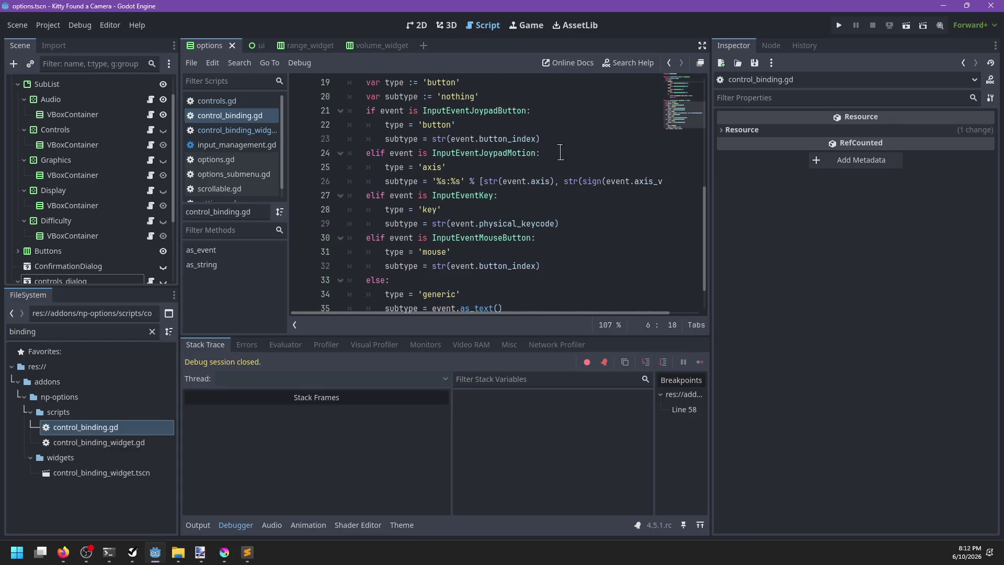
scroll(565, 152, up, 7)
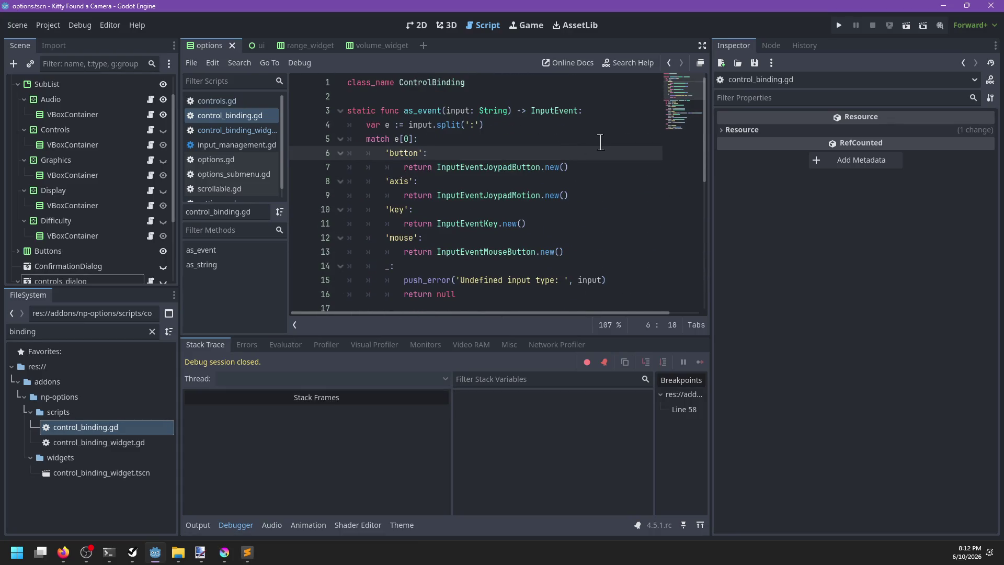
key(alt+Tab)
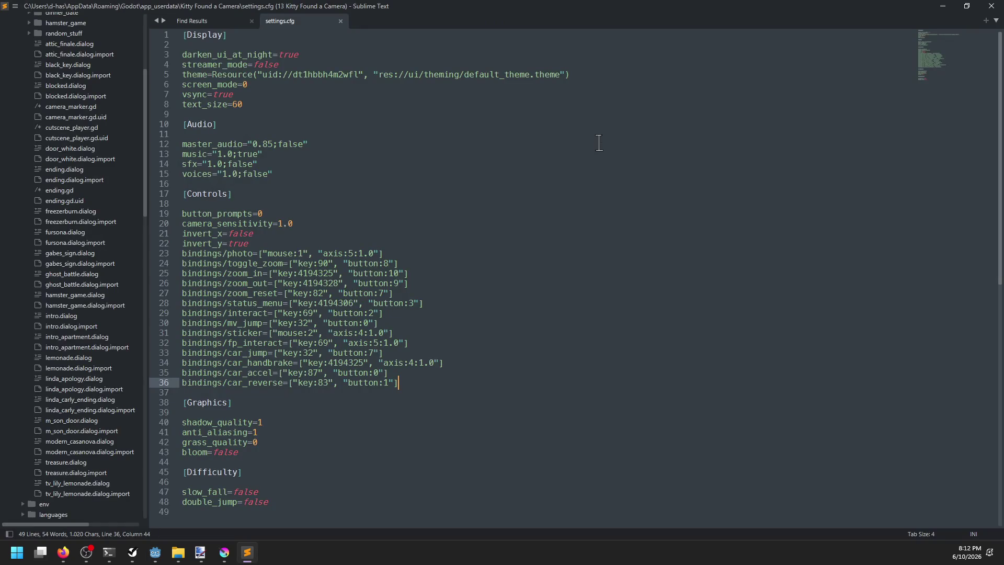
key(alt+Tab)
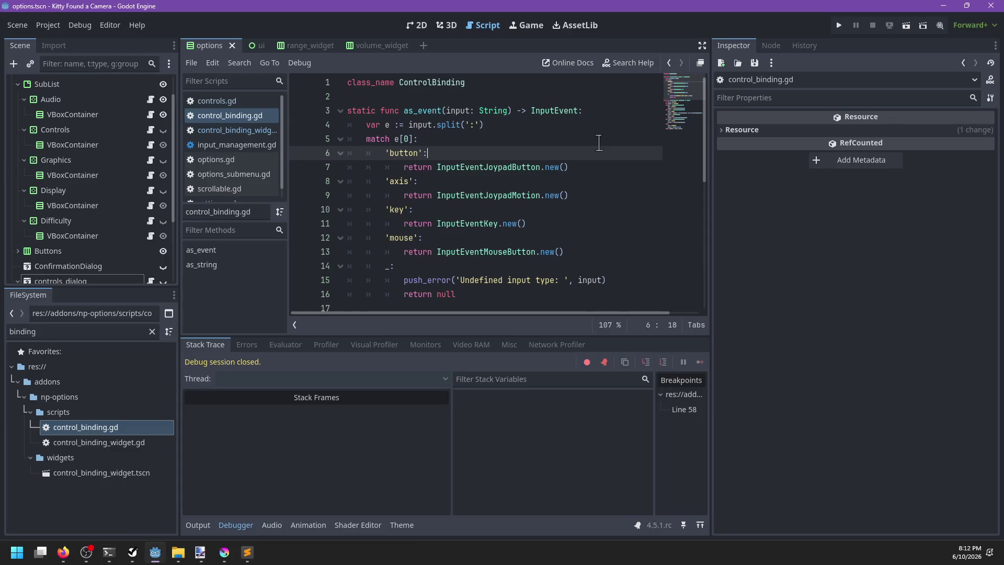
key(alt+Tab)
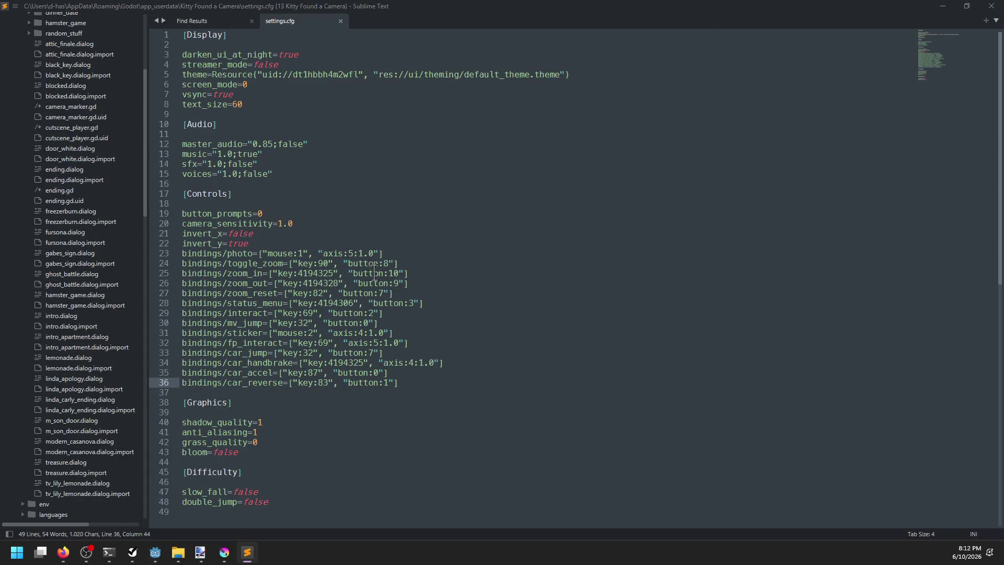
key(alt+Tab)
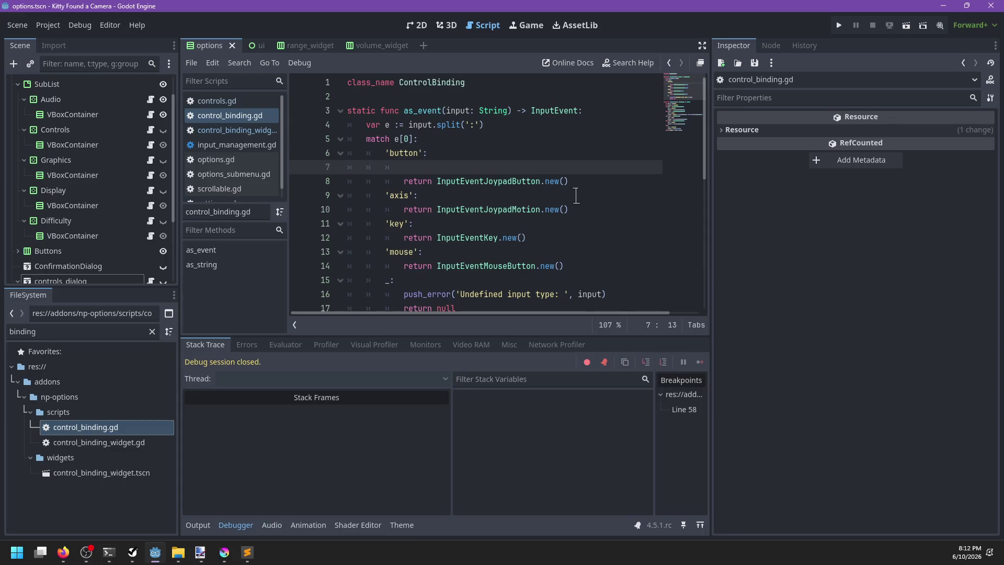
Step: Rename the per-branch declarations to 'var event' and add a shared declaration line
key(ctrl+z)
key(ctrl+z)
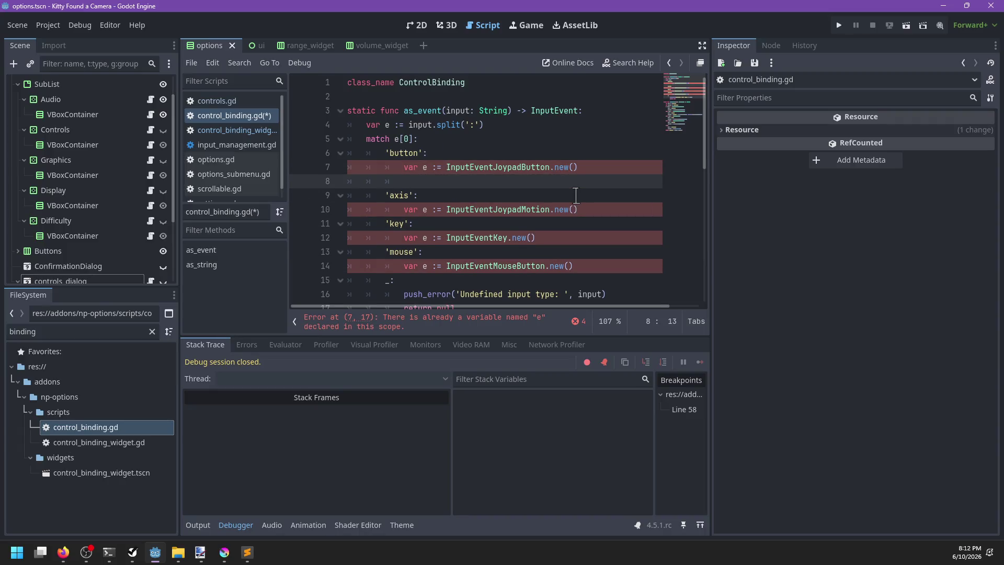
key(ctrl+z)
drag(435, 170, 405, 169)
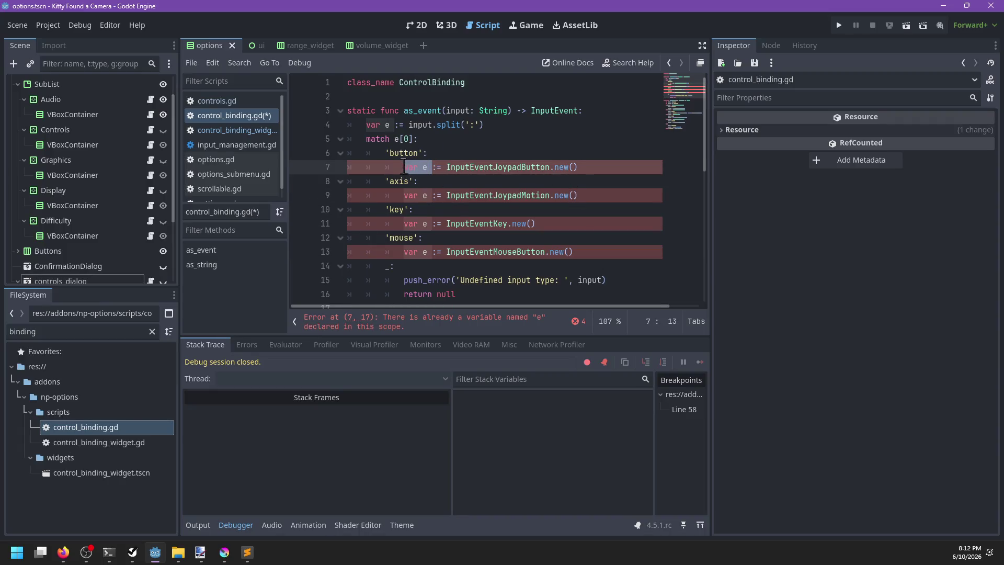
key(ctrl+d)
key(ctrl+d)
key(ctrl+d)
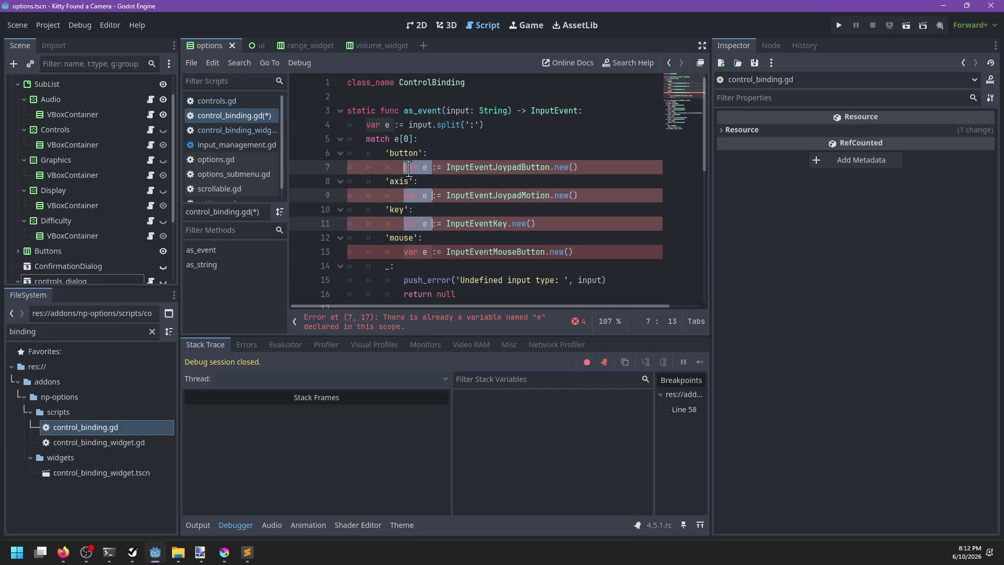
text(var event)
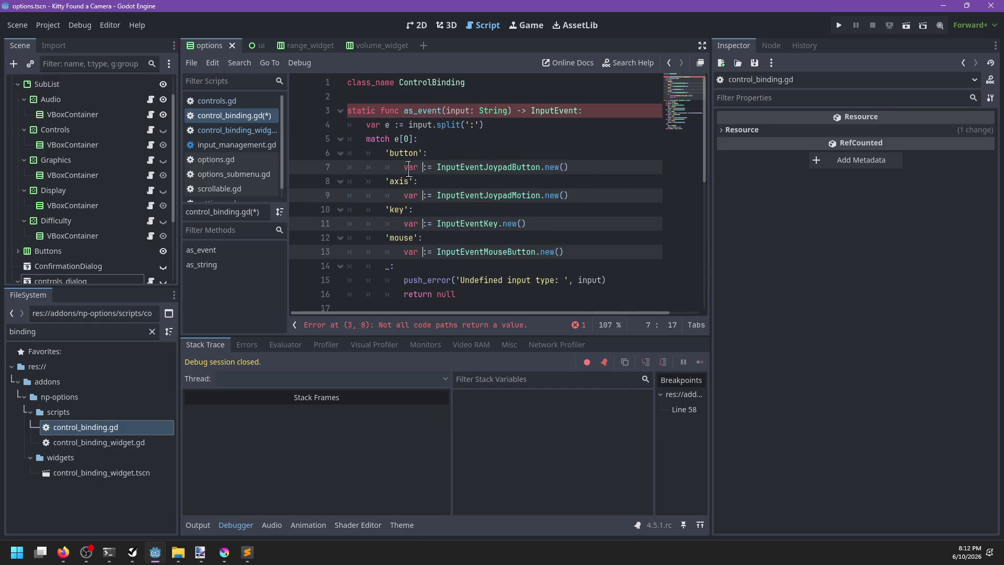
key(Escape)
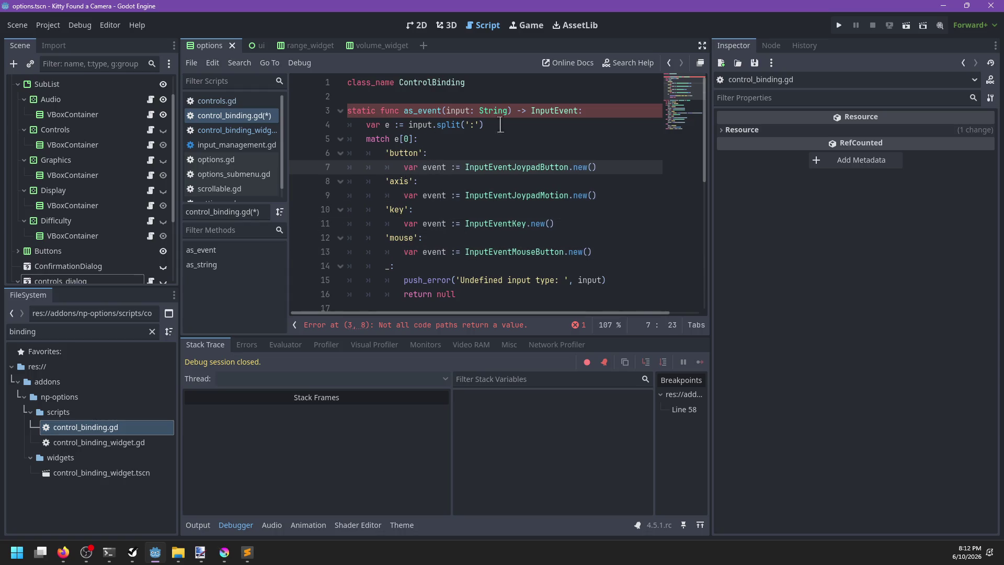
click(487, 127)
key(Return)
text(var event: I)
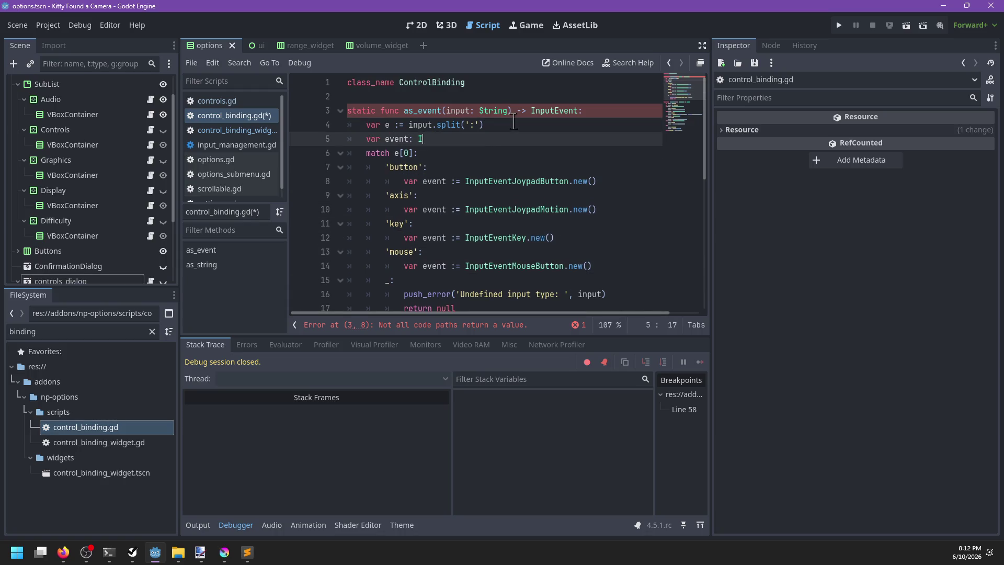
Step: Make the fallback assign event = null and turn branch declarations into 'event =' assignments
scroll(496, 210, down, 2)
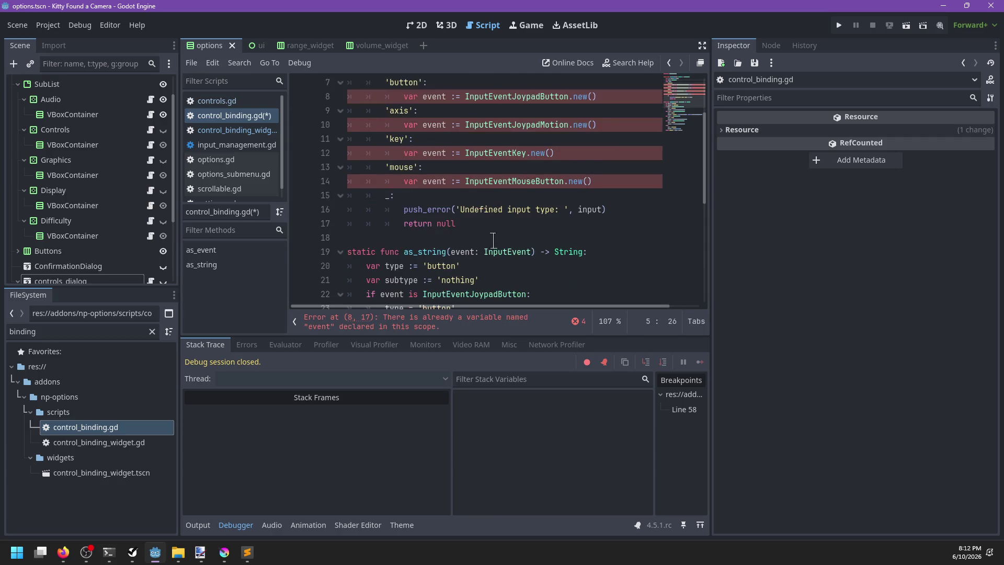
click(488, 218)
key(ctrl+BackSpace)
key(ctrl+BackSpace)
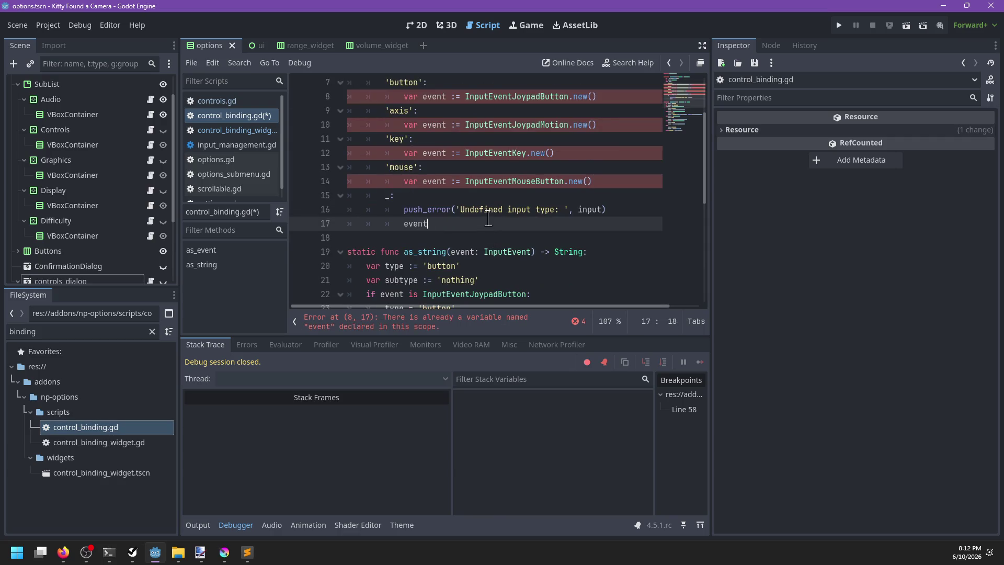
text(ll)
key(Return)
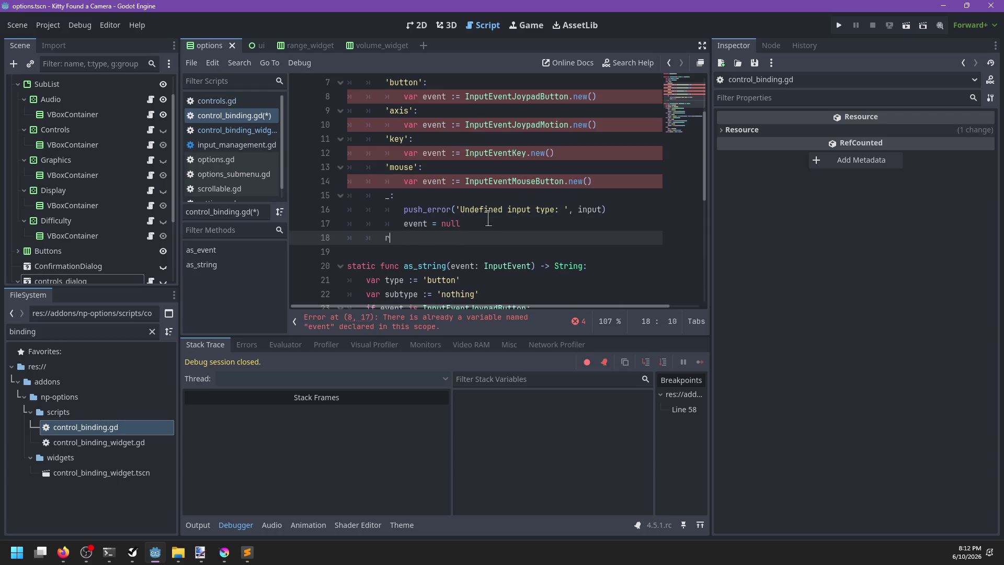
scroll(480, 217, up, 2)
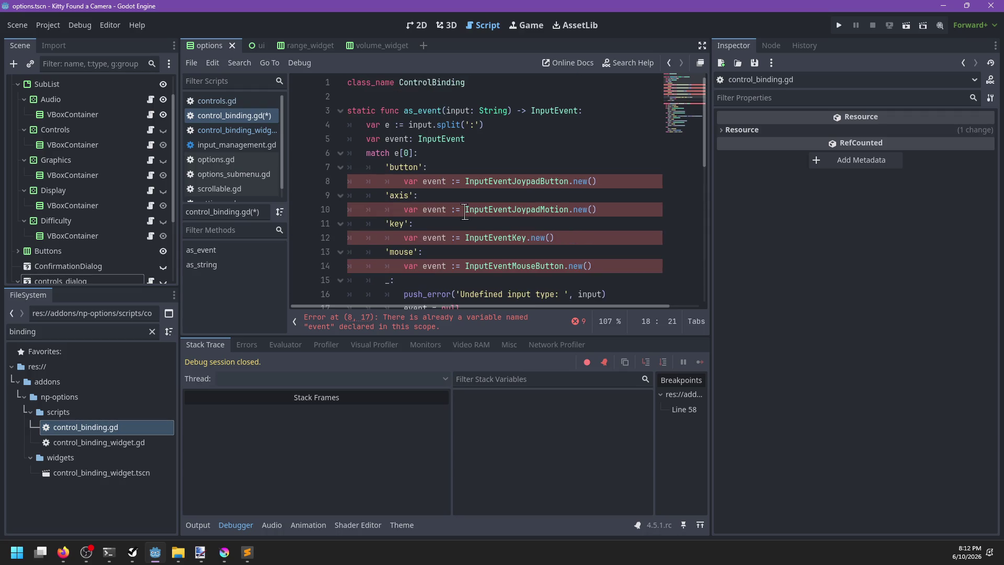
drag(464, 181, 403, 181)
key(ctrl+d)
key(ctrl+d)
key(ctrl+d)
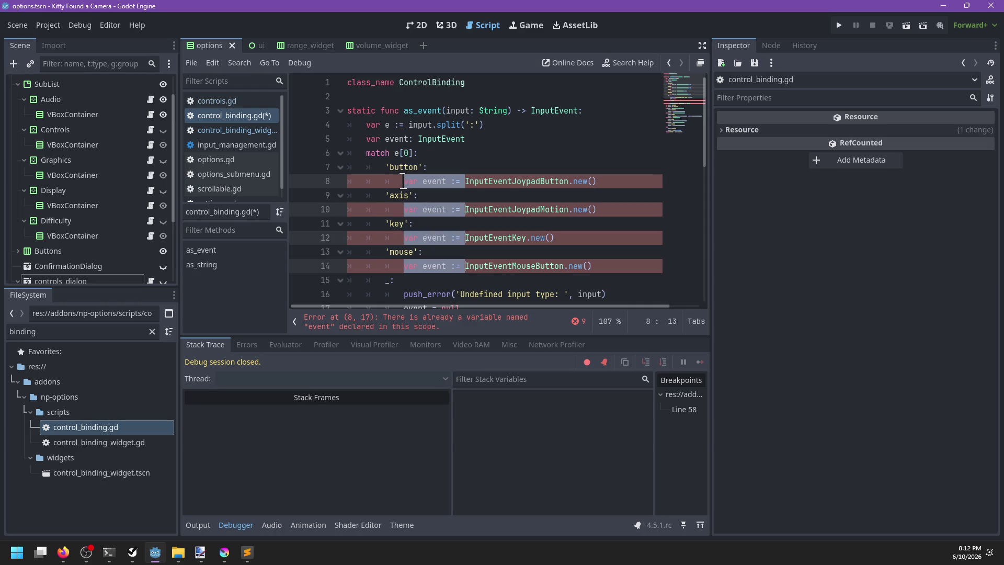
text(event =)
Step: Add event.button_index = int(e[1]) to the joypad 'button' branch, checking settings.cfg's format
click(592, 181)
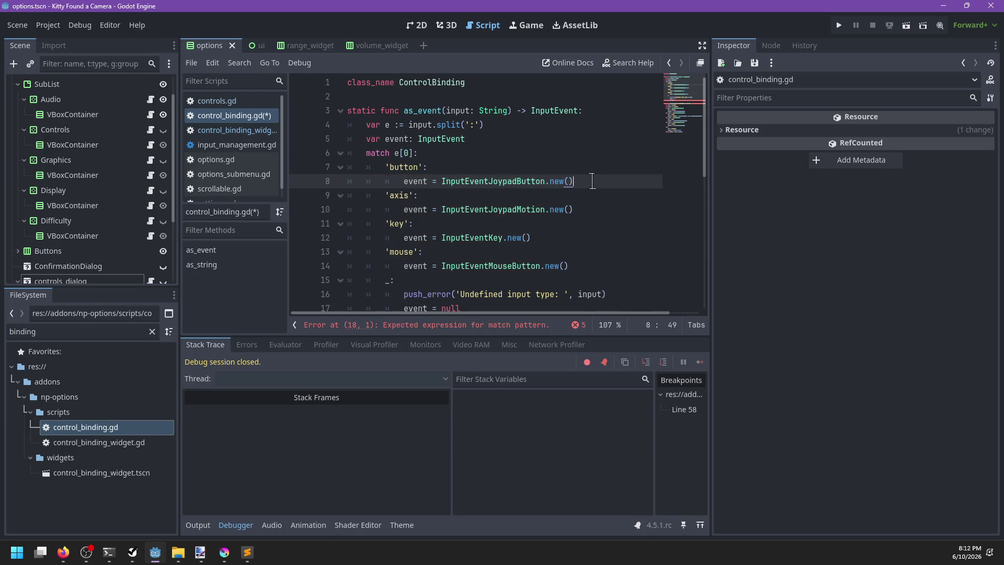
key(Return)
text(ent.b)
key(Return)
key(Escape)
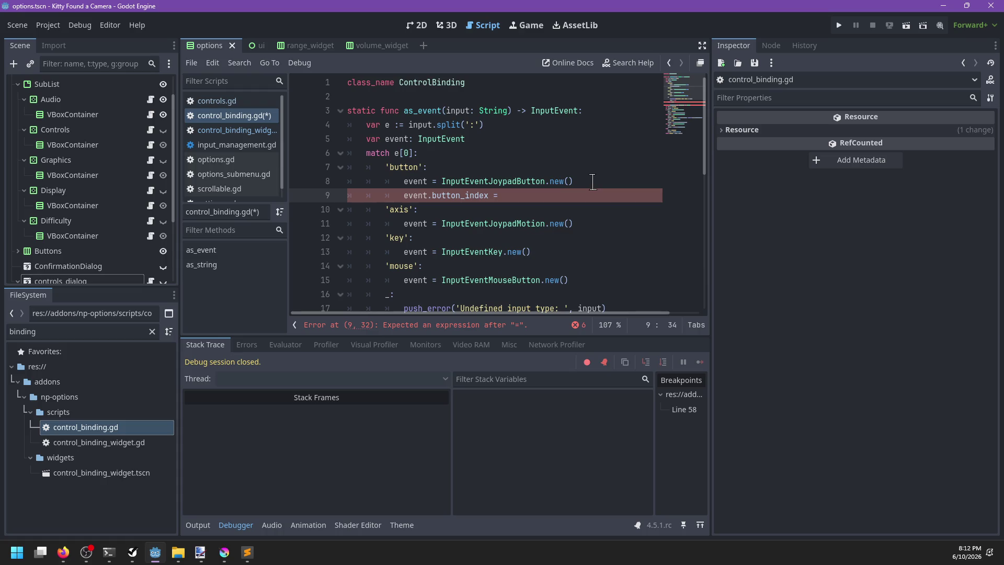
text([1])
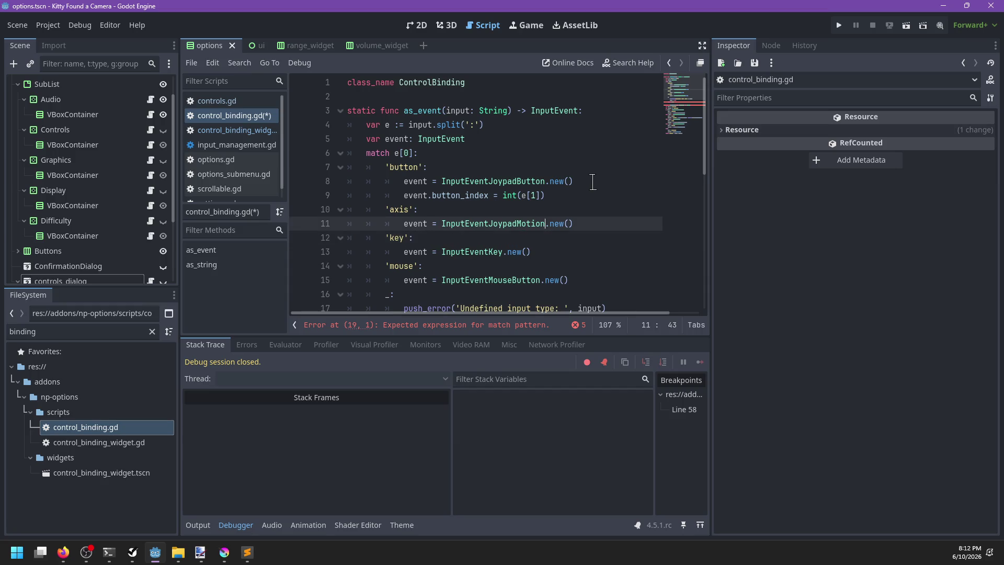
key(alt+Tab)
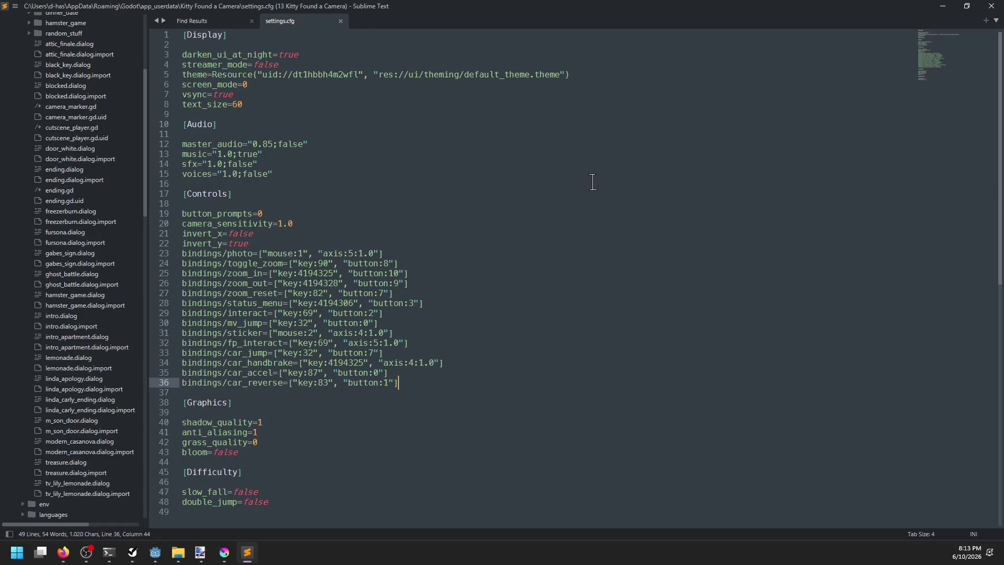
key(alt+Tab)
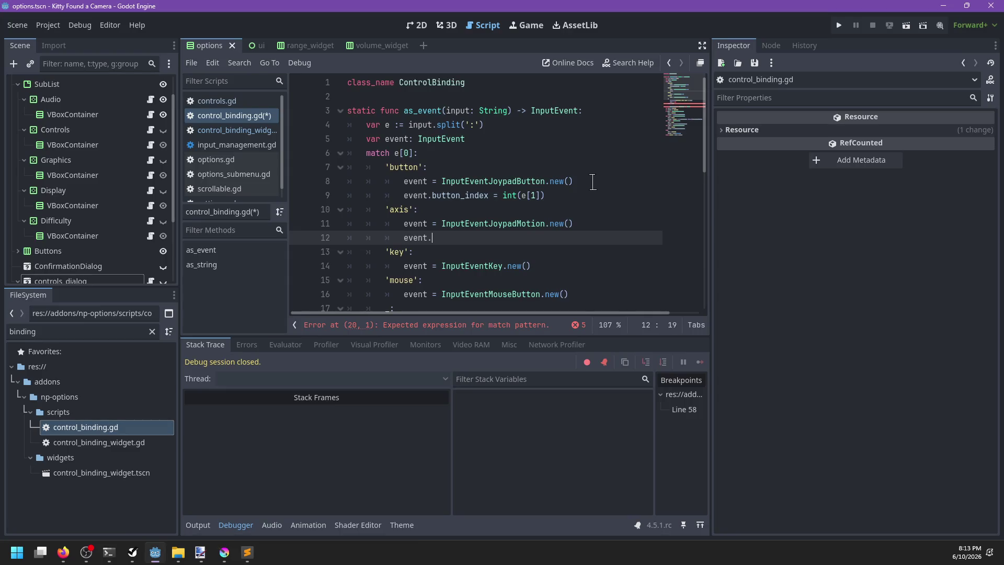
Step: Write event.axis = int(e[1]) and event.axis_value = float(e[2]) in the 'axis' branch
key(Return)
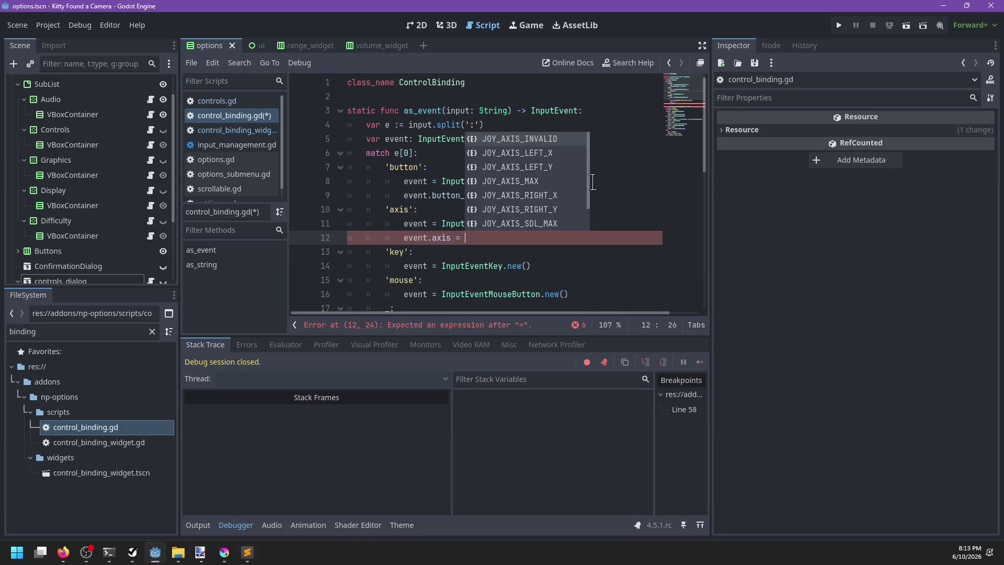
text(int[)
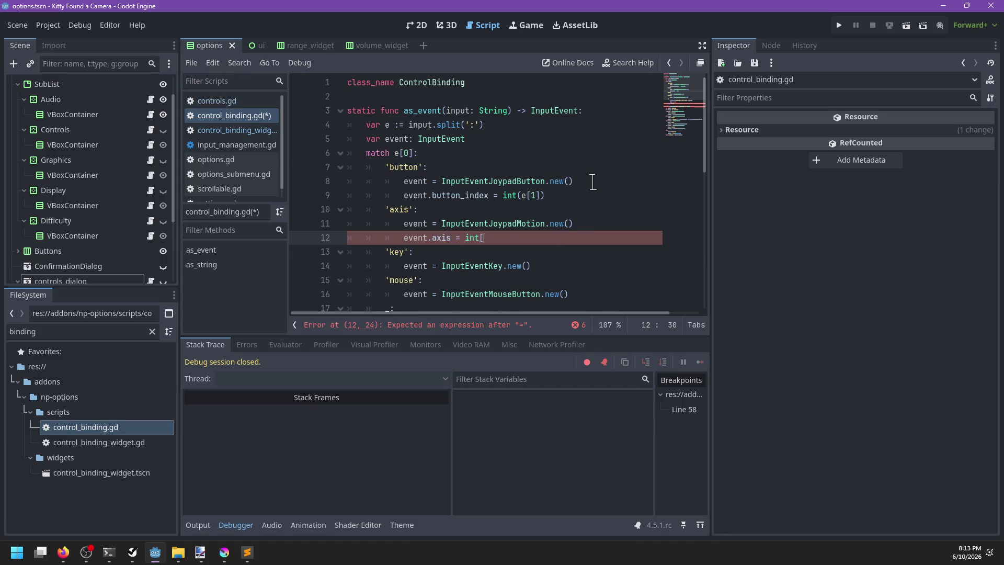
key(BackSpace)
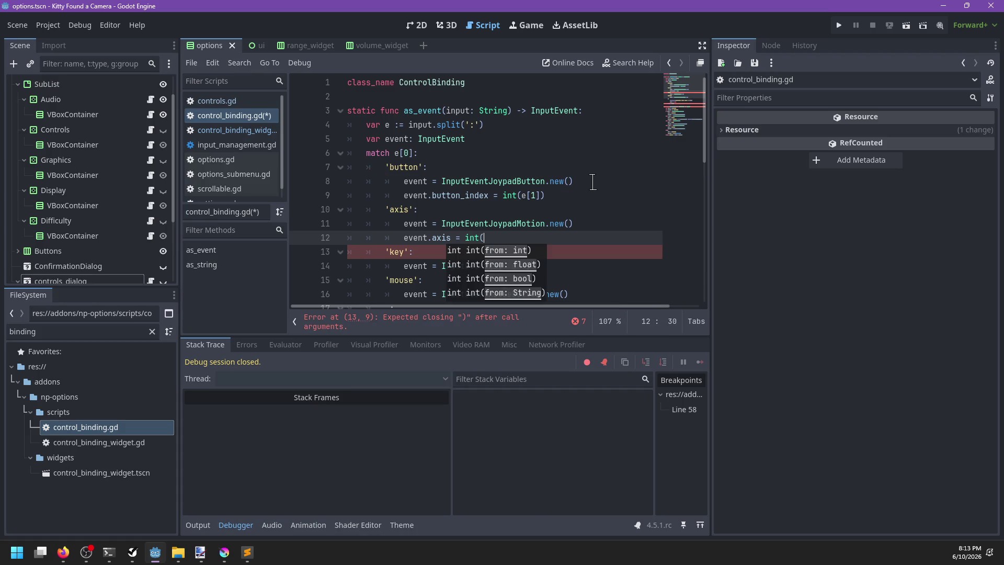
text())
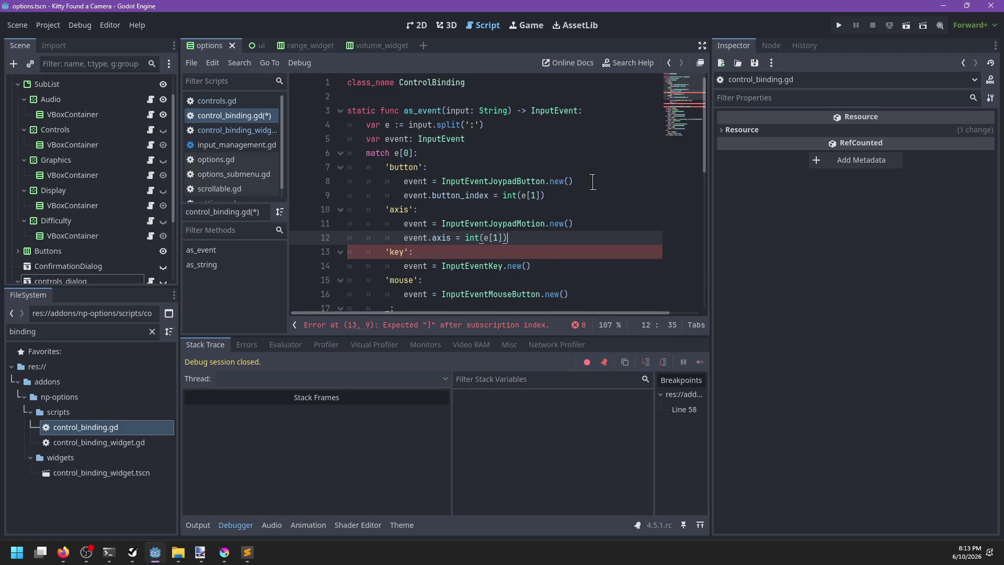
key(Return)
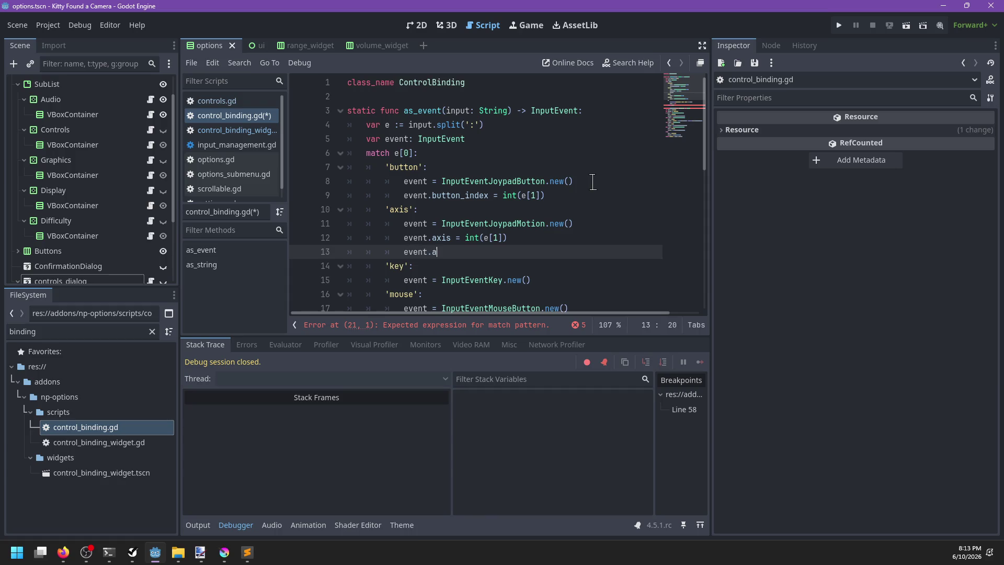
text(axi)
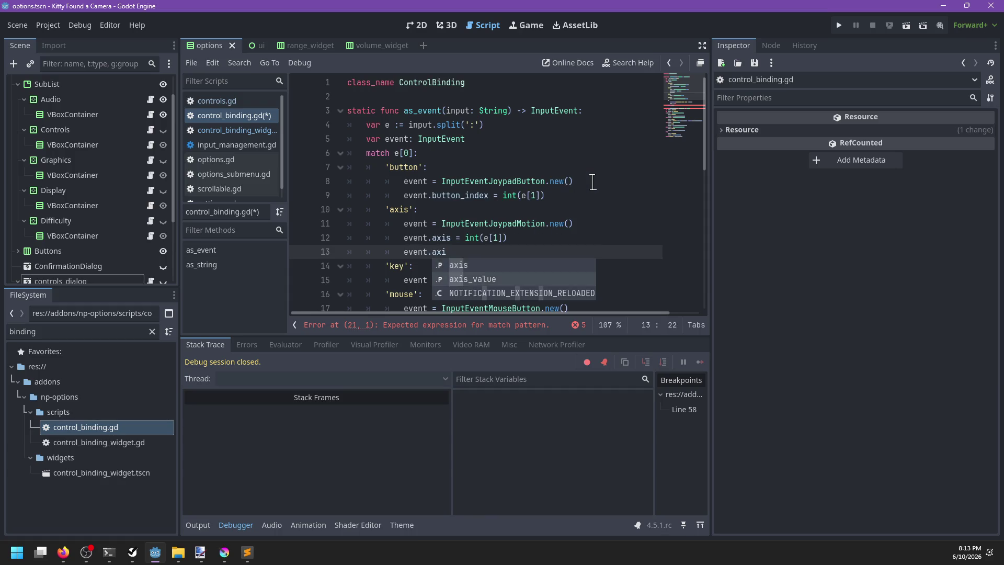
text(s_value = )
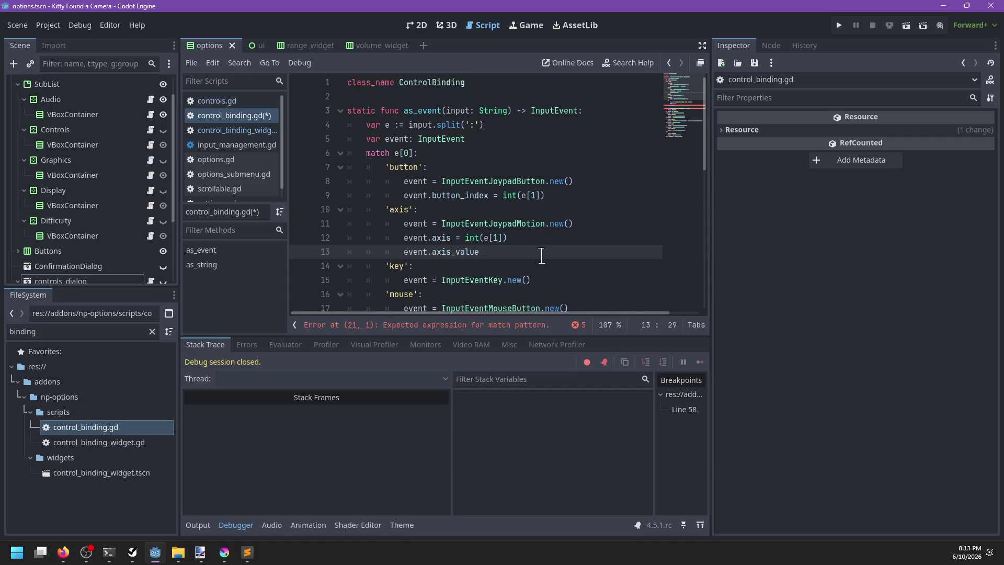
text(float()
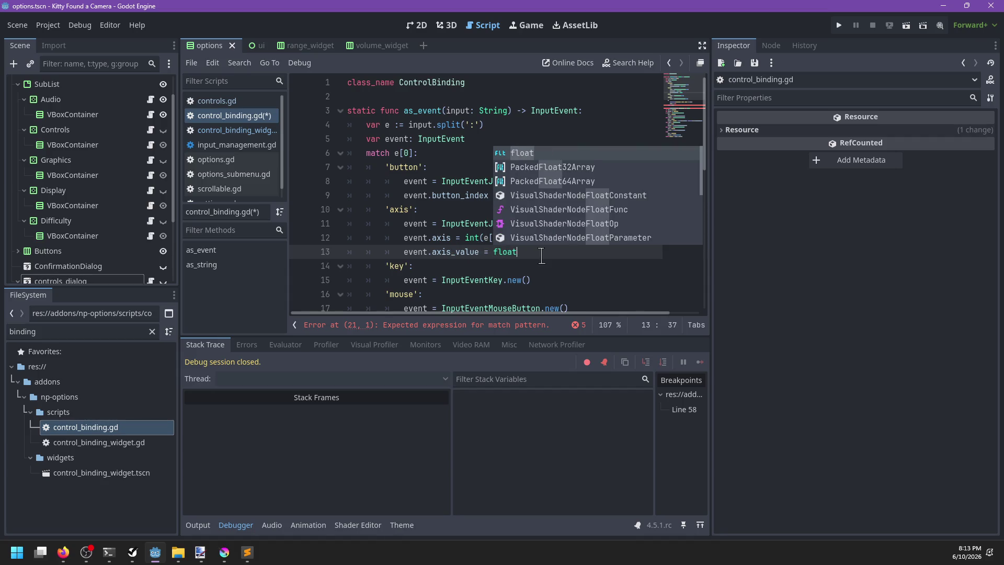
text(e[2]))
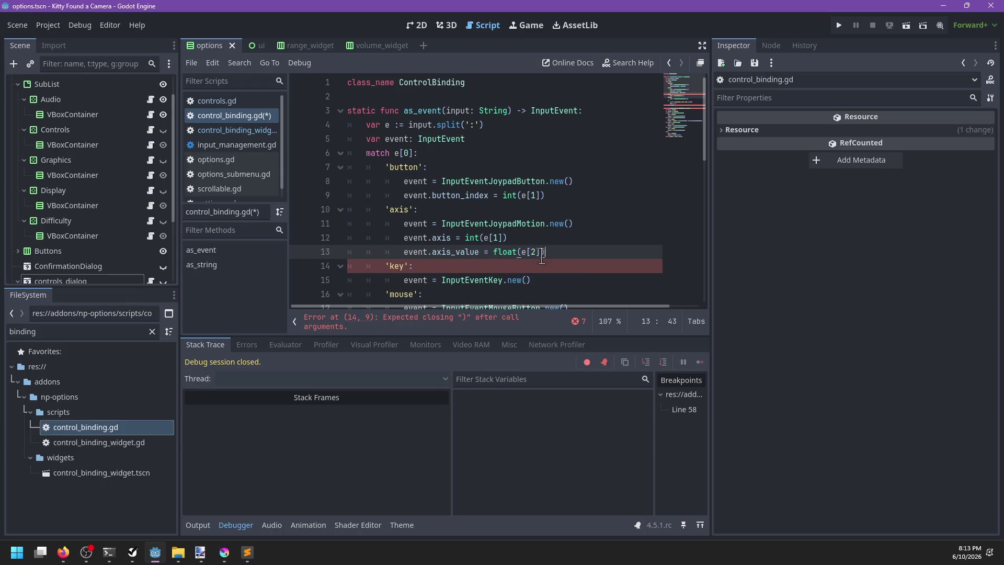
scroll(549, 240, down, 1)
click(552, 233)
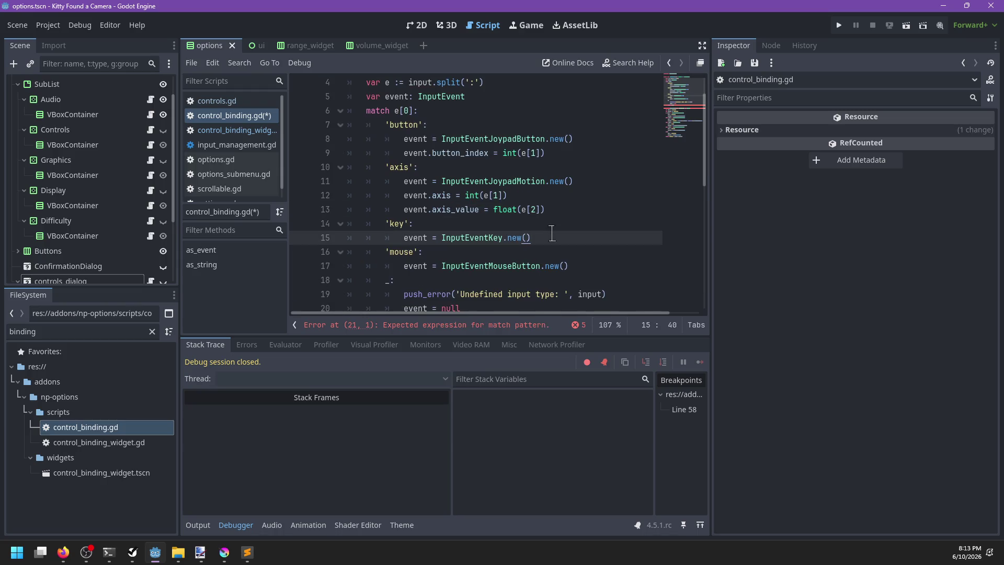
Step: Give the key case event.physical_keycode = int(e[1]) and an event.pressed assignment
key(Return)
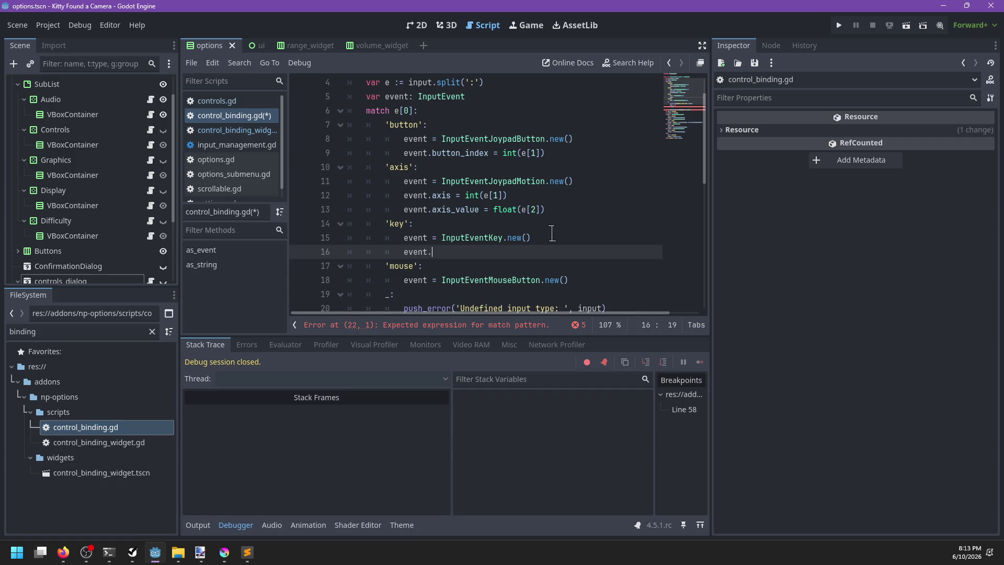
key(Escape)
scroll(534, 231, down, 6)
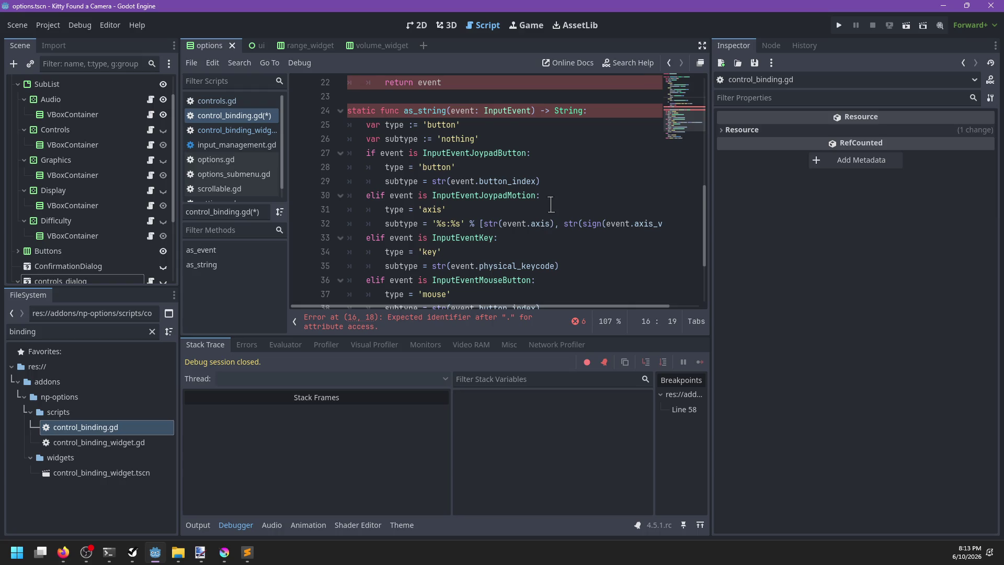
scroll(550, 204, down, 1)
text(physical_keycode =)
scroll(570, 216, up, 1)
scroll(570, 216, up, 2)
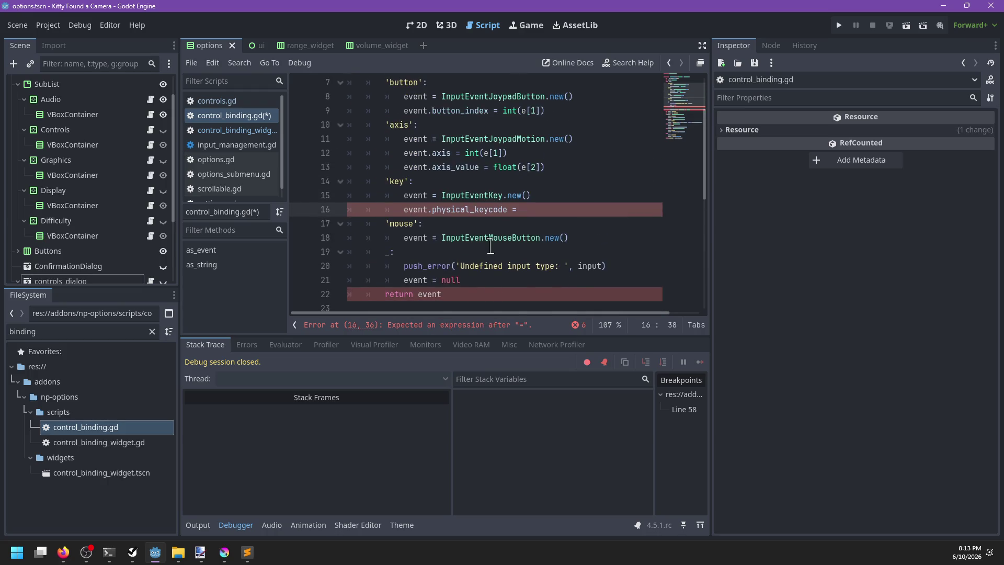
text(nt(e][1)
text([1])
key(Return)
text(ent.)
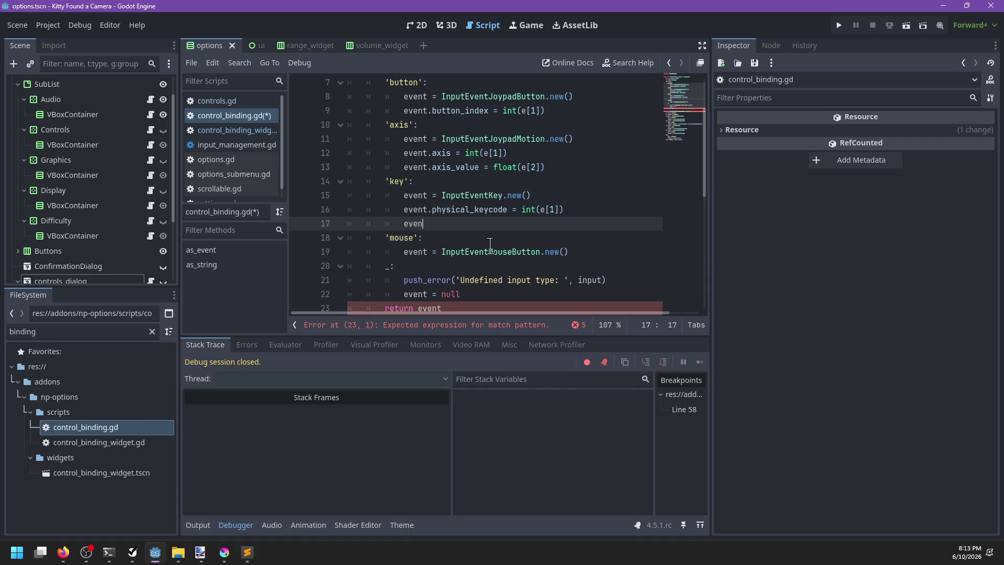
text(pressed = true)
Step: Copy the event.pressed = true line into the joypad button case
drag(562, 224, 579, 212)
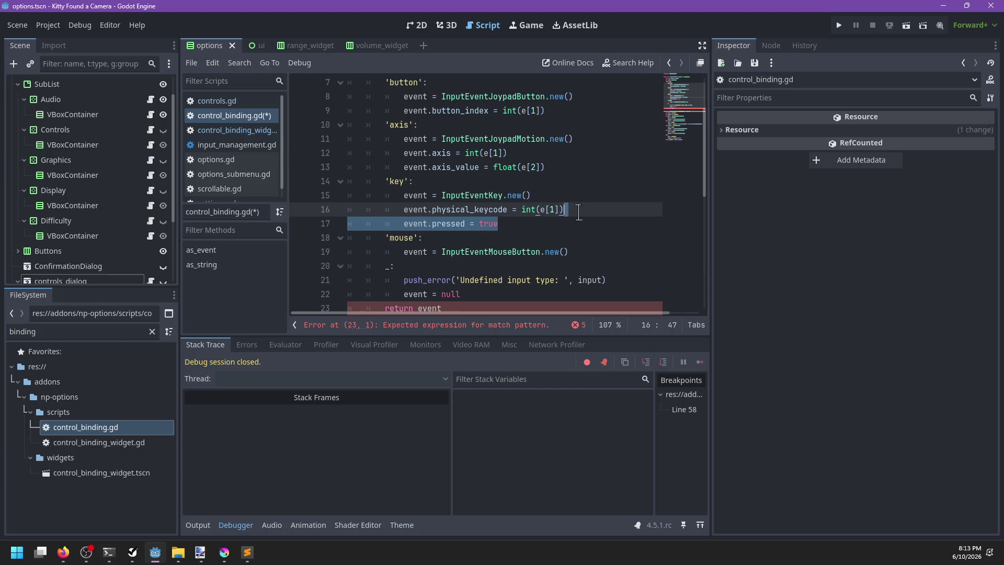
key(ctrl+c)
click(567, 111)
key(ctrl+v)
scroll(536, 182, up, 1)
scroll(532, 182, down, 1)
scroll(532, 182, down, 2)
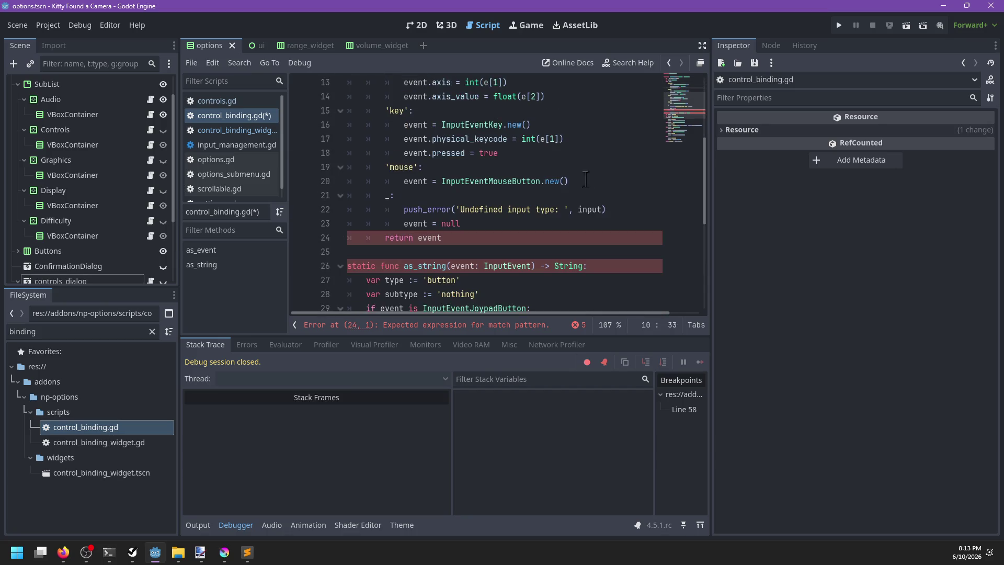
Step: Set event.button_index from int(e[1]) in the mouse case
click(587, 180)
key(Return)
text(ent)
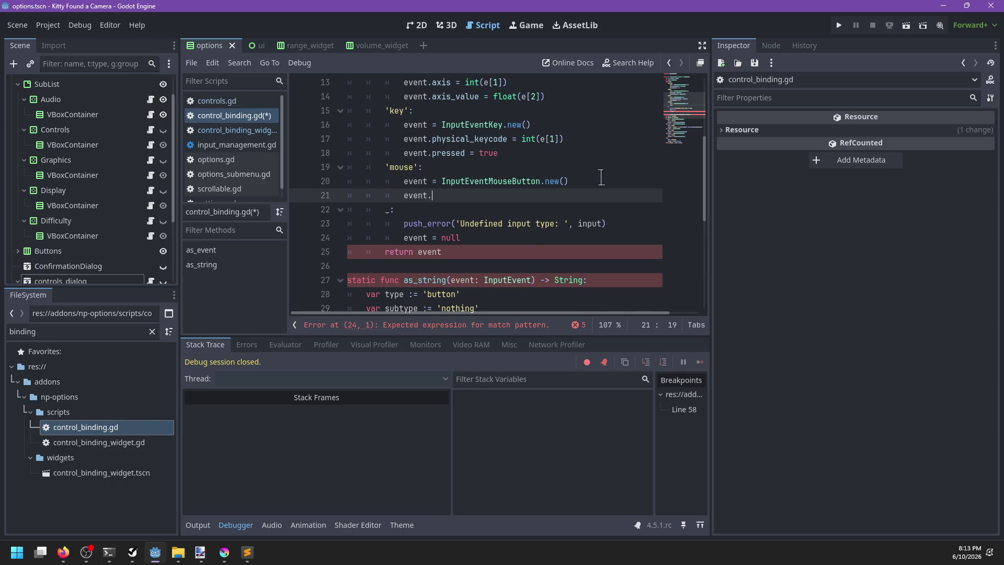
text(.but)
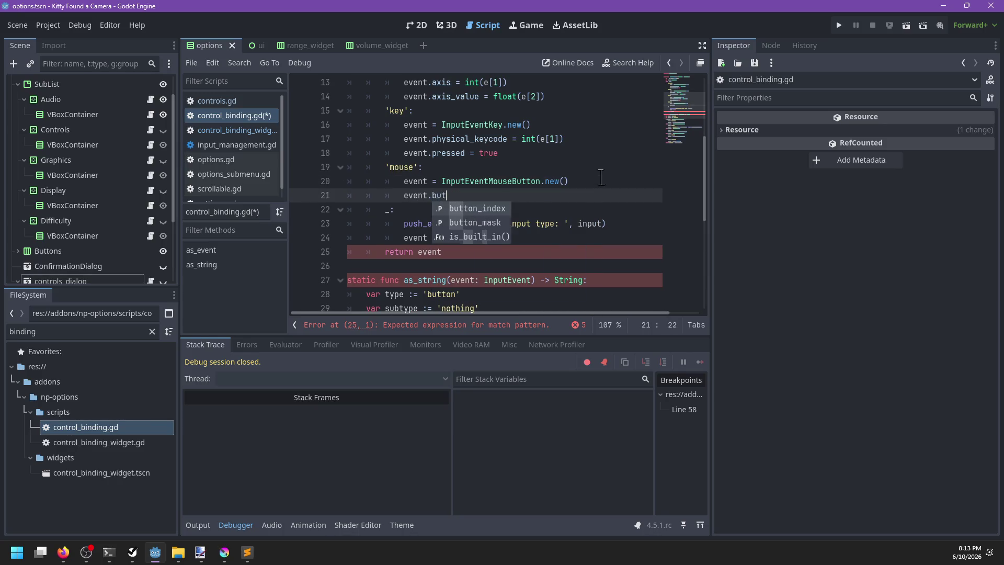
key(Return)
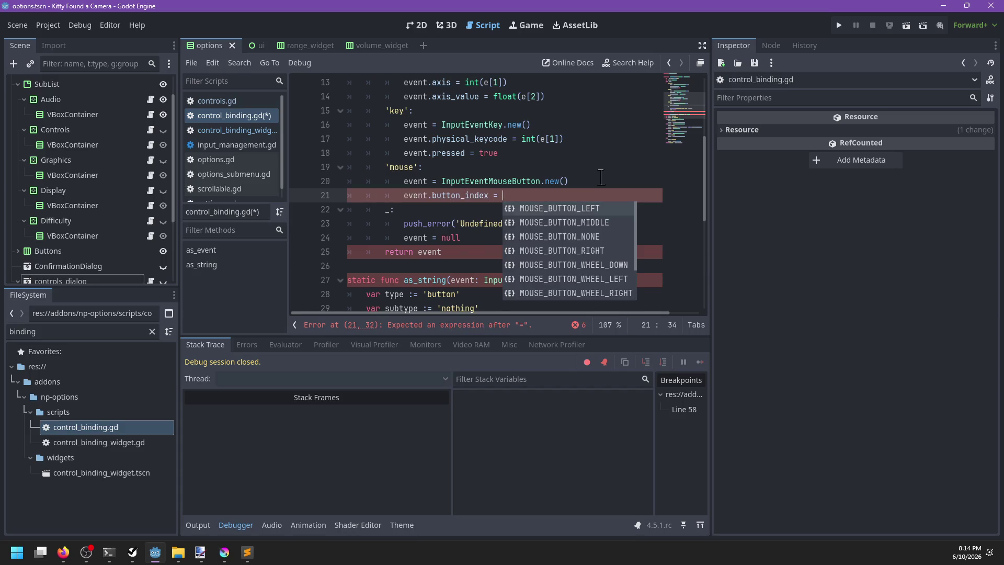
text(int(e[1][)
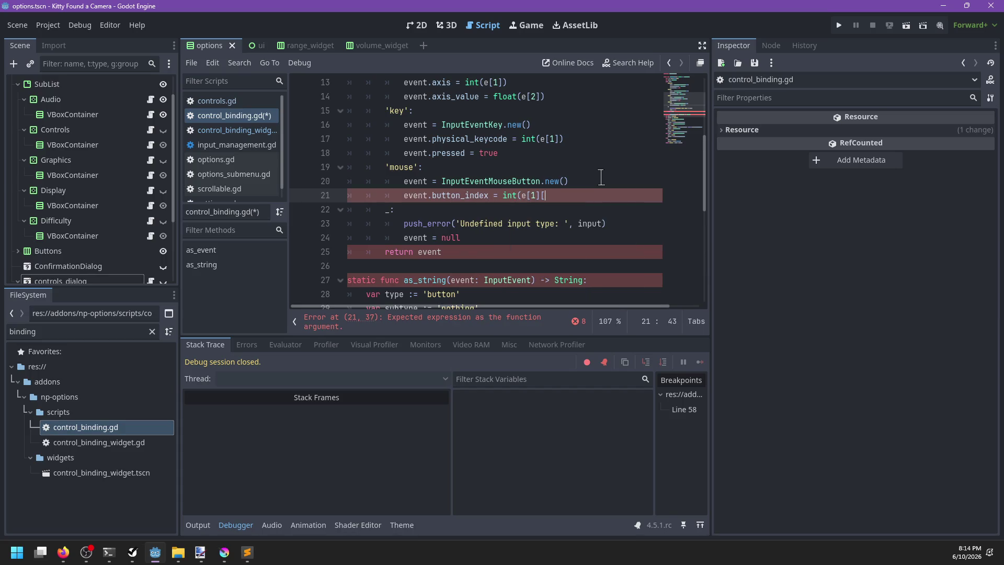
scroll(600, 177, down, 6)
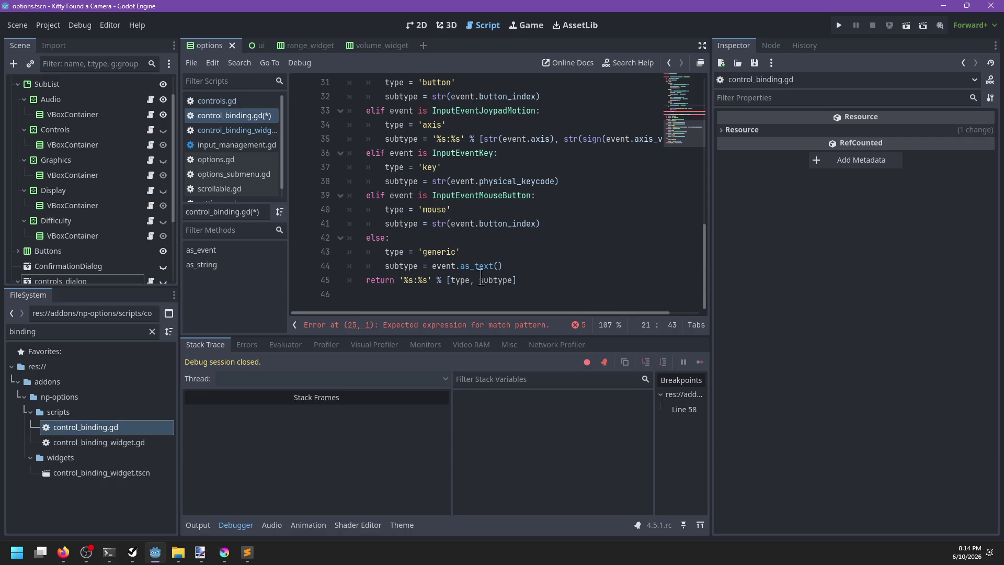
scroll(505, 272, up, 7)
scroll(499, 264, down, 1)
Step: Dedent 'return event' out of the match block, save control_binding.gd, and rerun the game
click(491, 238)
click(481, 252)
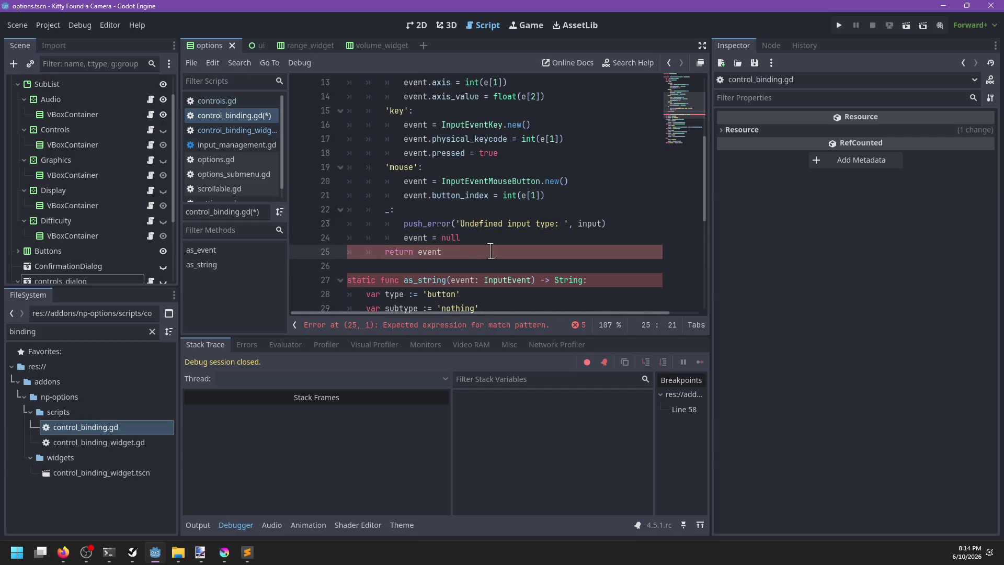
key(shift+Tab)
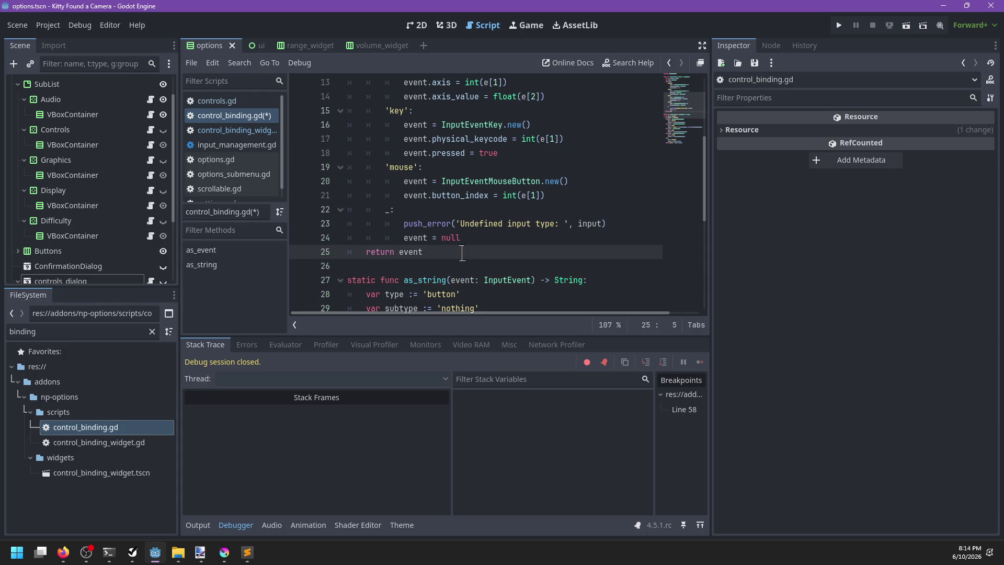
scroll(489, 251, up, 2)
scroll(487, 249, up, 2)
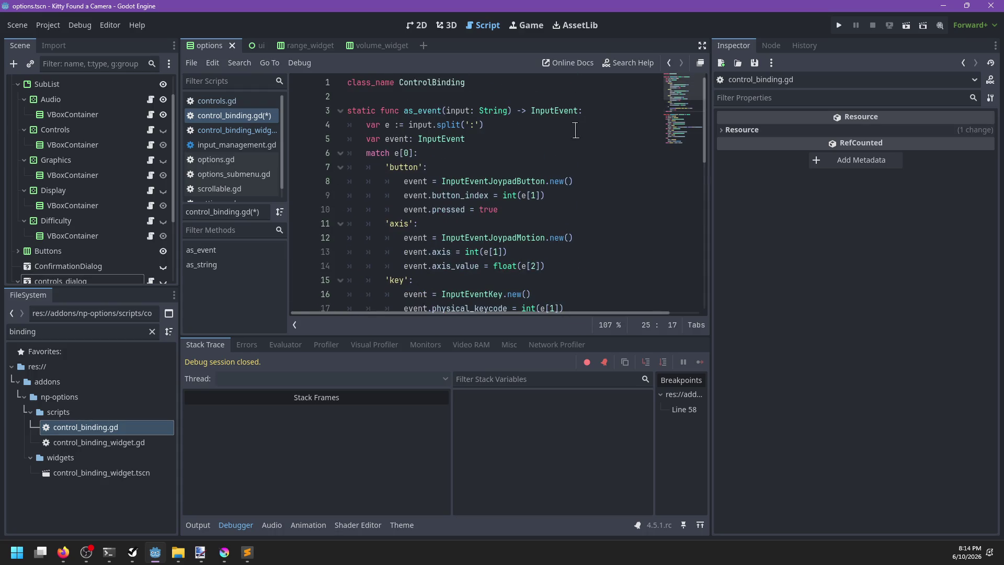
key(ctrl+s)
scroll(554, 136, down, 3)
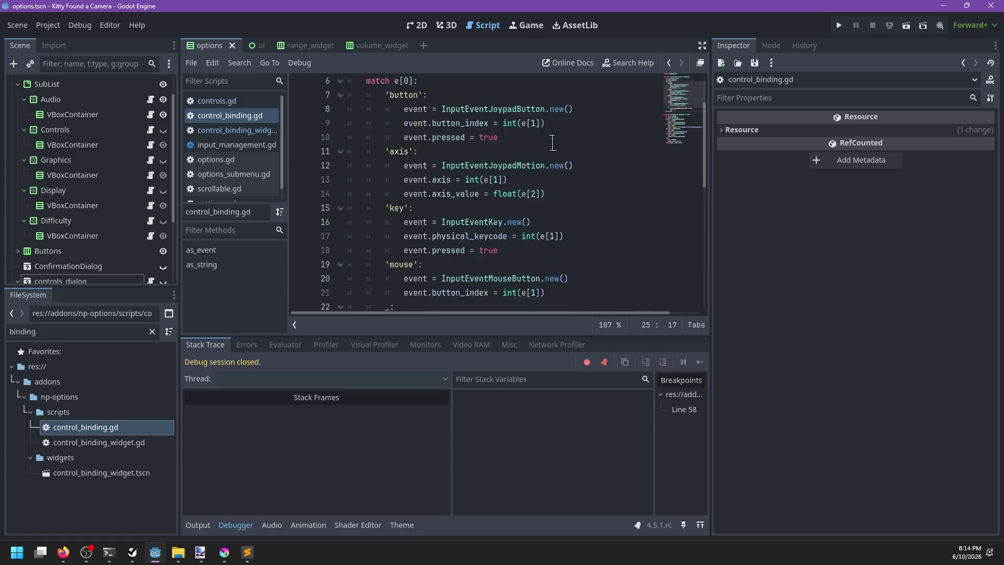
key(F5)
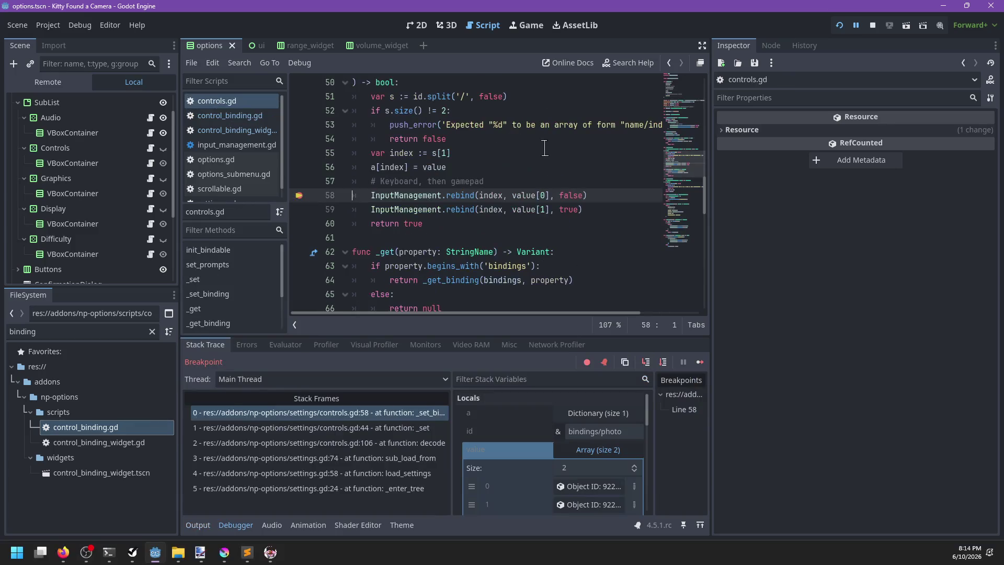
Step: Confirm value[0] is a mouse button 1 event and value[1] a joypad axis 5 event, then resume
click(582, 486)
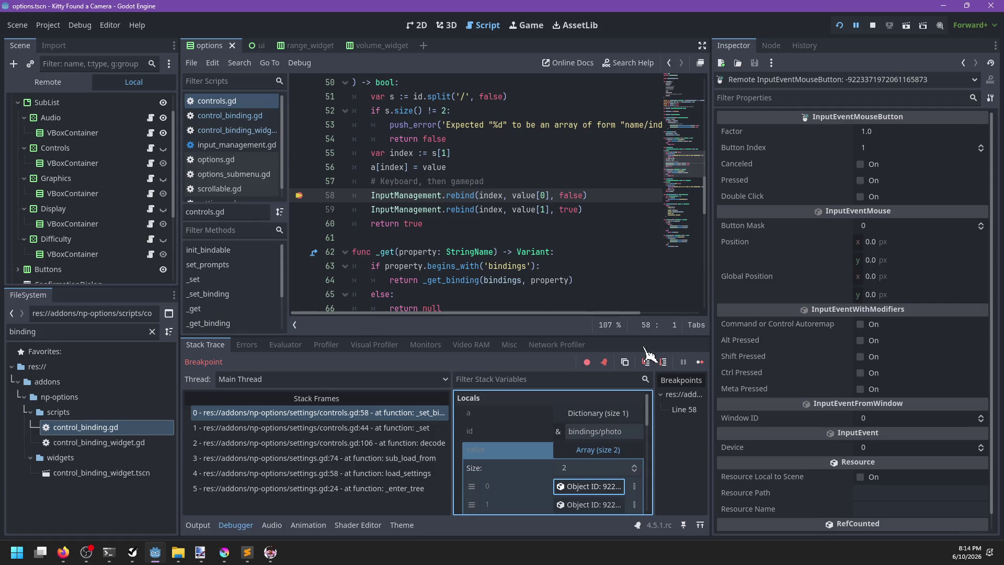
scroll(562, 487, down, 1)
click(590, 490)
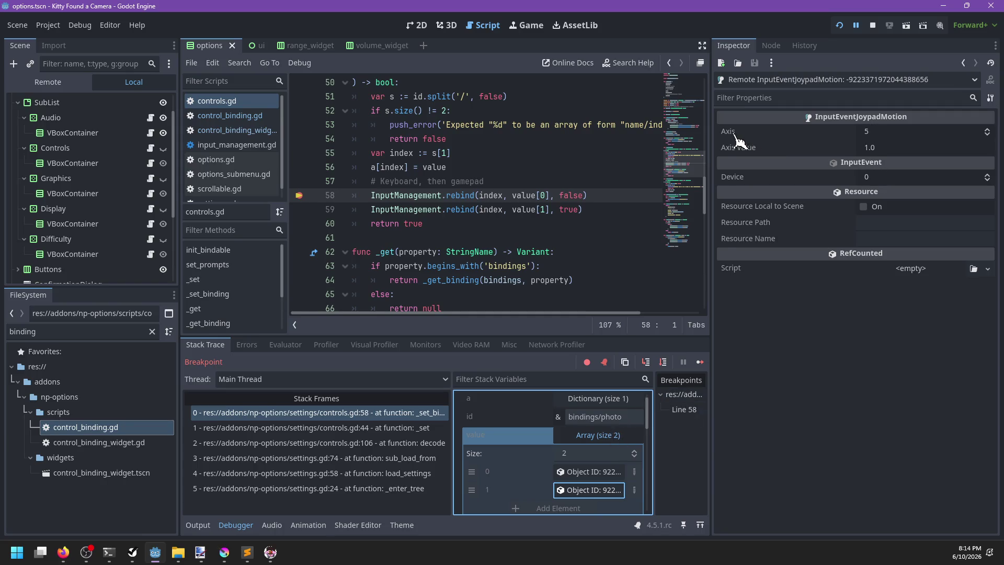
mouse_move(737, 140)
key(F12)
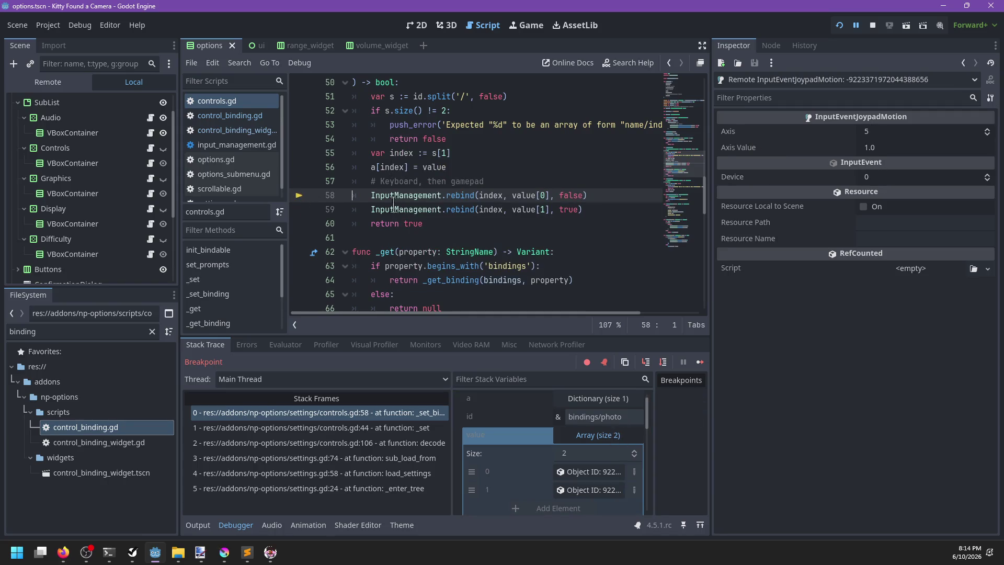
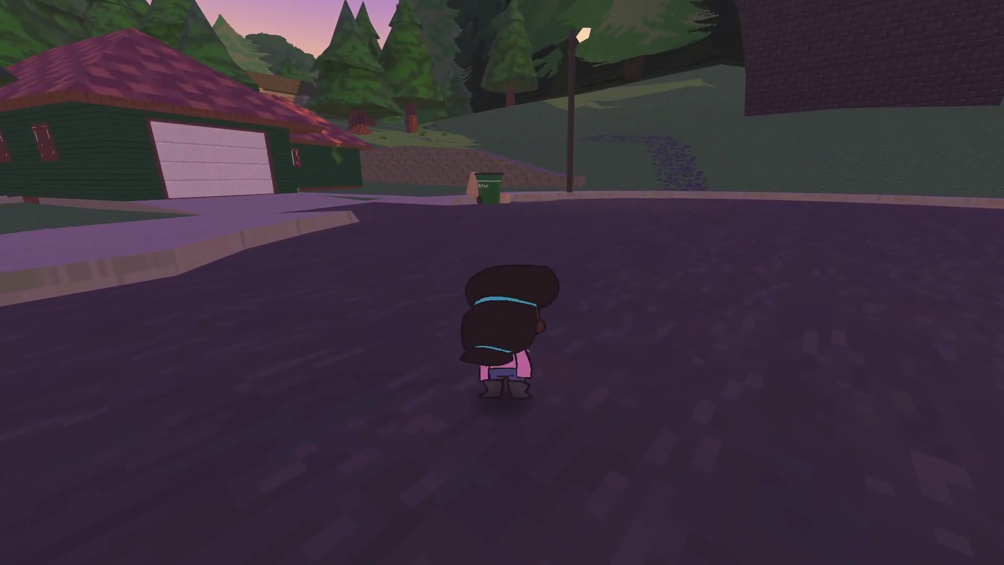
Step: Take a photo of the trash can, pause the game and open Options
click(502, 282)
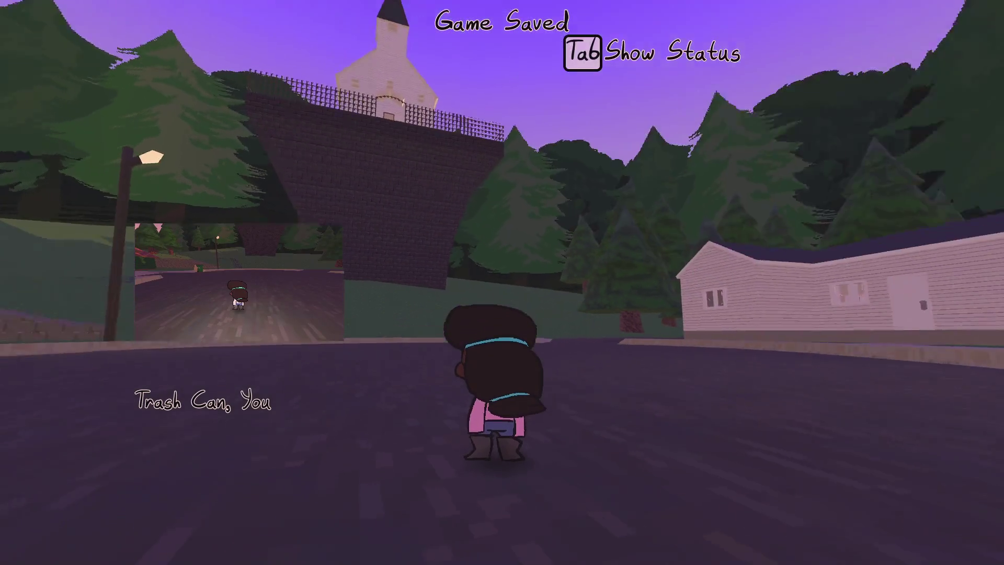
key(Escape)
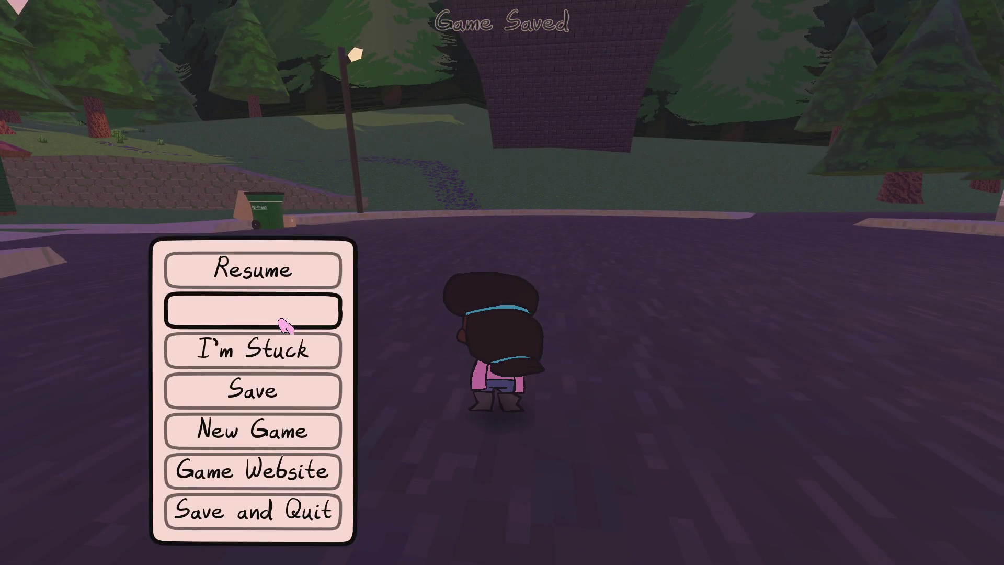
click(282, 324)
Step: Go past Graphics and Display to the Controls page and scroll its bindings, such as axis5 and gamepad8
click(489, 84)
click(547, 81)
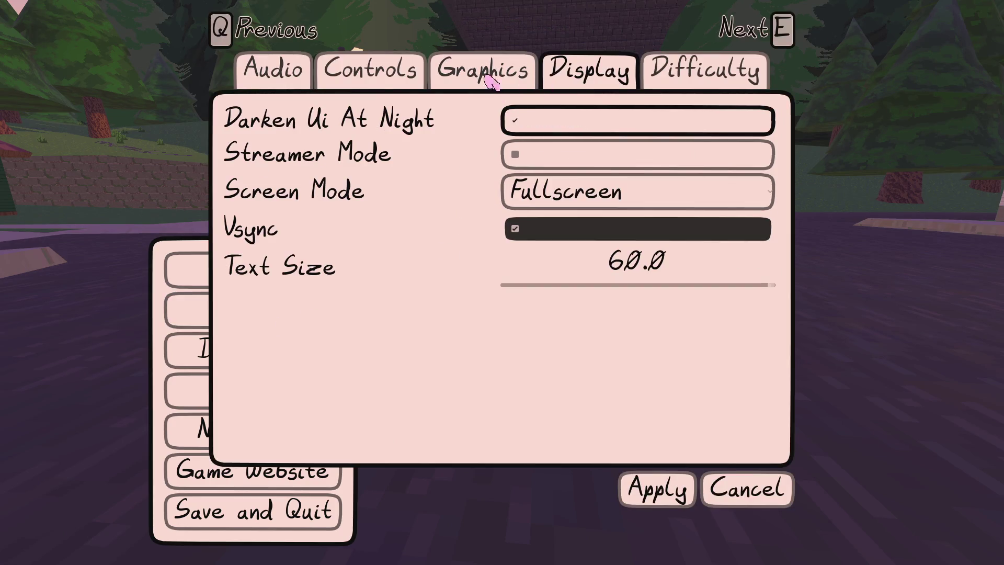
click(380, 74)
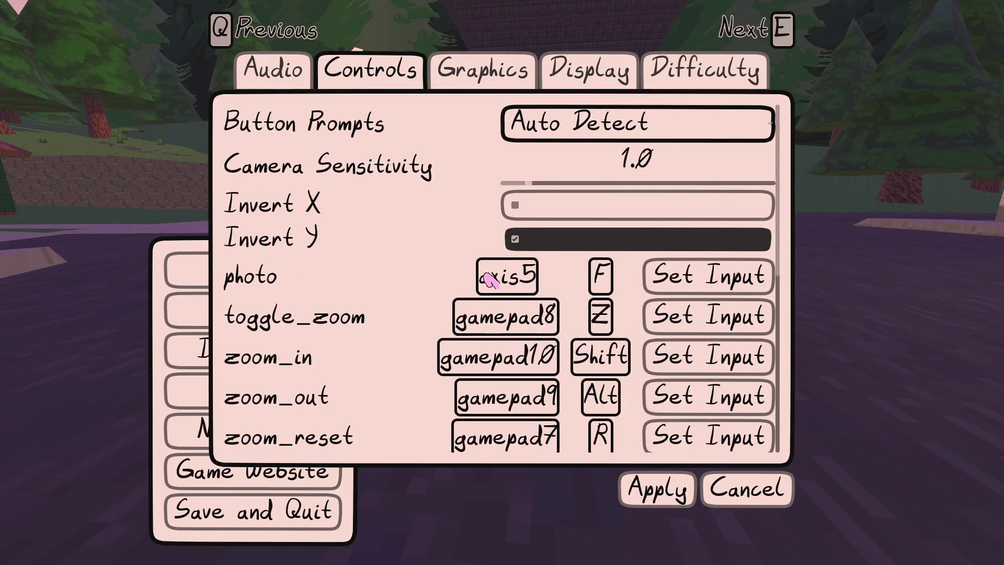
scroll(556, 305, down, 9)
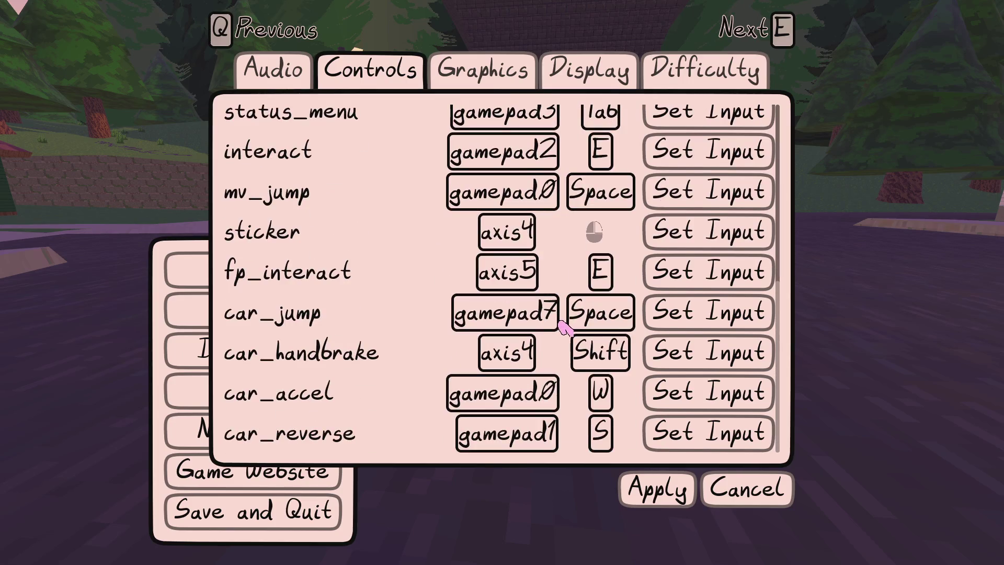
scroll(563, 327, up, 8)
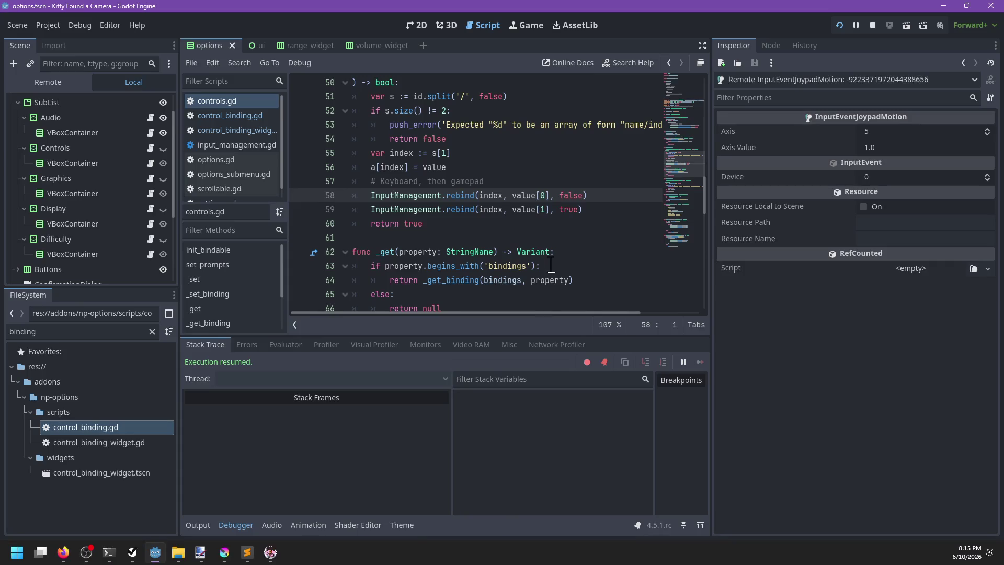
Step: Browse options_submenu.gd, control_binding_widget.gd and control_binding.gd, ending on controls.gd
scroll(470, 235, down, 6)
scroll(485, 231, up, 5)
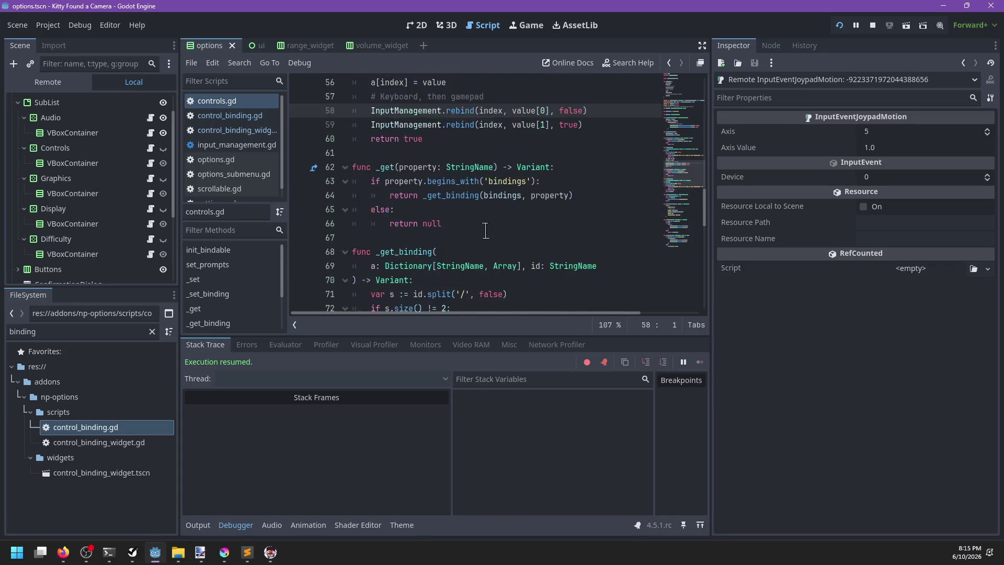
scroll(485, 231, up, 4)
scroll(264, 167, down, 1)
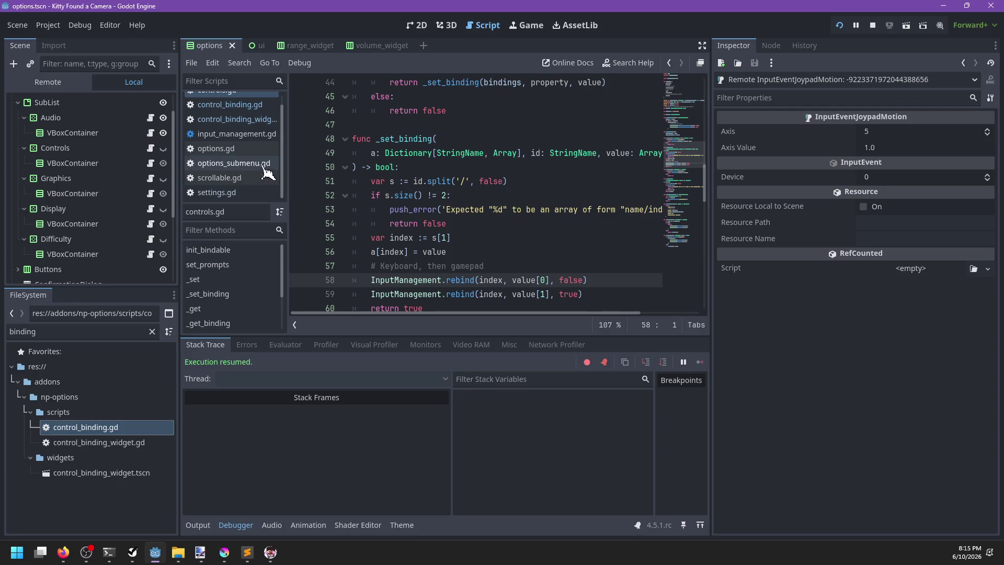
click(251, 163)
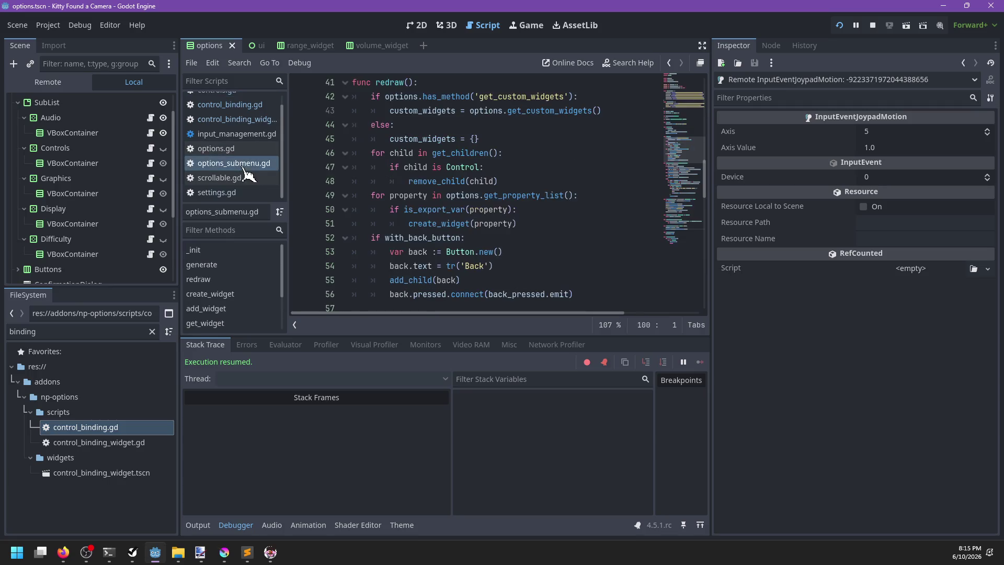
click(245, 122)
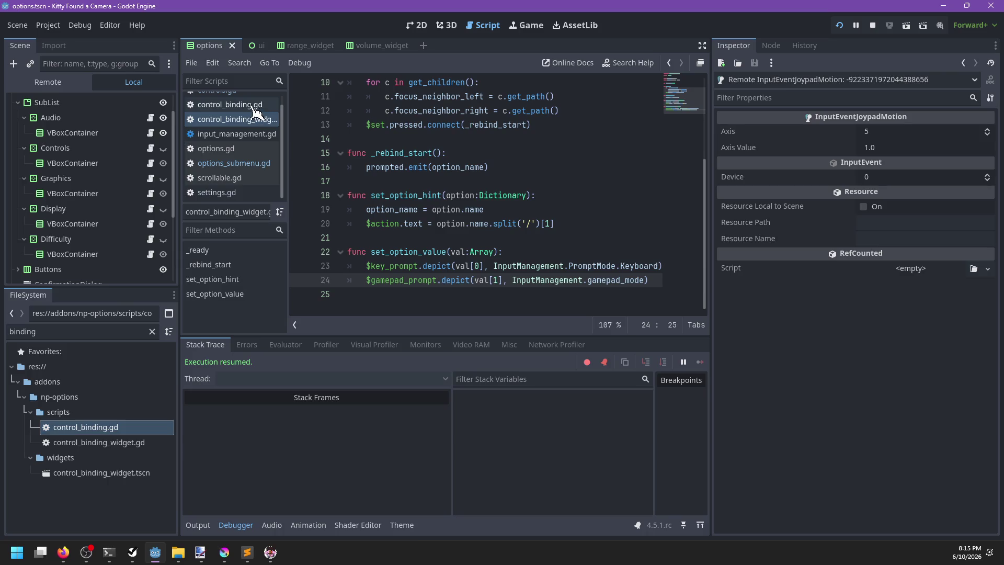
scroll(236, 162, up, 1)
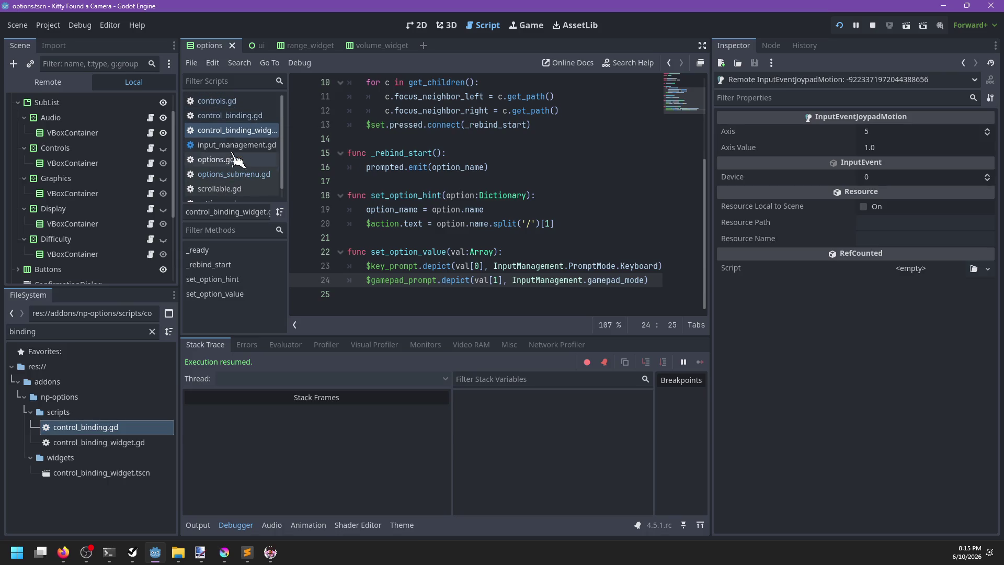
click(230, 115)
click(216, 100)
Step: Search controls.gd for 'default' and review the code around the match
key(ctrl+f)
text(de)
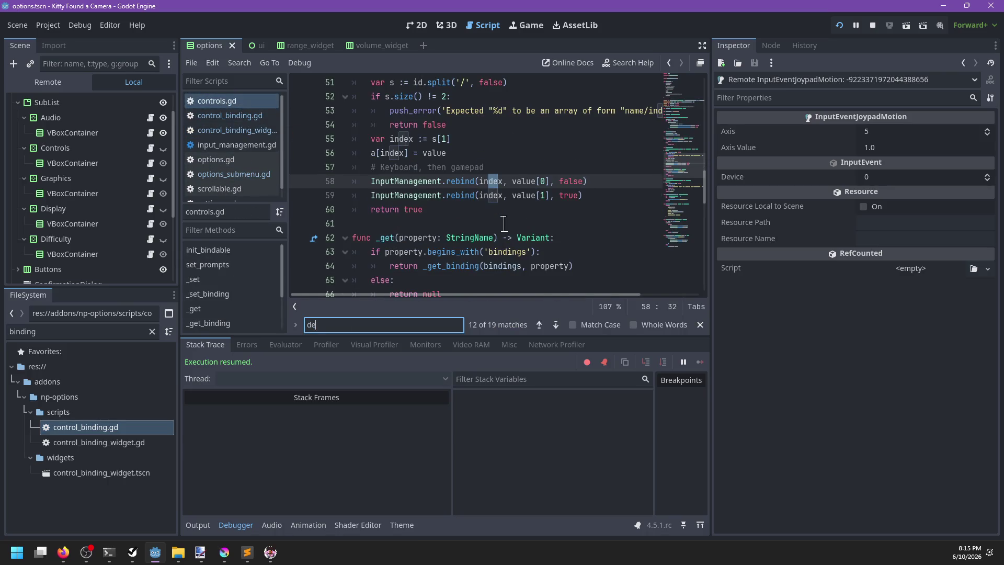
text(fault)
key(Escape)
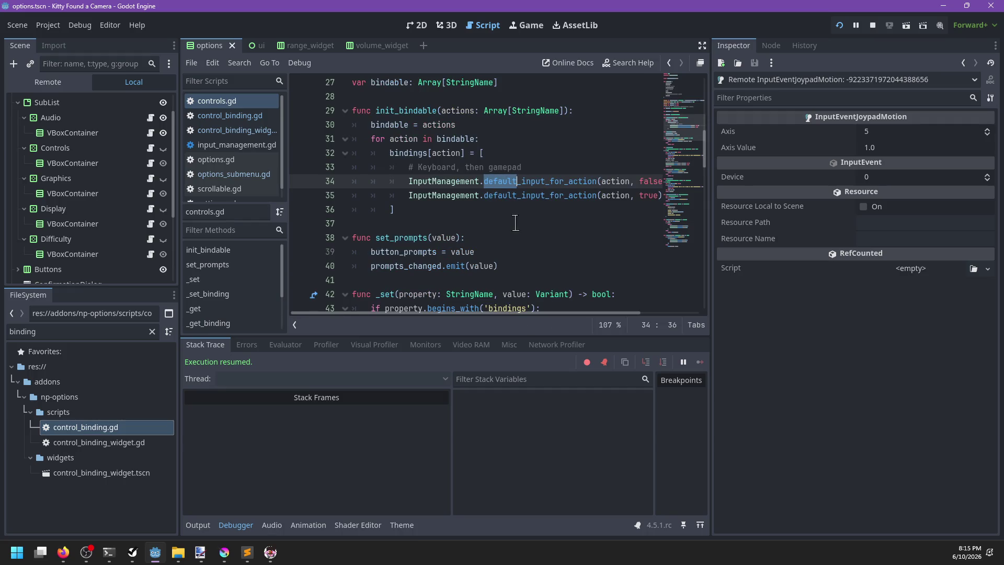
scroll(402, 211, down, 3)
scroll(531, 188, up, 7)
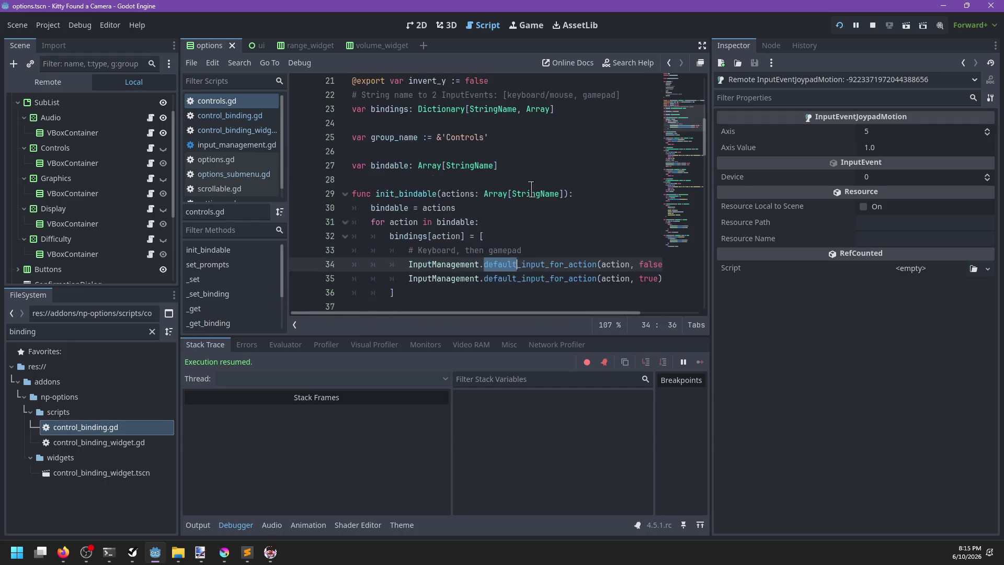
scroll(529, 189, down, 9)
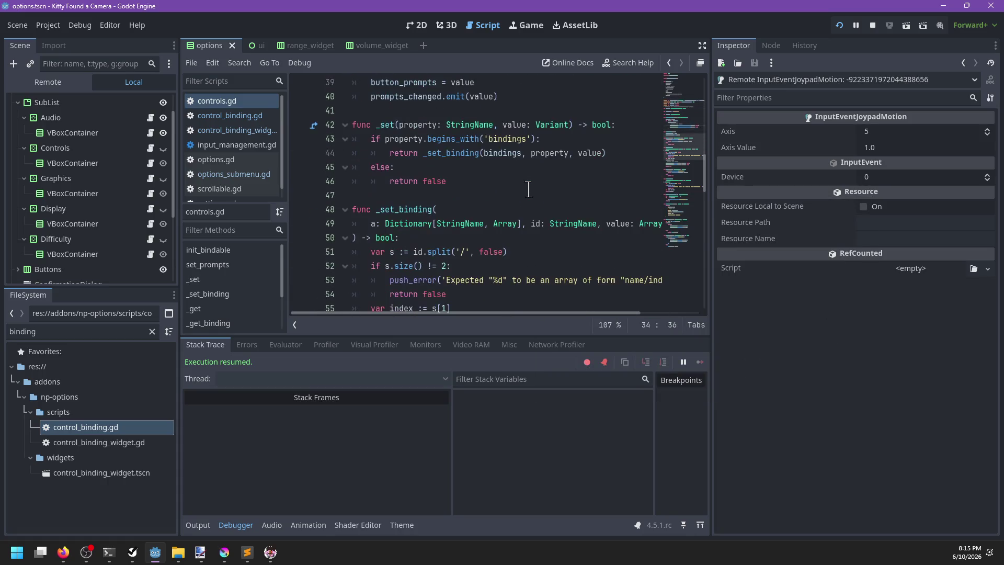
scroll(528, 189, down, 5)
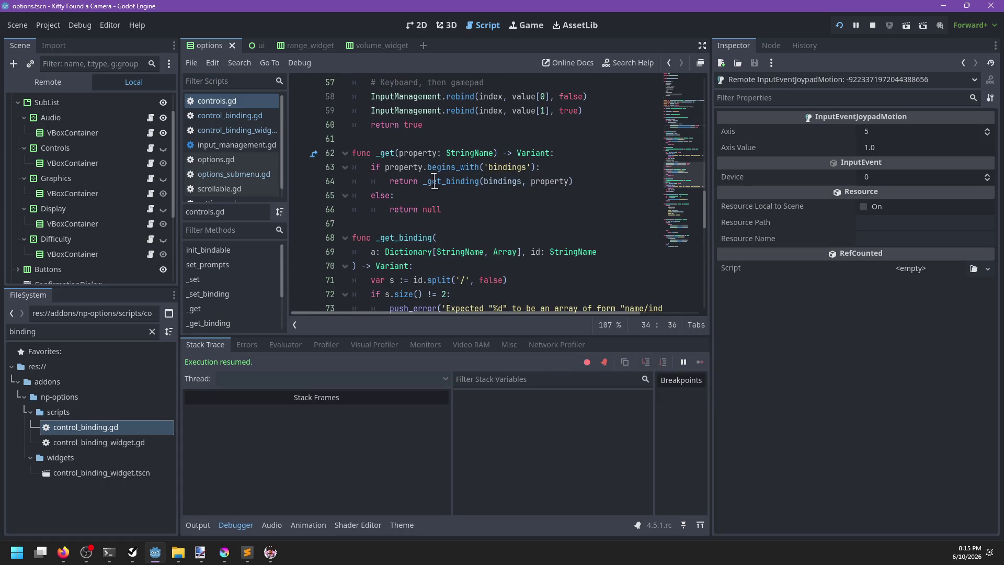
Step: Trace _get_binding and index, then jump to default_input_for_action's definition in input_management.gd
double_click(443, 181)
scroll(455, 191, down, 3)
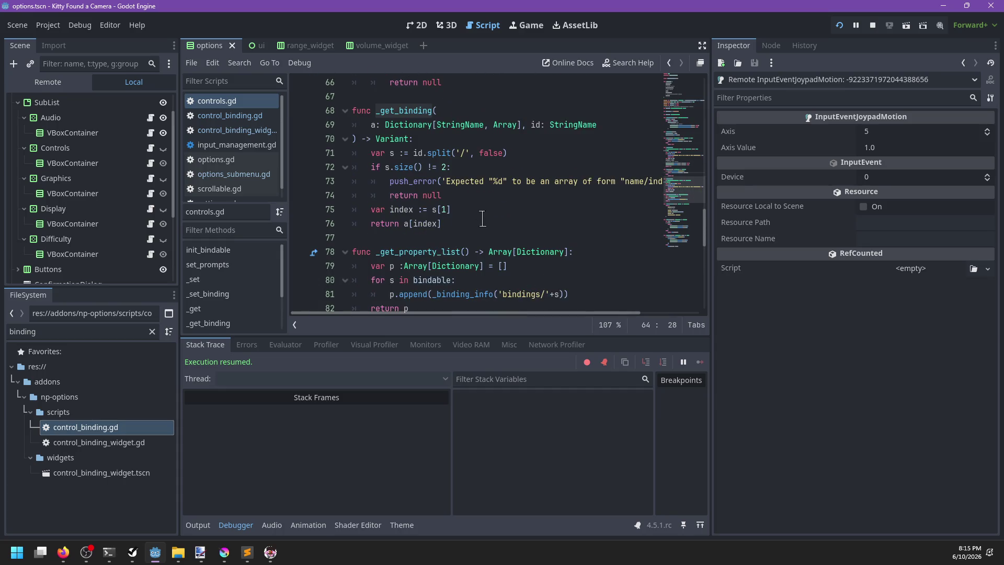
double_click(426, 223)
scroll(473, 215, up, 10)
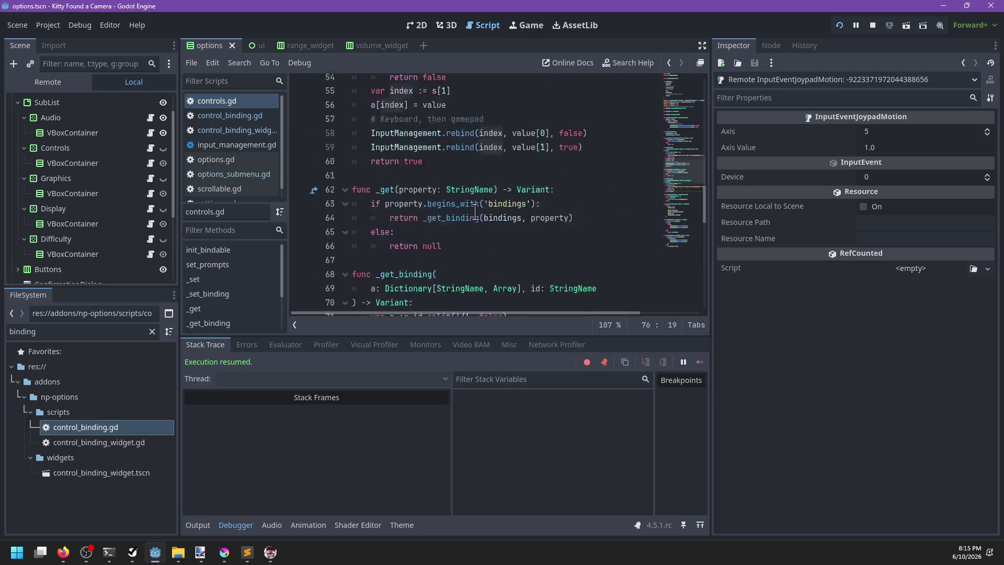
scroll(476, 211, up, 4)
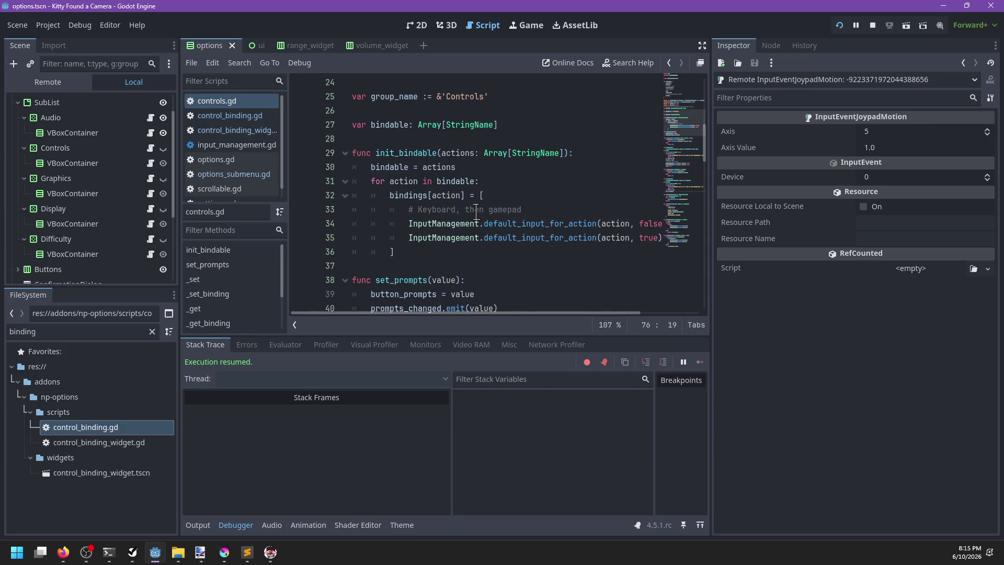
double_click(537, 224)
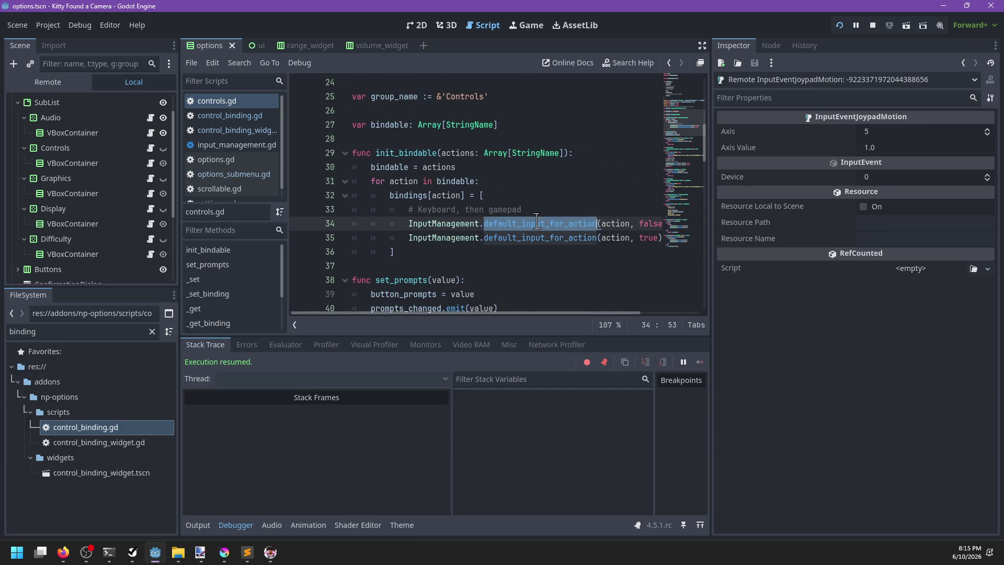
ctrl+click(504, 224)
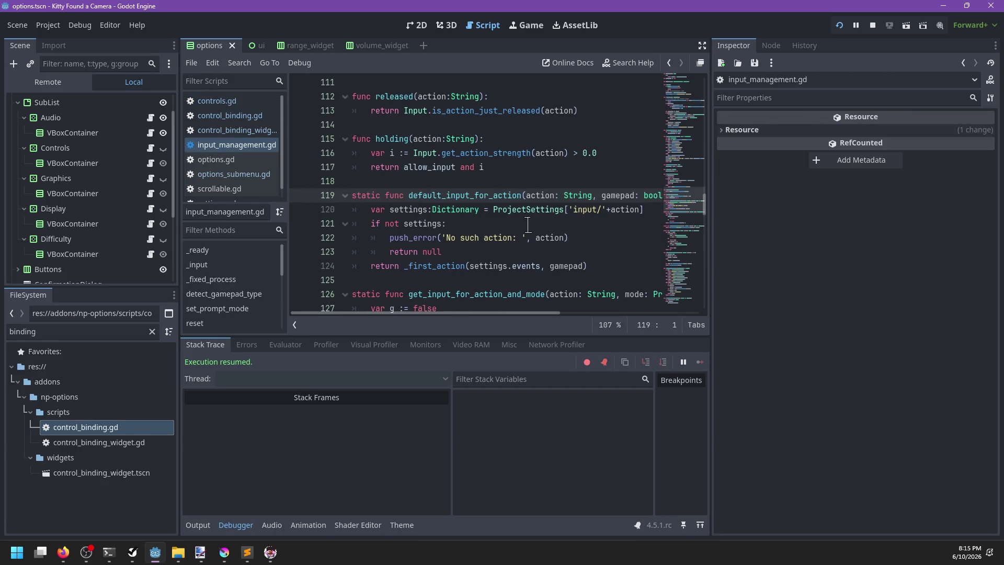
Step: Jump to the _first_action definition, then review as_string in control_binding.gd
ctrl+click(429, 268)
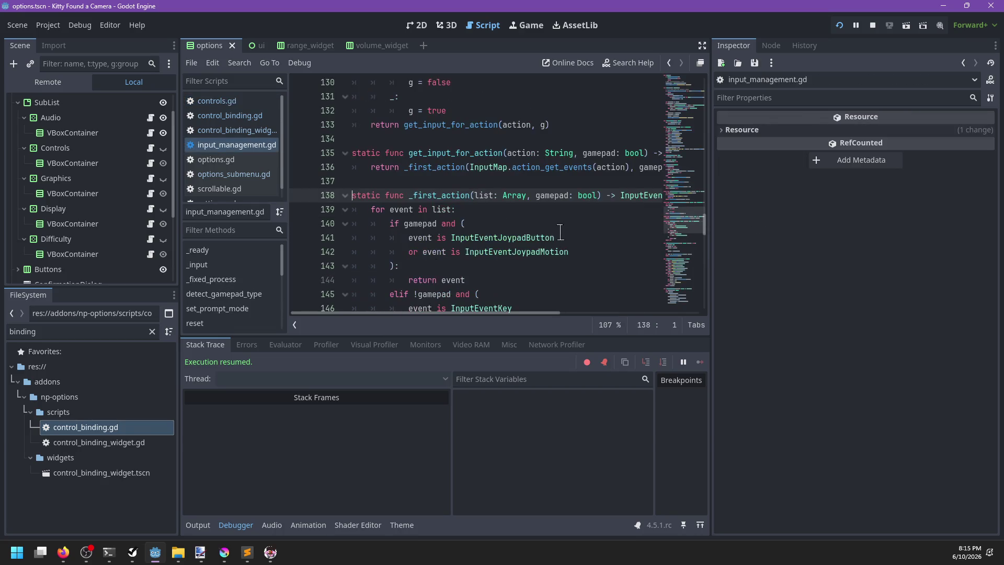
scroll(561, 231, down, 3)
scroll(561, 230, up, 1)
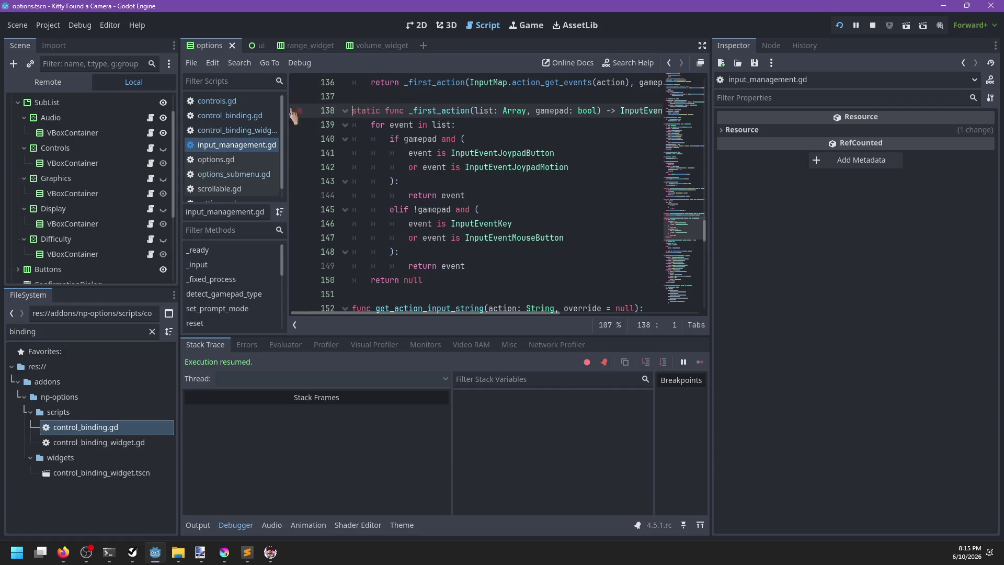
click(251, 117)
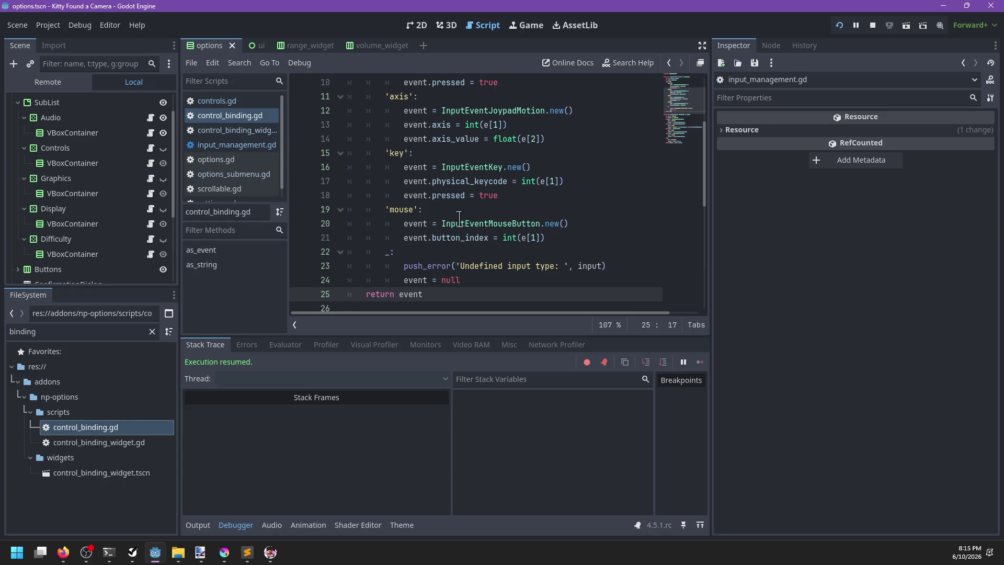
scroll(459, 219, down, 5)
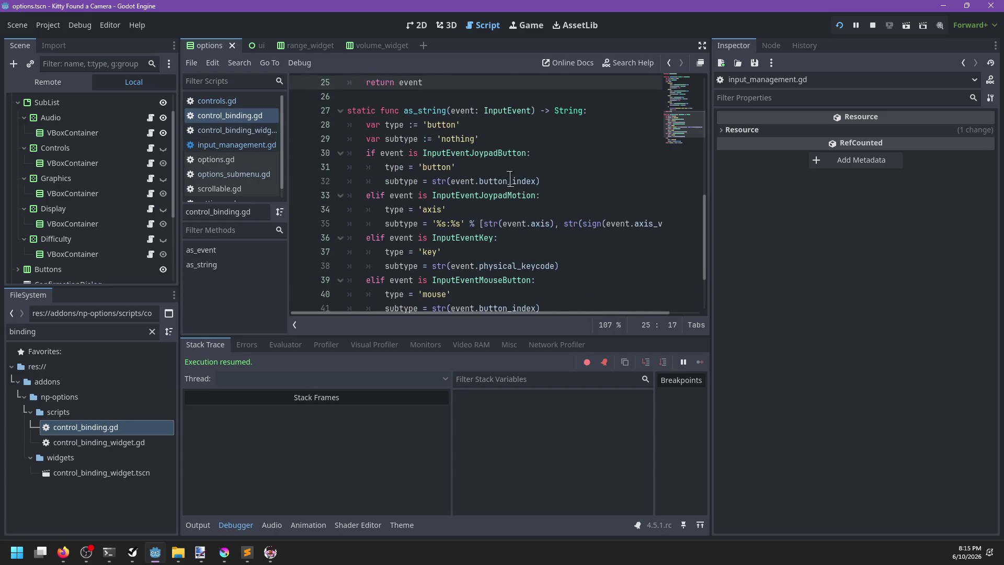
scroll(507, 178, down, 2)
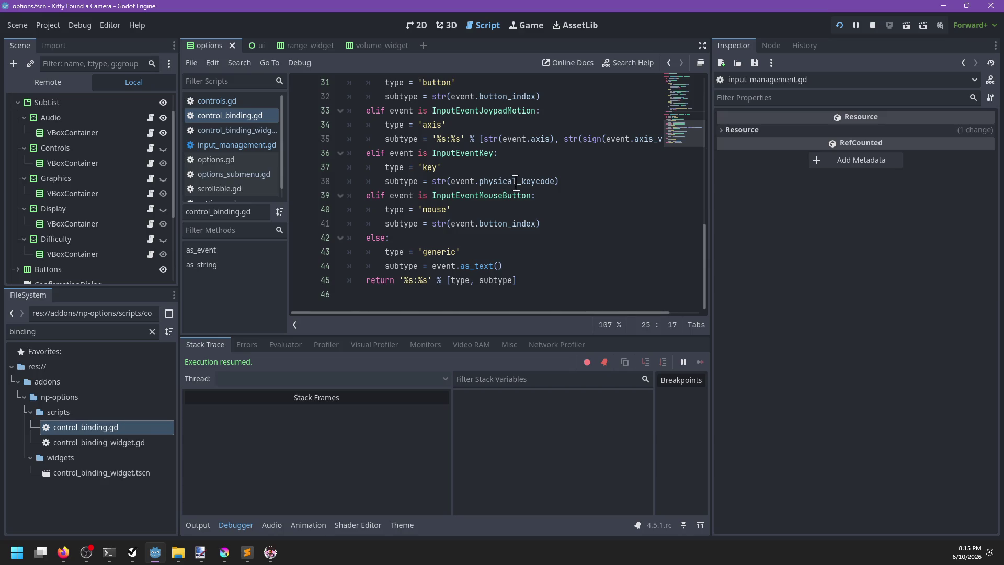
scroll(515, 183, up, 4)
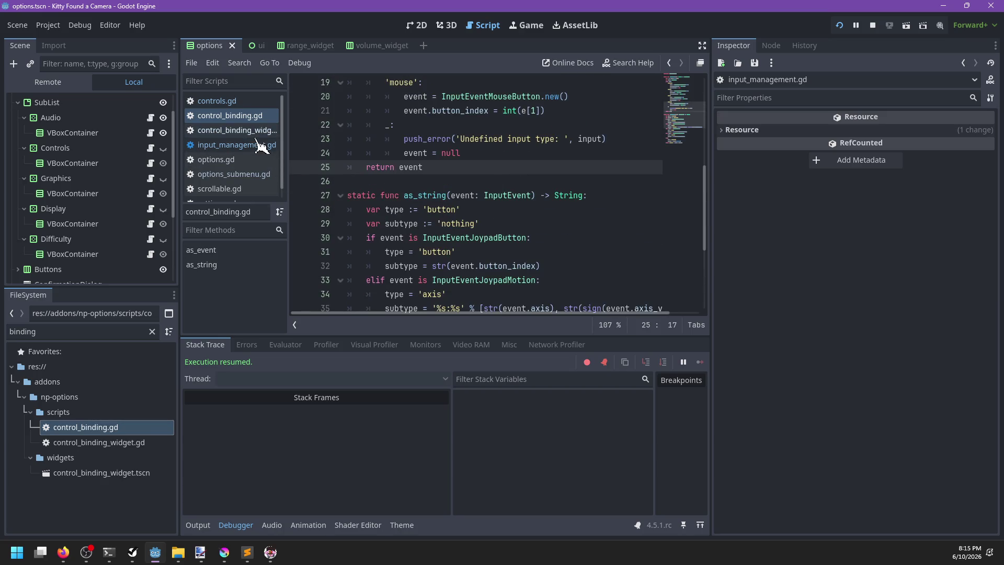
Step: Return to input_management.gd, then revisit control_binding.gd and controls.gd
click(236, 145)
scroll(474, 146, down, 3)
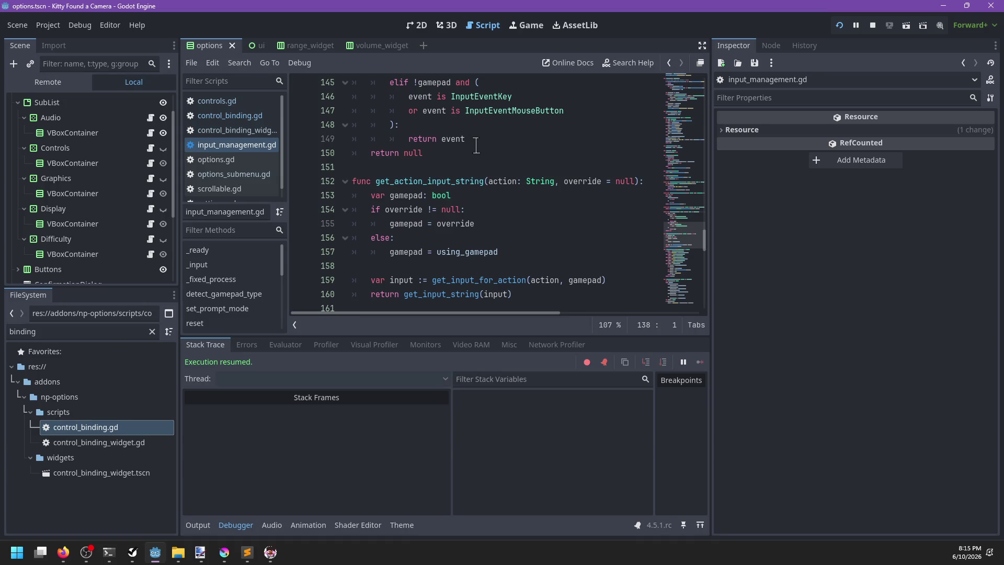
scroll(475, 145, up, 5)
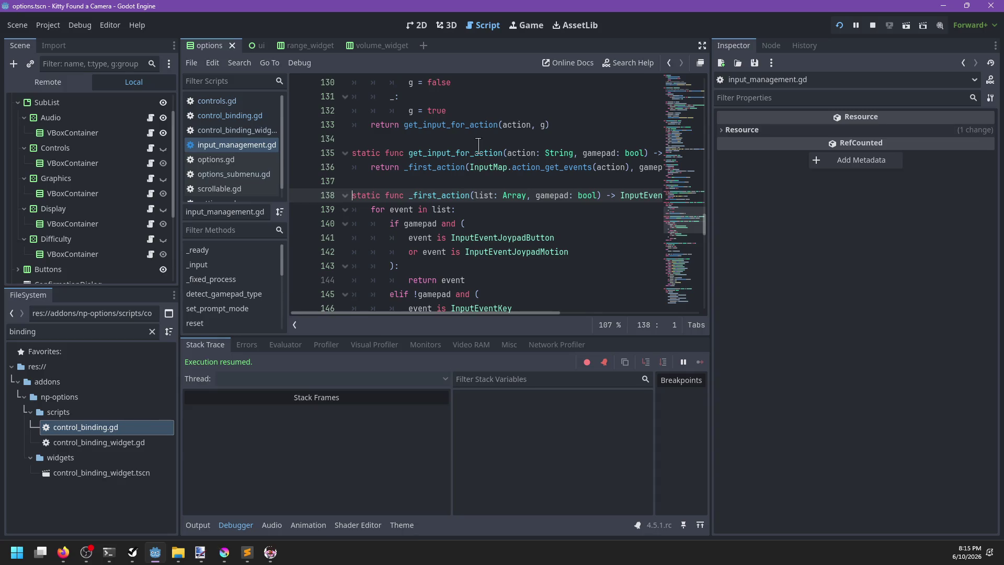
click(246, 116)
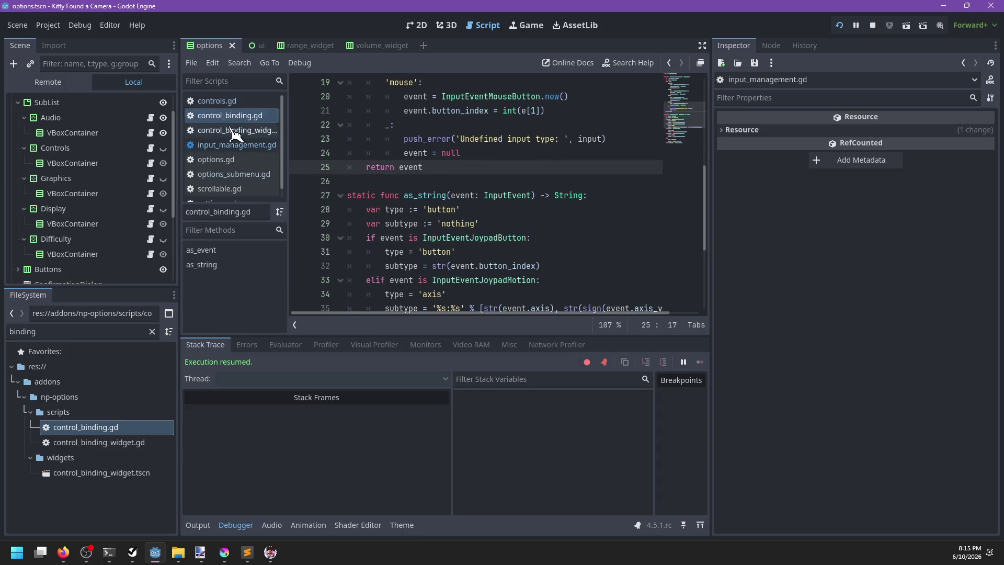
click(217, 101)
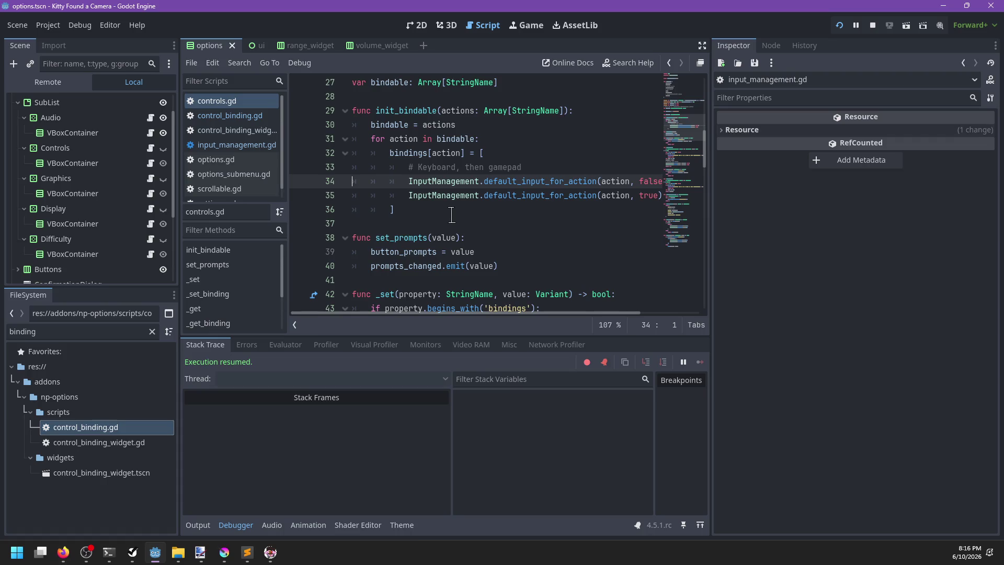
scroll(451, 215, up, 1)
scroll(448, 212, down, 1)
mouse_move(528, 179)
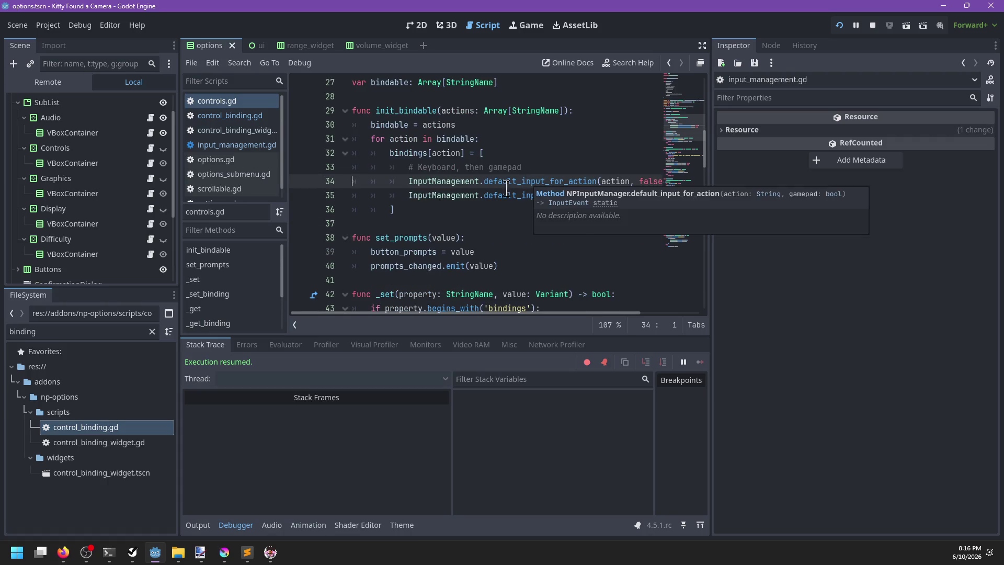
click(438, 209)
scroll(437, 210, up, 7)
scroll(437, 210, up, 2)
scroll(436, 211, down, 10)
scroll(436, 211, down, 3)
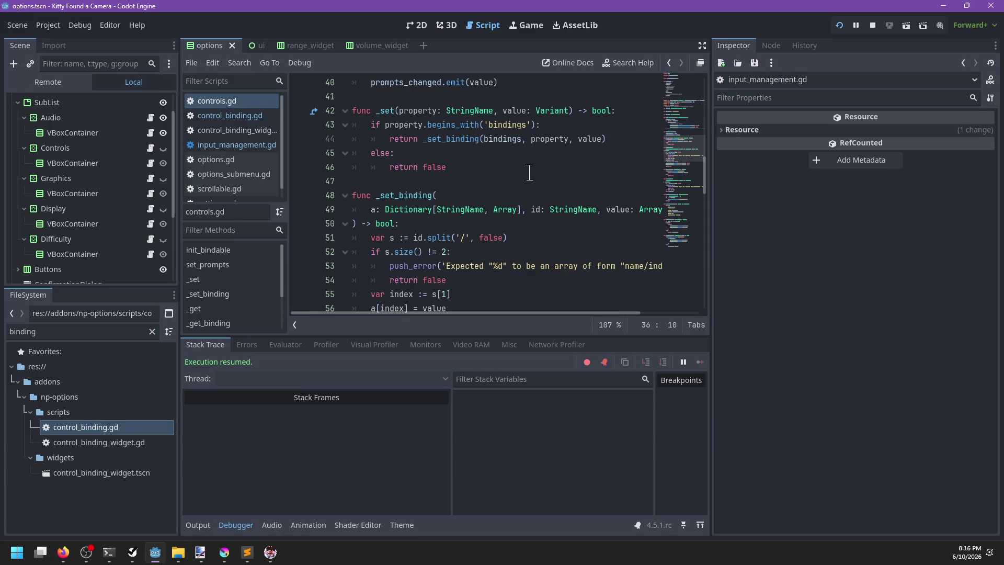
scroll(528, 171, down, 3)
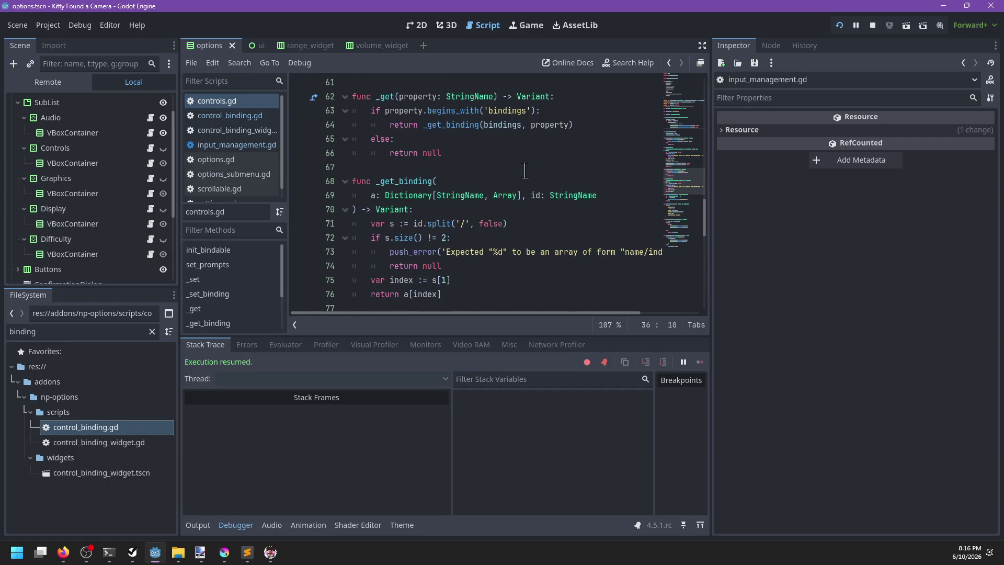
scroll(524, 170, up, 9)
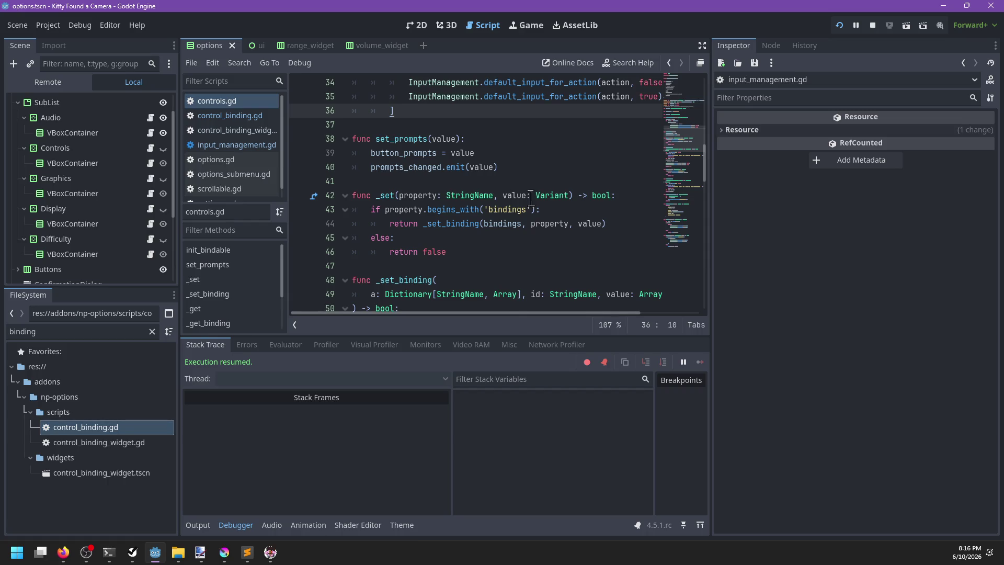
scroll(531, 198, up, 2)
scroll(526, 211, down, 4)
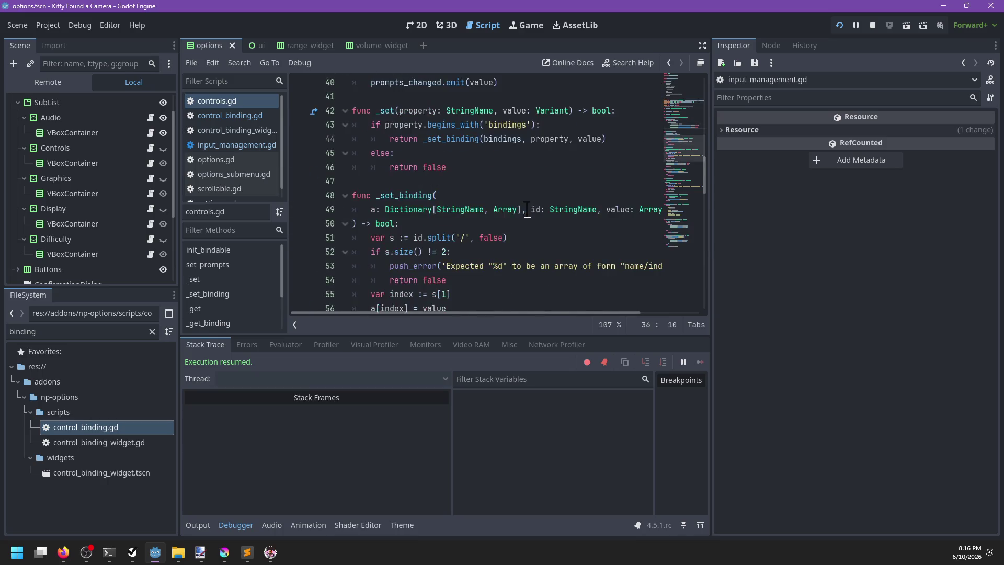
scroll(526, 210, down, 2)
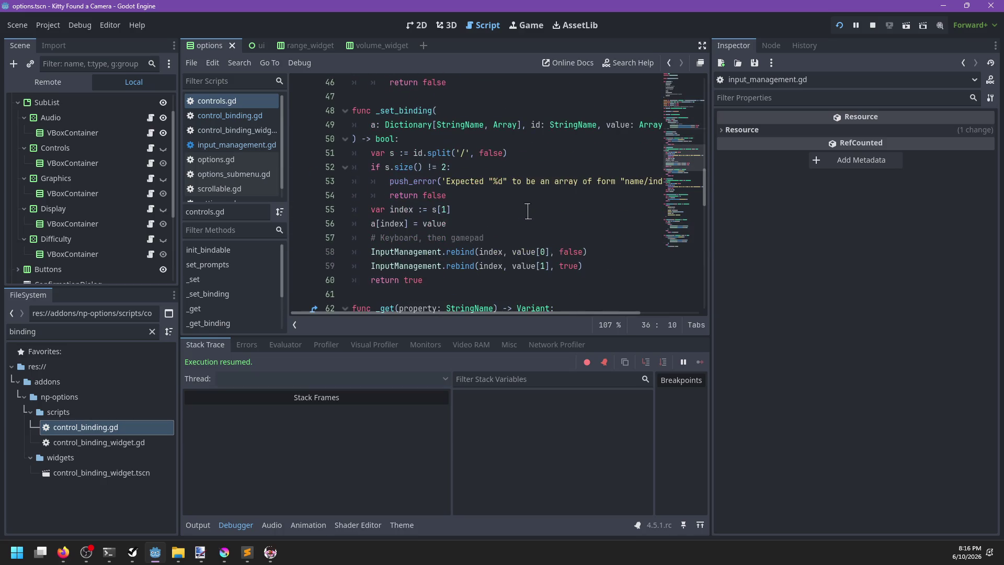
click(374, 224)
click(462, 222)
scroll(463, 222, down, 3)
scroll(484, 223, down, 5)
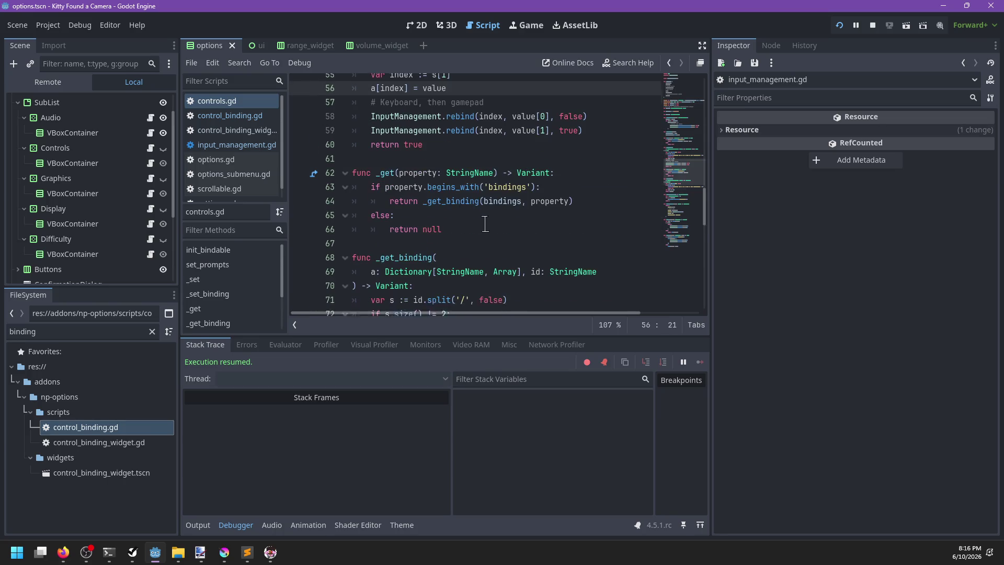
scroll(492, 222, down, 5)
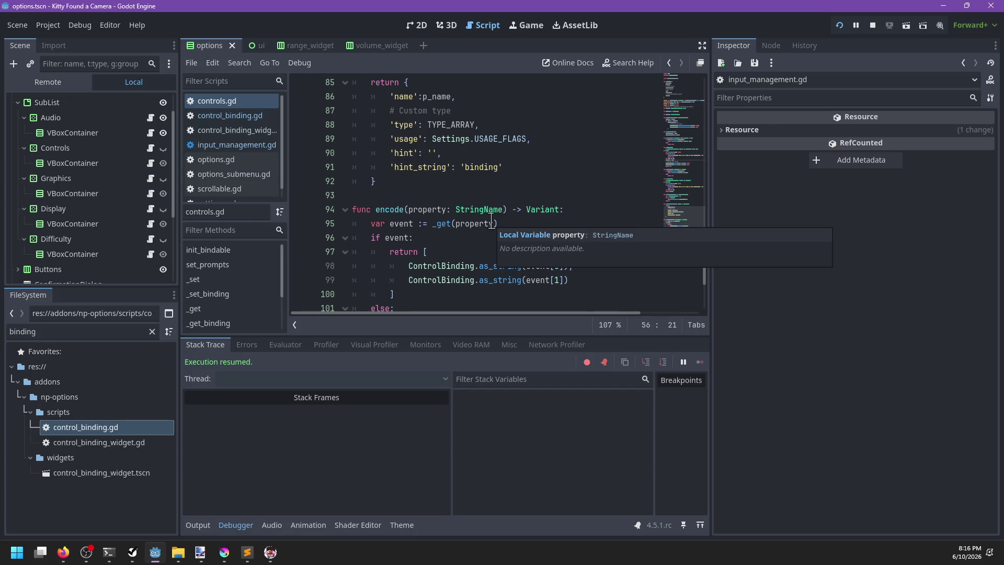
Step: In the running game, page with the gamepad to Audio and back to Controls to check [RT]/[LB] prompts, then return to the editor
key(alt+Tab)
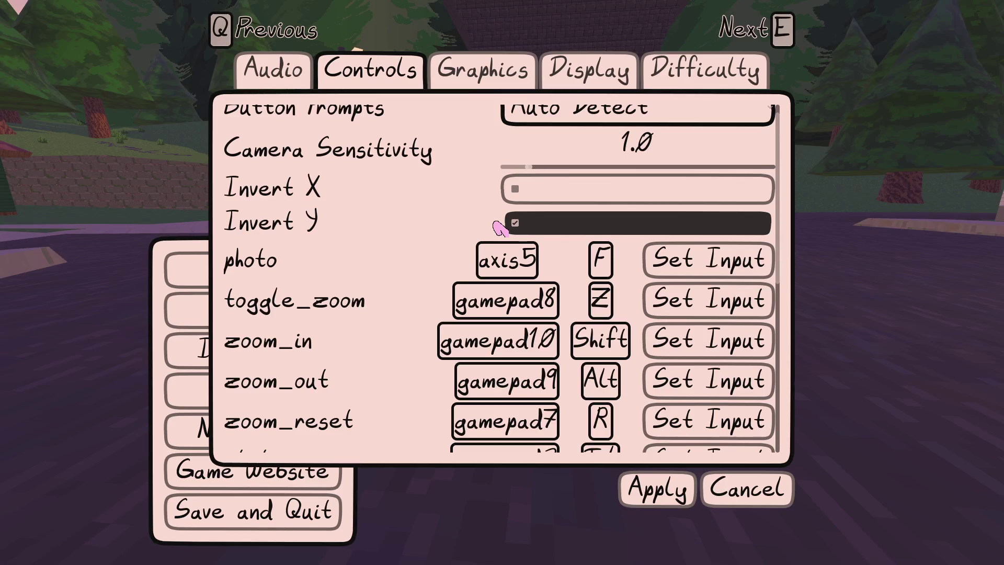
key(q)
key(e)
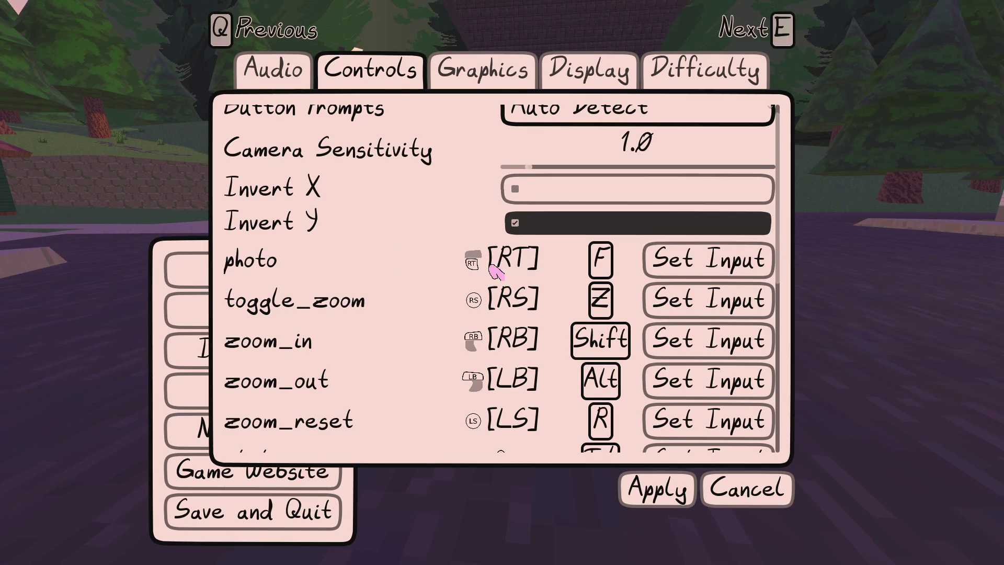
key(alt+Tab)
scroll(366, 220, down, 4)
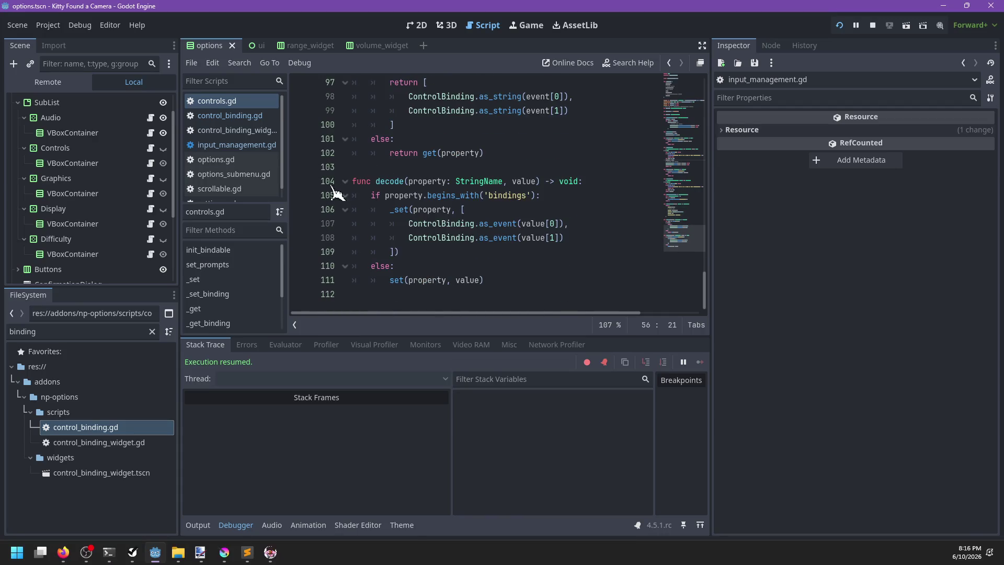
Step: Add a breakpoint on line 23 of set_option_value in control_binding_widget.gd
click(235, 115)
scroll(477, 181, up, 3)
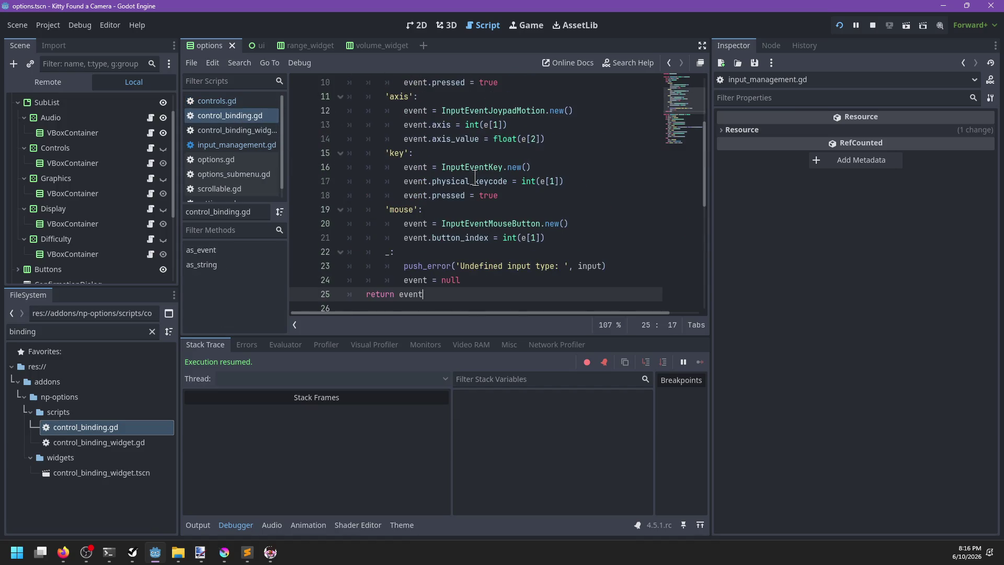
click(230, 130)
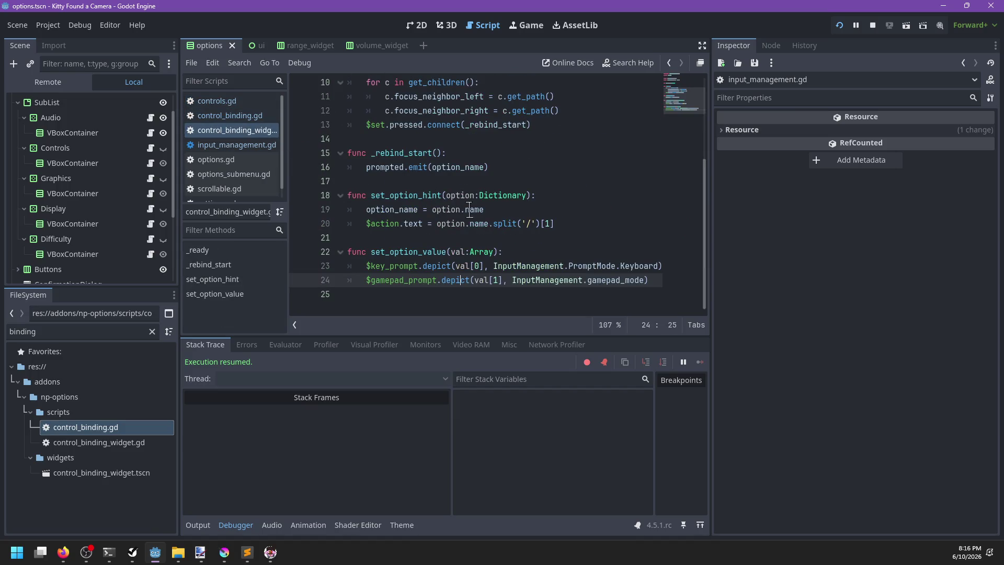
click(297, 267)
Step: In the game, switch to Display then Controls to hit the breakpoint
key(alt+Tab)
click(577, 79)
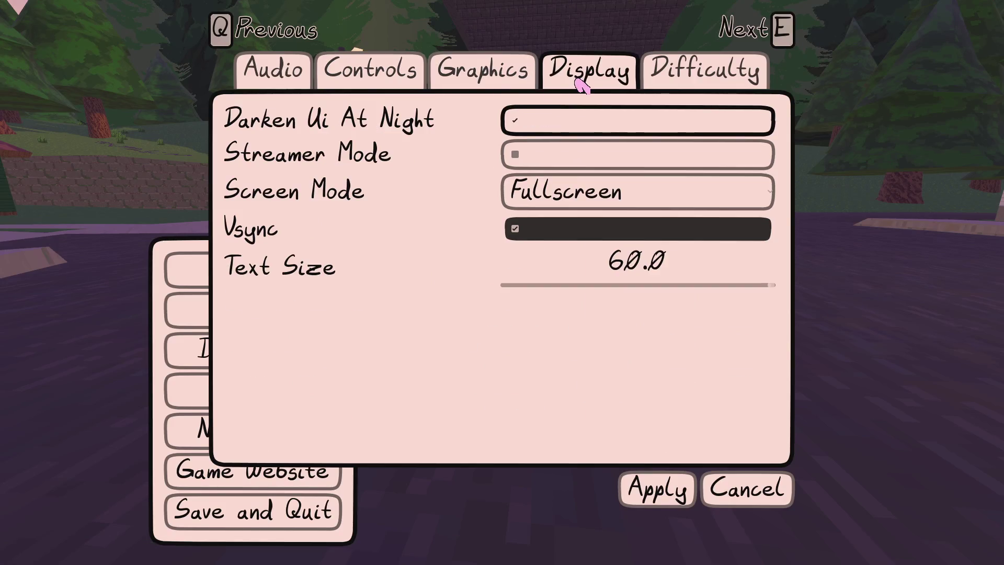
click(380, 72)
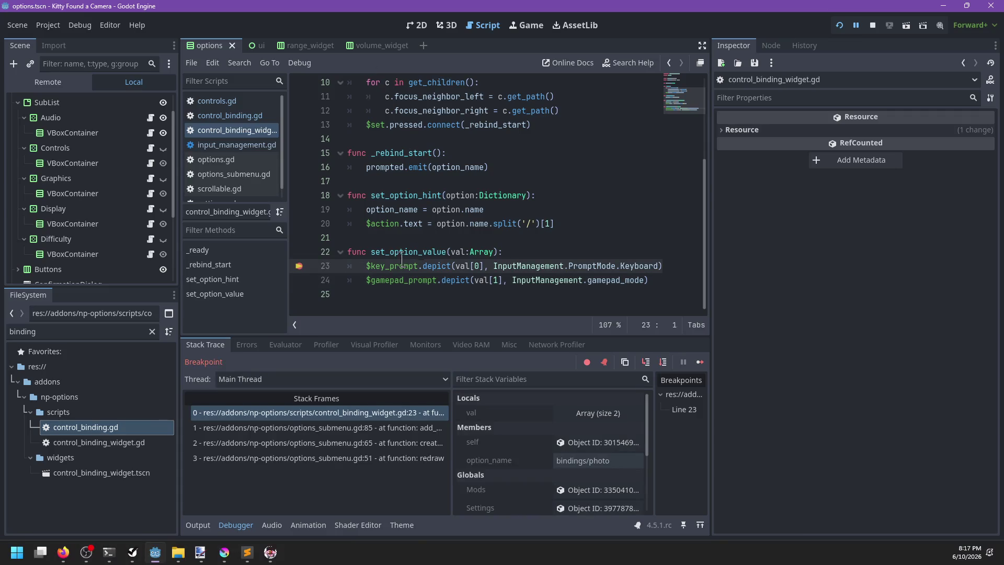
Step: Expand val in Locals and inspect its key event and joypad motion event
mouse_move(456, 252)
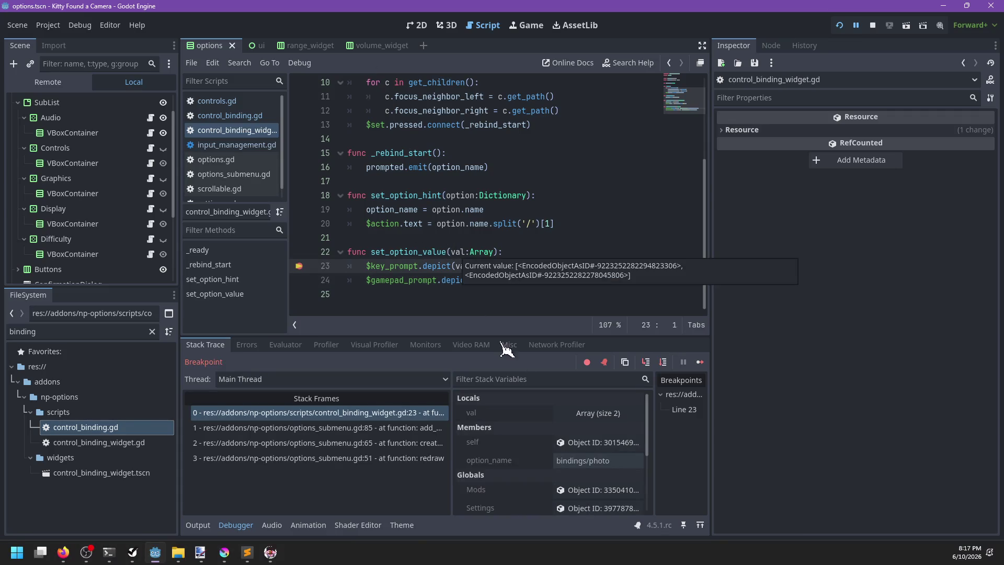
click(585, 419)
click(589, 450)
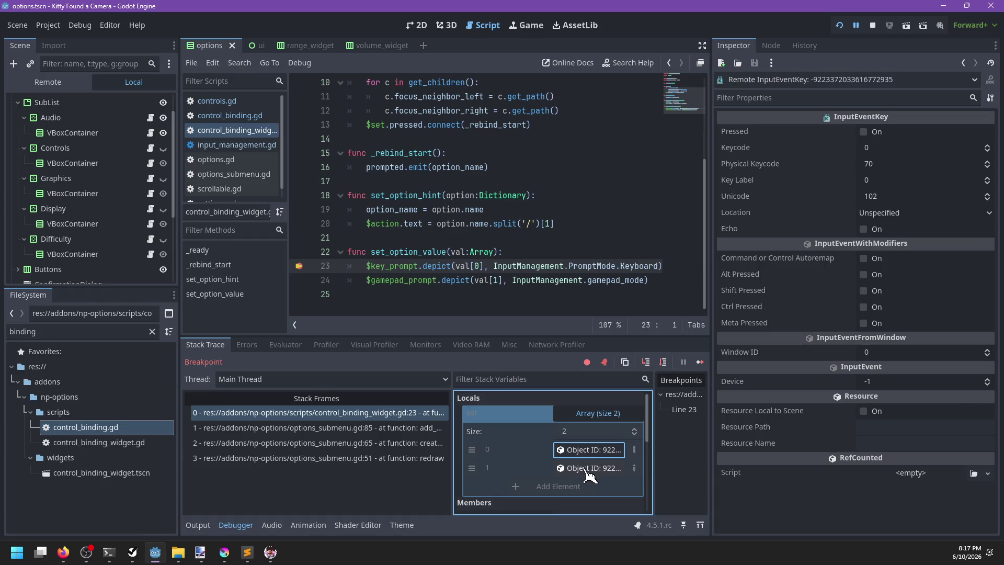
click(586, 469)
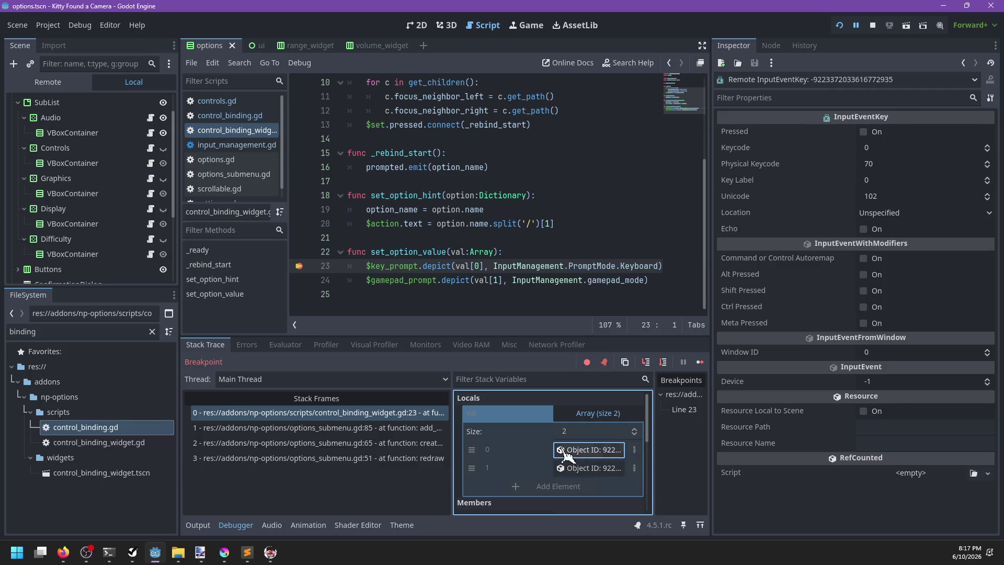
Step: Inspect the caller frames at options_submenu.gd lines 85 and 65 and view Object.get's documentation
click(397, 429)
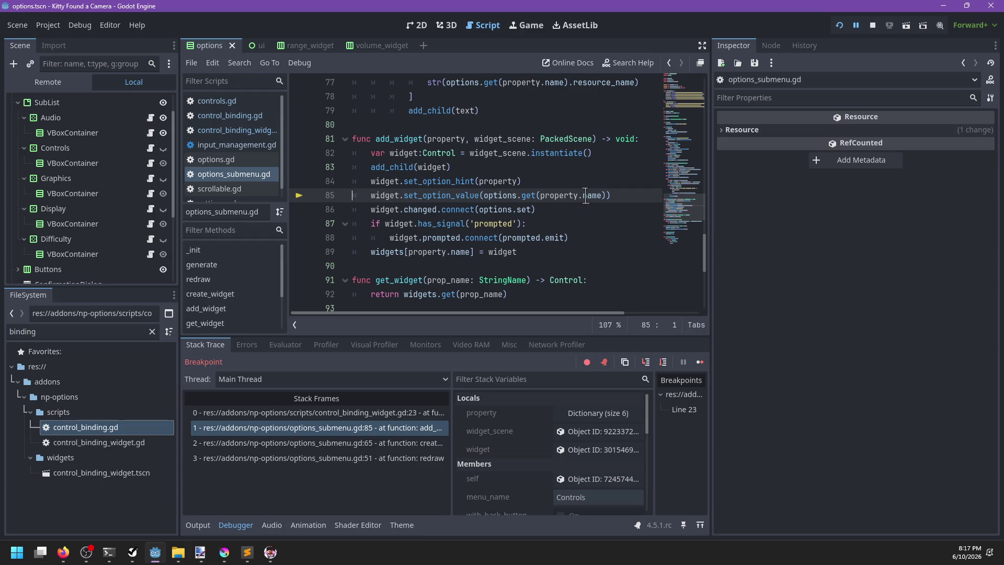
click(390, 444)
click(397, 428)
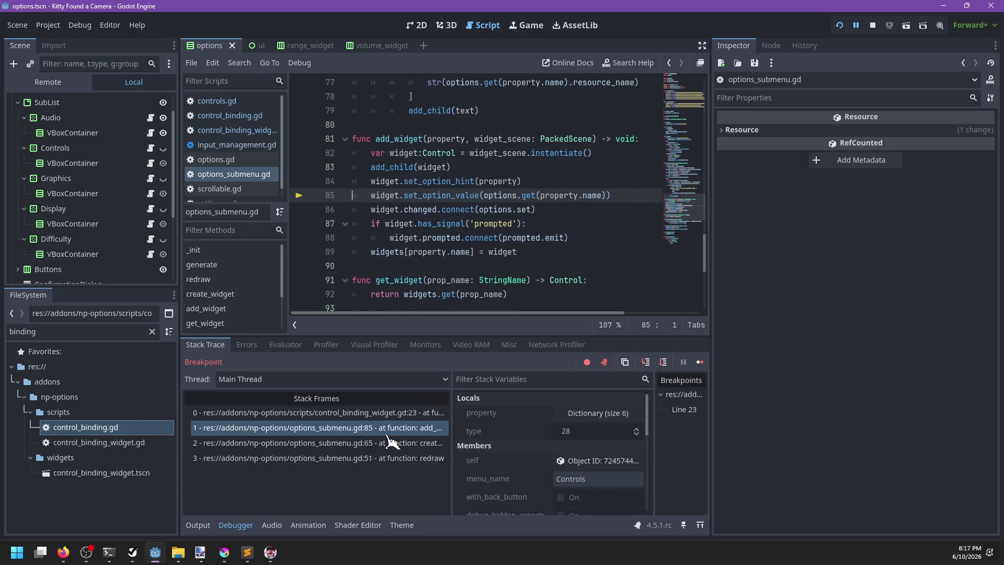
ctrl+click(541, 196)
Step: Cycle through options_submenu.gd, control_binding_widget.gd and options.gd back to controls.gd
click(251, 173)
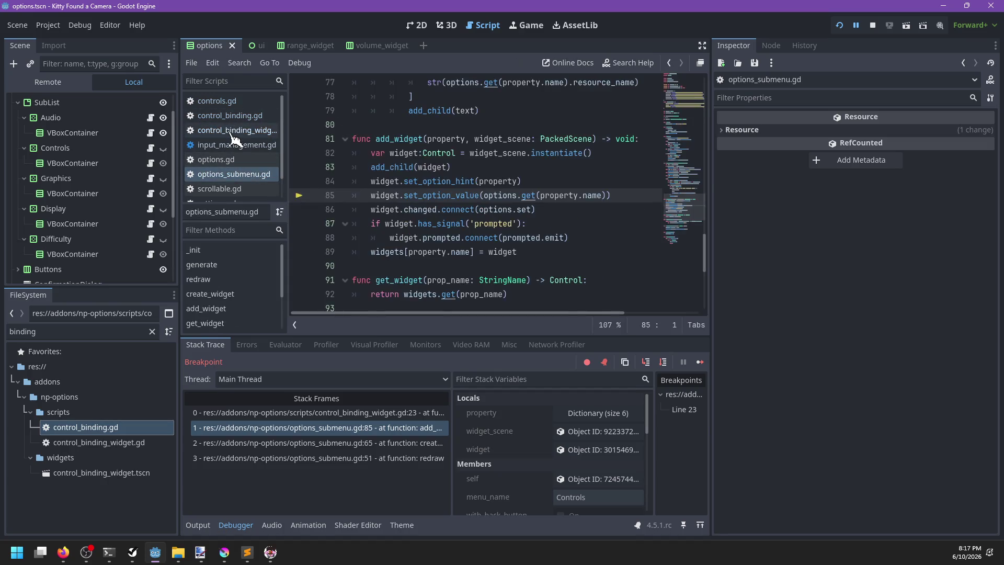
click(235, 130)
scroll(389, 239, up, 3)
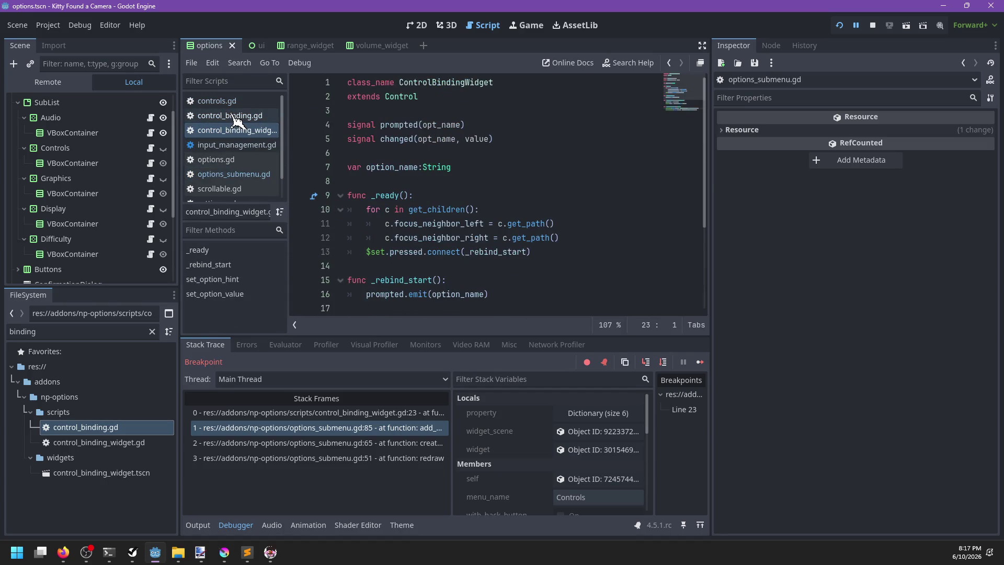
click(226, 160)
click(230, 101)
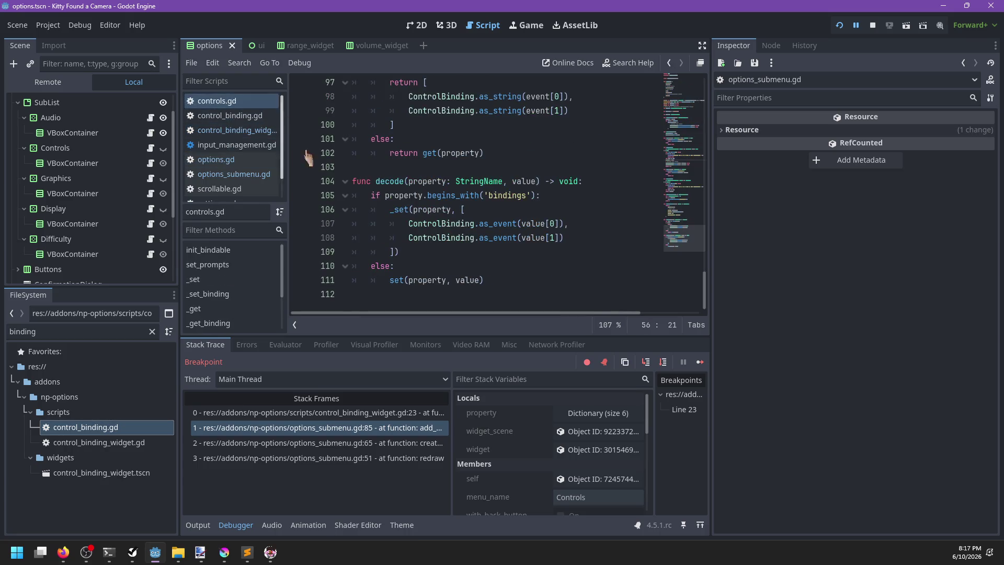
Step: Find get_binding in controls.gd and add a breakpoint on line 71
key(ctrl+f)
text(get_binding)
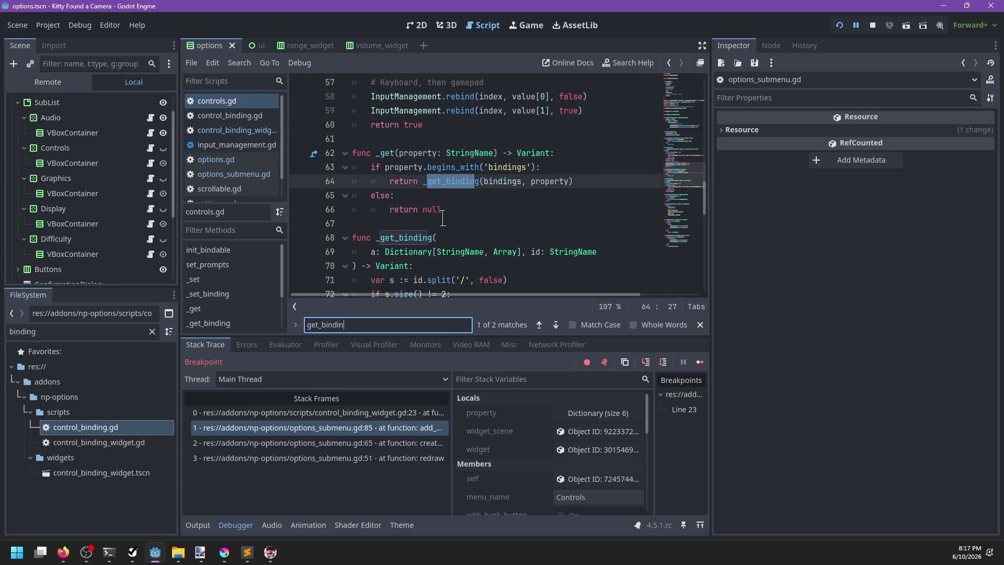
key(Escape)
scroll(323, 269, down, 1)
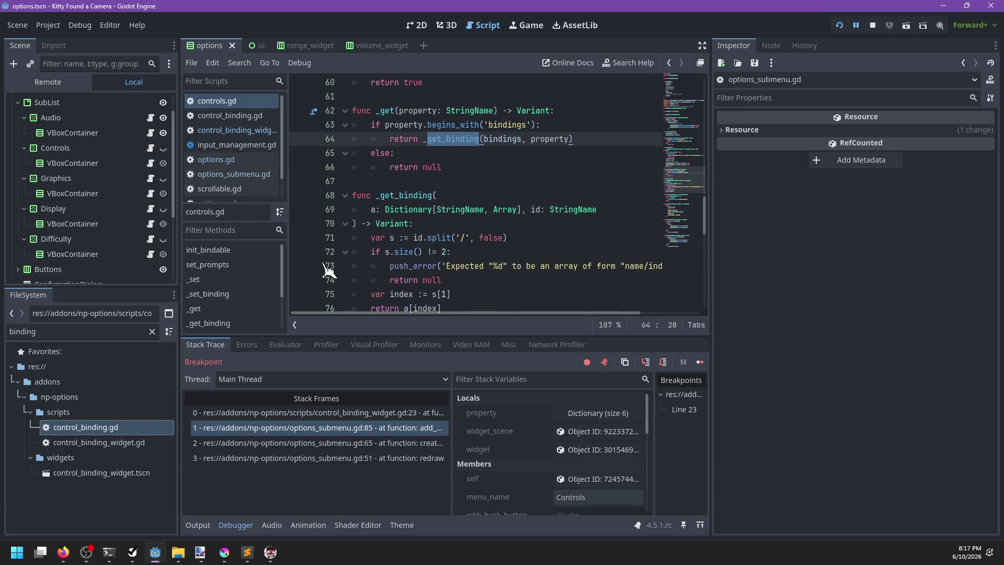
click(299, 237)
Step: Continue to line 71, step through to line 75, then resume and stop the game
key(F12)
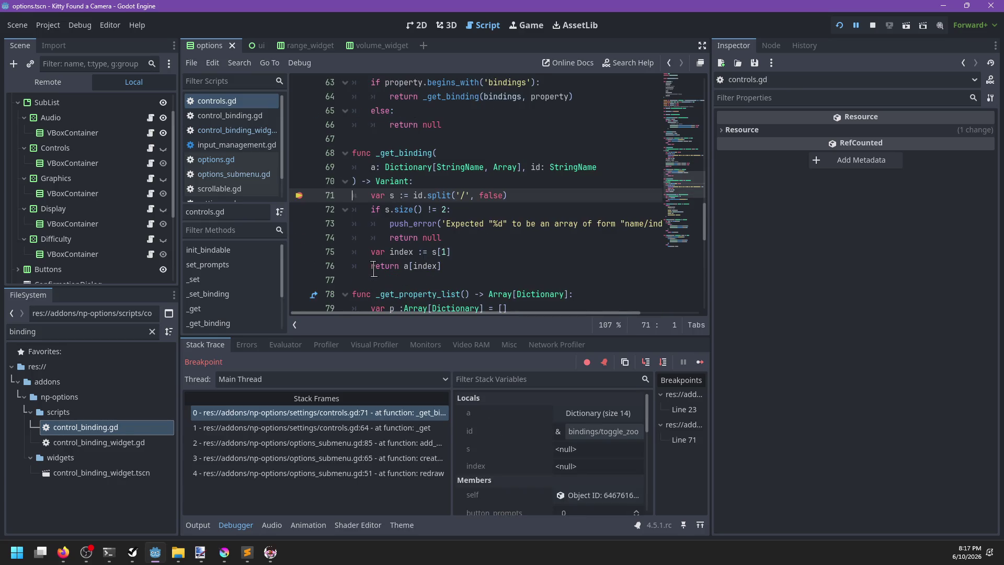
key(F10)
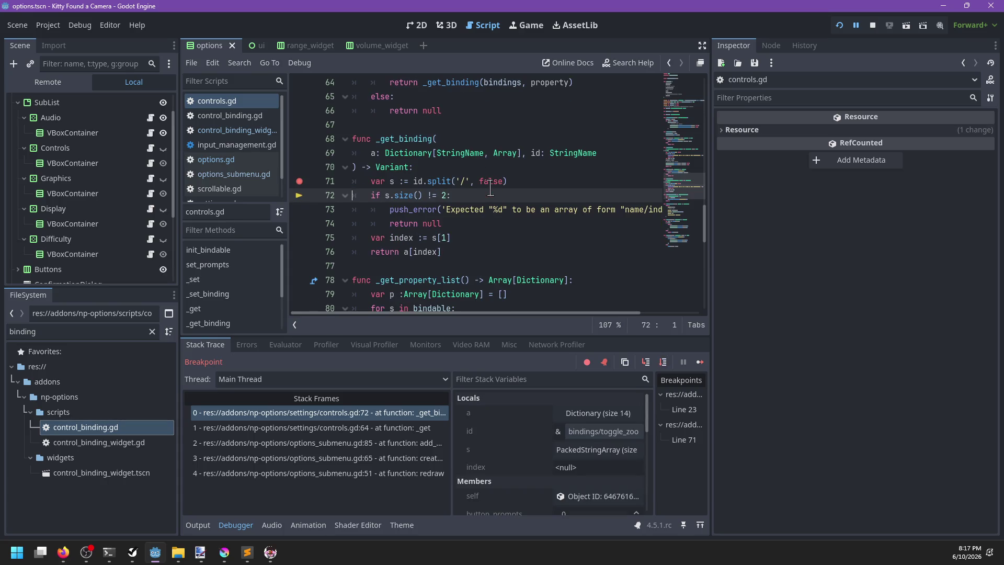
key(F10)
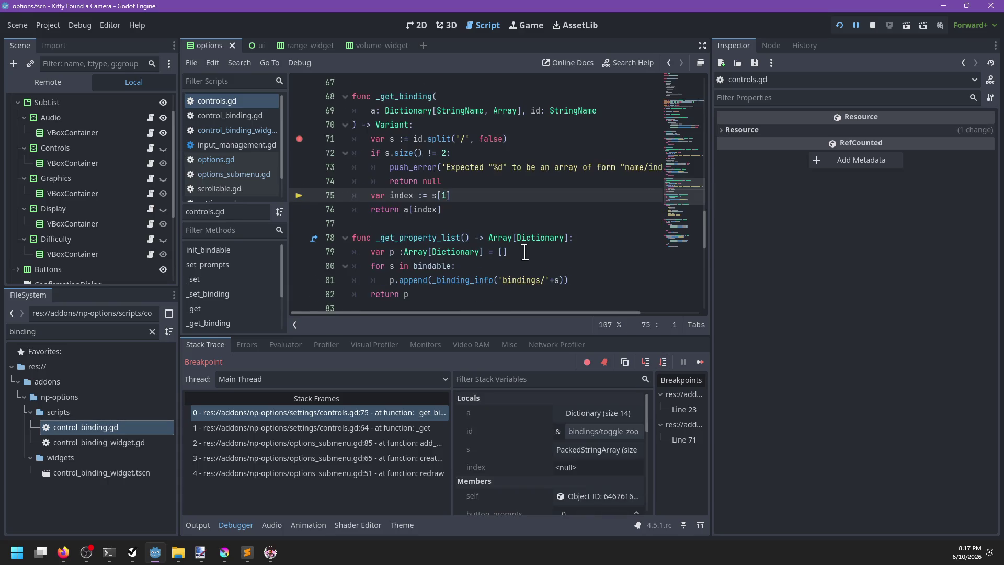
mouse_move(403, 196)
key(F12)
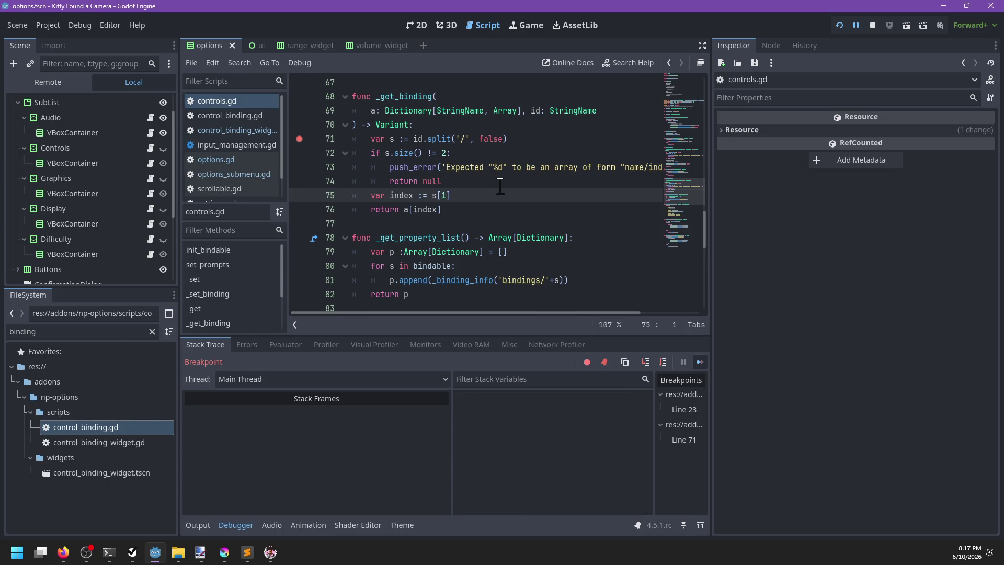
key(F8)
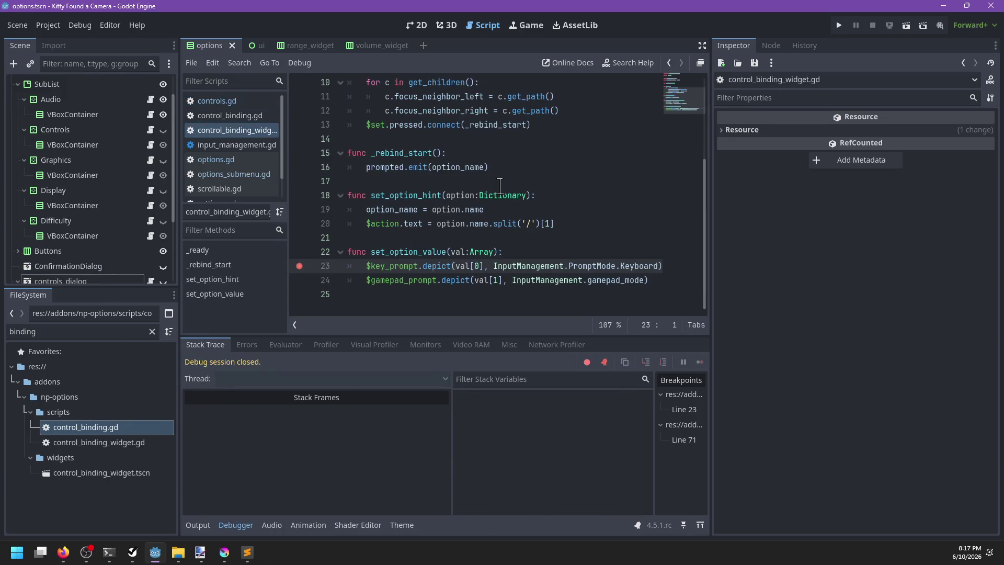
Step: Relaunch the game, resume from the pause menu and run the character toward the white house
key(F5)
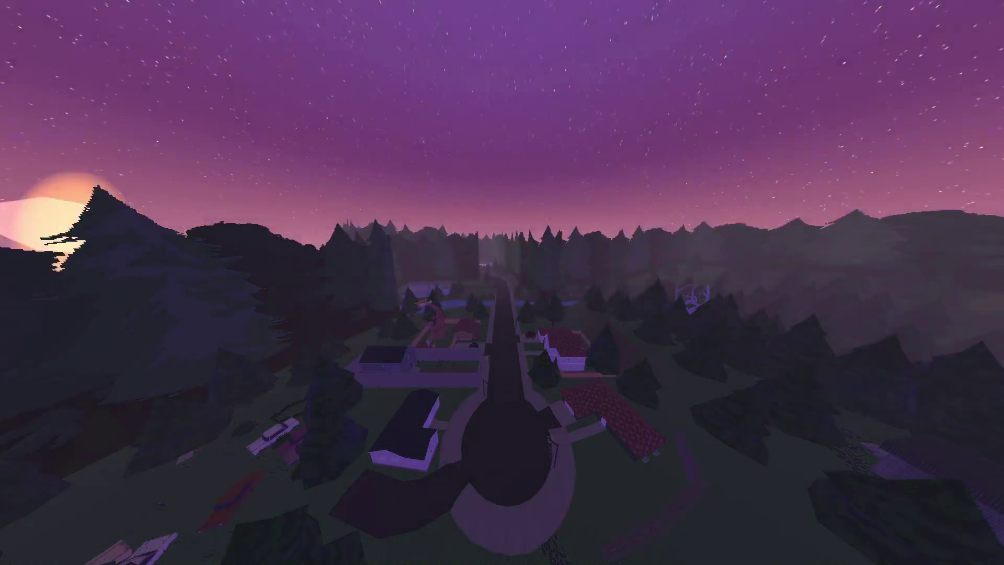
key(Escape)
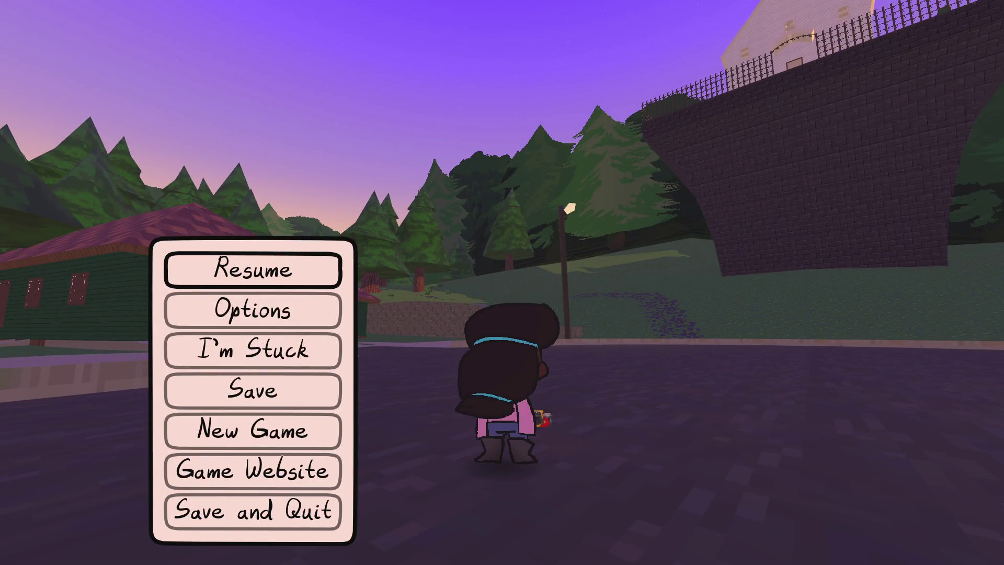
click(258, 285)
key(w)
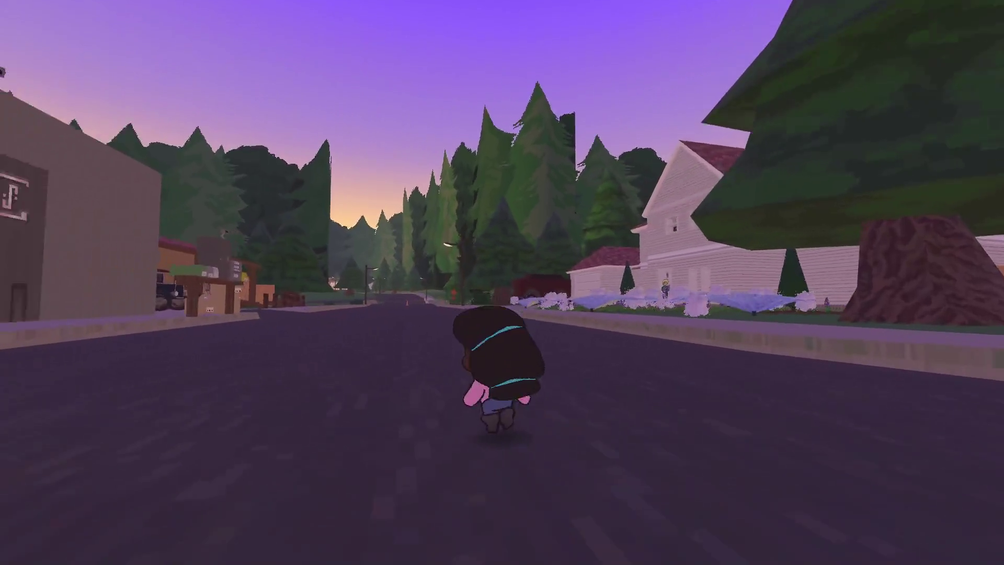
key(a)
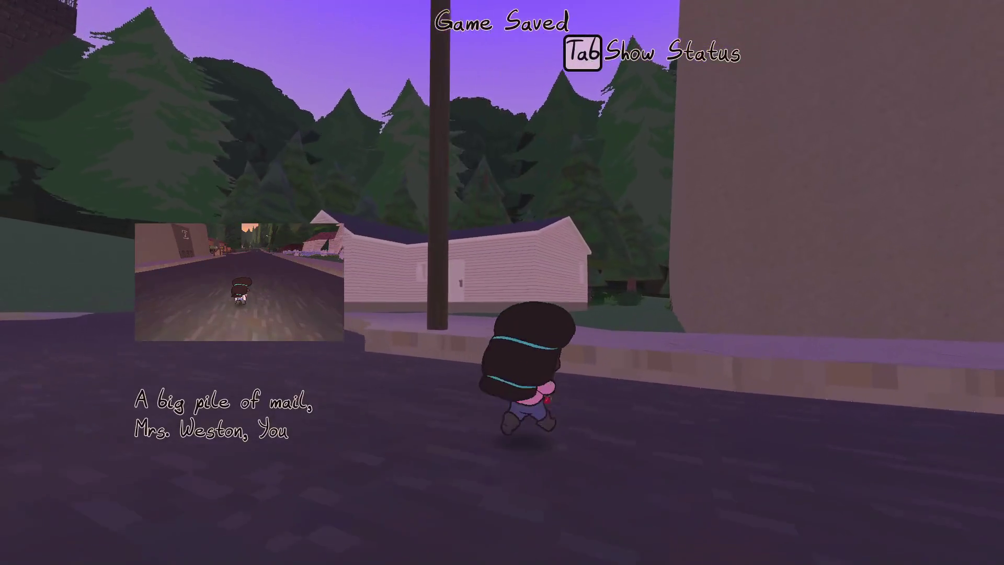
Step: Pause again, open Options and switch from Graphics to Controls to hit the line-71 breakpoint
key(Escape)
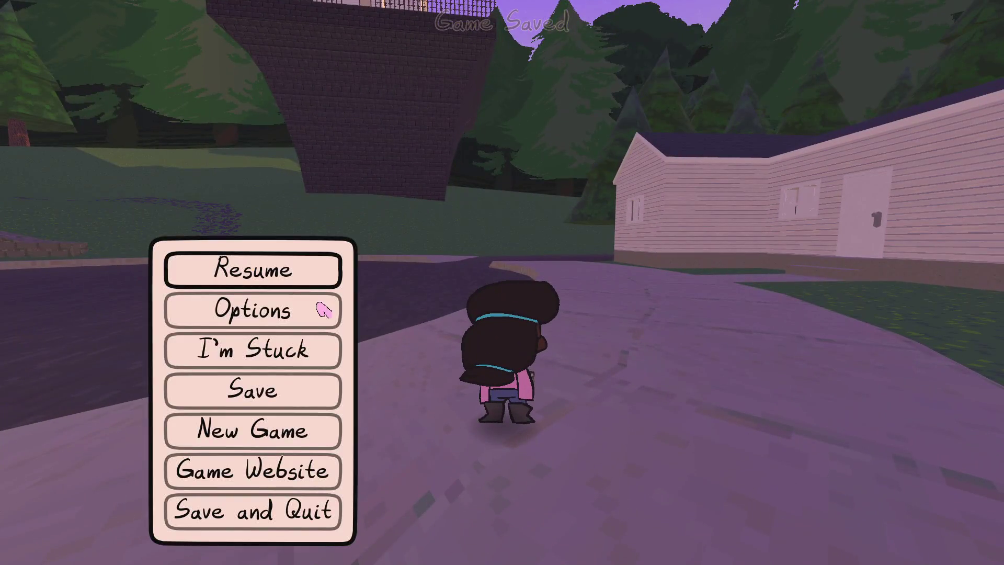
click(327, 309)
click(487, 80)
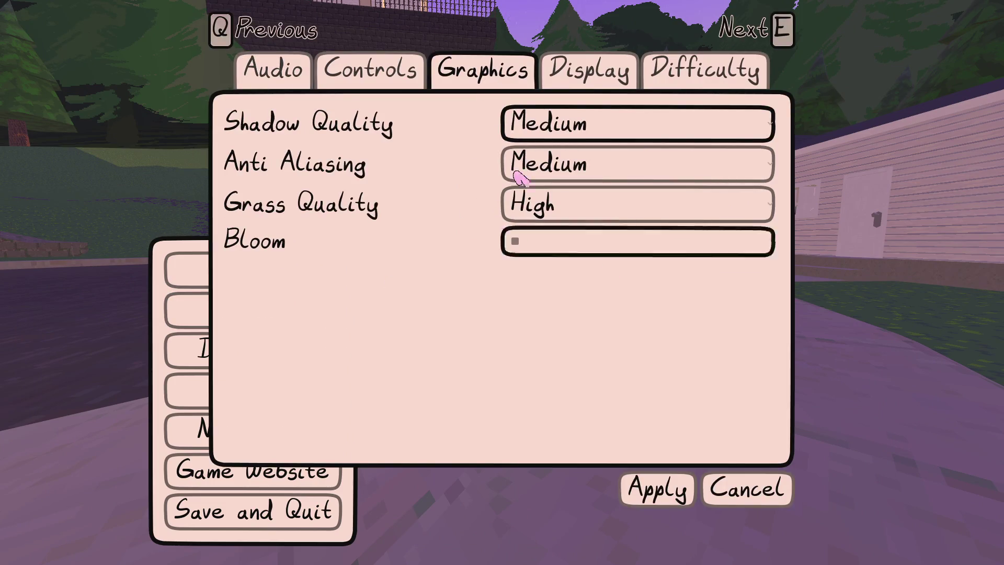
click(372, 68)
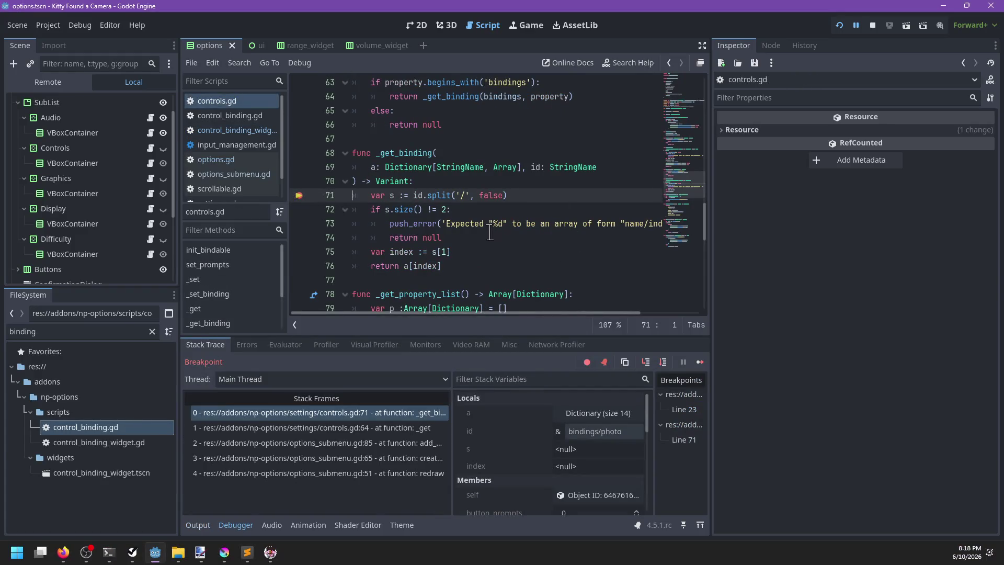
Step: Step over the paused code to line 75
key(F10)
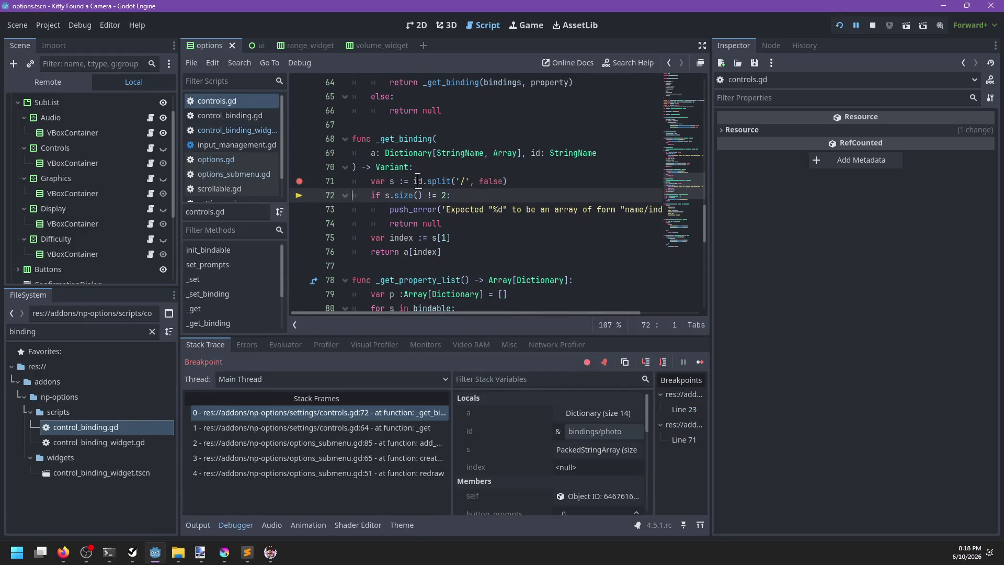
mouse_move(418, 180)
key(F10)
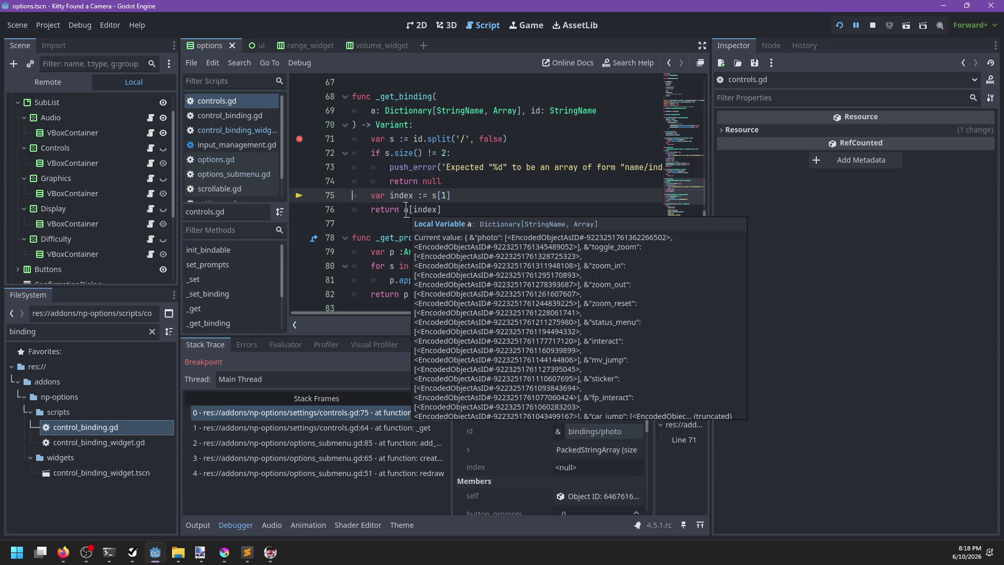
Step: Expand 'a' and the photo binding array, inspecting its key press and joypad motion events
click(592, 415)
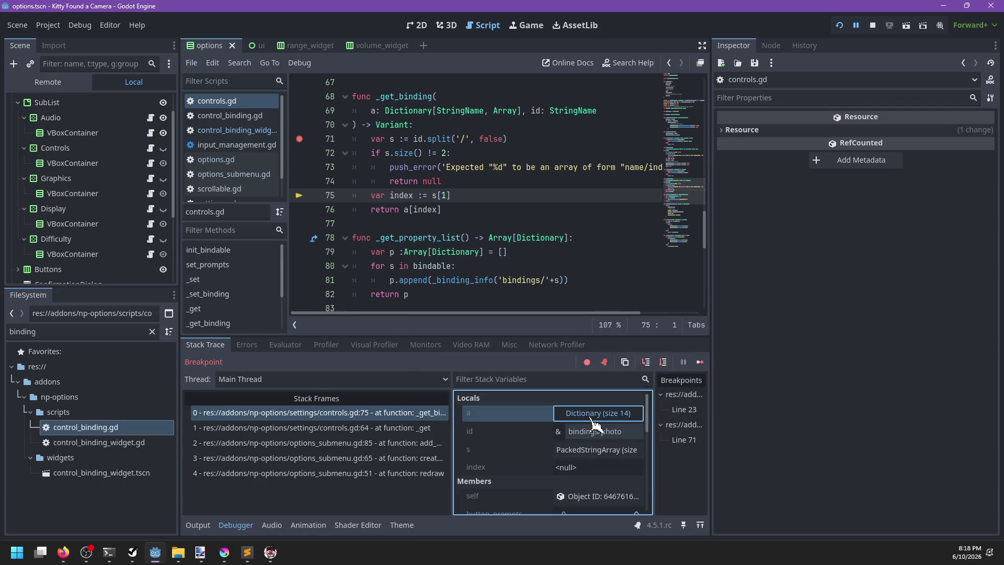
click(591, 417)
click(593, 433)
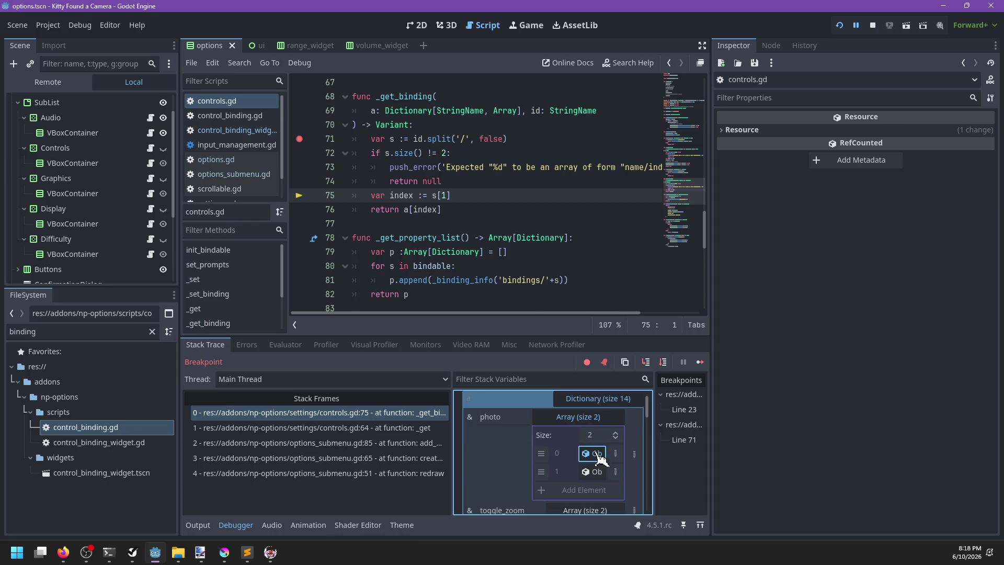
click(598, 454)
click(594, 472)
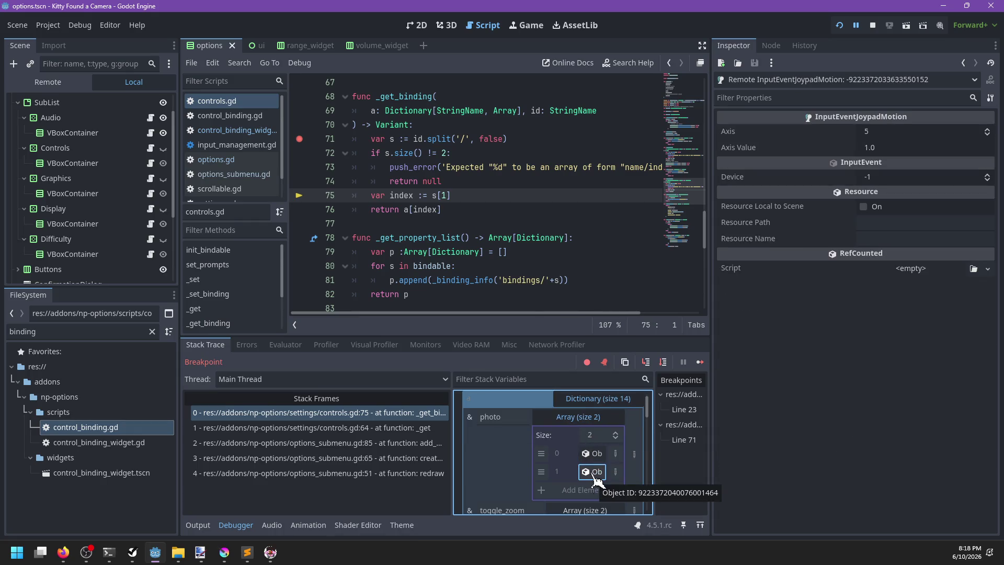
click(595, 454)
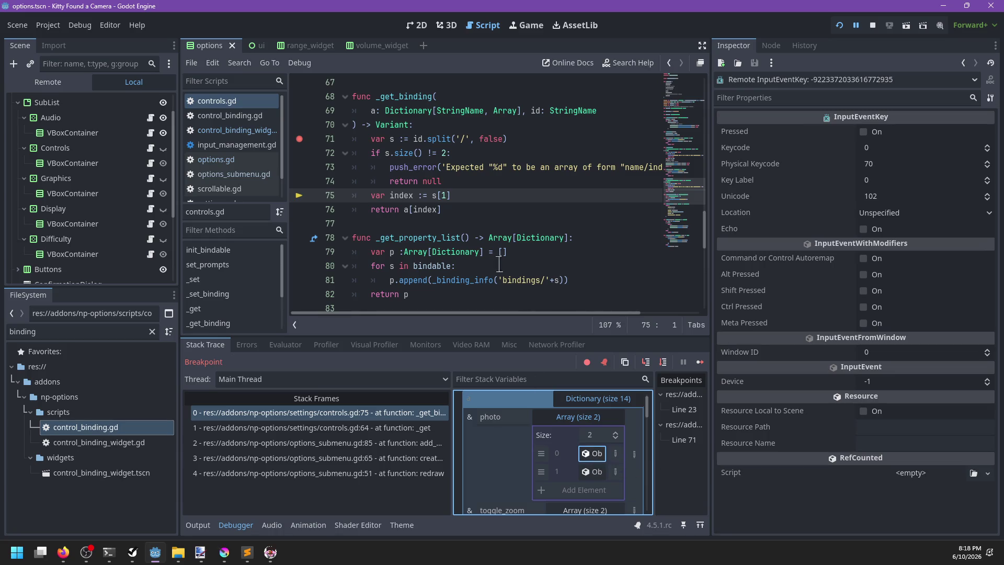
Step: Add a breakpoint on controls.gd line 56 in _set_binding
scroll(456, 204, up, 7)
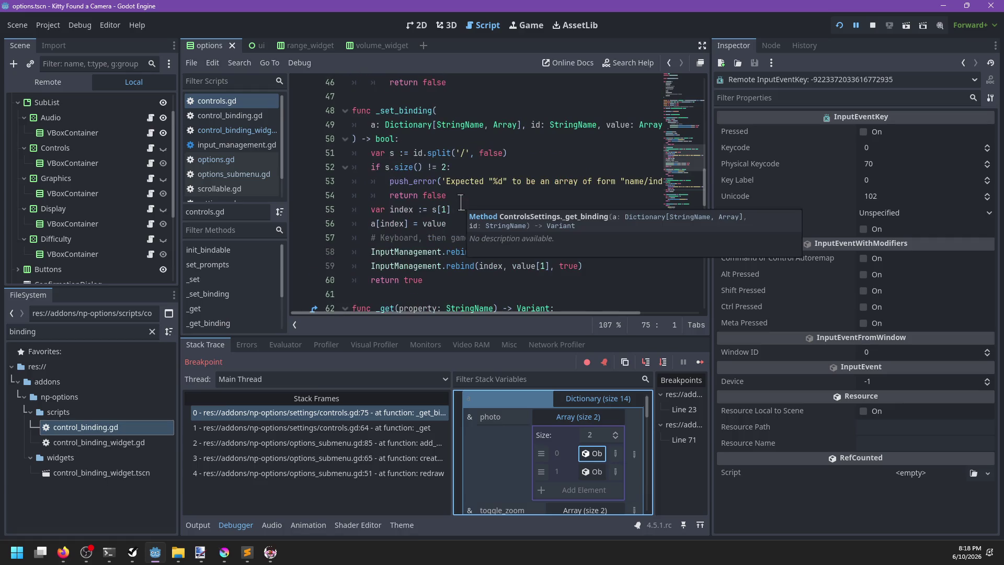
double_click(390, 224)
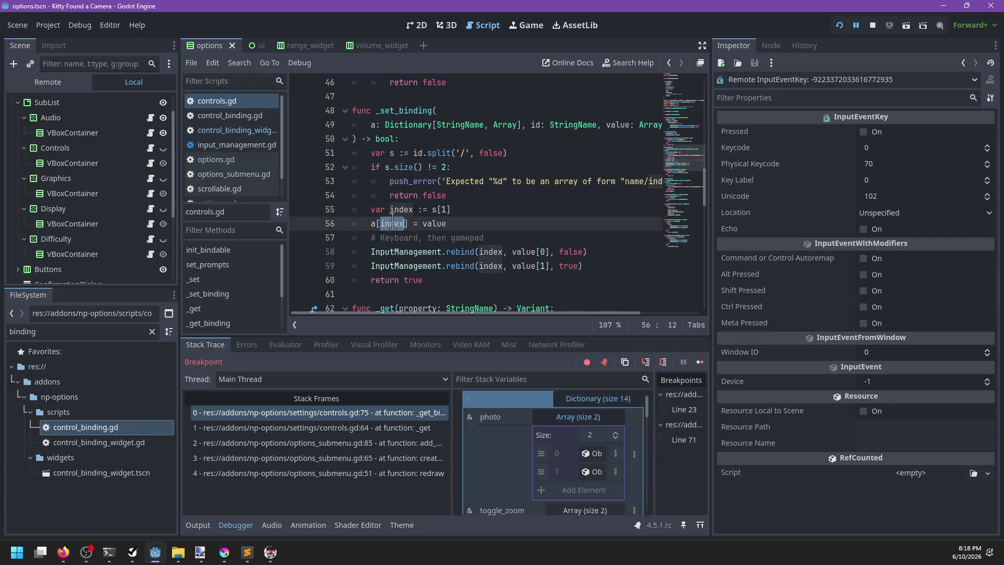
click(299, 224)
click(500, 215)
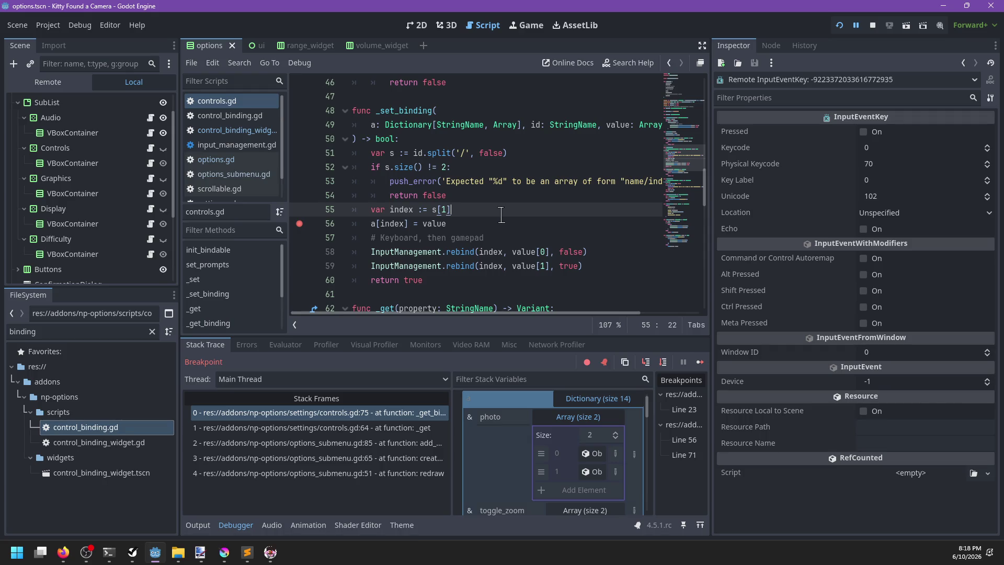
Step: Rerun to the line 56 breakpoint, step to line 58 and expand the value and photo arrays
key(F8)
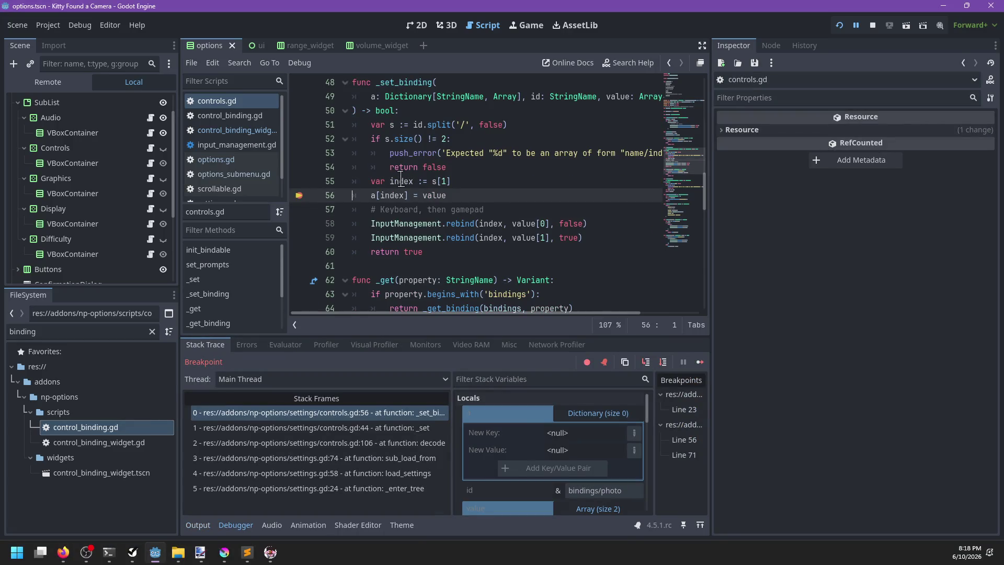
key(F10)
scroll(590, 466, down, 2)
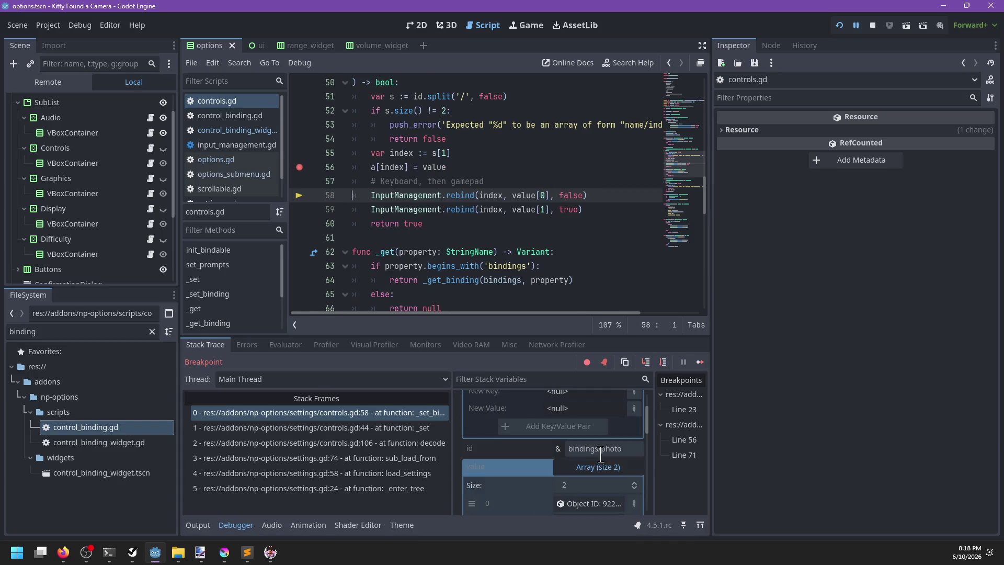
click(592, 473)
scroll(589, 460, up, 3)
click(588, 427)
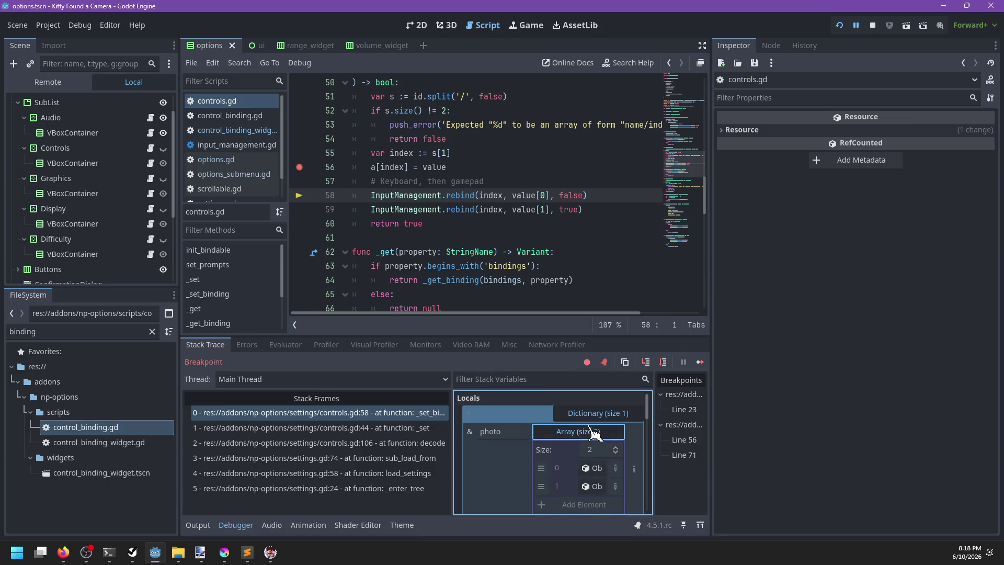
click(589, 430)
click(591, 432)
Step: Inspect photo's mouse-button and joypad motion events, then stop the debug session
scroll(594, 444, down, 1)
click(594, 455)
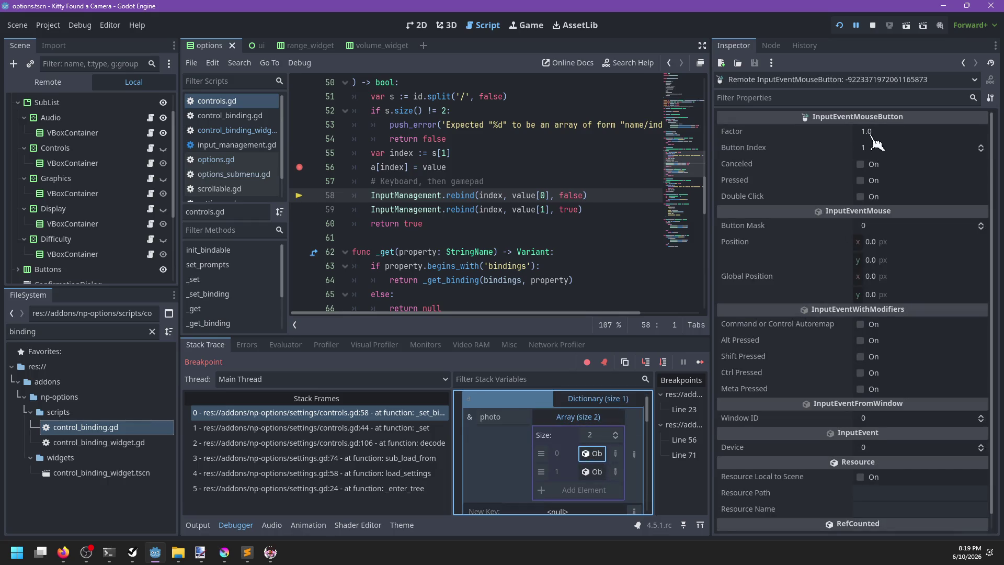
click(592, 471)
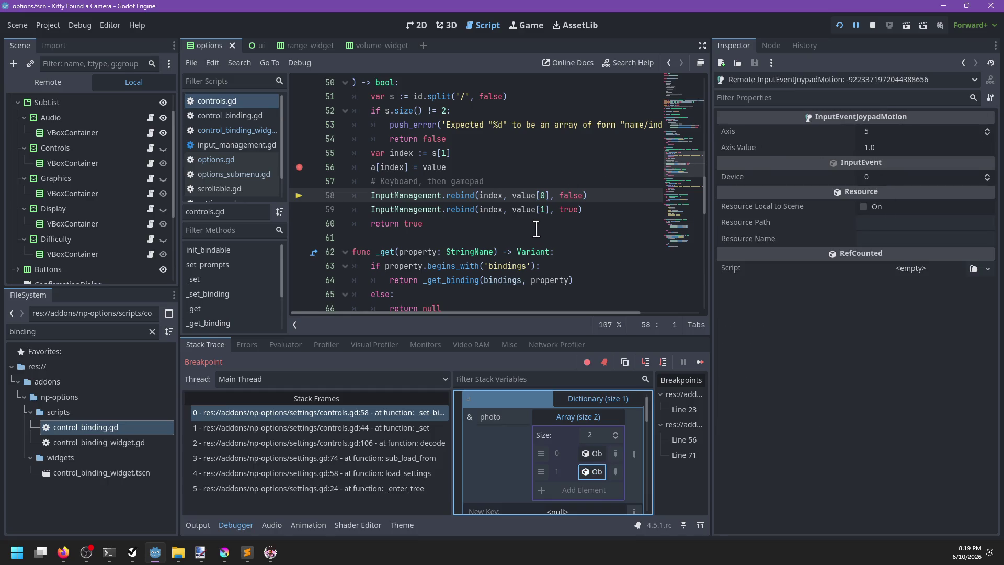
scroll(536, 228, up, 7)
scroll(533, 226, down, 7)
click(872, 26)
click(507, 166)
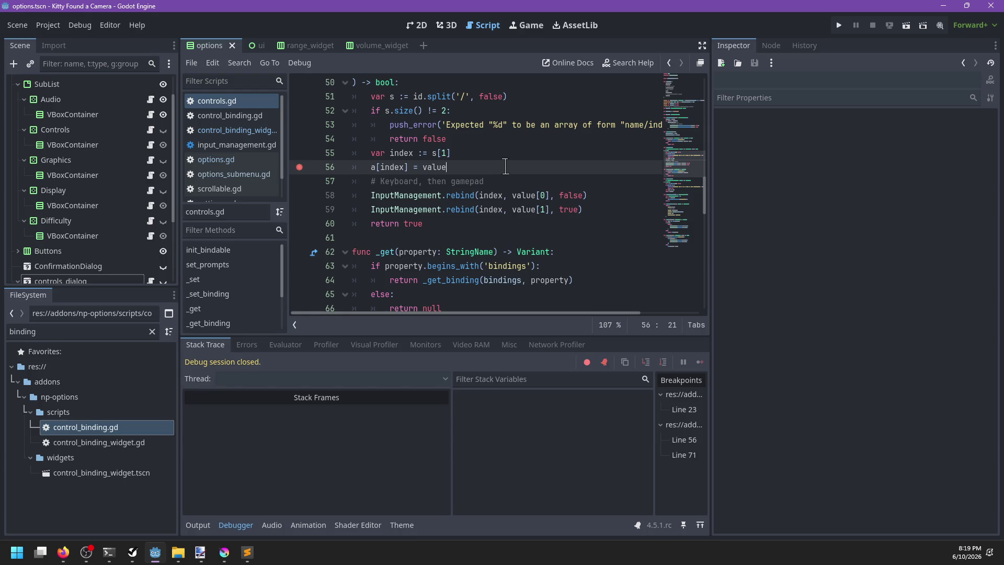
Step: Add an 'if index == 'photo': breakpoint' check after line 56, clear the line 56/73 breakpoints, and rerun
key(Return)
text(ndex == 'phot)
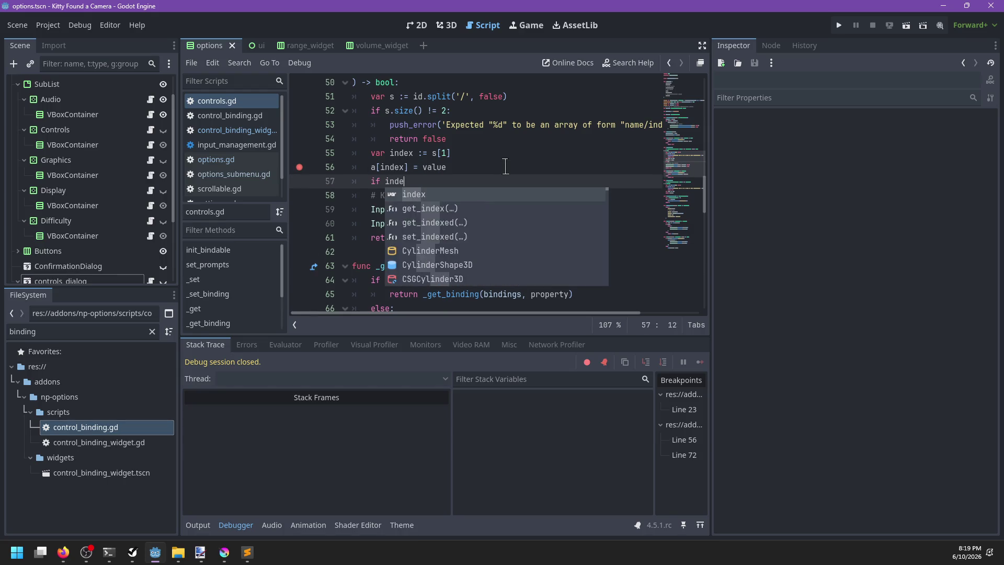
text(o')
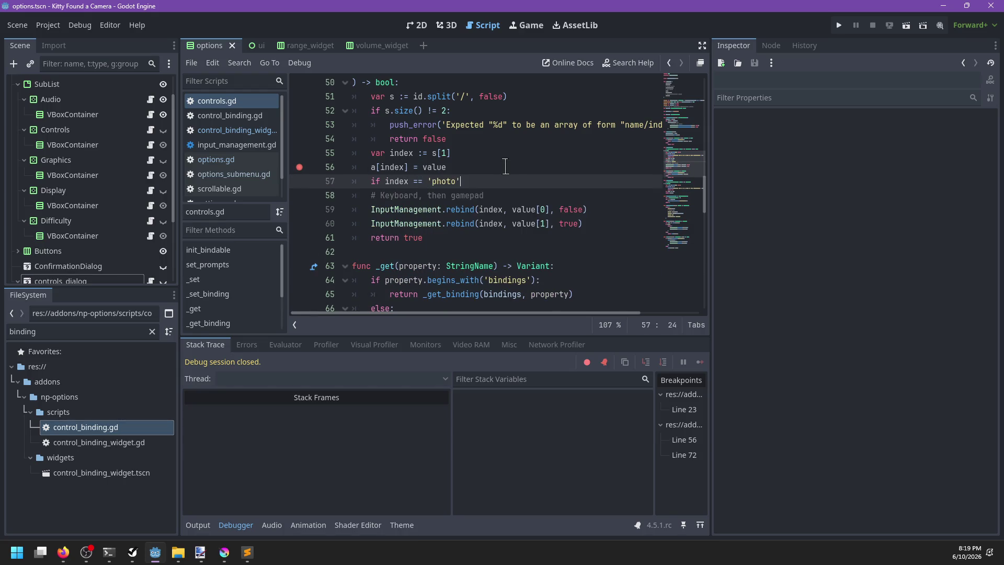
key(Return)
text(oint)
click(300, 167)
scroll(421, 194, down, 4)
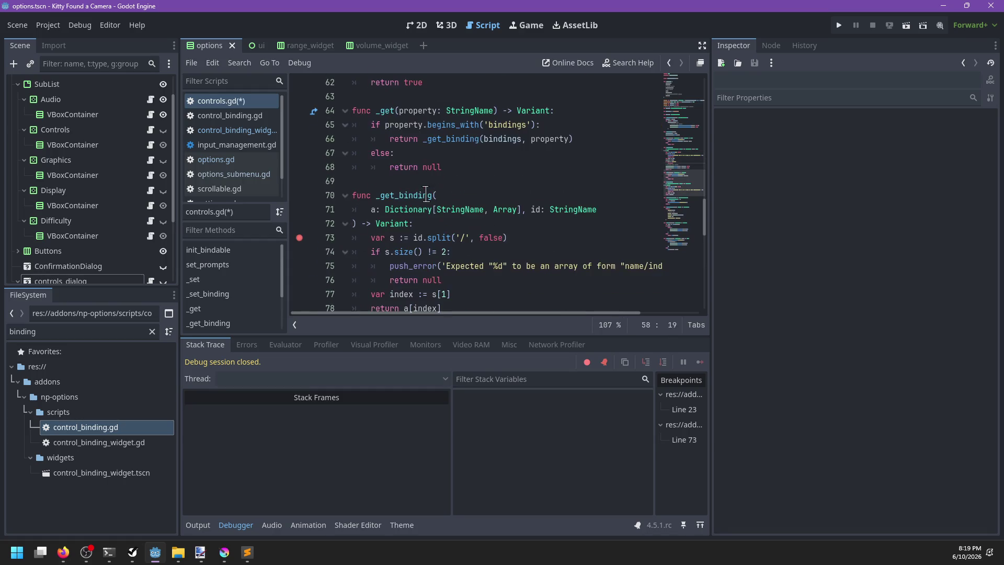
click(299, 238)
click(522, 187)
key(ctrl+s)
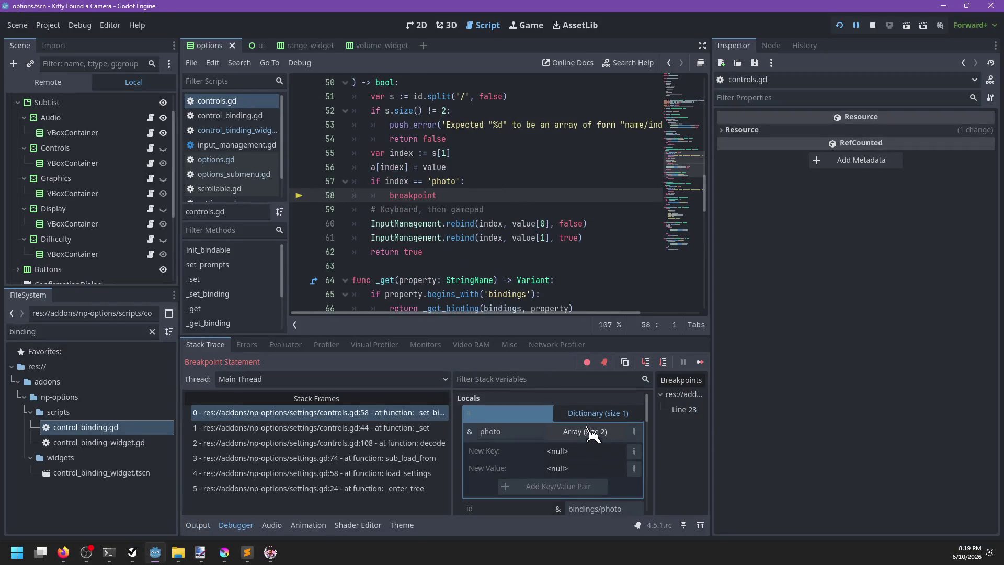
Step: Inspect the photo binding's mouse button and joypad motion events, then resume execution
mouse_move(422, 166)
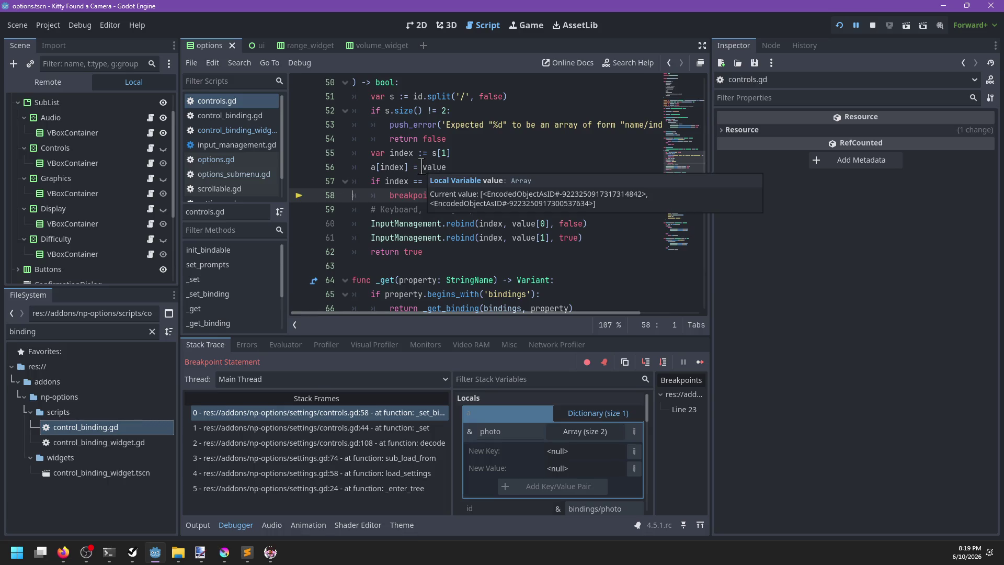
click(585, 434)
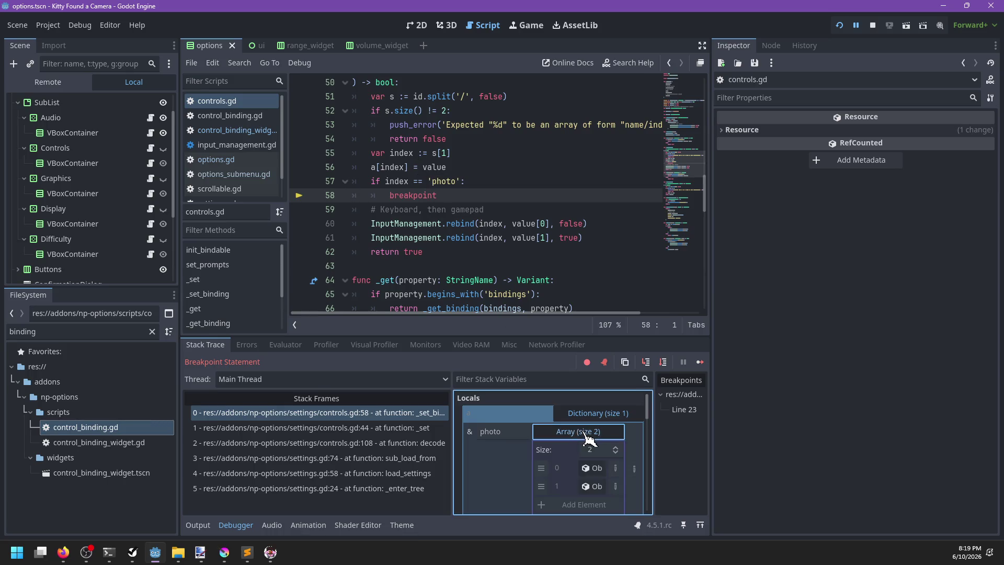
click(591, 468)
click(591, 486)
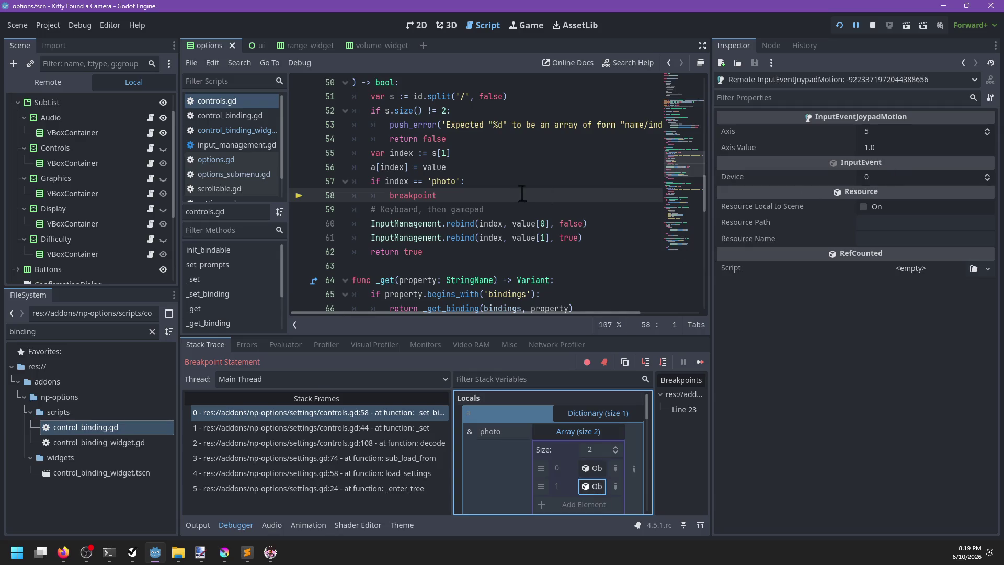
key(F12)
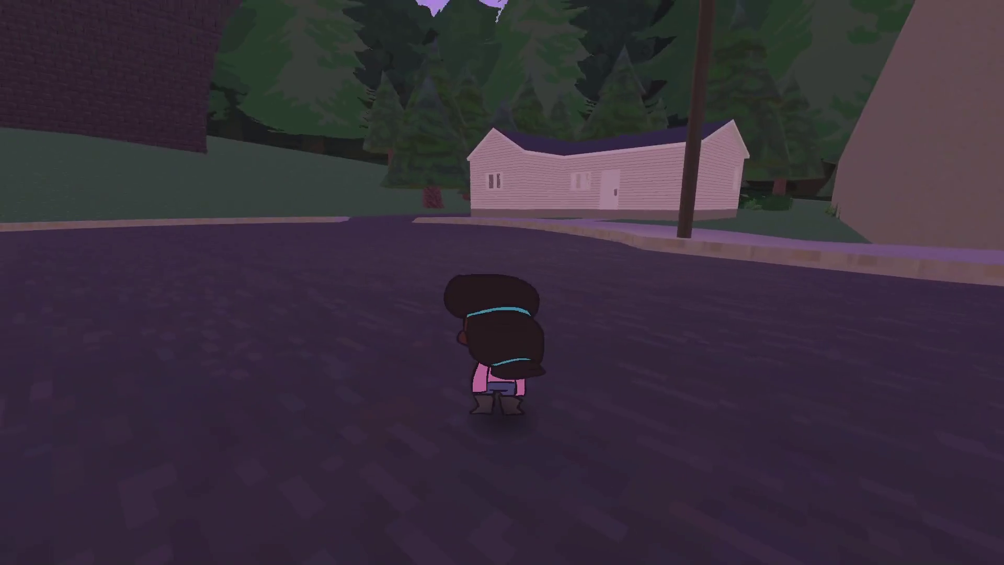
Step: Snap a photo in the game, then pause and open Options to hit the control_binding_widget.gd breakpoint
right_click(502, 283)
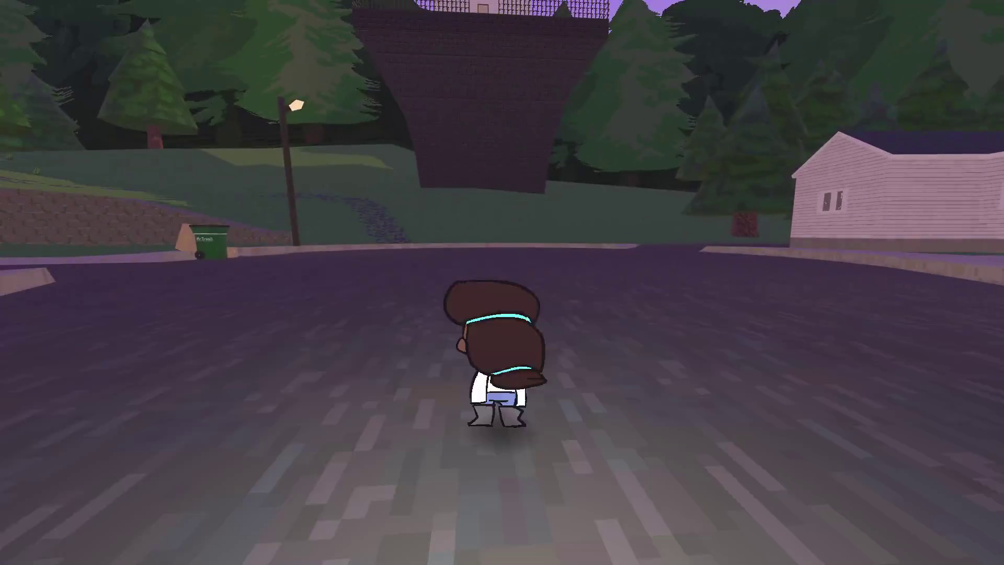
click(502, 283)
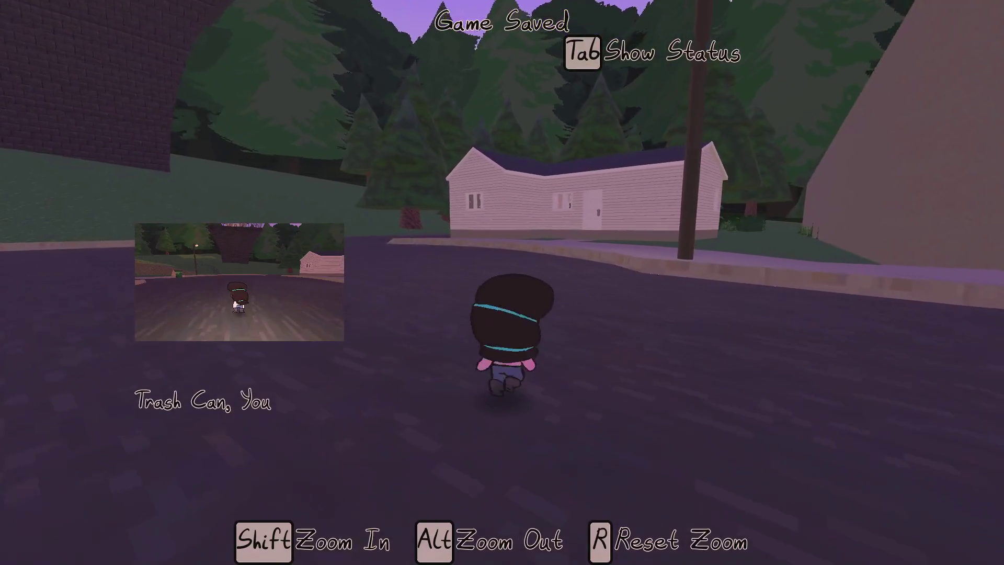
key(Escape)
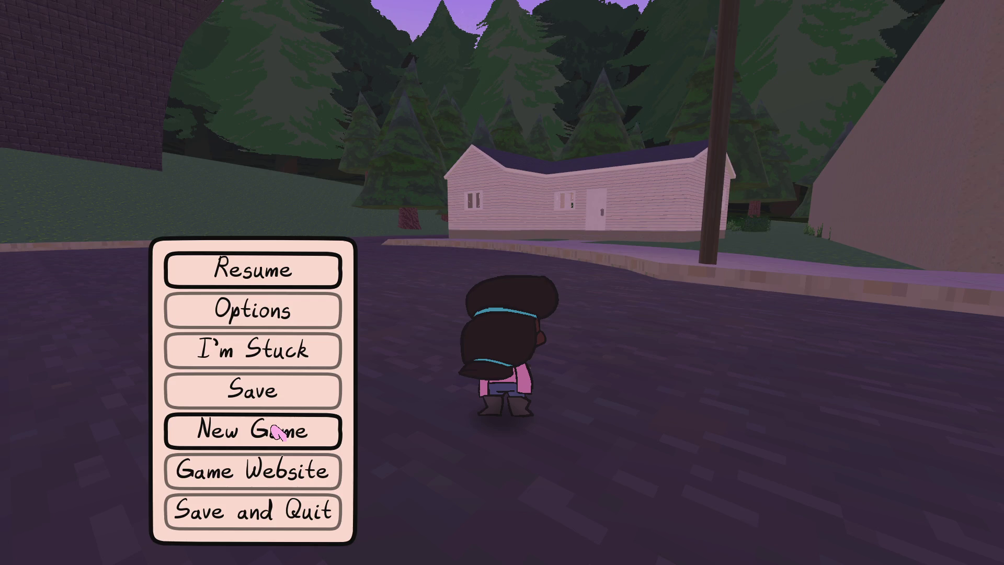
click(279, 313)
click(410, 76)
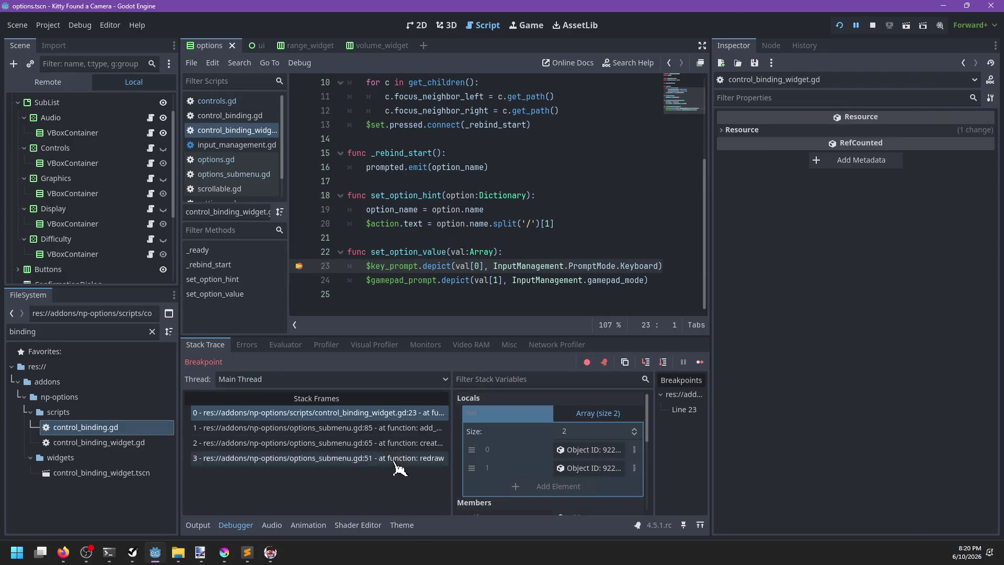
Step: Inspect the binding's keyboard and gamepad events and the add_widget and create_widget caller frames
click(590, 450)
click(589, 468)
click(368, 429)
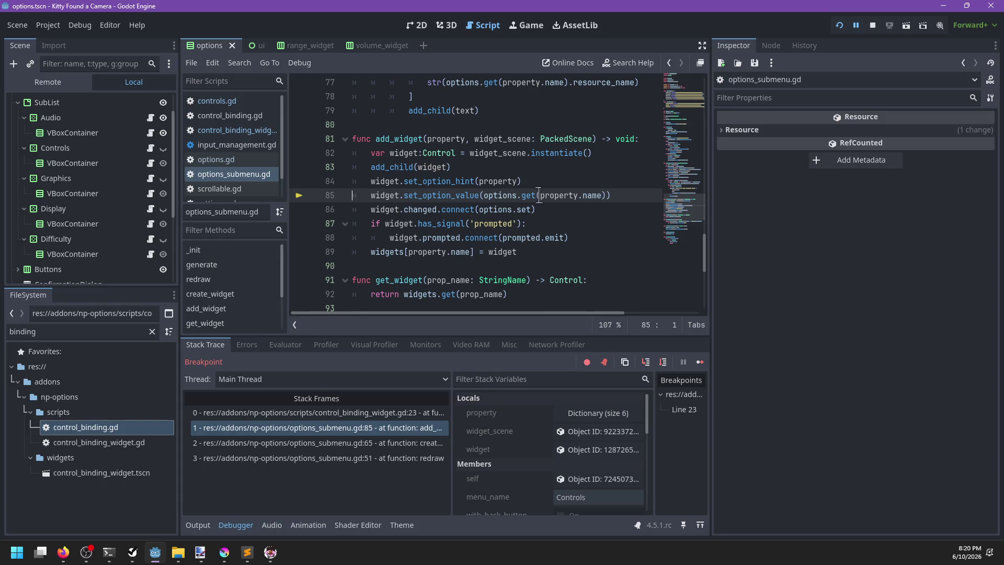
mouse_move(530, 196)
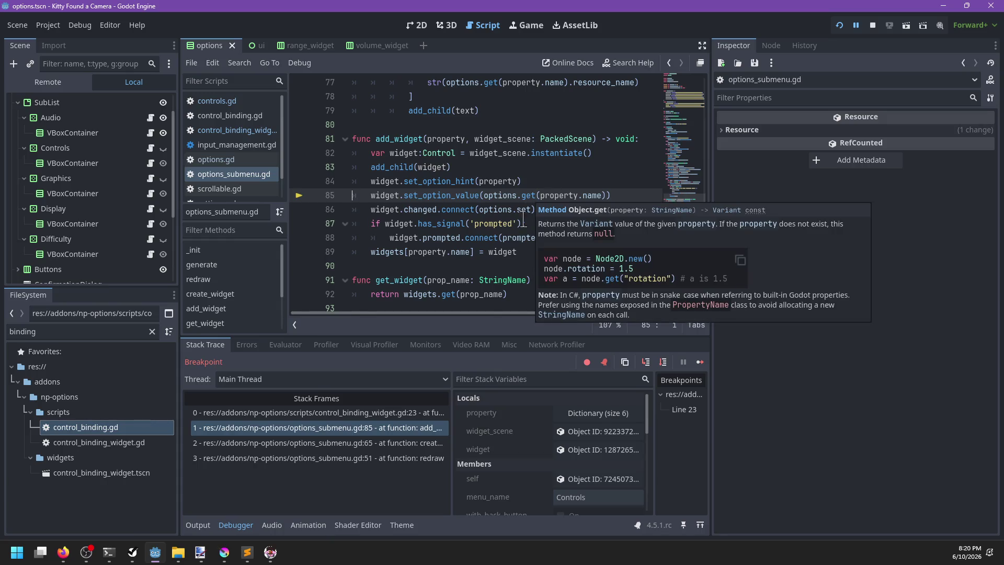
click(400, 444)
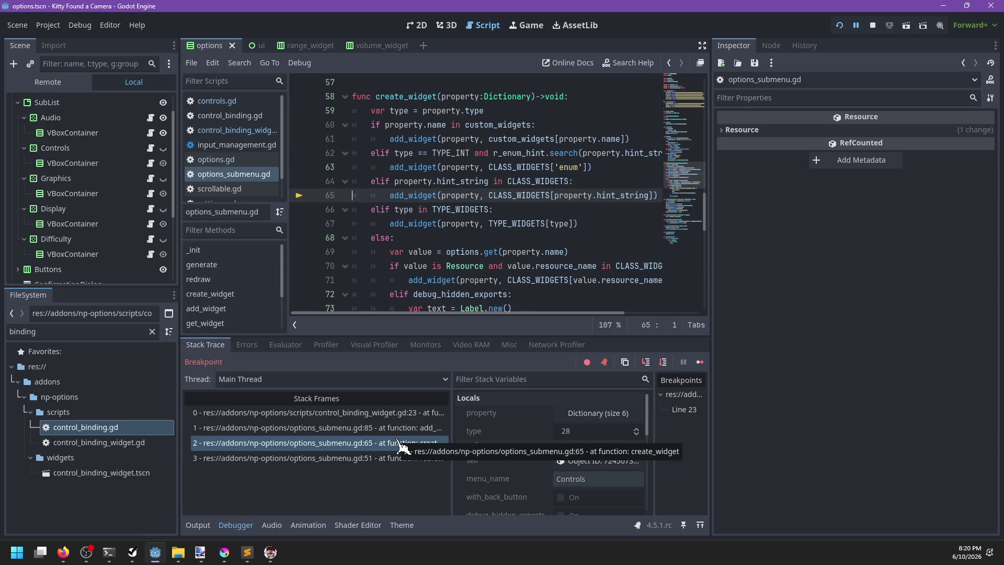
click(401, 429)
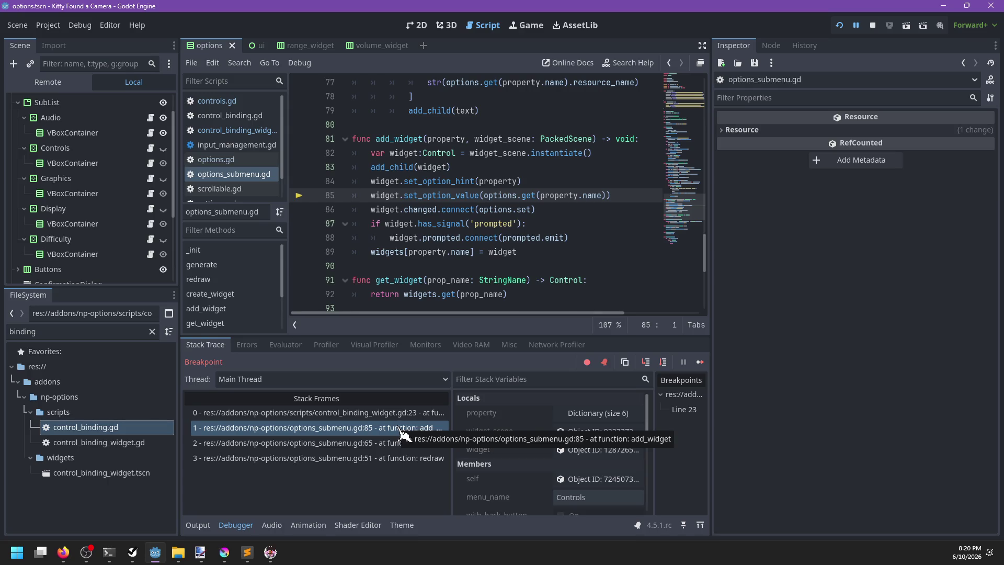
Step: Stop the running game and return to controls.gd in the script editor
click(246, 130)
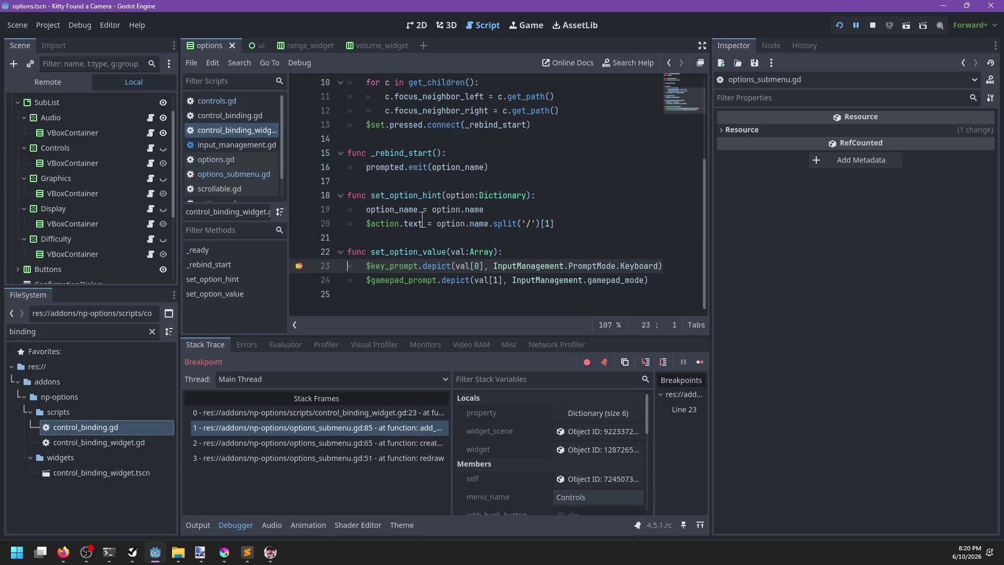
click(234, 101)
click(872, 25)
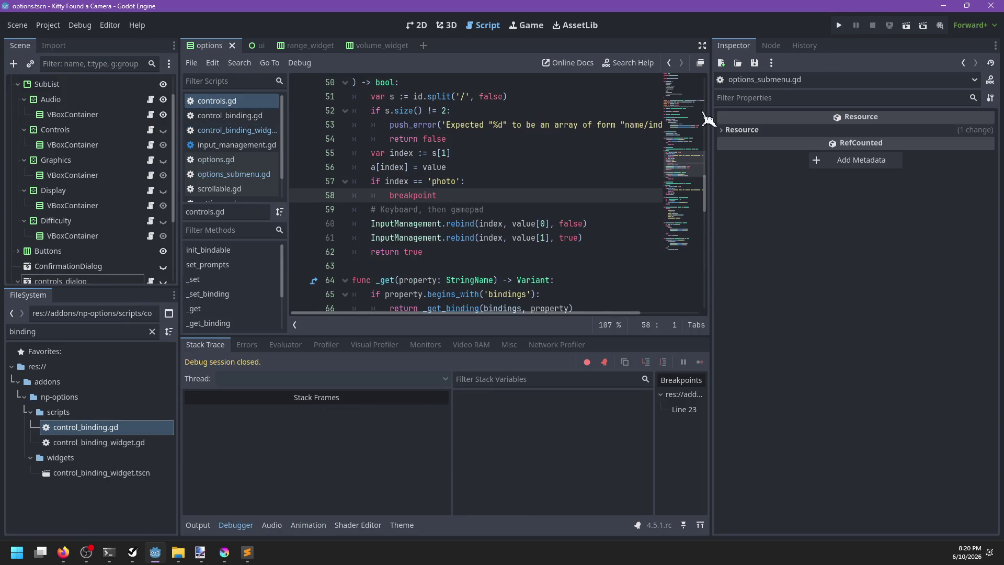
Step: Insert 'if index == 'photo': breakpoint' after _get_binding's size check, then save and launch the game
scroll(517, 226, down, 4)
scroll(516, 225, up, 1)
click(486, 190)
scroll(520, 189, down, 2)
click(554, 152)
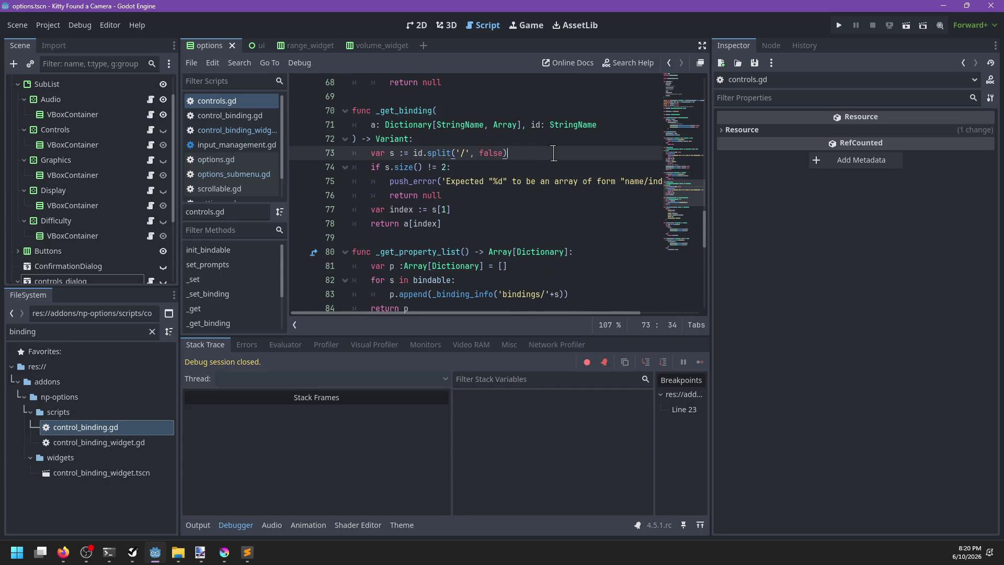
click(502, 197)
key(Return)
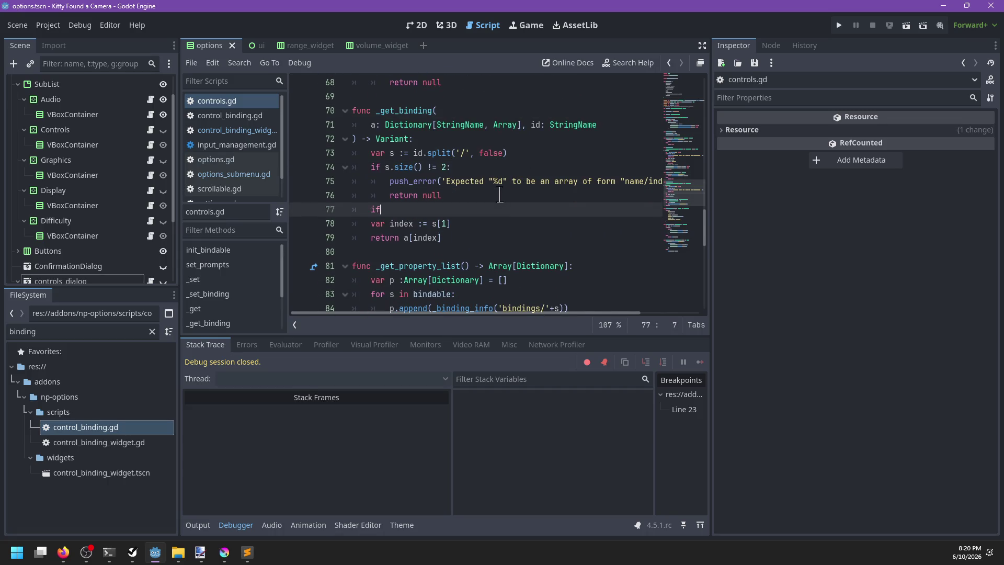
text('photo')
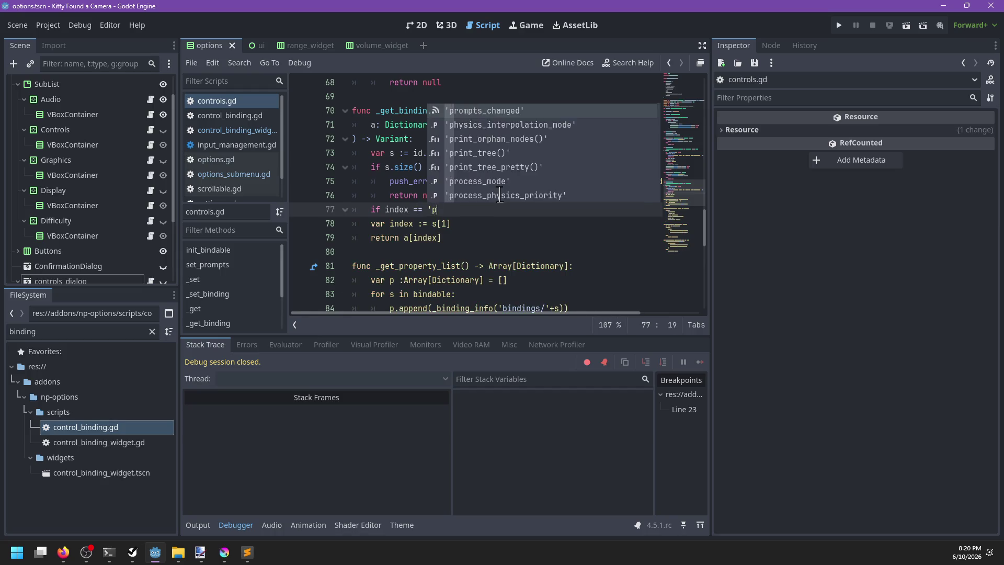
text(:)
key(Return)
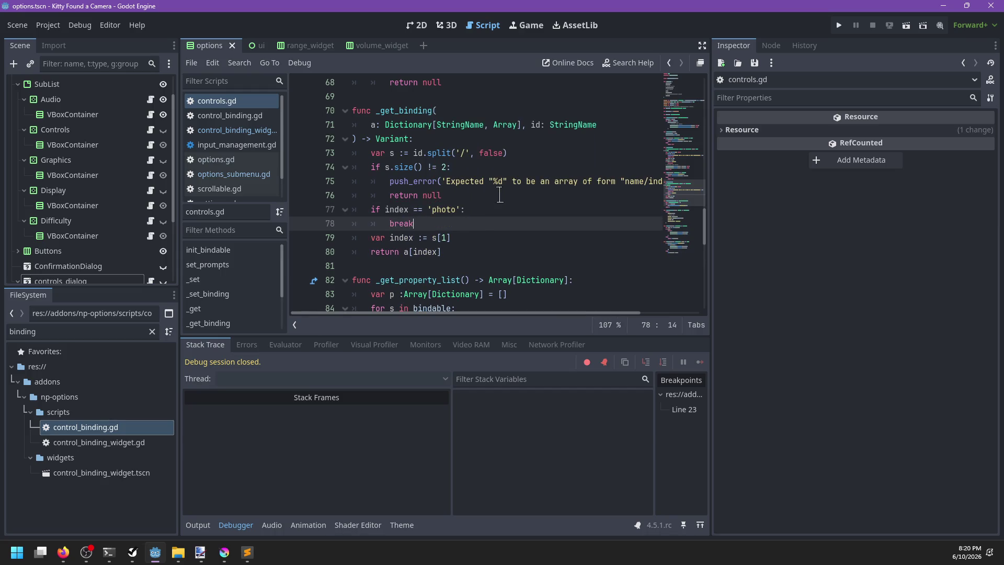
text(nt)
key(ctrl+s)
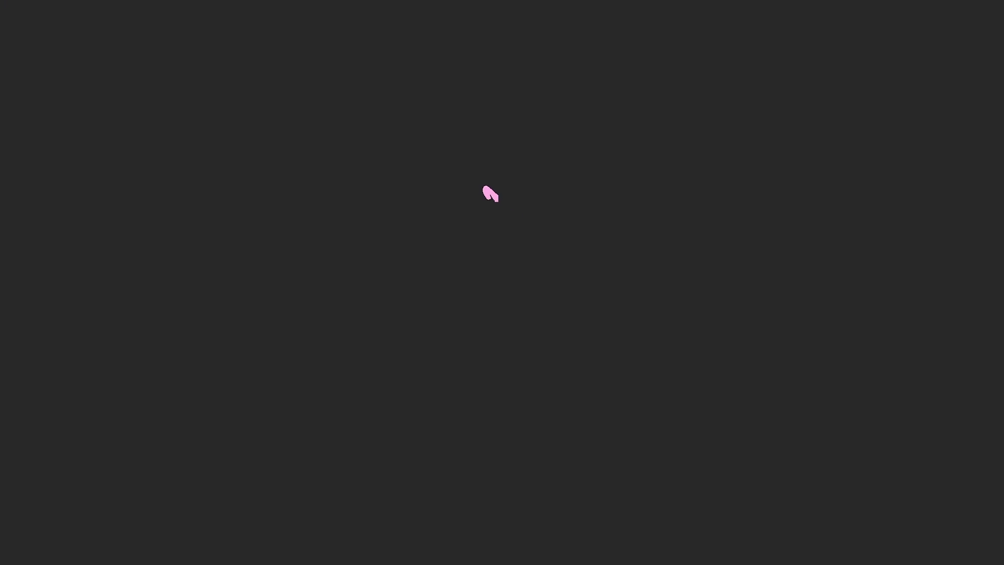
Step: Move the 'var index := s[1]' declaration above the photo check and rerun the game
click(422, 181)
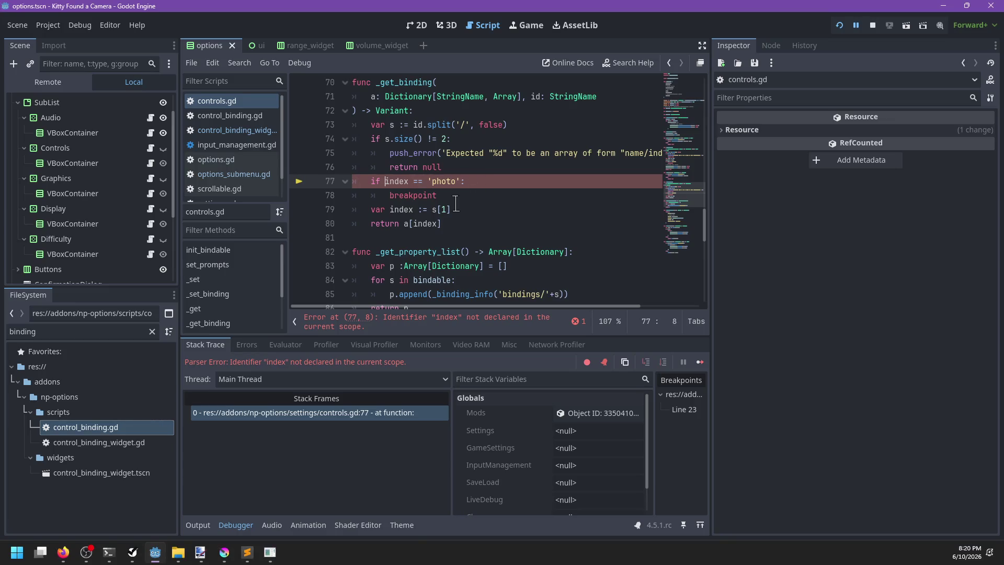
click(456, 203)
key(alt+Up)
key(alt+Up)
key(Down)
key(Down)
key(F5)
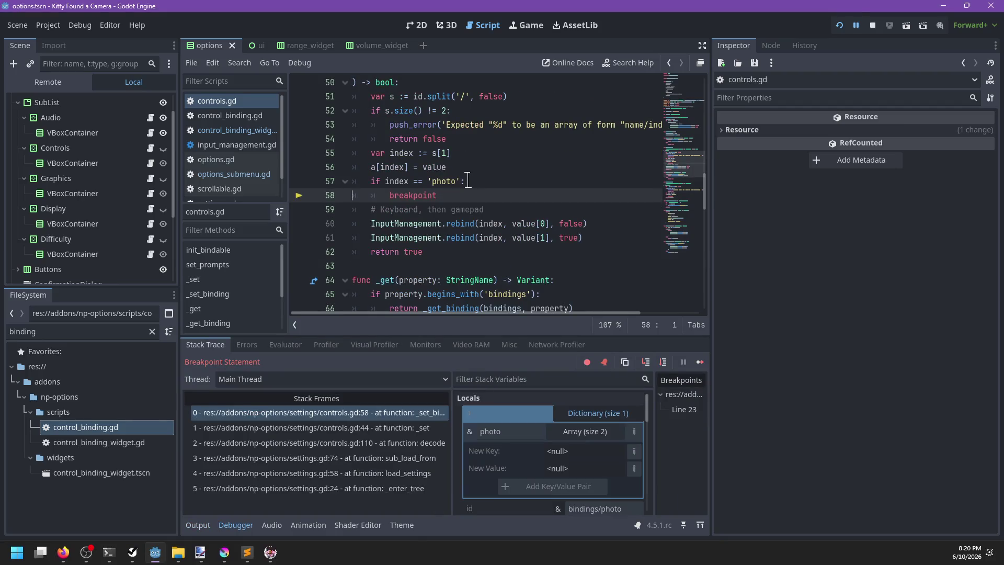
Step: Review the _set and decode caller frames and the photo binding's mouse and gamepad events, then resume
click(402, 431)
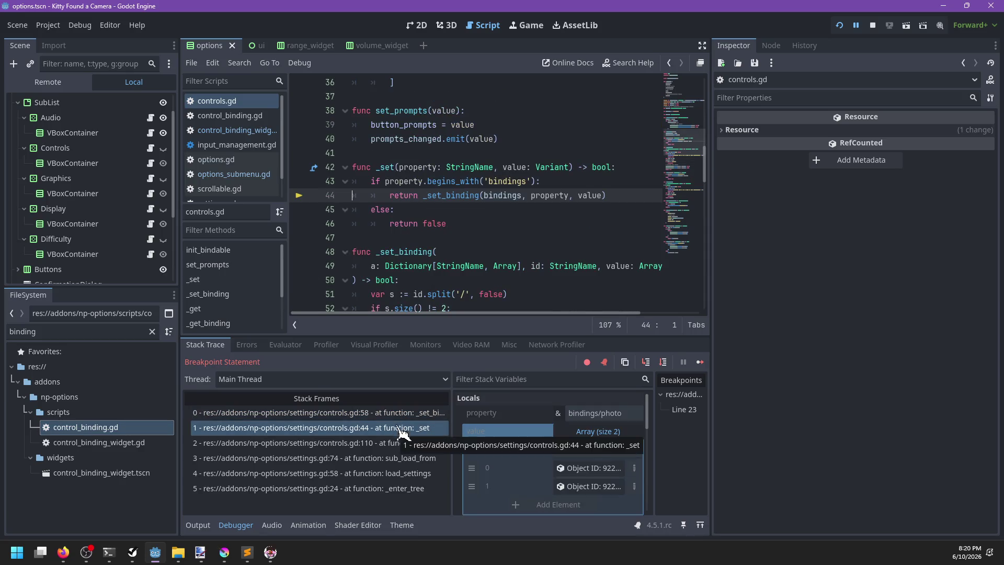
click(398, 418)
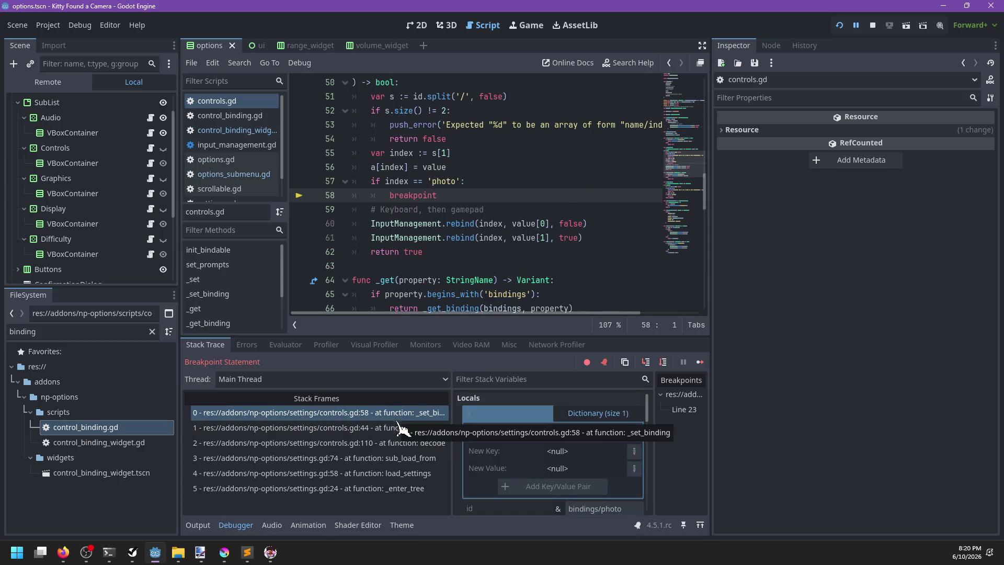
click(397, 444)
click(392, 432)
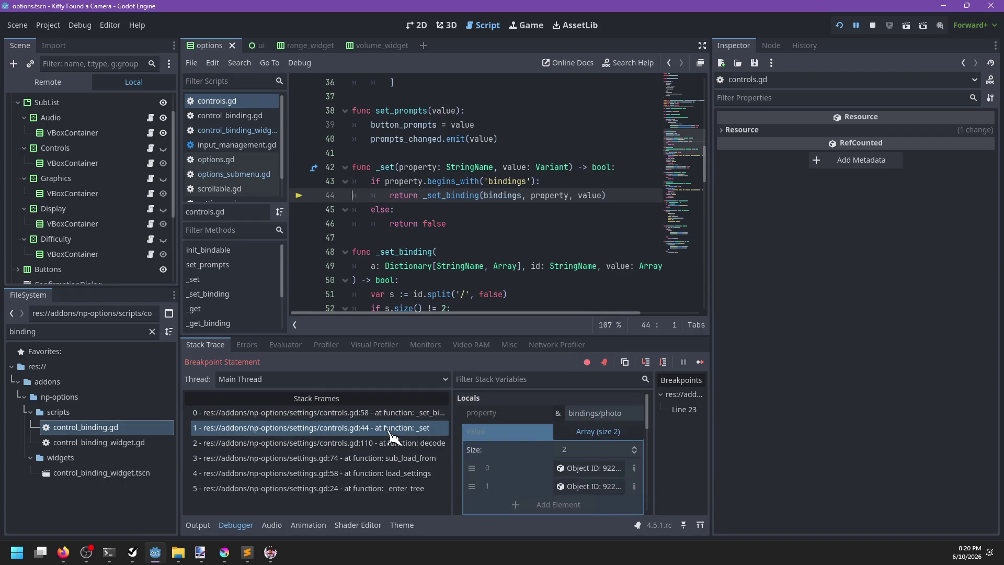
click(391, 412)
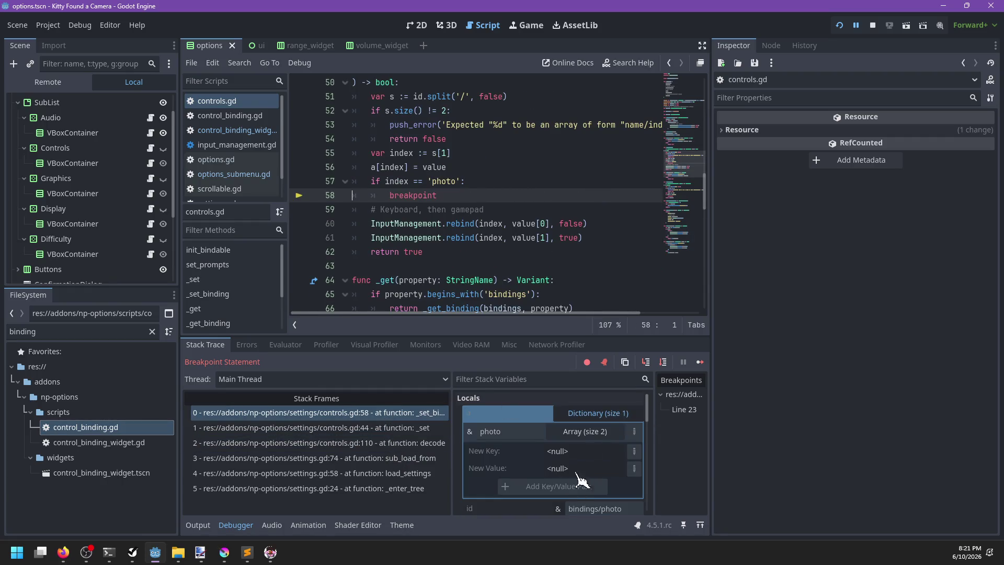
click(585, 431)
click(592, 468)
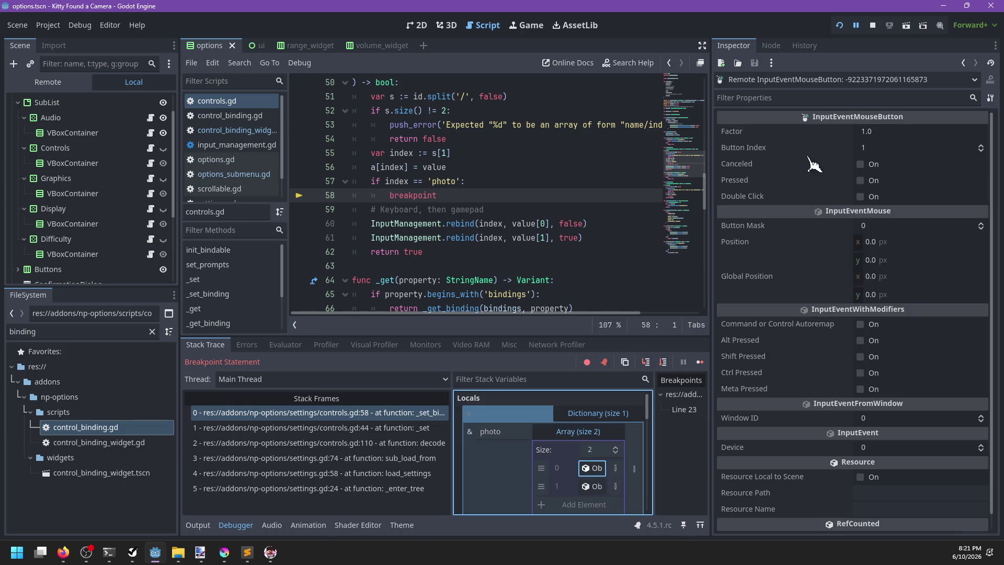
click(591, 486)
key(F12)
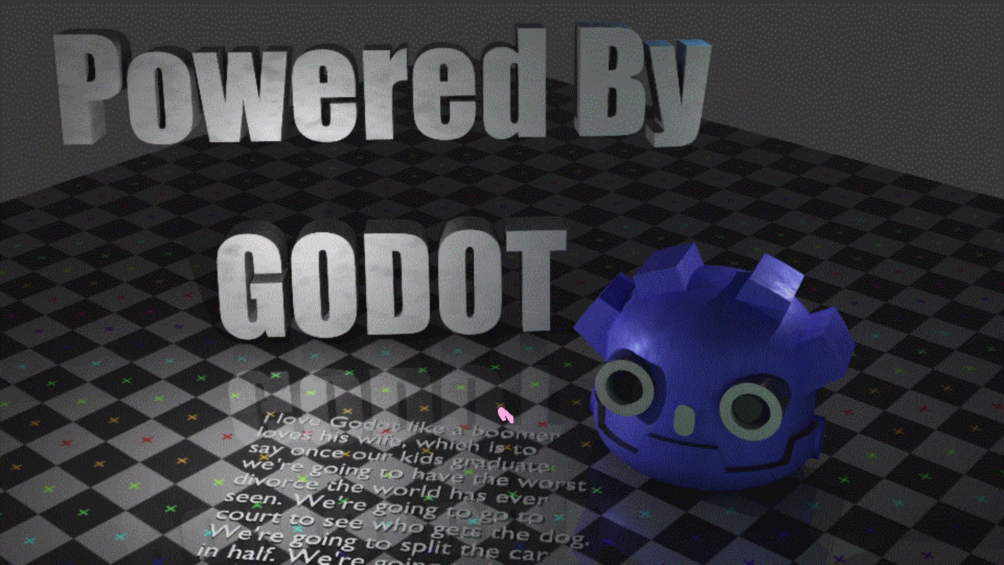
Step: In the game, pause and open Options, then Graphics and Controls to hit the line 79 breakpoint
key(alt+Tab)
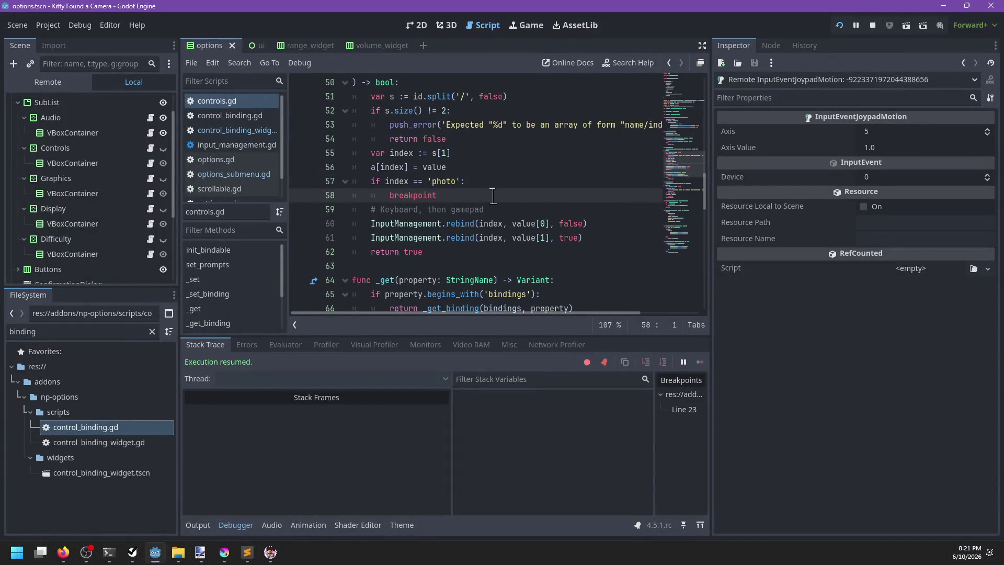
scroll(492, 195, down, 2)
scroll(482, 226, down, 4)
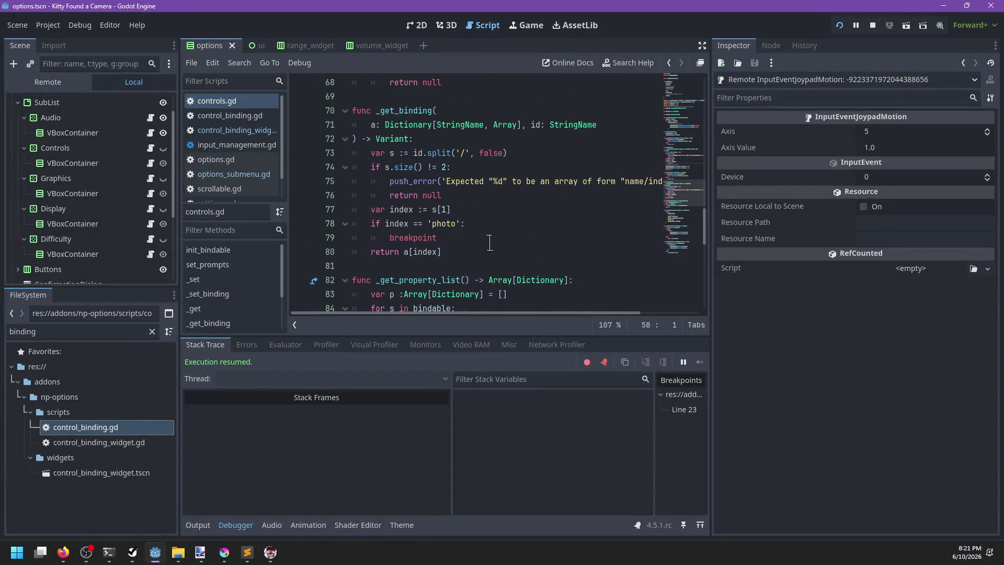
key(alt+Tab)
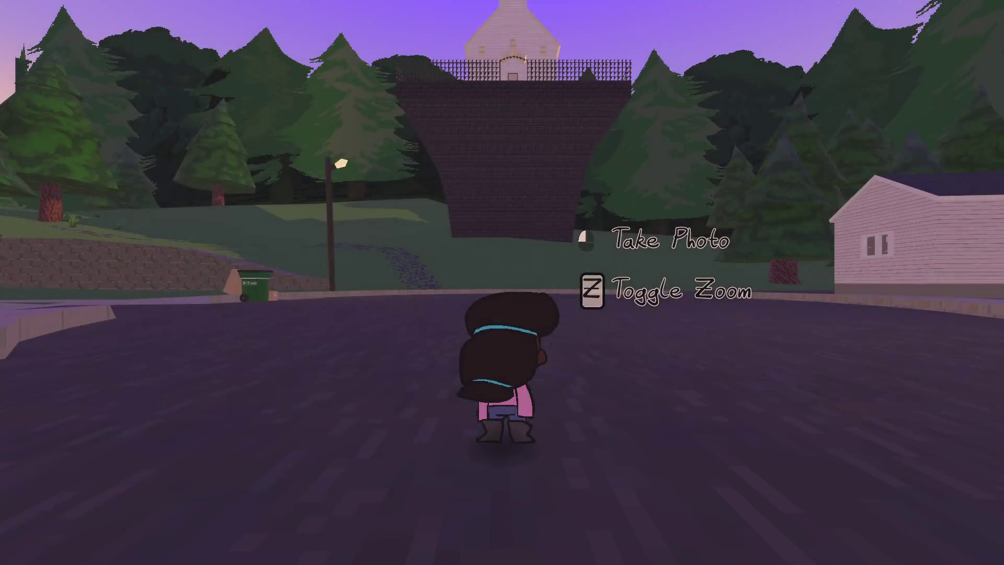
key(Escape)
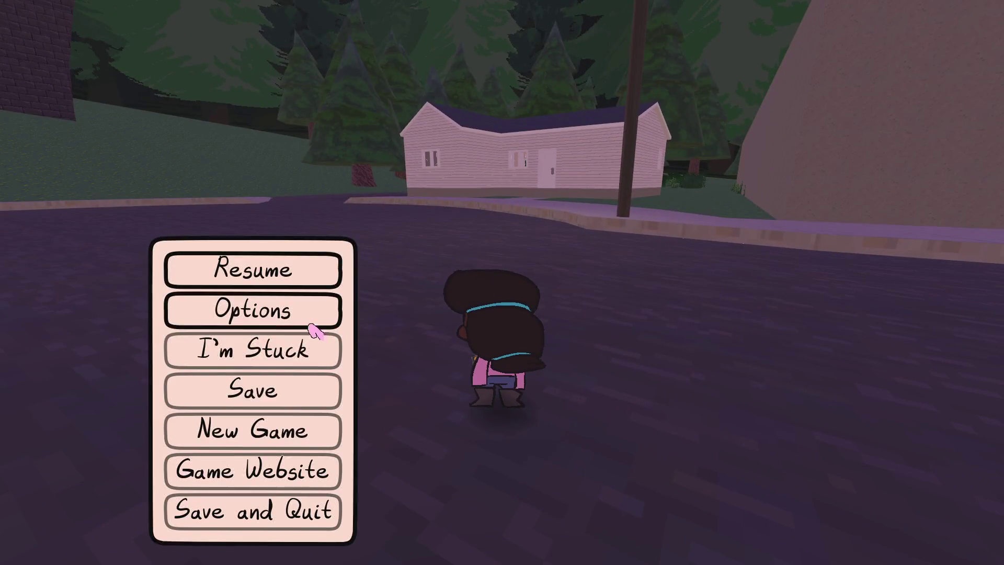
click(310, 321)
click(492, 83)
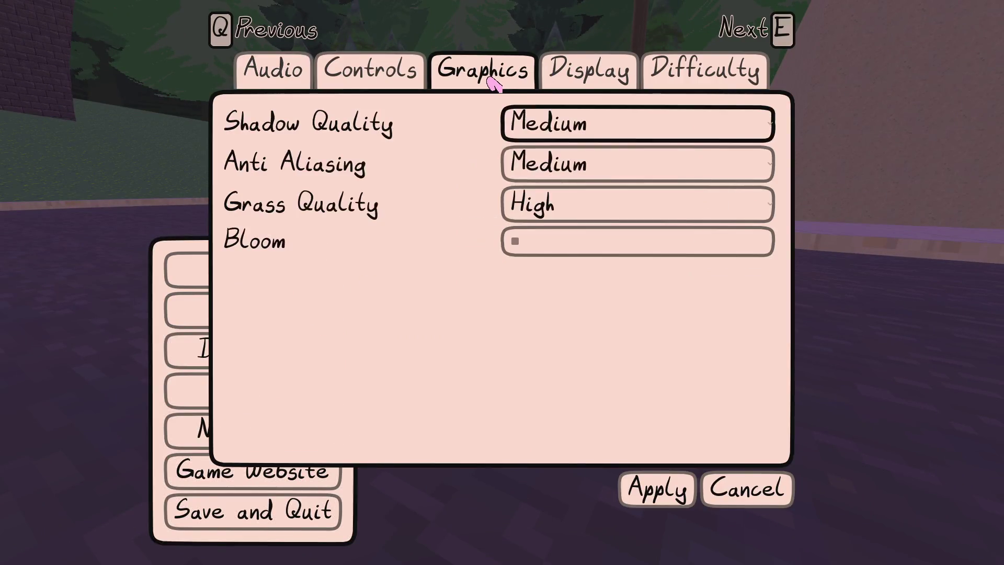
click(393, 75)
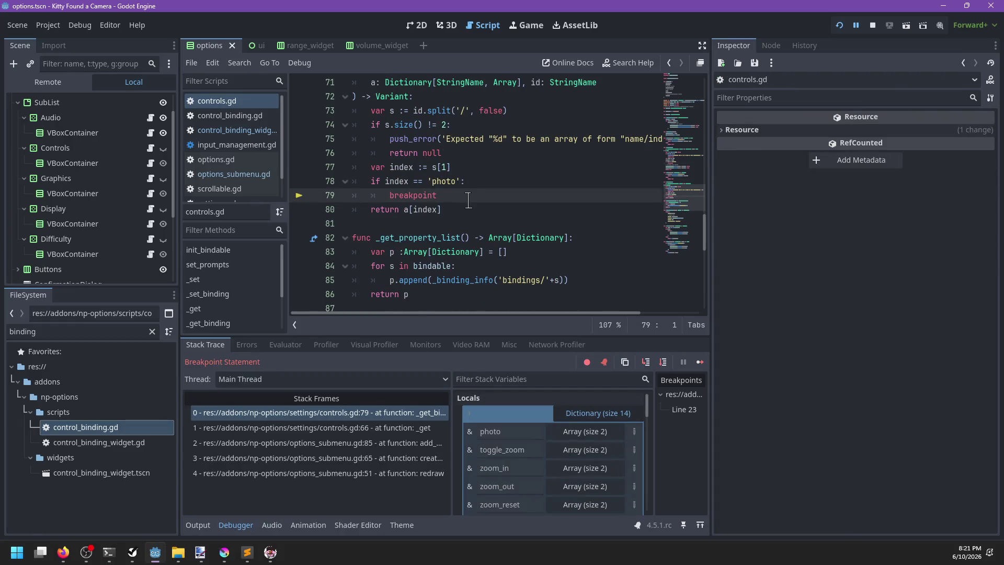
scroll(470, 201, up, 2)
scroll(465, 230, down, 1)
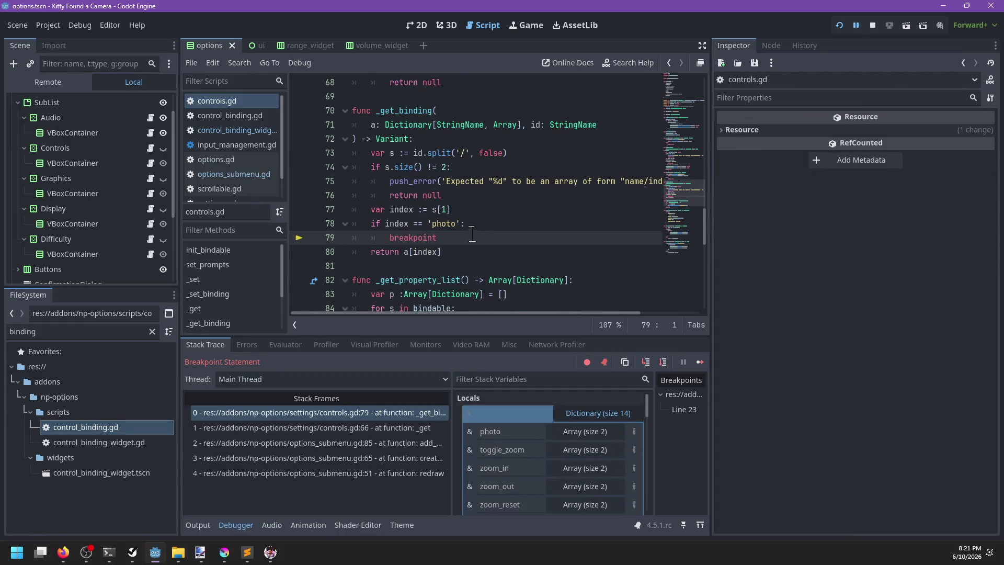
click(581, 430)
click(591, 467)
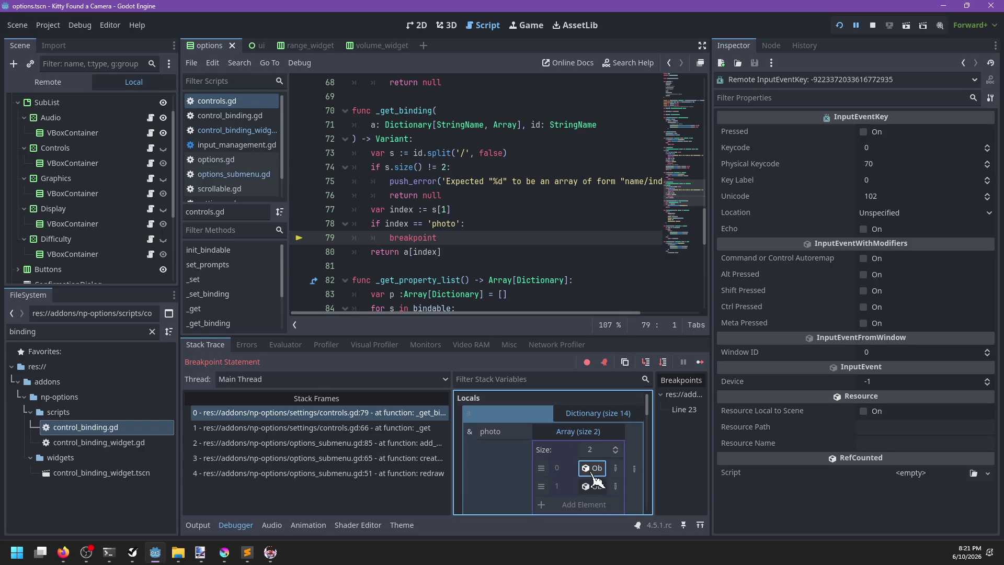
mouse_move(831, 127)
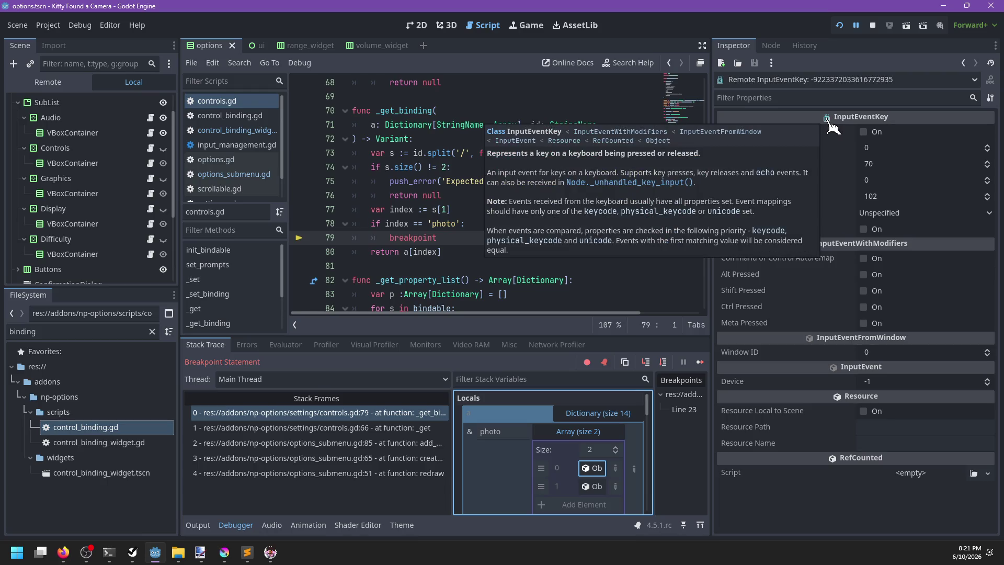
click(592, 487)
click(591, 467)
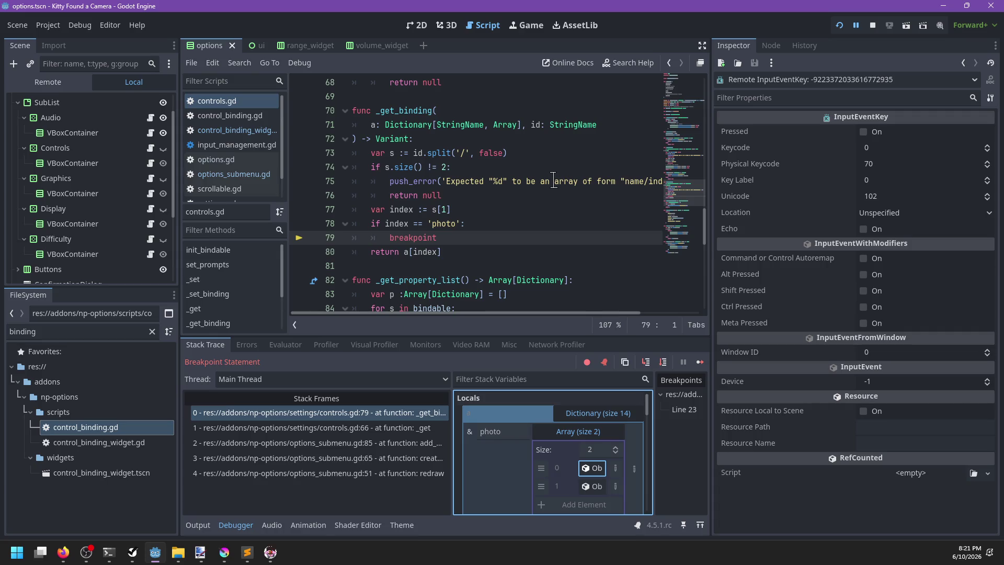
scroll(554, 181, up, 15)
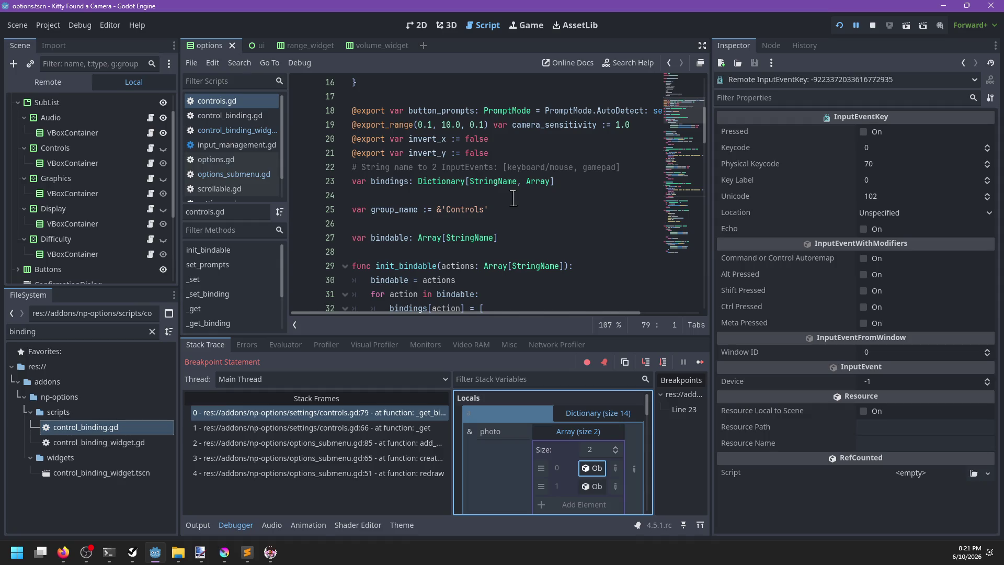
scroll(513, 198, down, 2)
scroll(550, 157, up, 5)
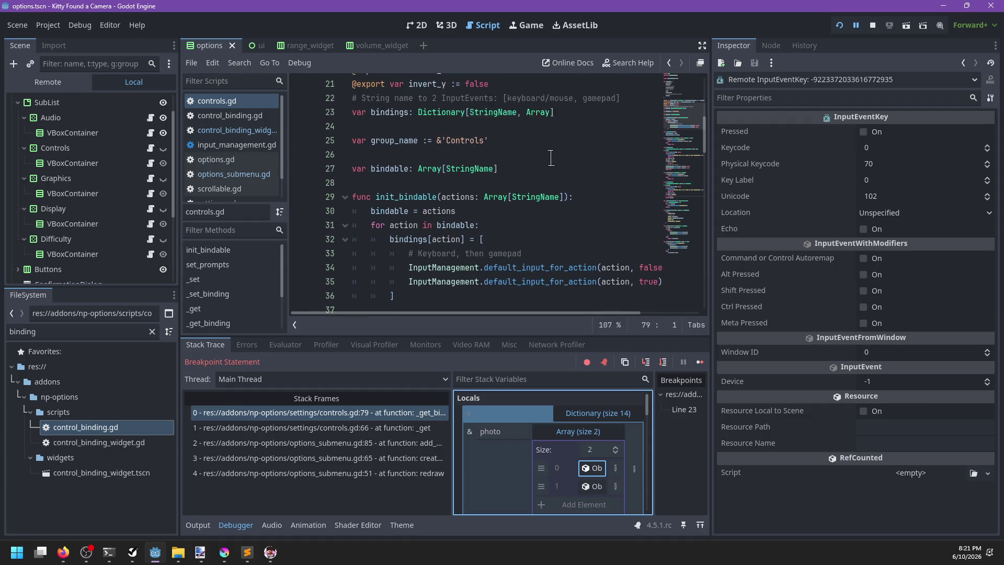
scroll(549, 158, up, 2)
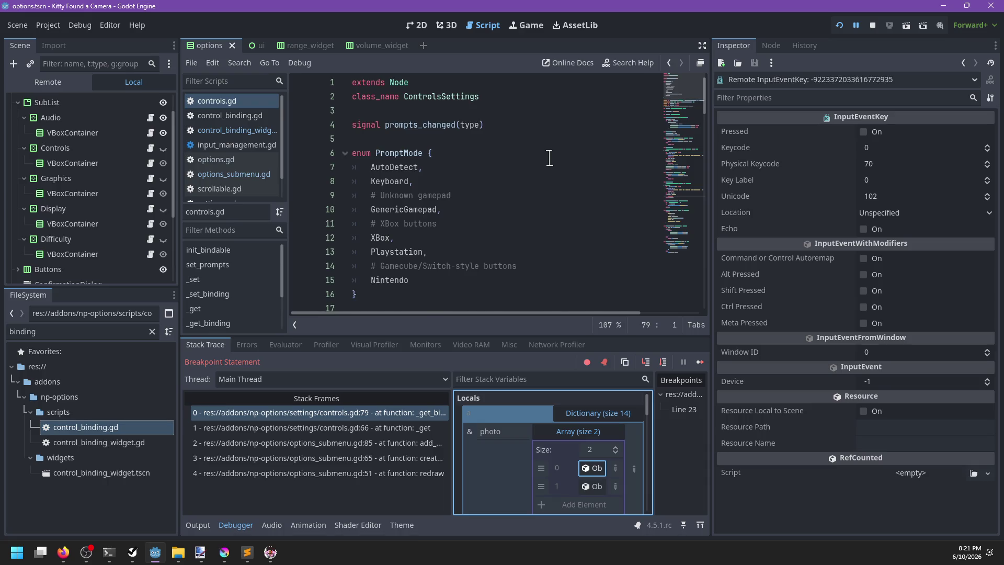
scroll(548, 158, down, 10)
scroll(549, 157, down, 6)
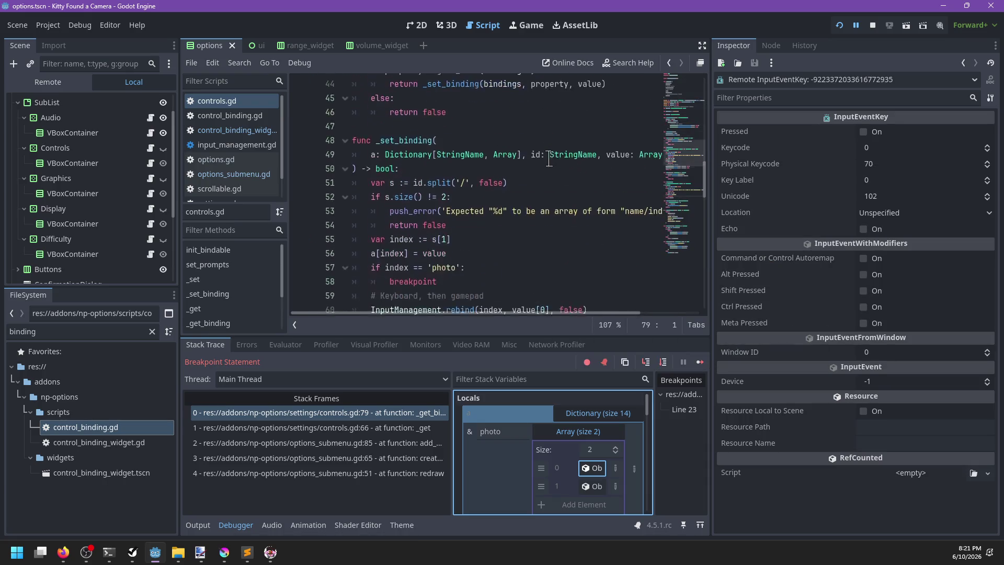
scroll(549, 158, up, 2)
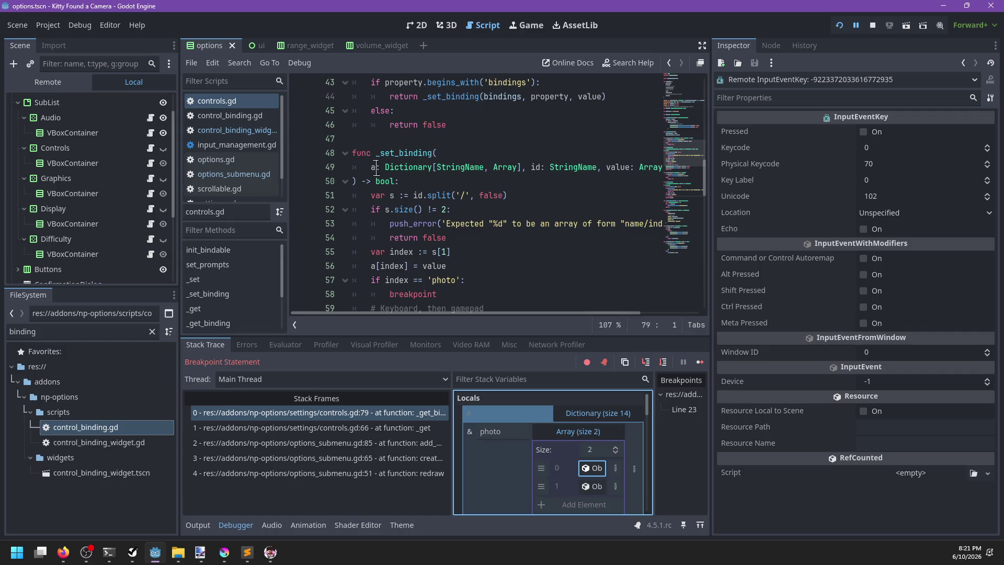
double_click(523, 98)
scroll(583, 179, up, 3)
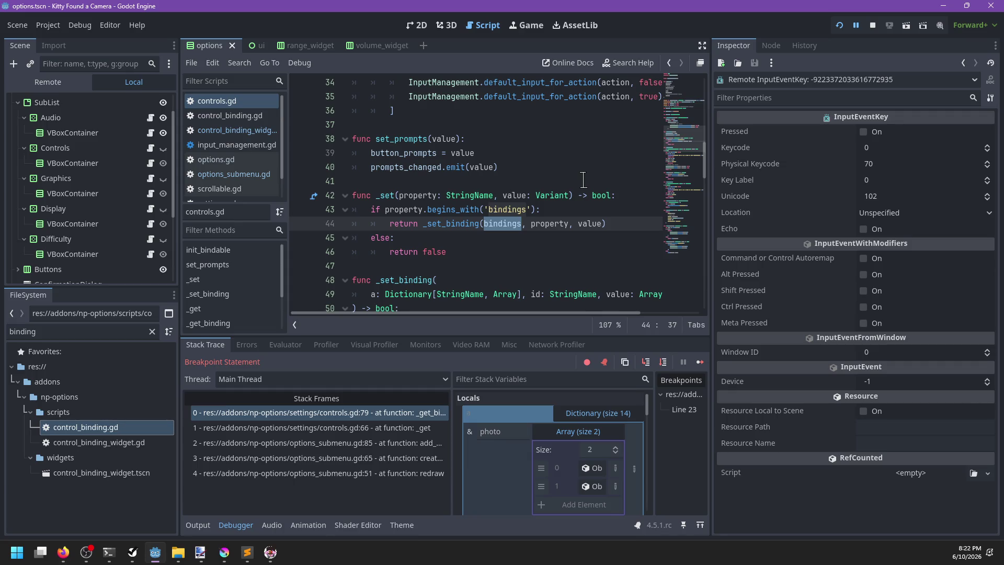
click(531, 223)
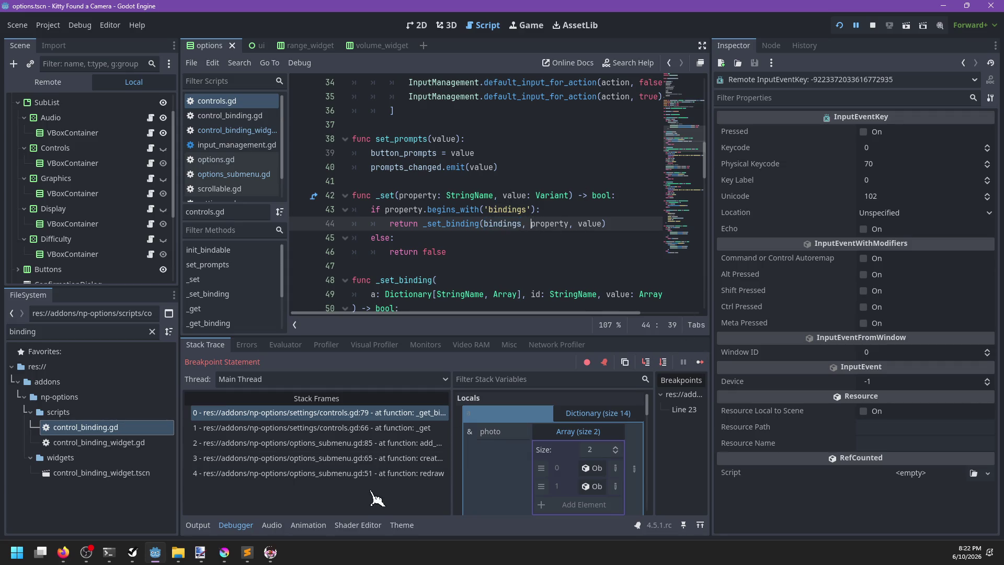
click(236, 525)
Step: Drop the 'a: Dictionary' parameter and call argument from _set_binding and use bindings[index] inside it
drag(532, 223, 481, 223)
scroll(485, 223, up, 7)
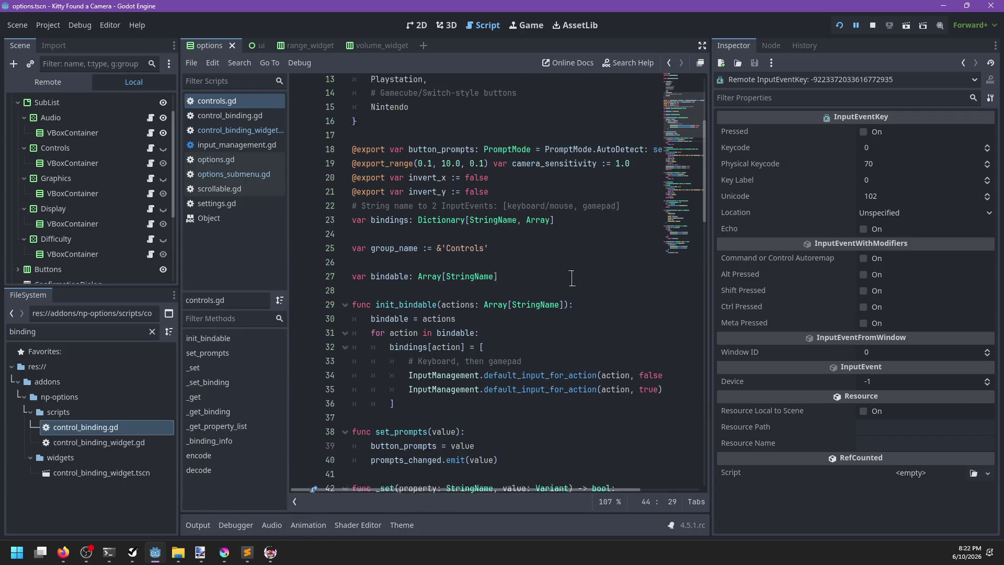
scroll(571, 278, down, 3)
key(BackSpace)
scroll(570, 279, down, 3)
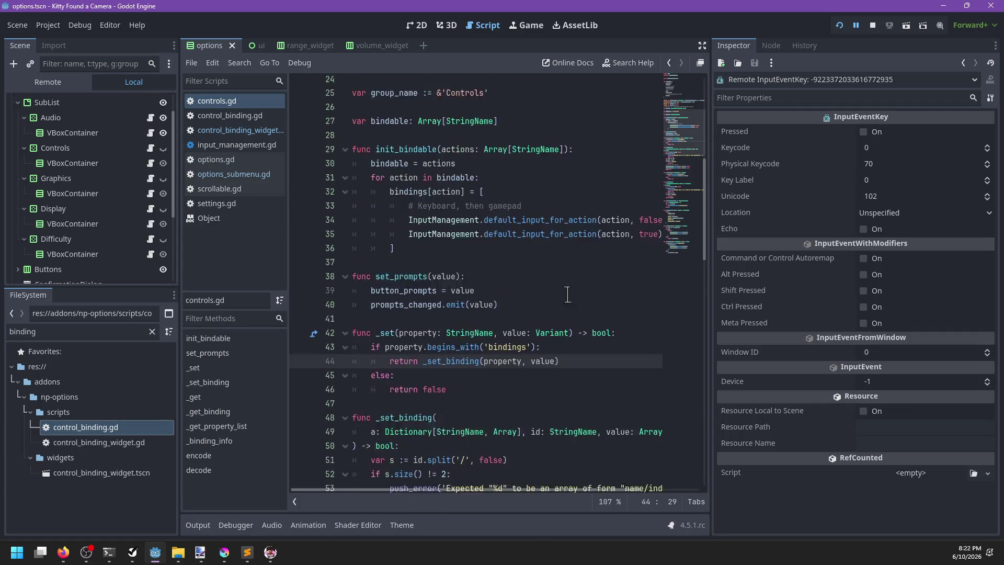
drag(531, 336, 515, 318)
key(BackSpace)
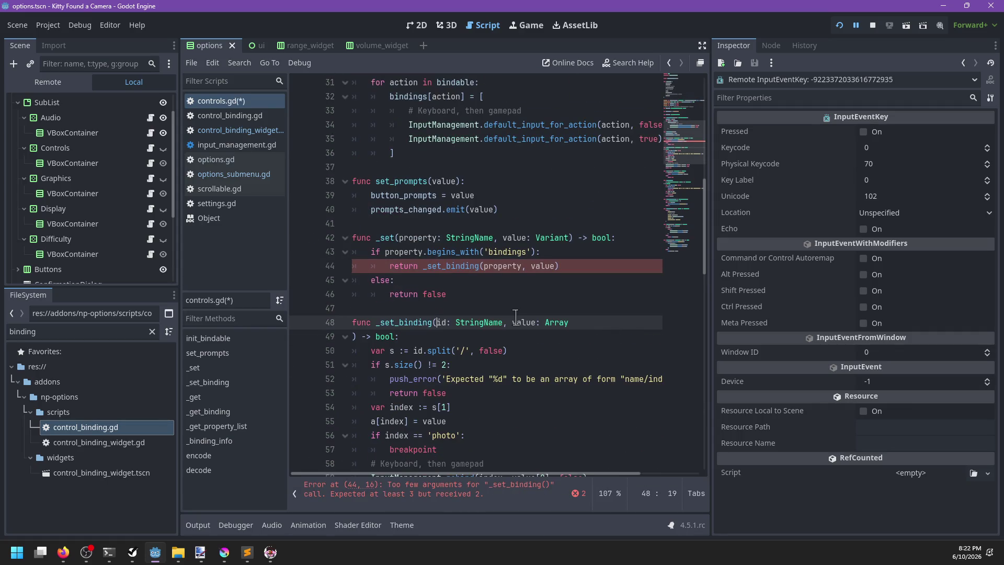
key(Down)
key(BackSpace)
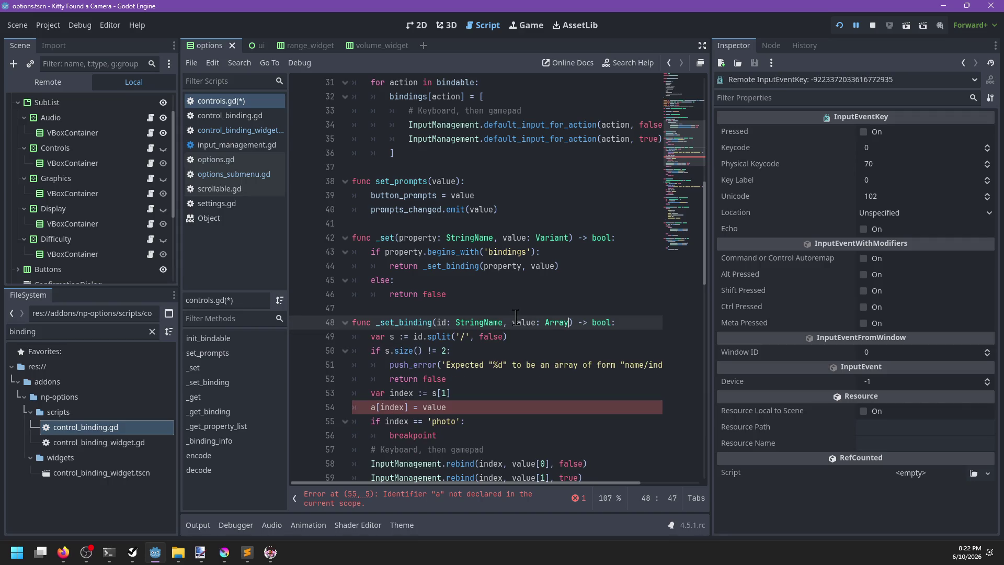
scroll(435, 273, down, 3)
click(376, 279)
key(BackSpace)
text(bindings)
scroll(389, 280, down, 6)
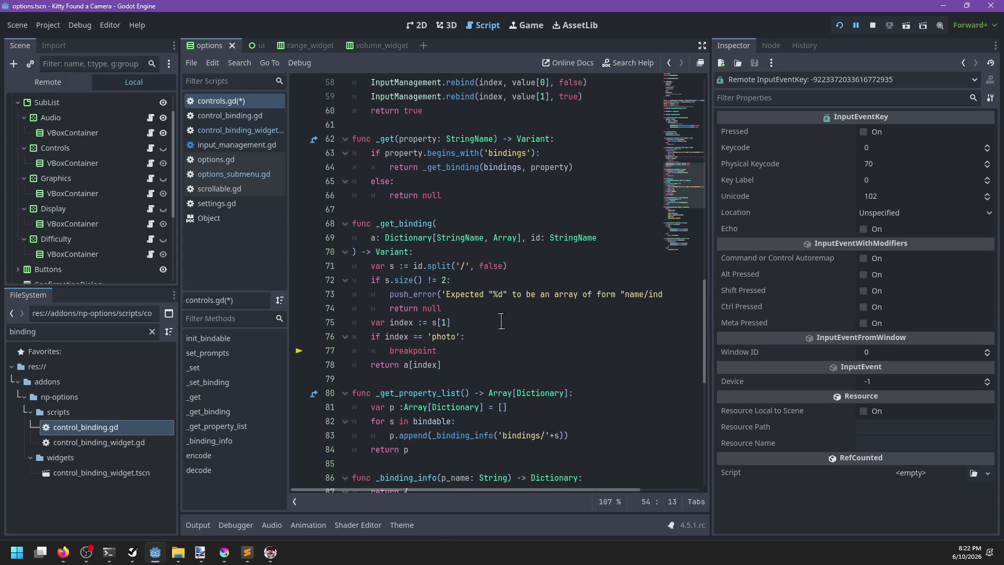
scroll(506, 313, up, 2)
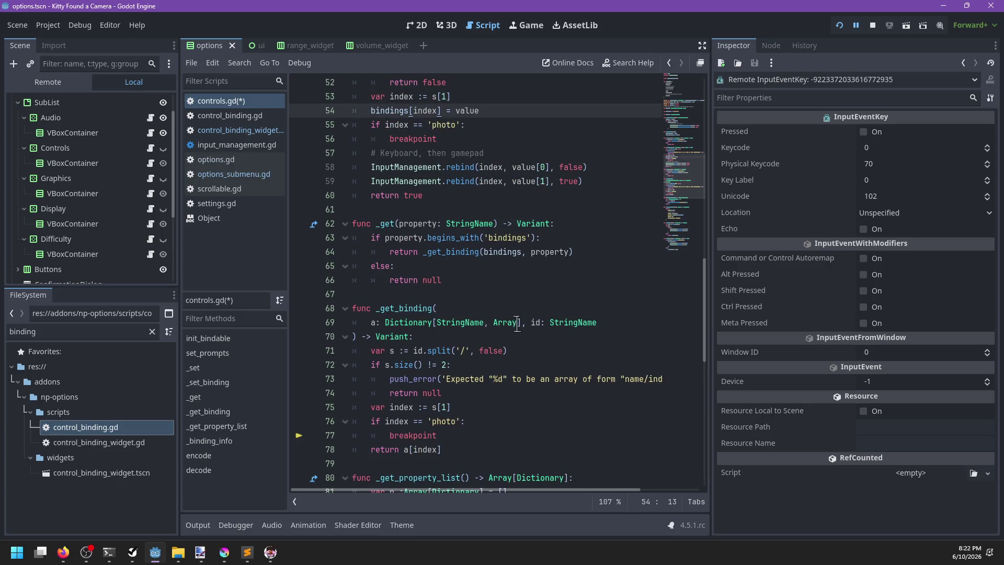
Step: Remove _get_binding's 'a' parameter and call argument, making it return bindings[index]
drag(531, 322, 518, 308)
key(BackSpace)
key(Down)
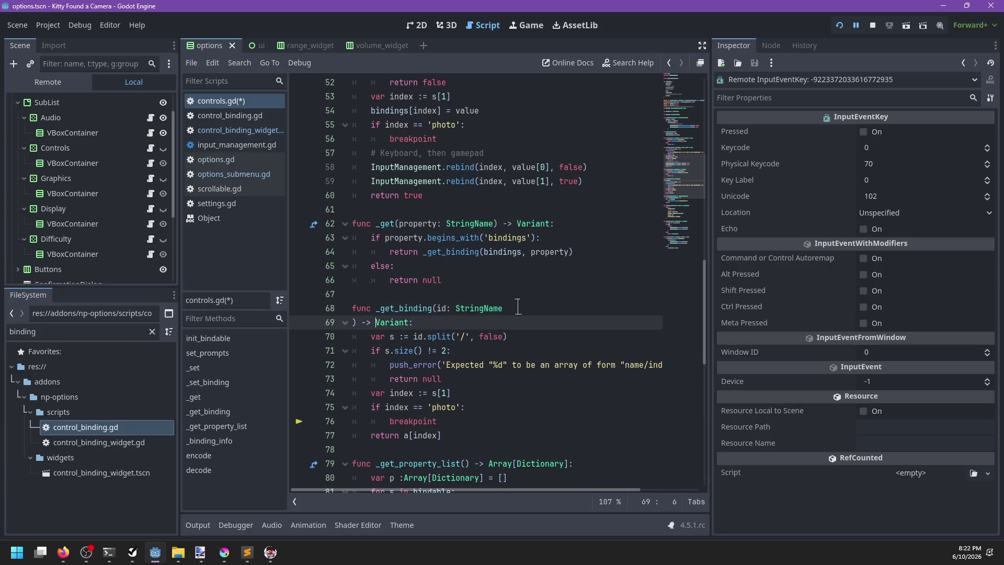
key(BackSpace)
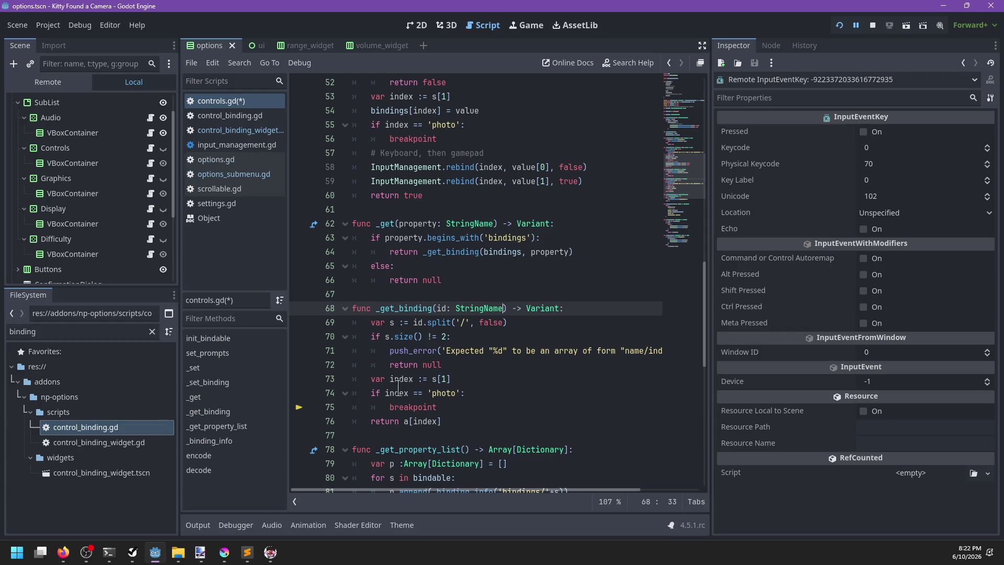
double_click(408, 421)
text(bindings)
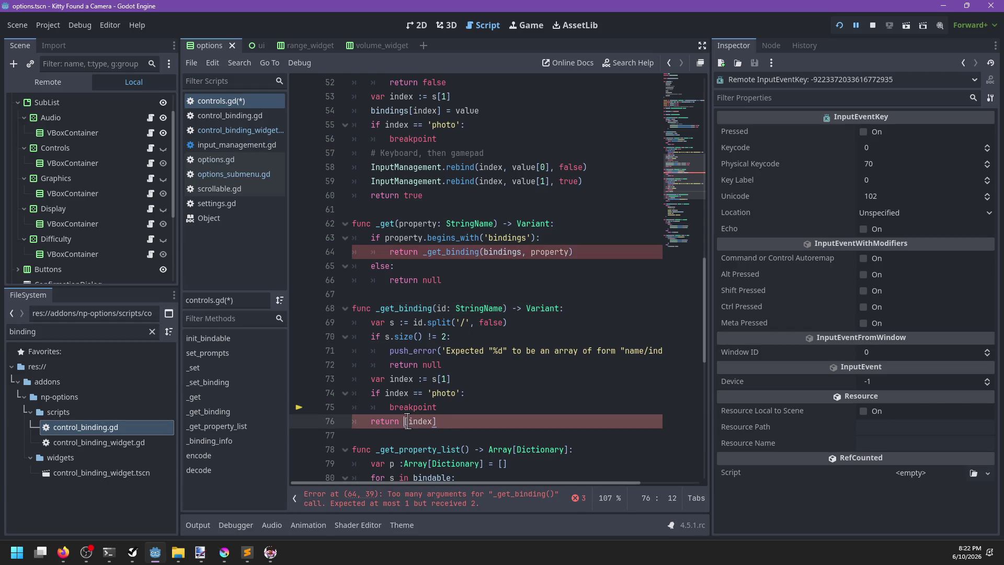
click(529, 252)
key(ctrl+BackSpace)
key(ctrl+BackSpace)
scroll(538, 277, down, 5)
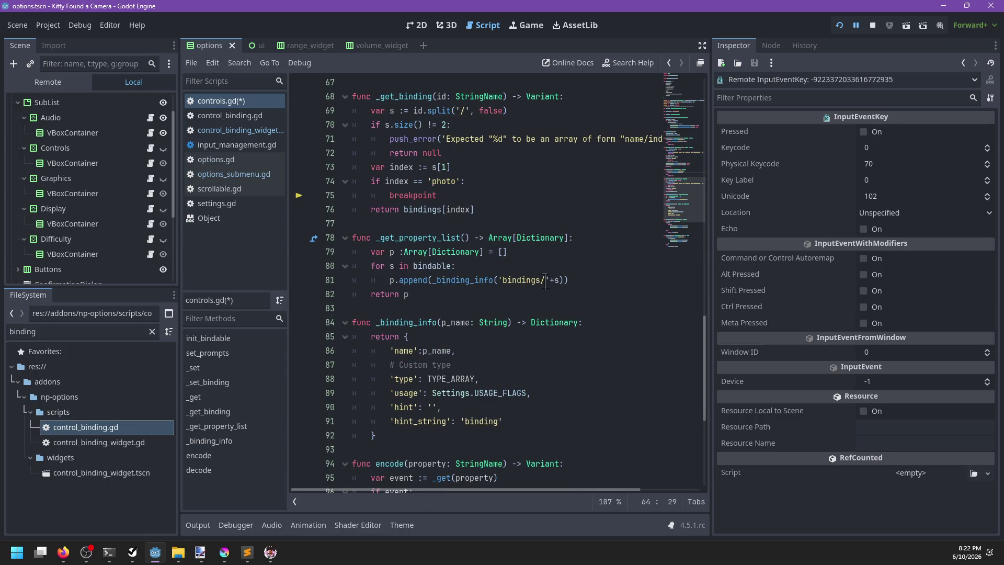
Step: Save controls.gd, stop the debug session, and run the project again
key(ctrl+s)
key(F8)
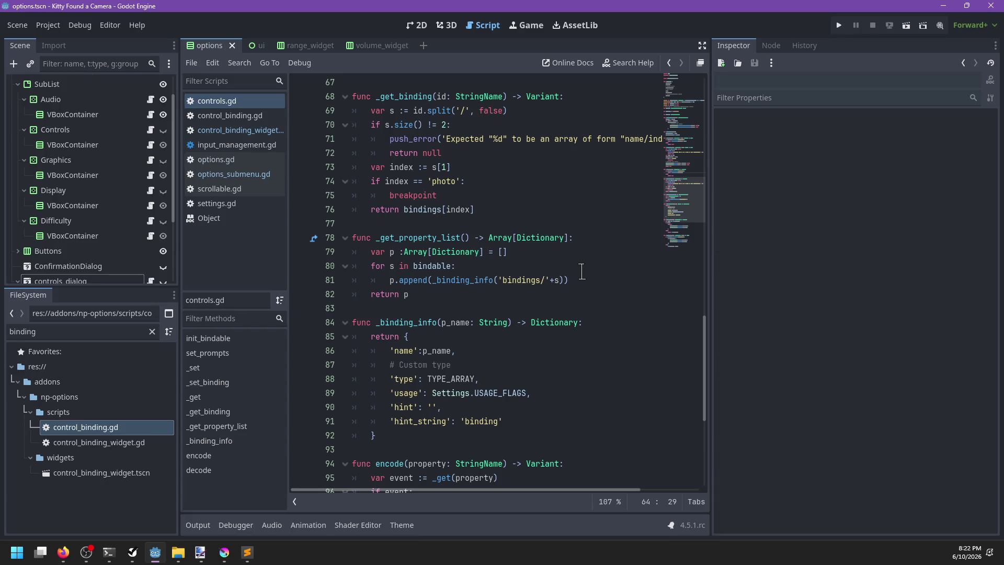
key(F5)
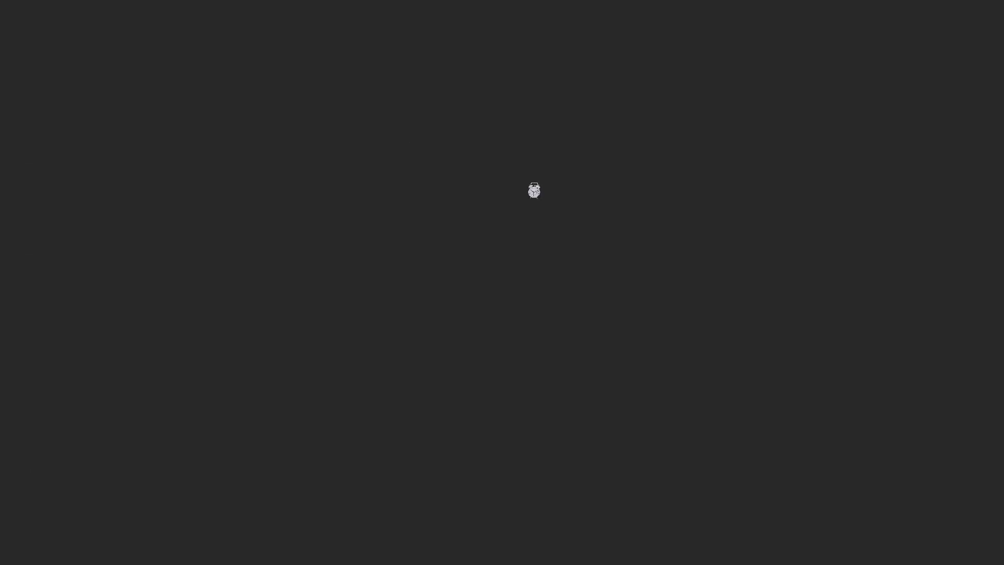
Step: Continue past the first break, then pause the game and switch Options tabs to trigger the binding breakpoint
key(F12)
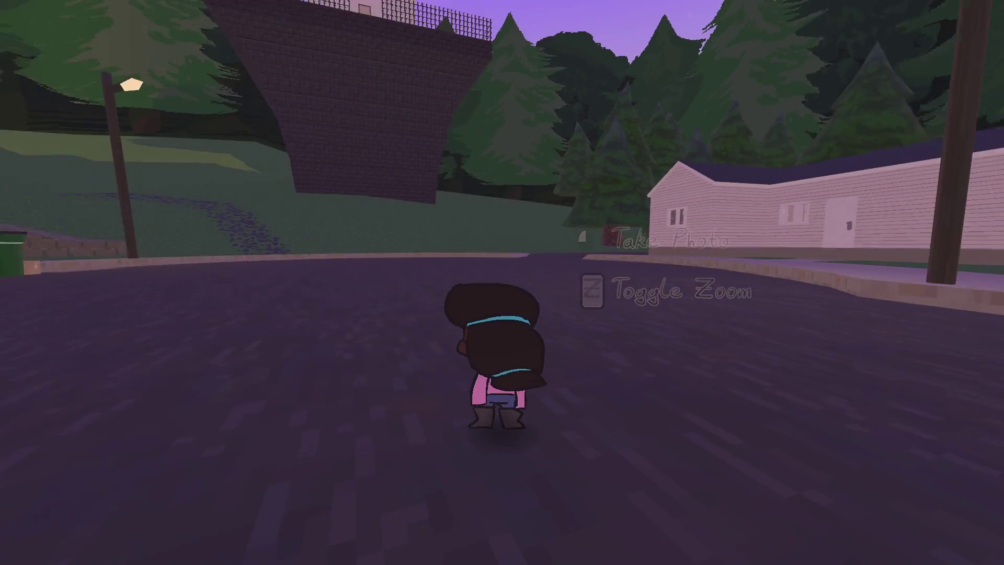
key(Escape)
click(309, 304)
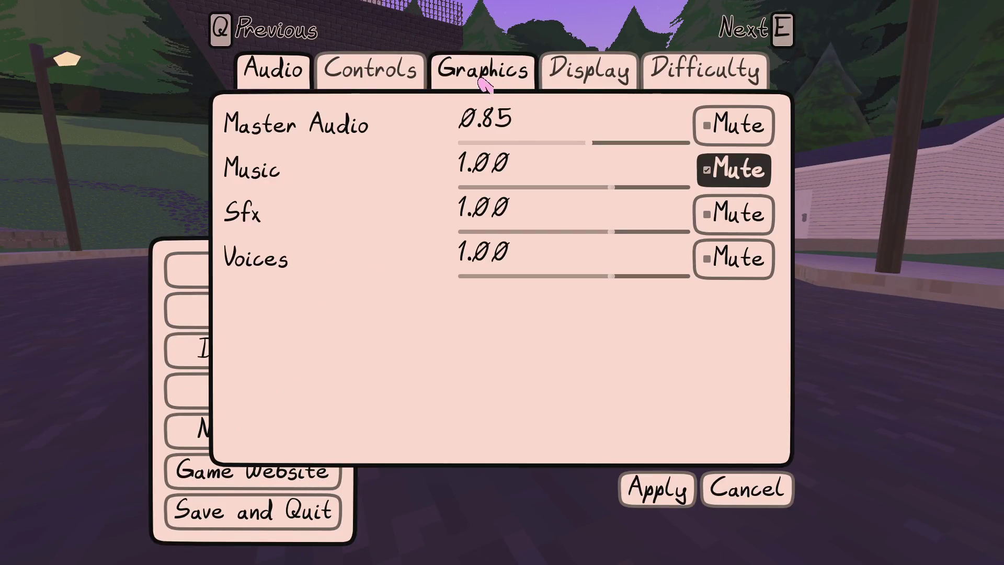
click(368, 68)
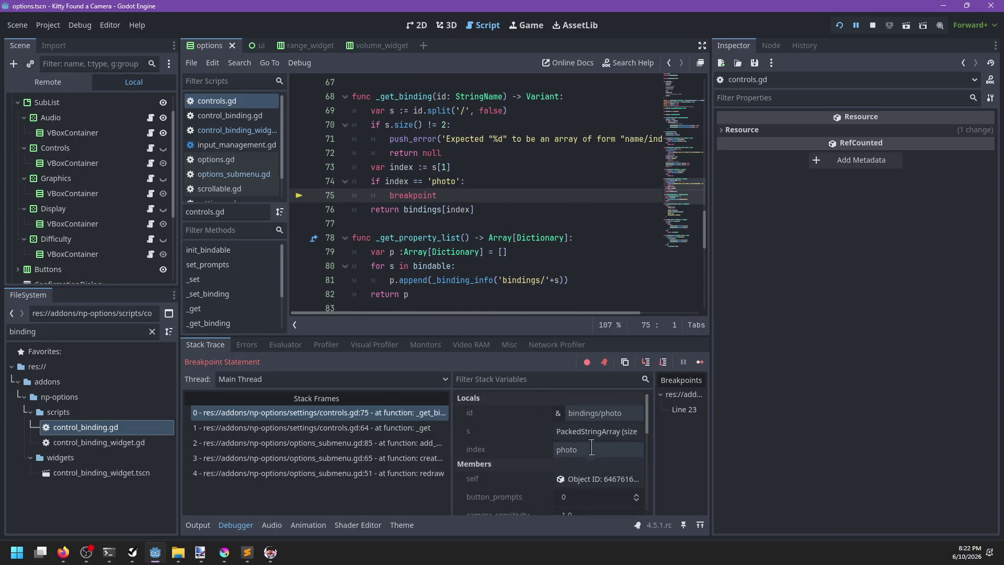
Step: Expand bindings and its photo array in Stack Variables, viewing each input event in the Inspector
scroll(595, 453, down, 1)
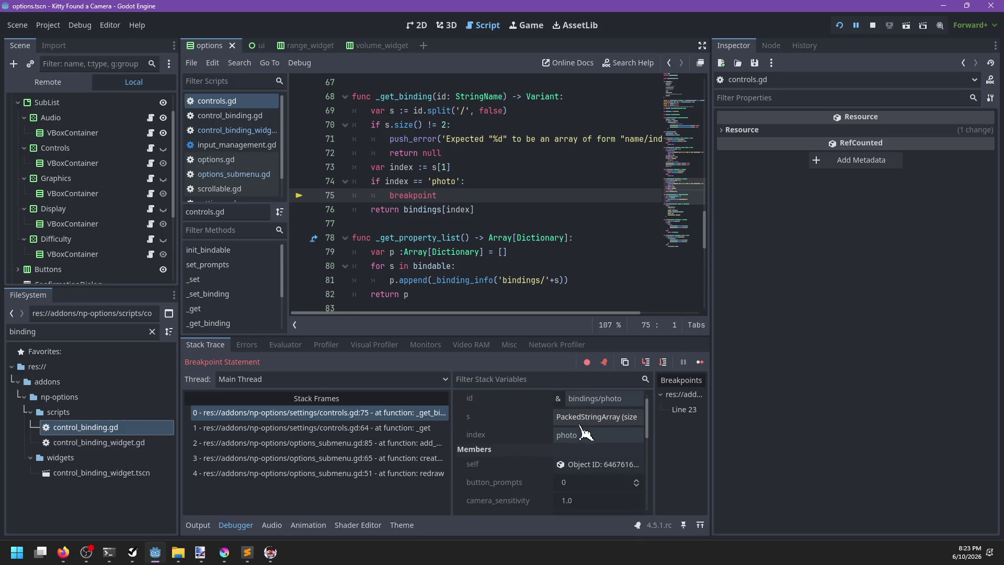
scroll(584, 434, up, 1)
scroll(584, 418, down, 5)
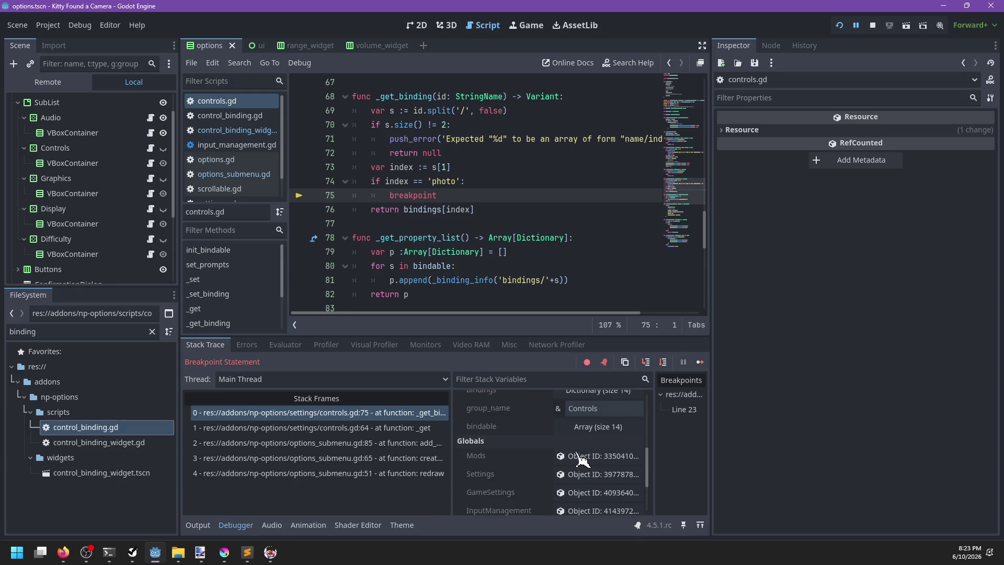
scroll(580, 447, down, 2)
scroll(570, 452, up, 4)
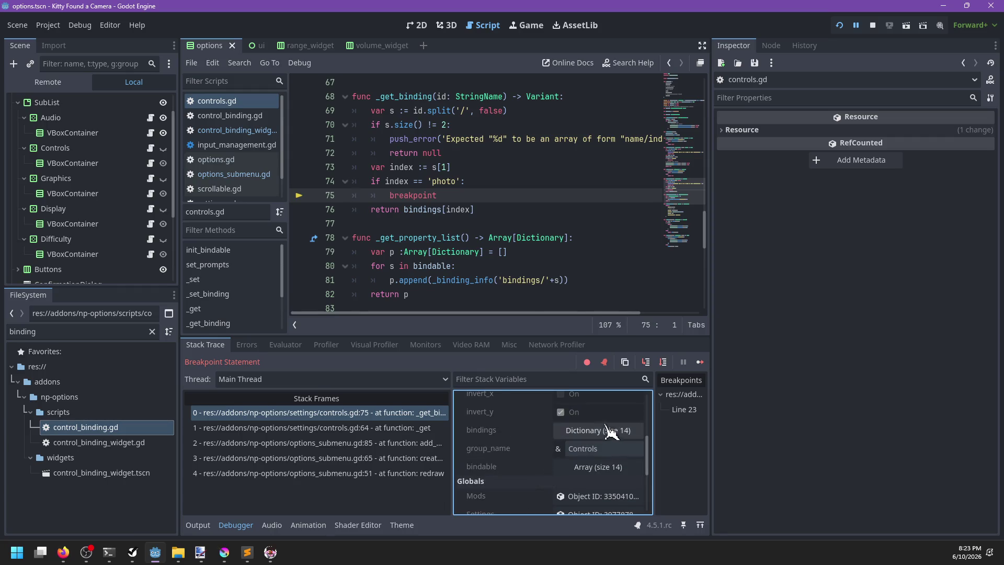
click(605, 432)
click(565, 454)
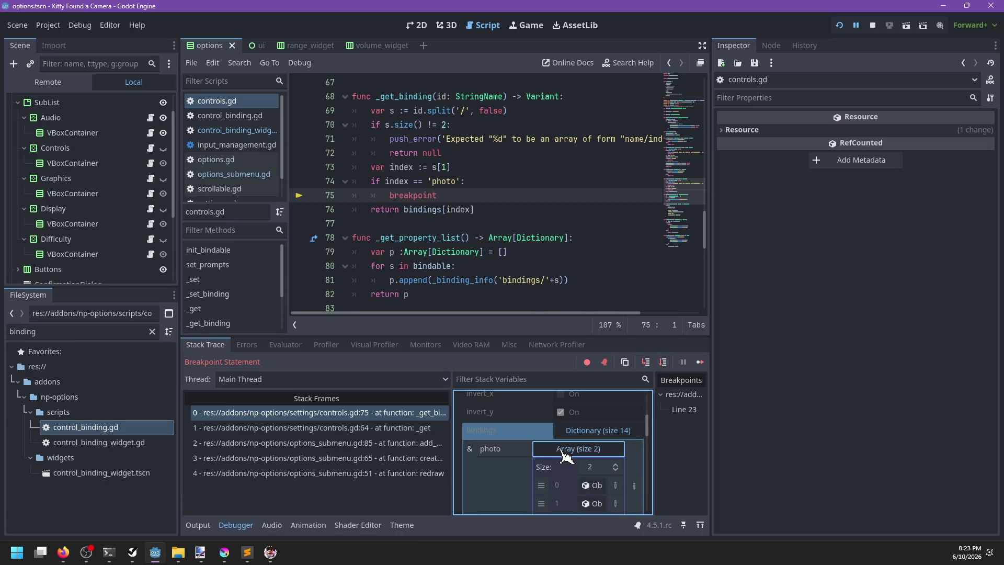
click(591, 484)
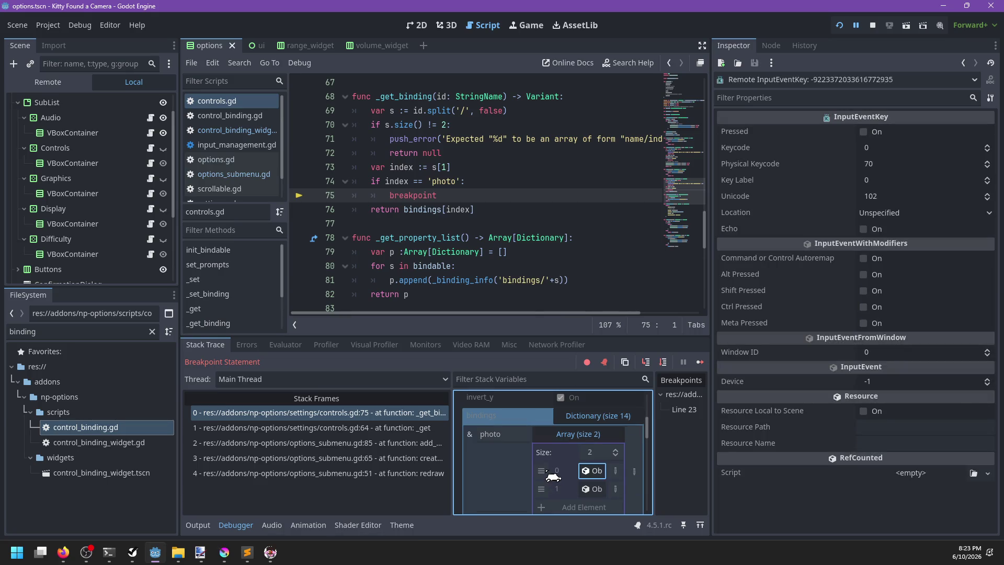
click(595, 488)
click(594, 471)
Step: Return to the script at line 75 and stop the debug session
click(590, 232)
scroll(591, 231, up, 20)
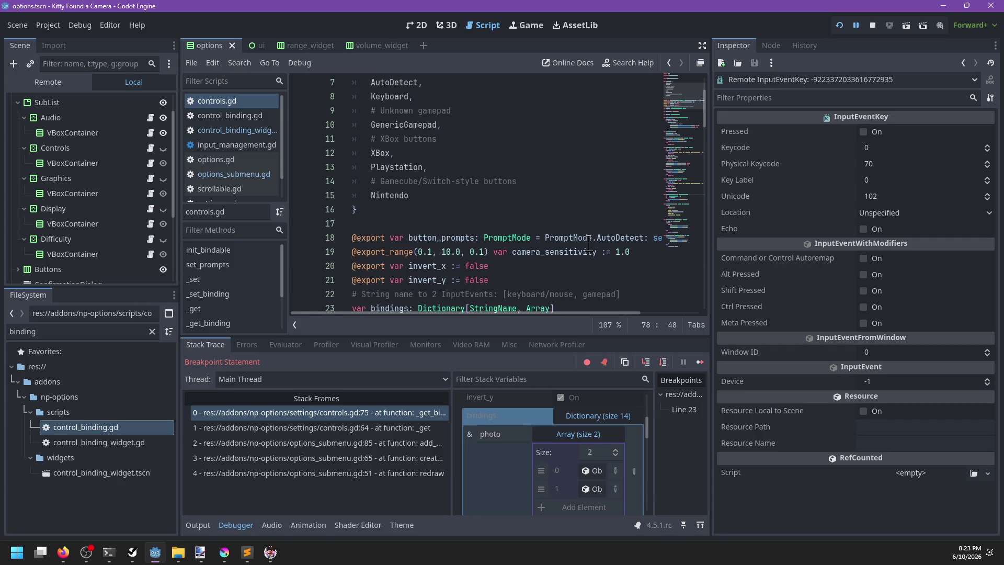
scroll(589, 243, down, 2)
click(872, 26)
Step: Rename the bindings dictionary to _bindings on lines 23 and 32
double_click(389, 223)
scroll(534, 242, down, 5)
scroll(534, 242, down, 1)
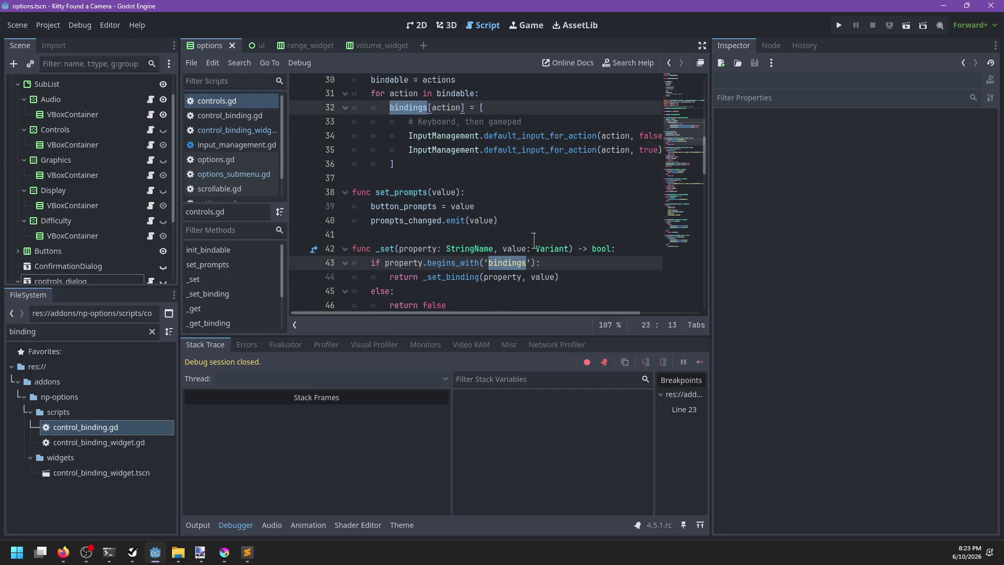
scroll(530, 224, up, 6)
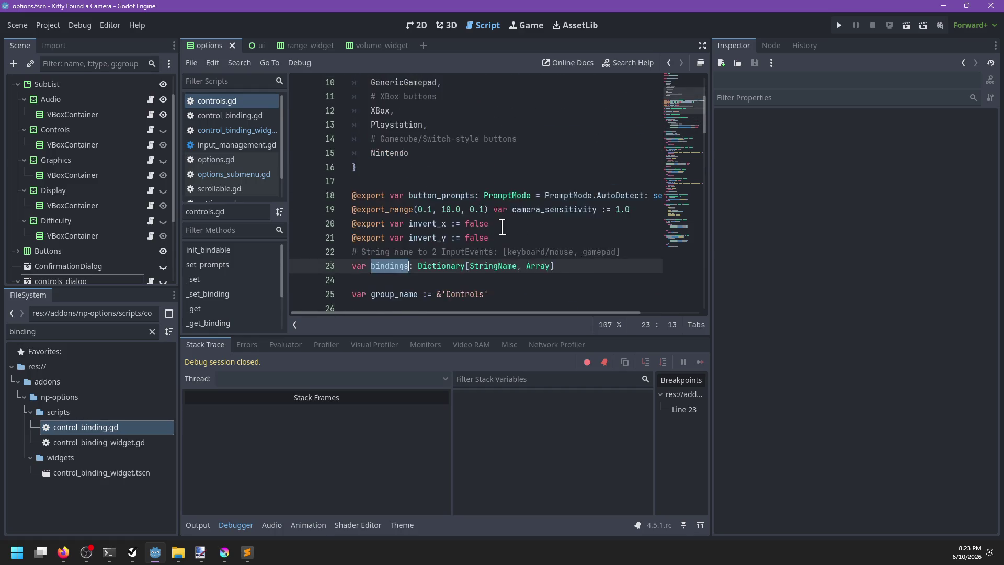
scroll(500, 223, down, 2)
text(_bindings)
key(ctrl+shift+Left)
key(ctrl+c)
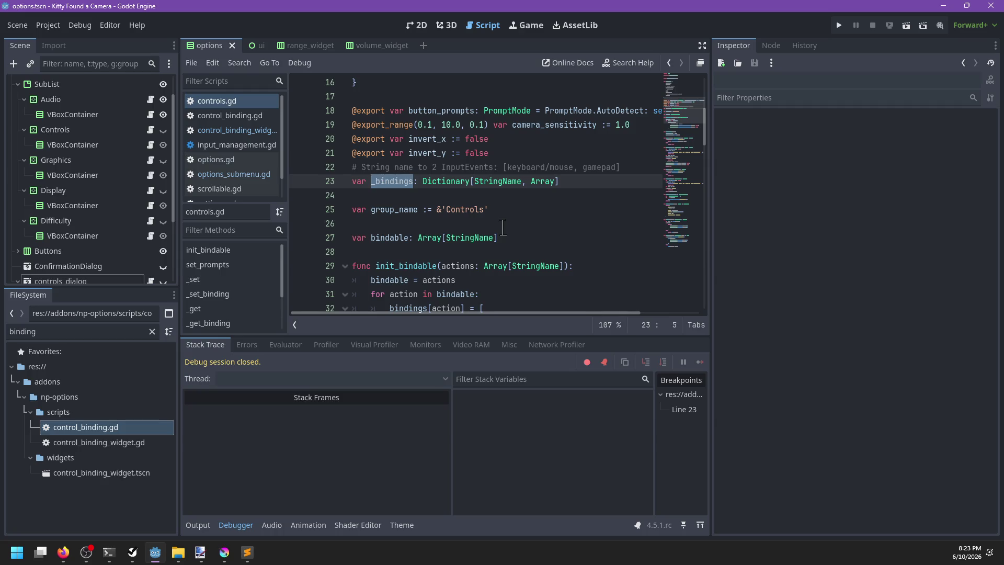
scroll(494, 225, down, 2)
double_click(408, 223)
key(ctrl+v)
scroll(504, 246, down, 4)
scroll(500, 246, up, 3)
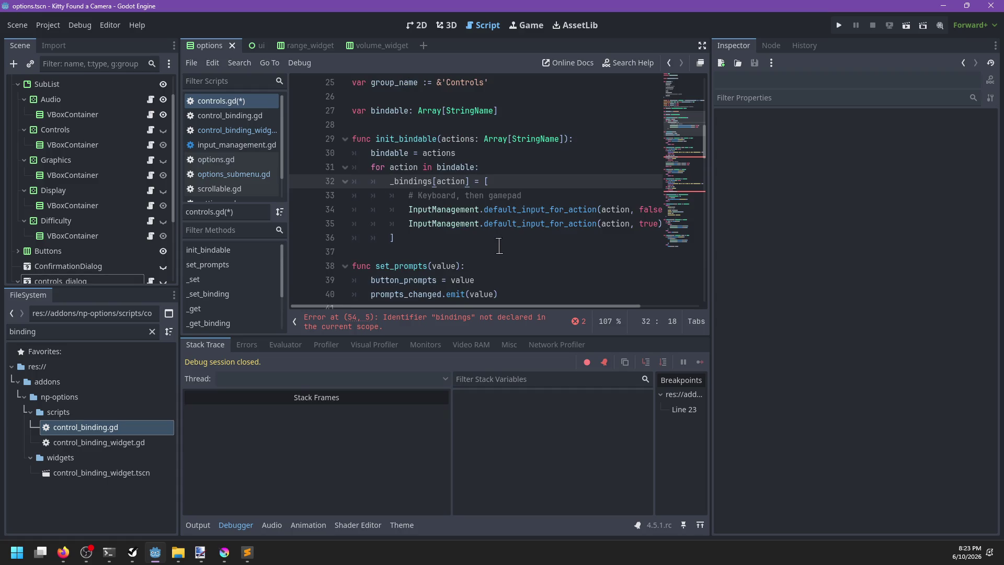
Step: Add an 'if action == 'photo': breakpoint' check inside init_bindable's loop
click(494, 166)
key(Return)
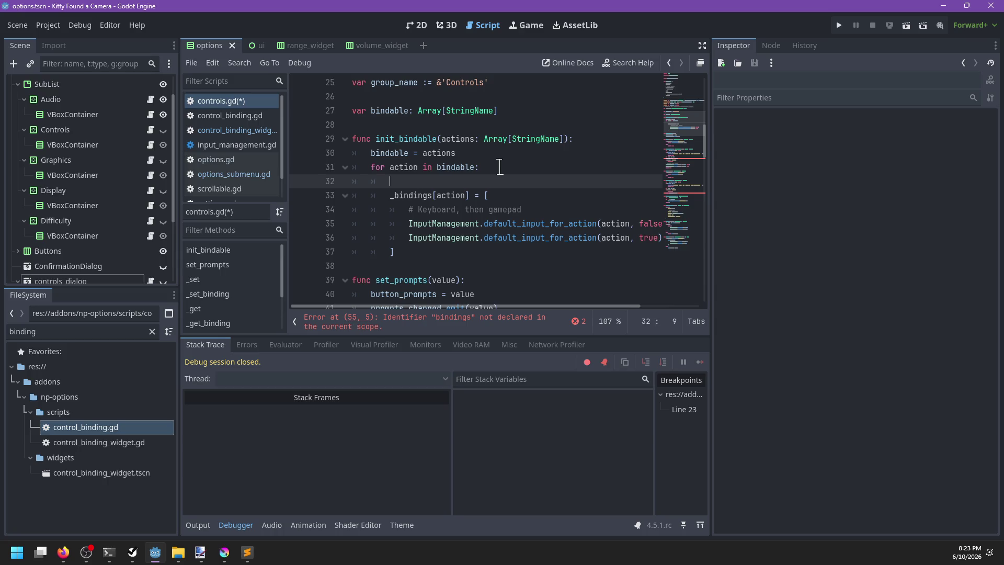
text(tion == 'photo')
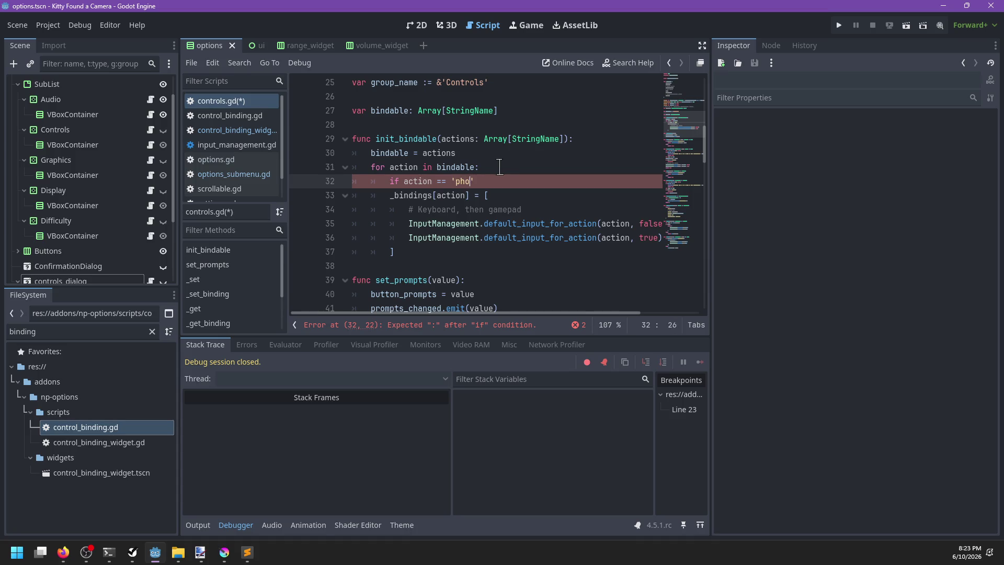
text(:)
key(Return)
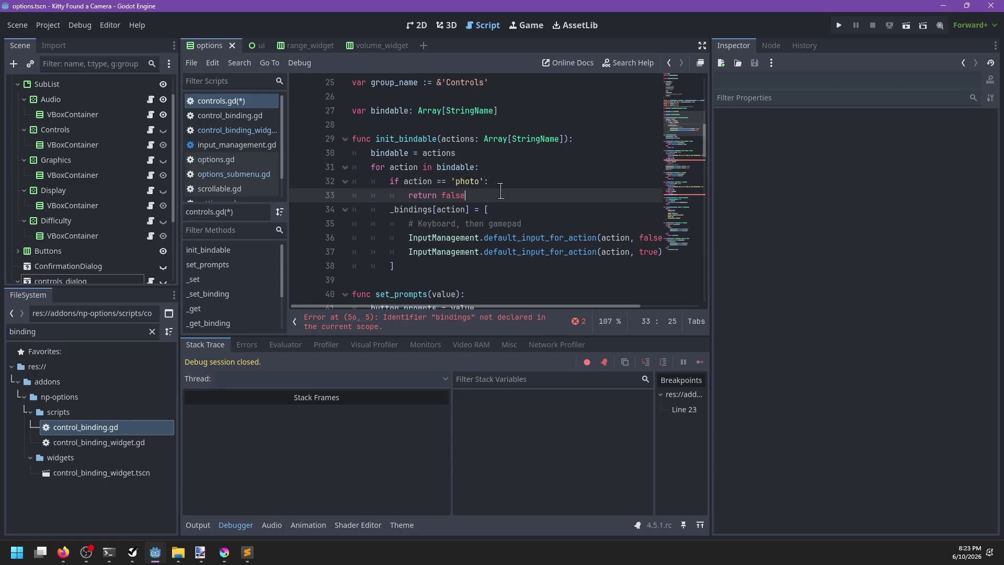
key(ctrl+z)
key(ctrl+z)
key(ctrl+z)
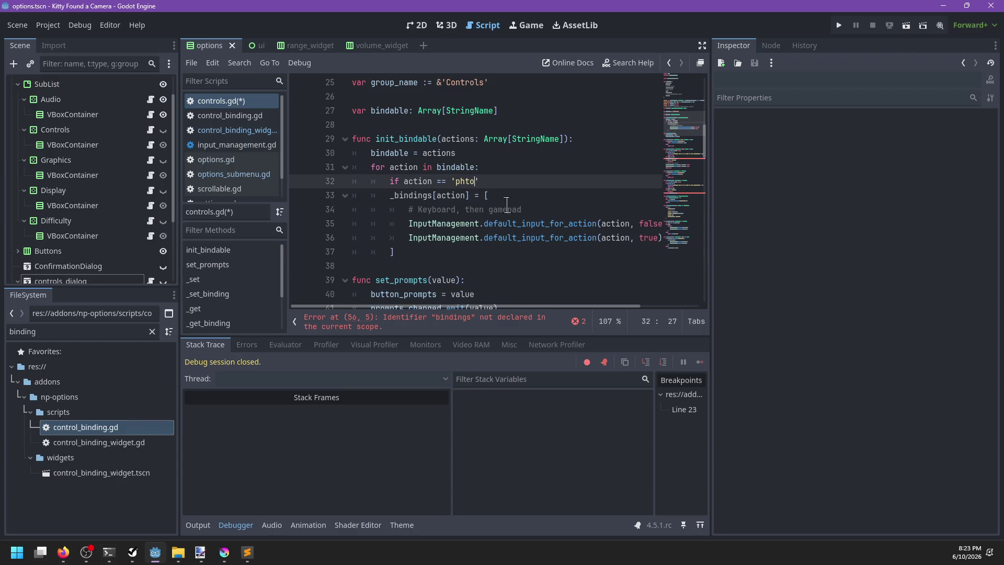
key(ctrl+y)
key(ctrl+y)
key(ctrl+z)
text(oint)
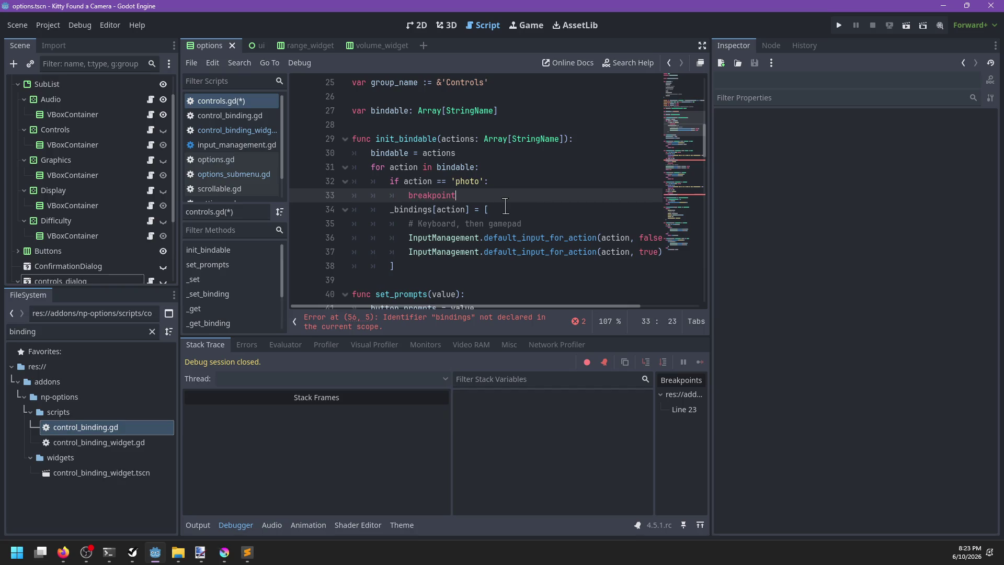
Step: Replace the remaining bindings references on lines 56 and 78 with _bindings, then save and run
double_click(403, 209)
click(454, 323)
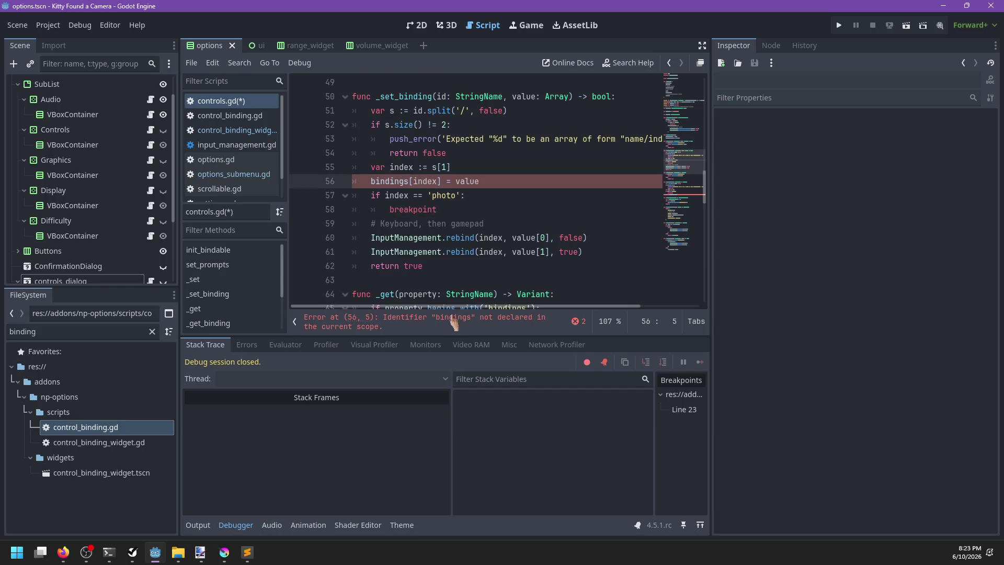
double_click(394, 180)
key(ctrl+v)
scroll(473, 244, down, 4)
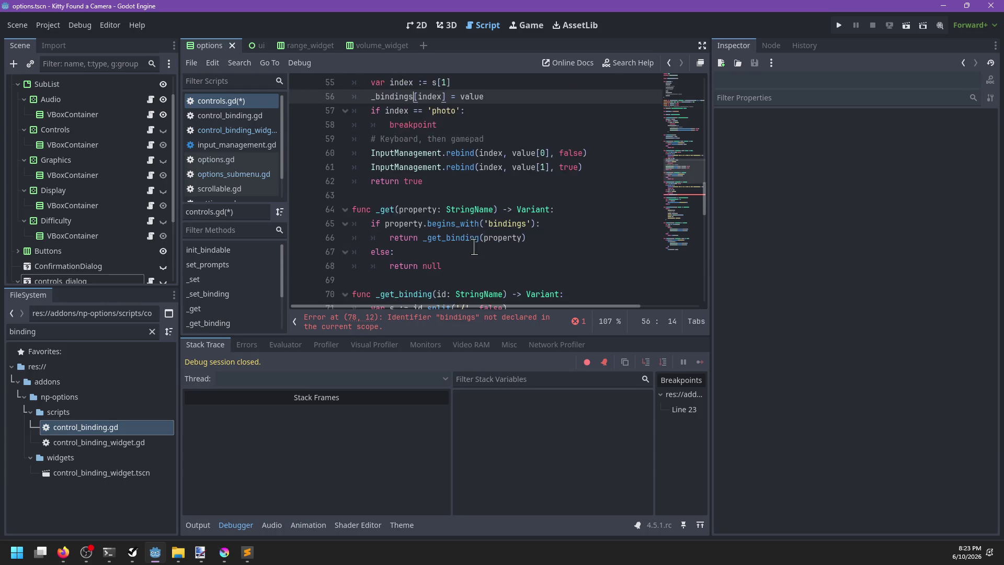
click(441, 322)
double_click(426, 181)
key(ctrl+v)
scroll(464, 299, down, 4)
key(ctrl+s)
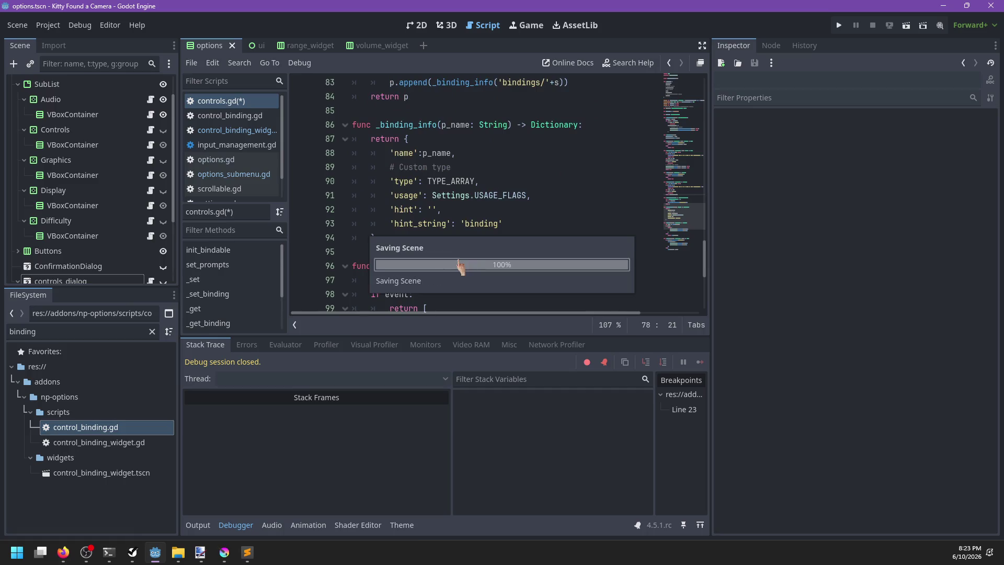
key(F5)
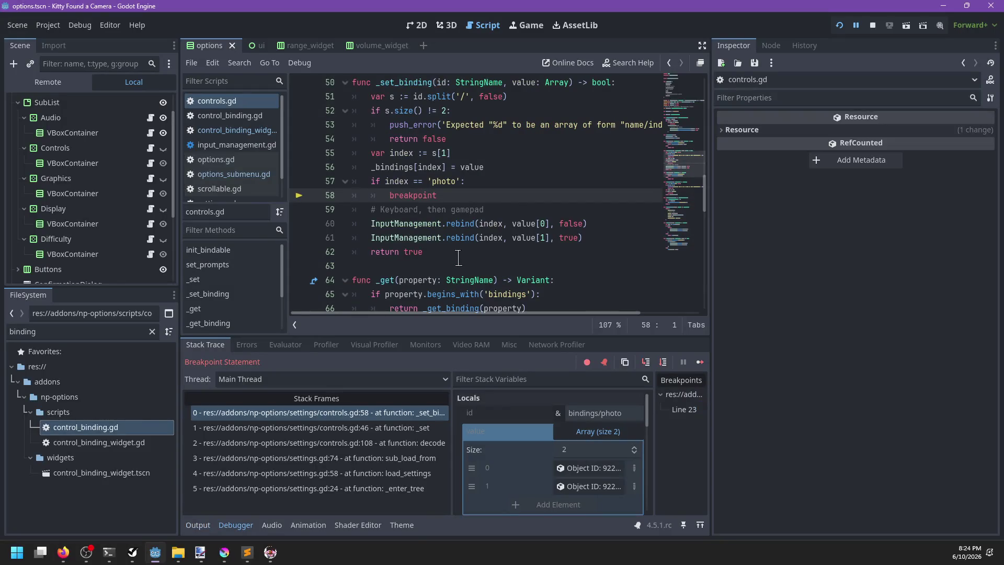
Step: Continue to the next breakpoint and inspect the game_settings.gd caller and init_bindable stack frames
key(F12)
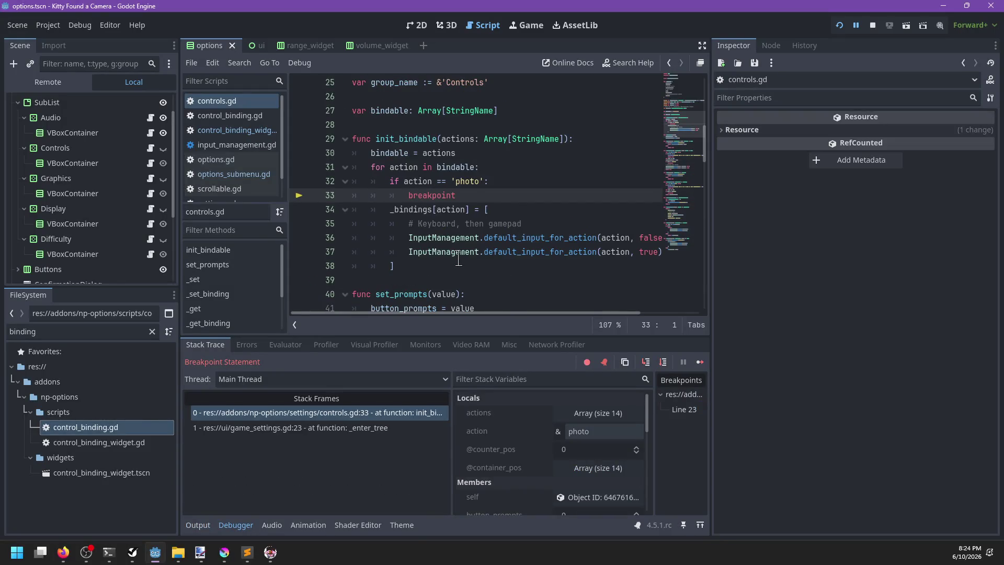
click(403, 427)
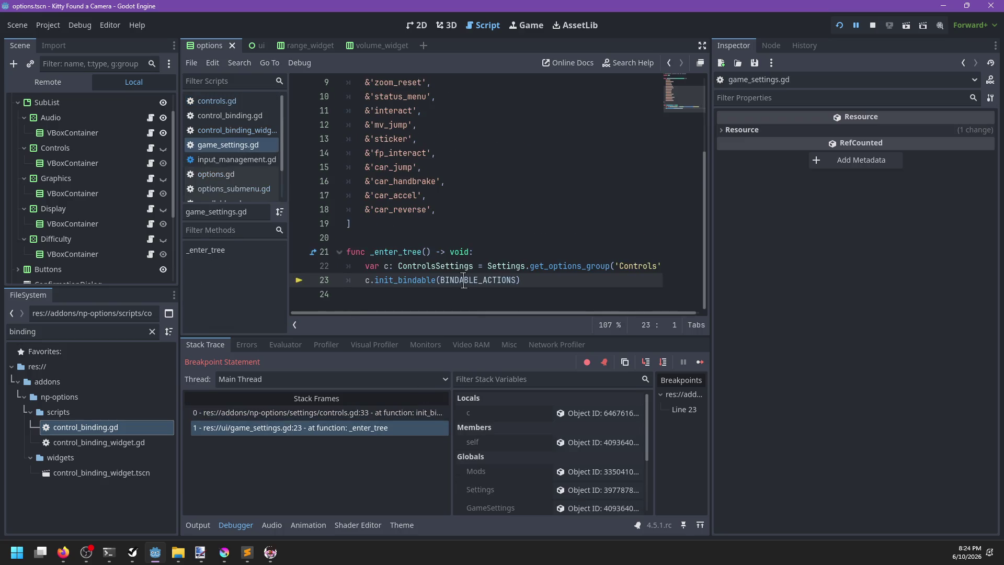
click(377, 414)
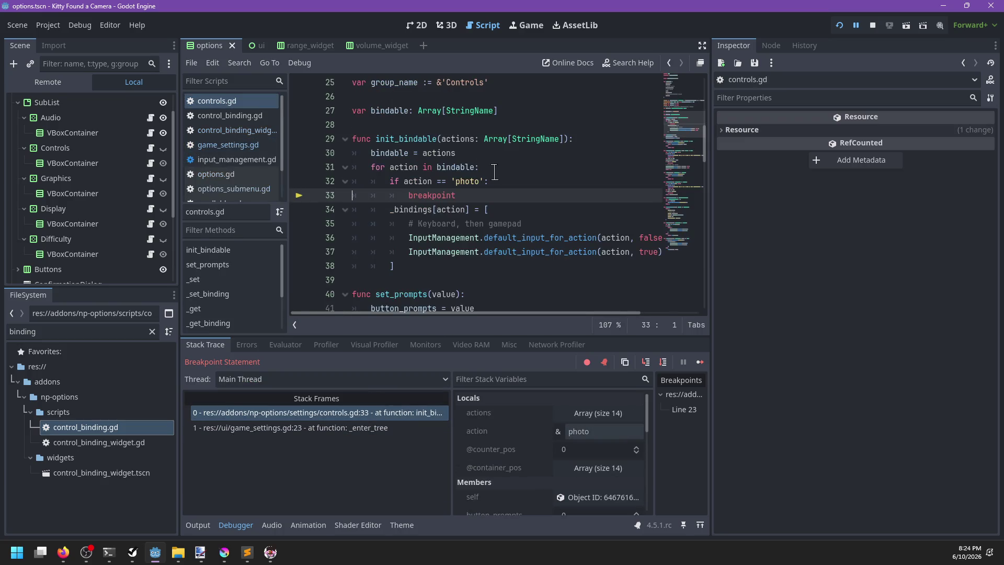
Step: Add 'if action in _bindings: continue' below the init_bindable breakpoint and resume the game
click(508, 188)
key(Return)
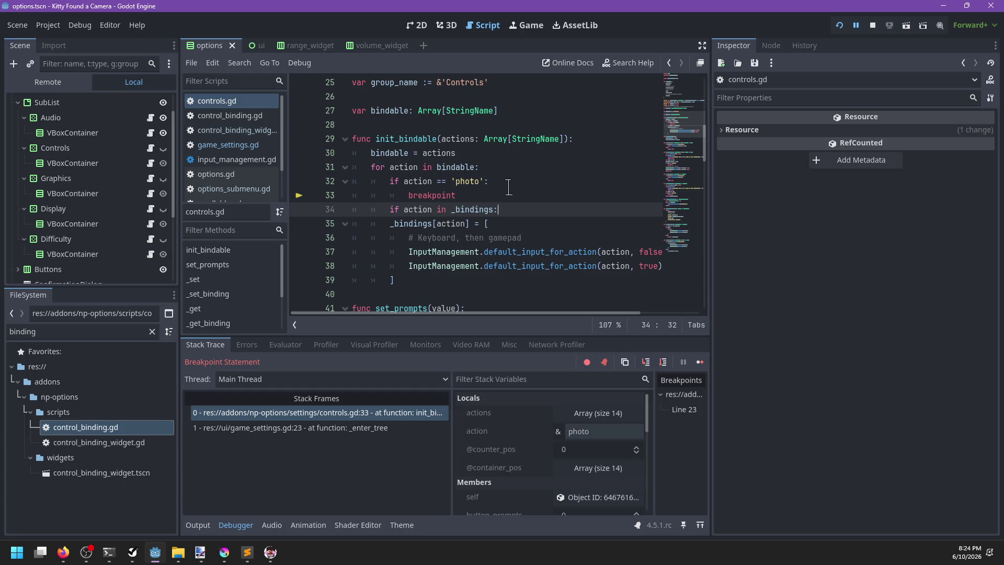
key(Return)
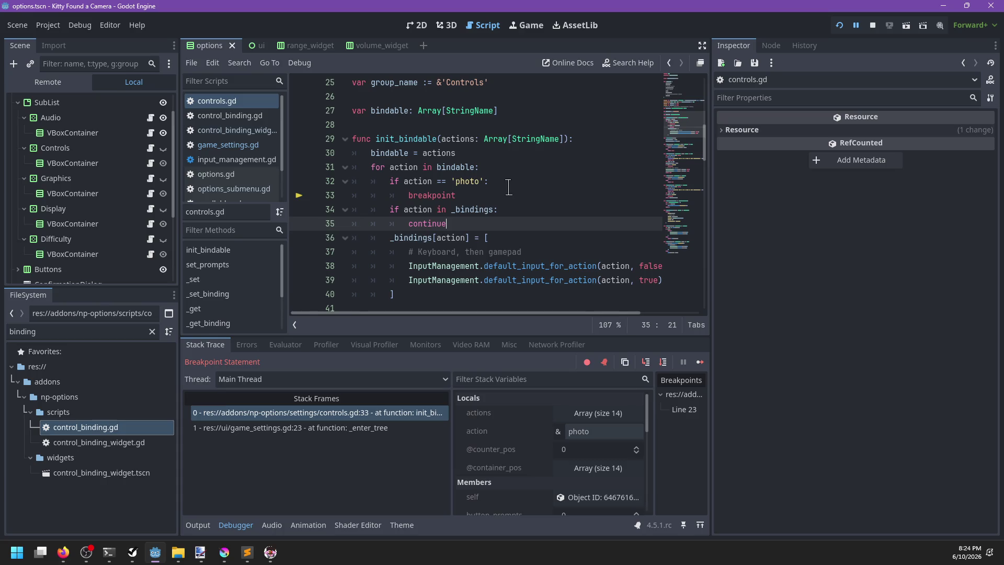
key(F12)
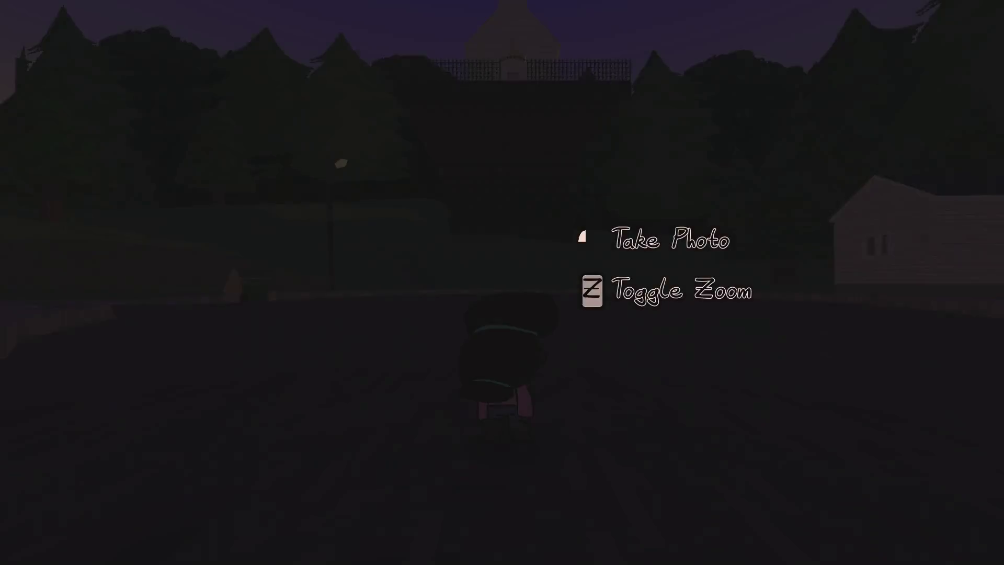
Step: Toggle the photo gallery and pause menu, then walk the character past the house onto the sidewalk
key(Tab)
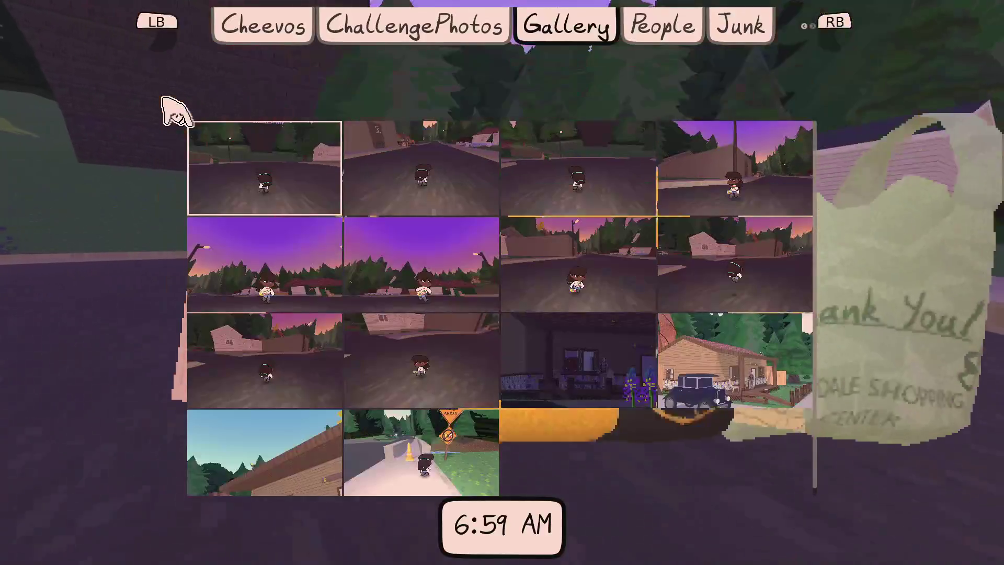
key(Tab)
key(w)
key(Escape)
key(Escape)
key(w)
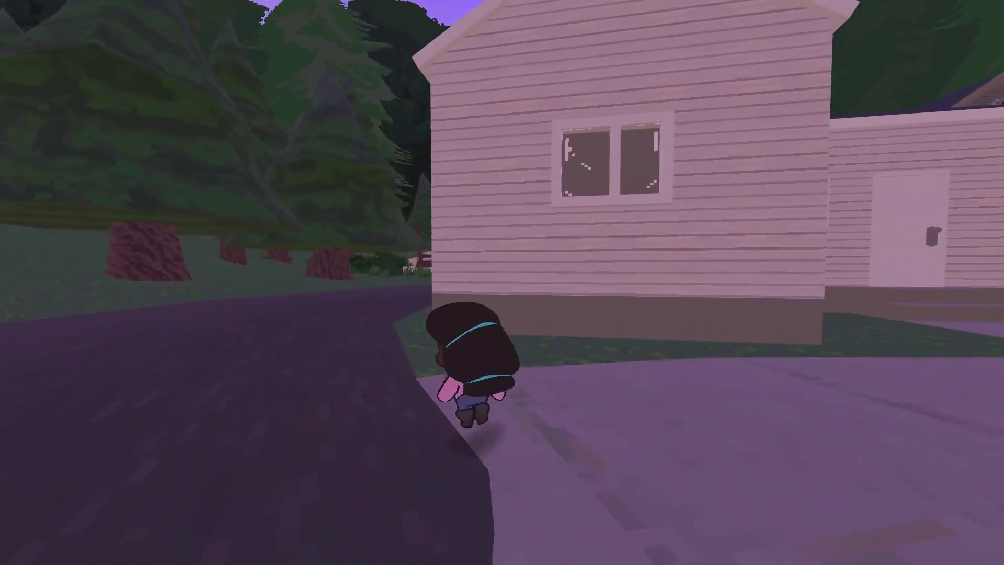
key(w)
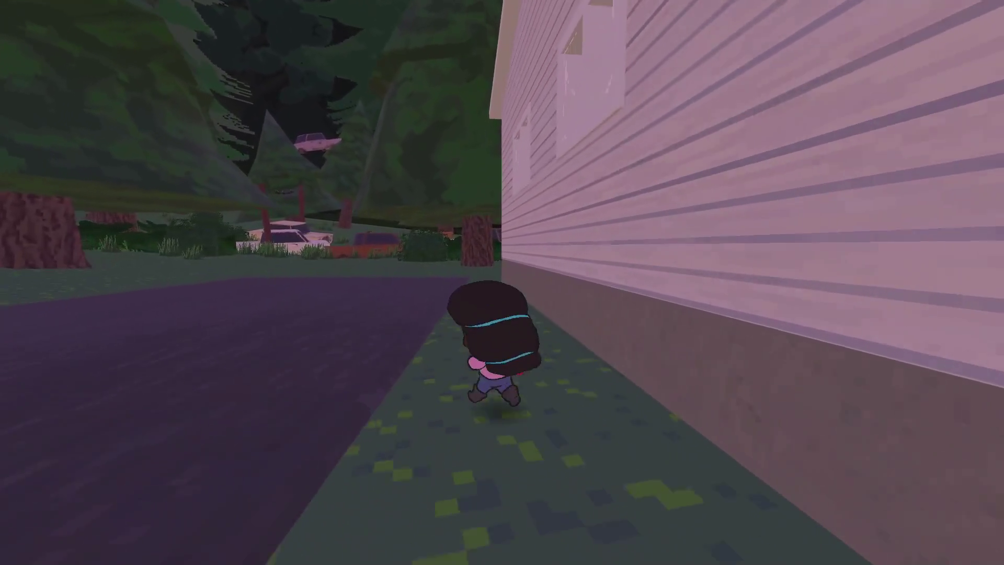
key(w)
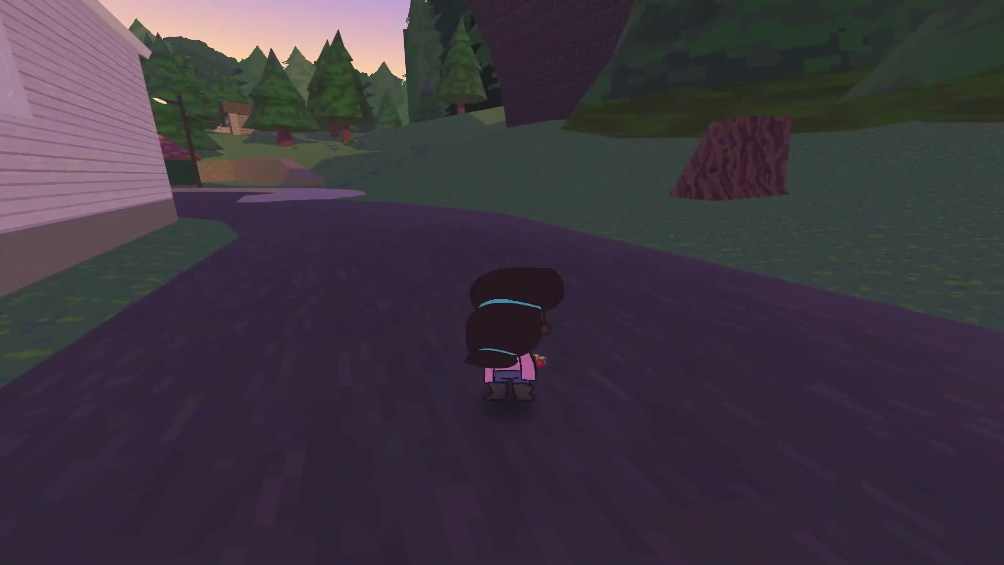
key(s)
key(w)
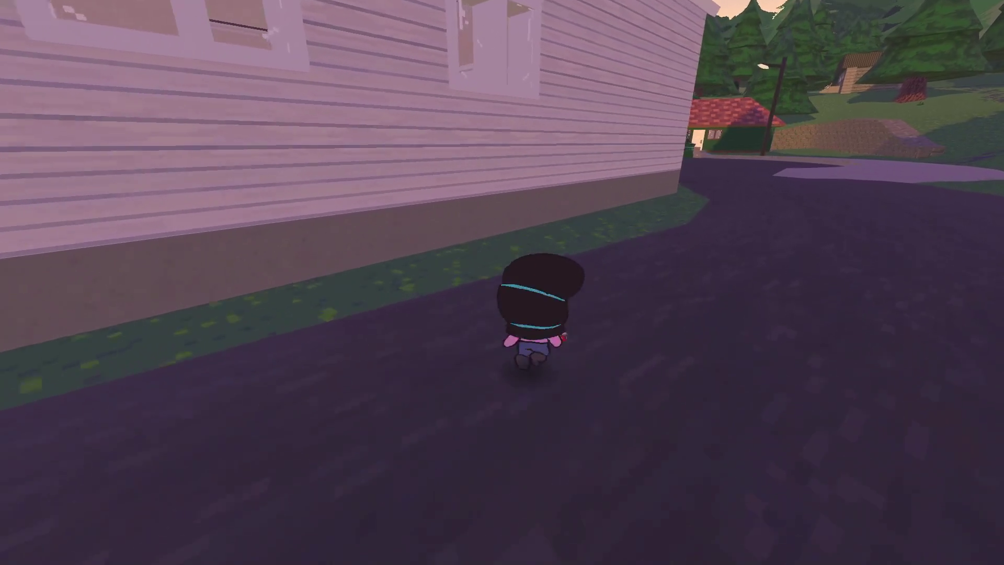
key(w)
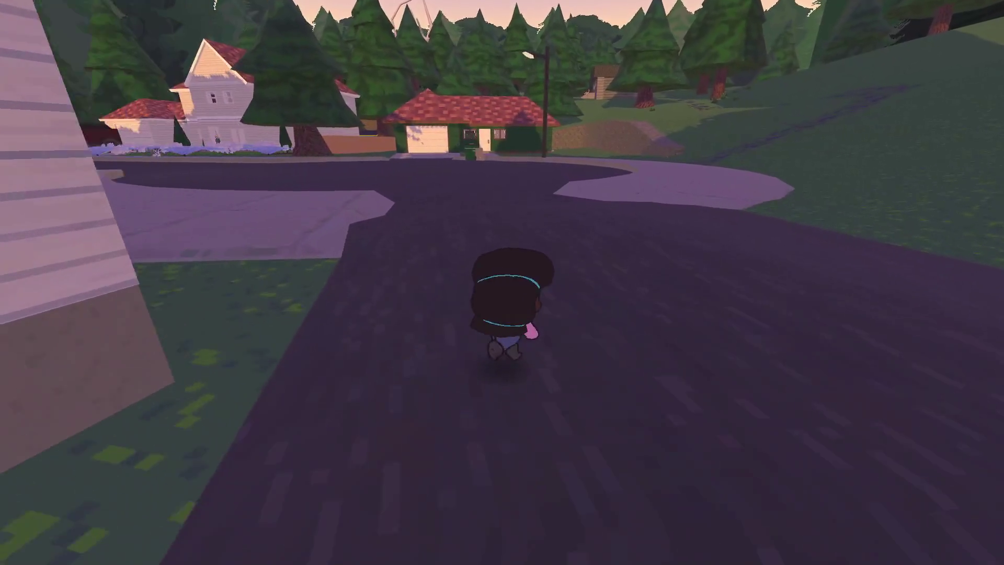
key(w)
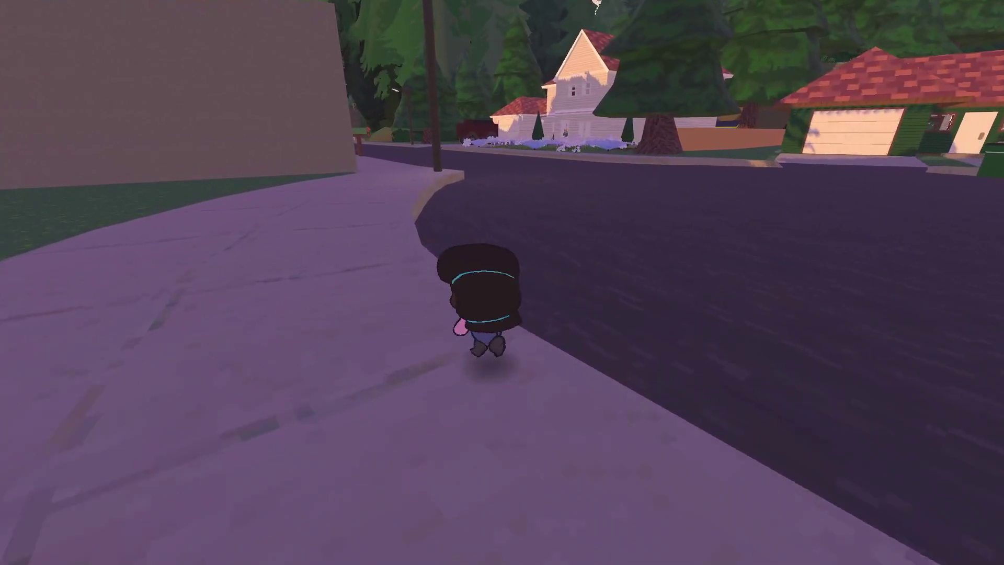
key(w)
Step: Open Options > Controls from the pause menu, halting at the controls.gd line 79 breakpoint in _get_binding
key(Escape)
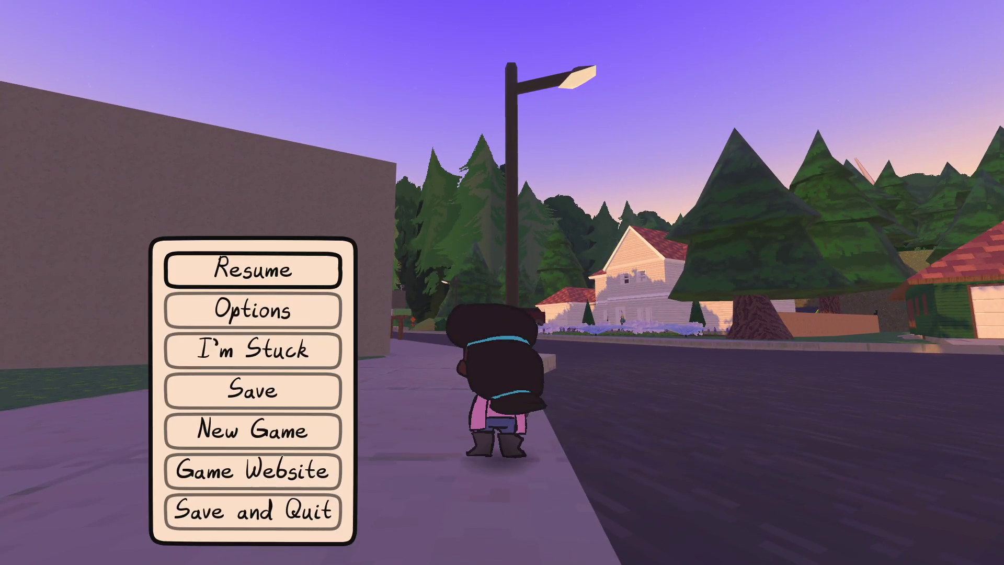
click(333, 306)
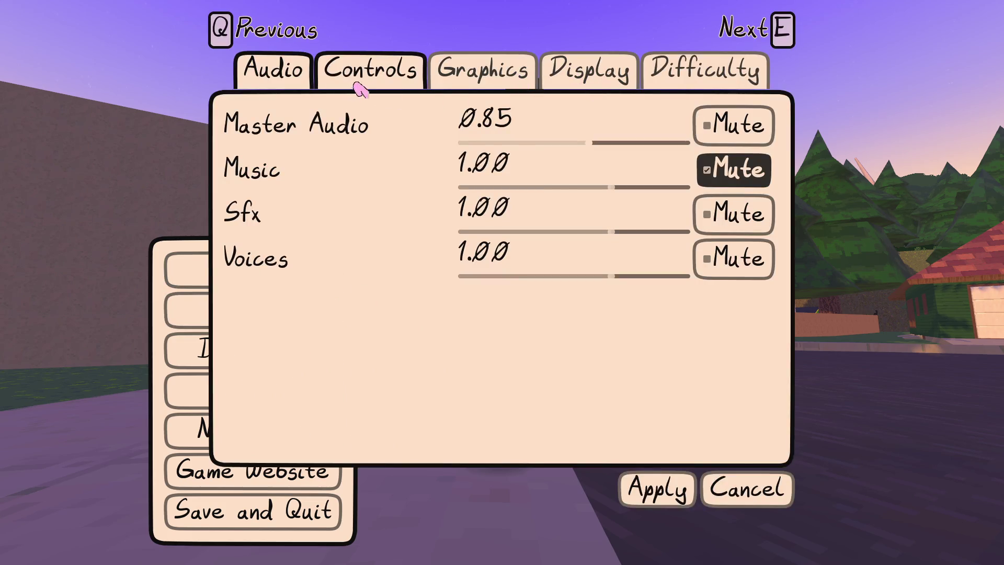
click(353, 86)
drag(466, 197, 477, 174)
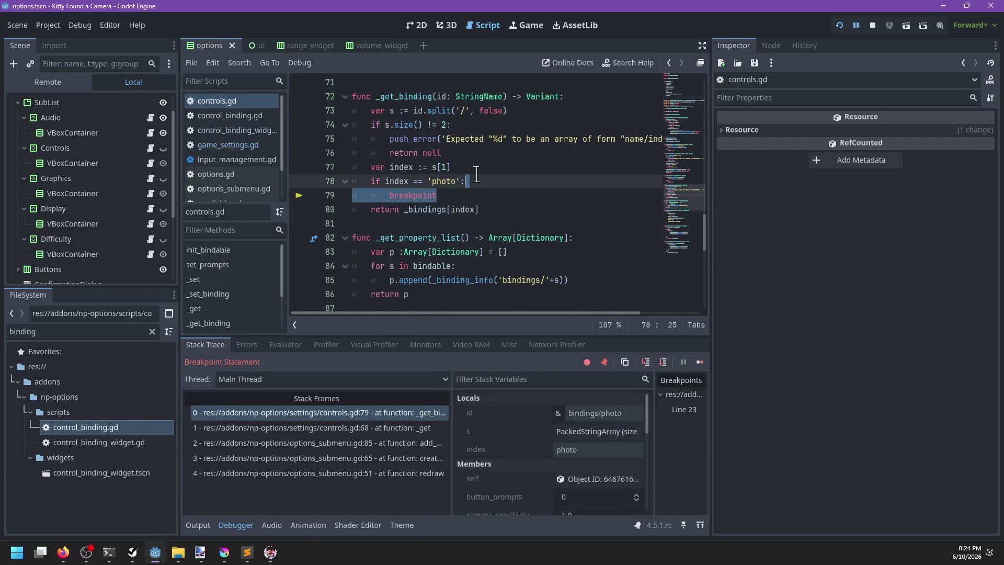